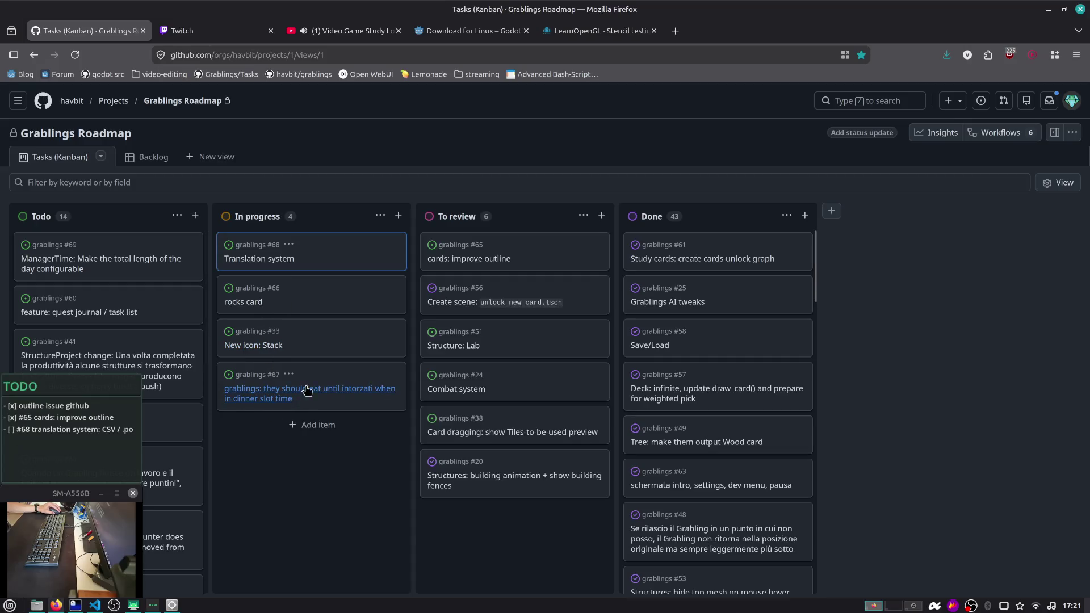
View the details of issue #68 'Translation system', then open a new blank browser tab
left_click(271, 262)
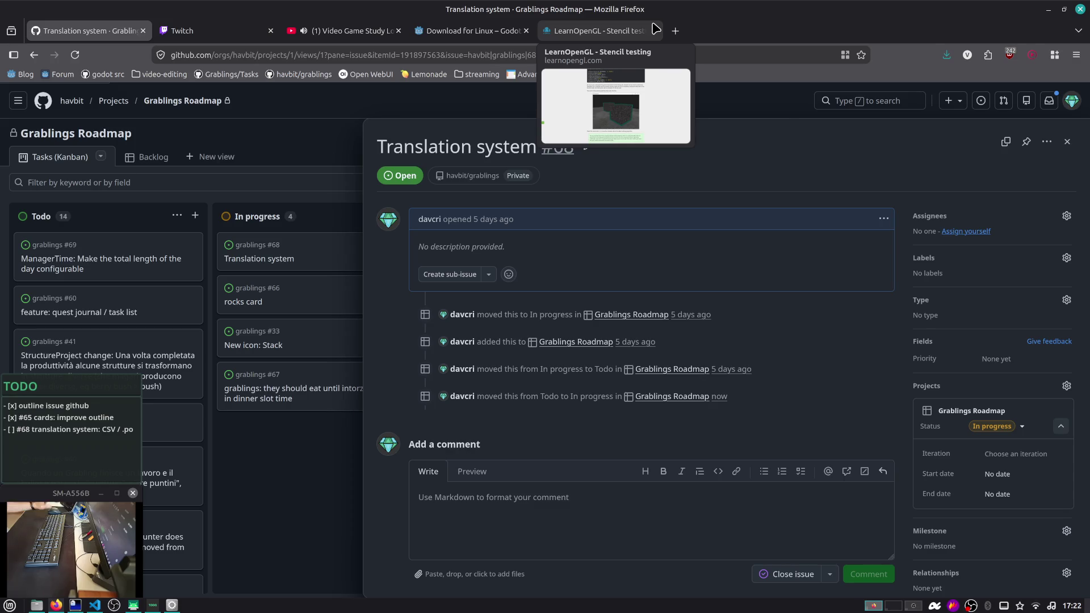
left_click(675, 32)
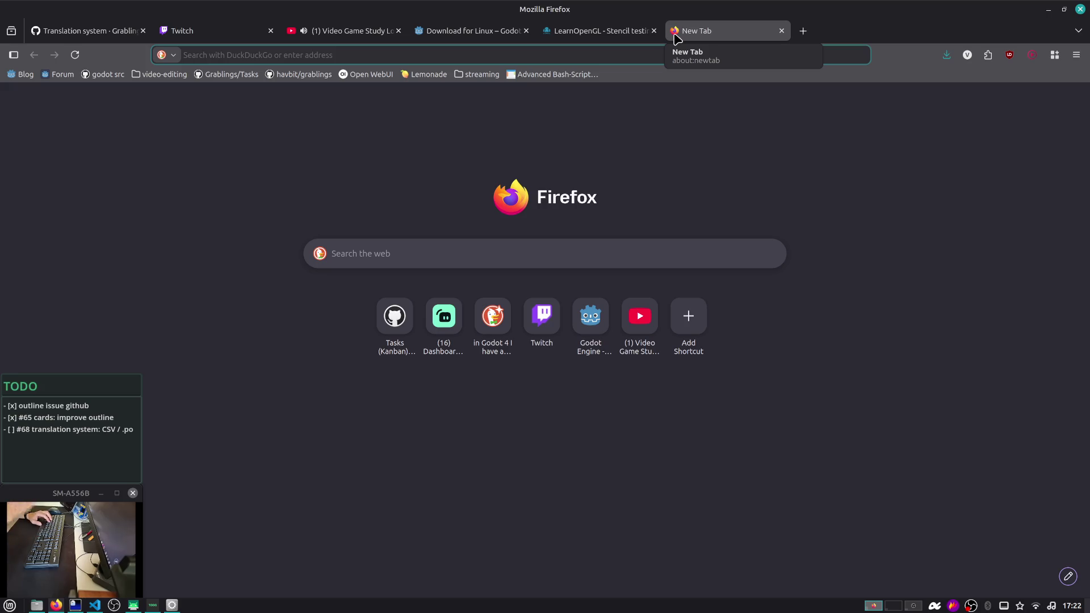
Search DuckDuckGo for 'godot engine translations csv po', browse the results, and open another tab
type("godot engine ")
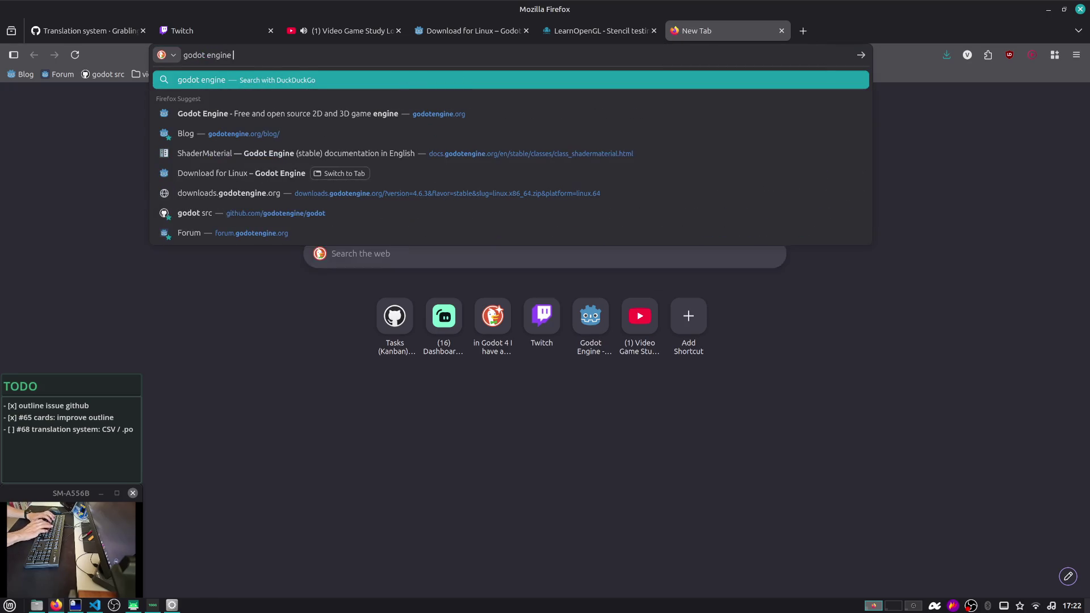
type("transl")
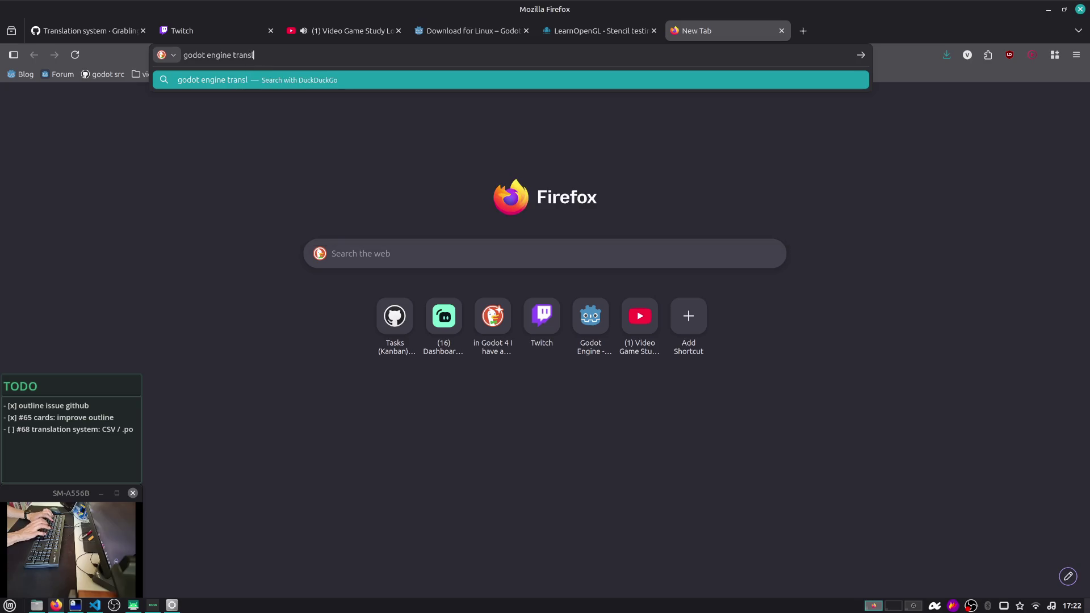
type("ations csv pc")
key("Return")
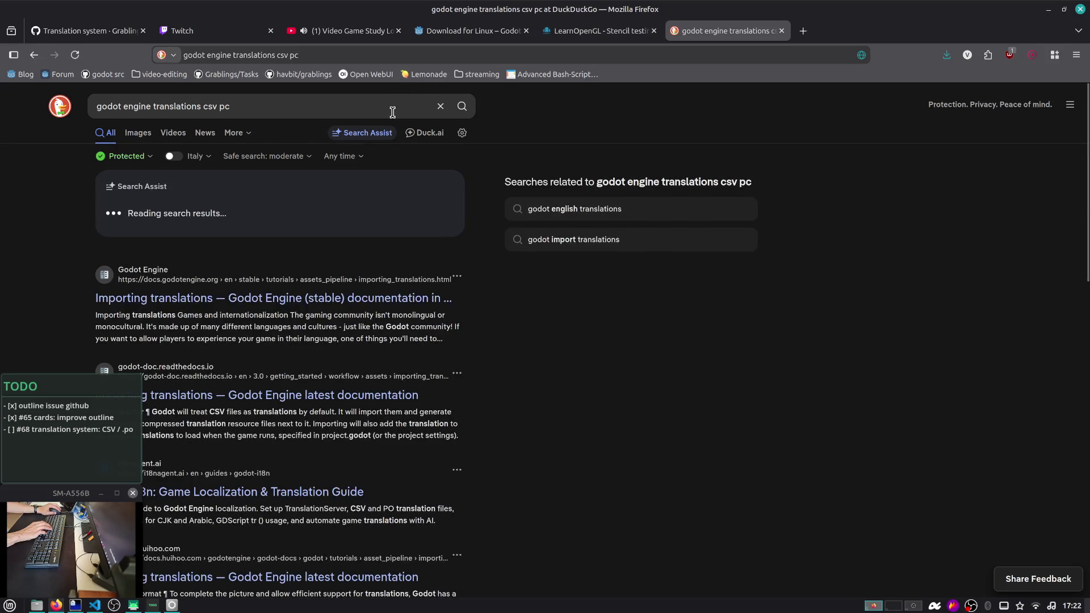
left_click(396, 108)
key("BackSpace")
type("o")
key("Return")
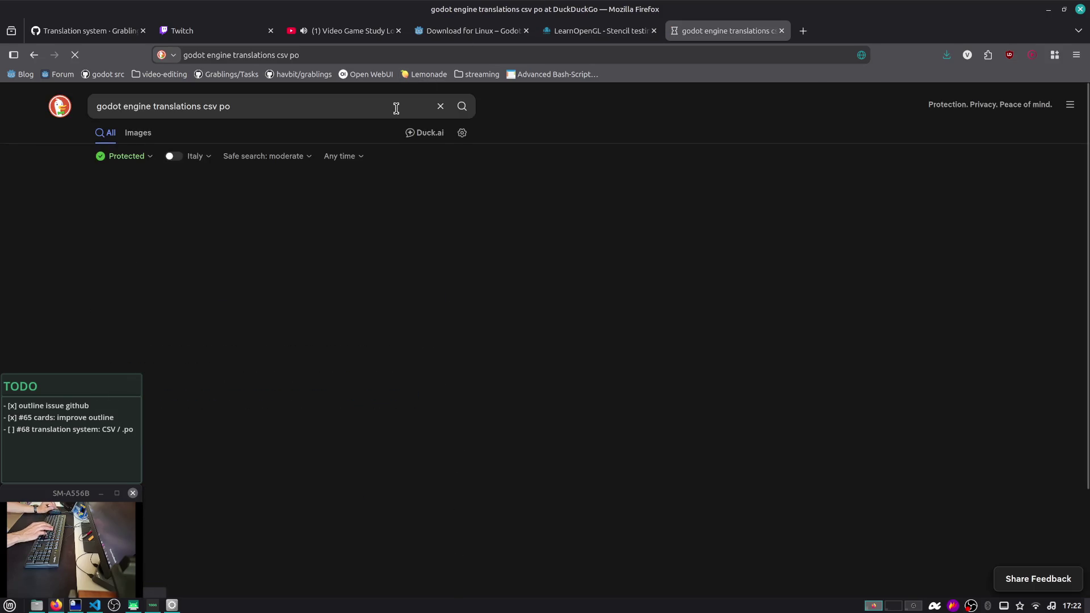
scroll(264, 262, "down", 4)
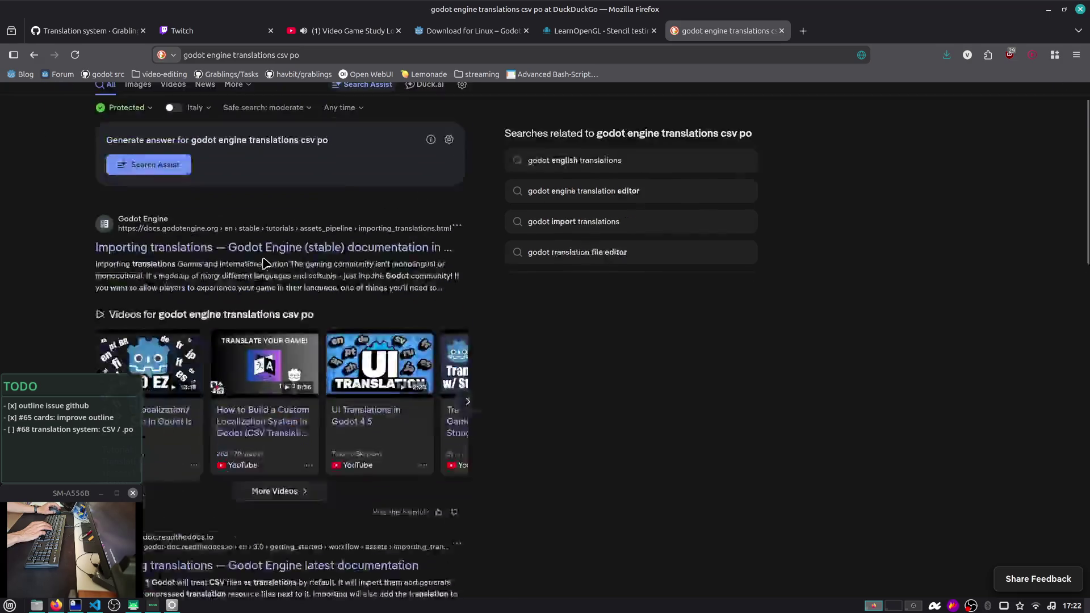
scroll(264, 262, "down", 1)
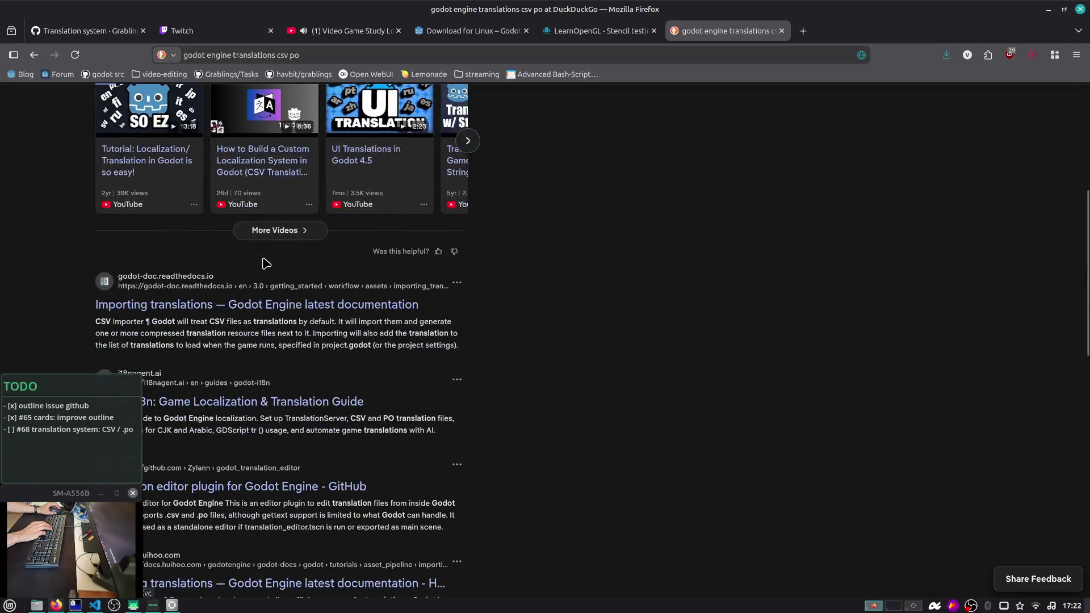
scroll(266, 263, "down", 1)
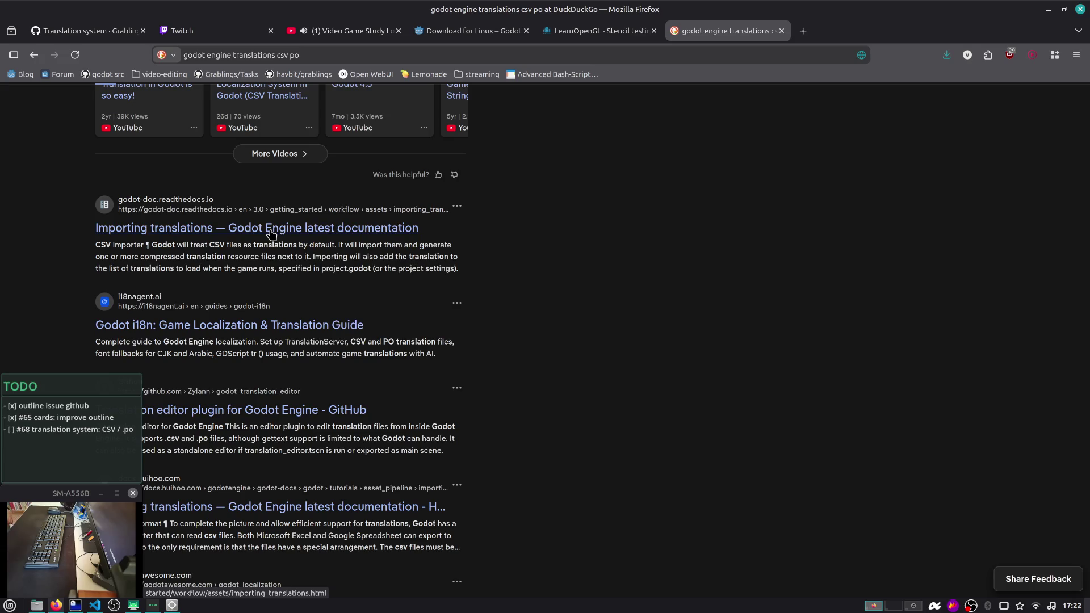
key("ctrl+t")
Search the web for poedit and open the poedit.com homepage
type("poedit")
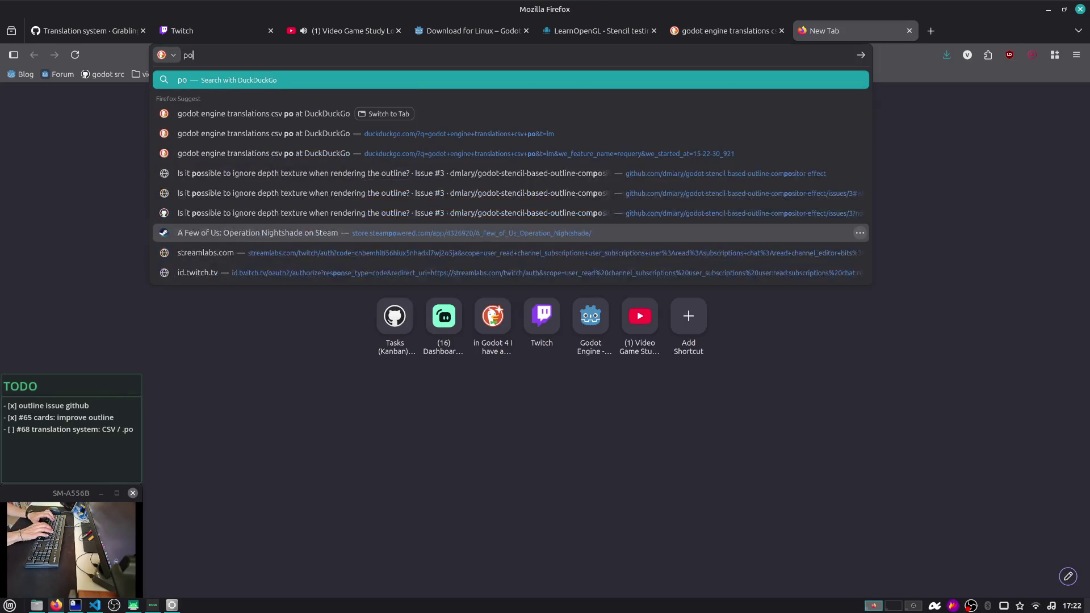
key("Return")
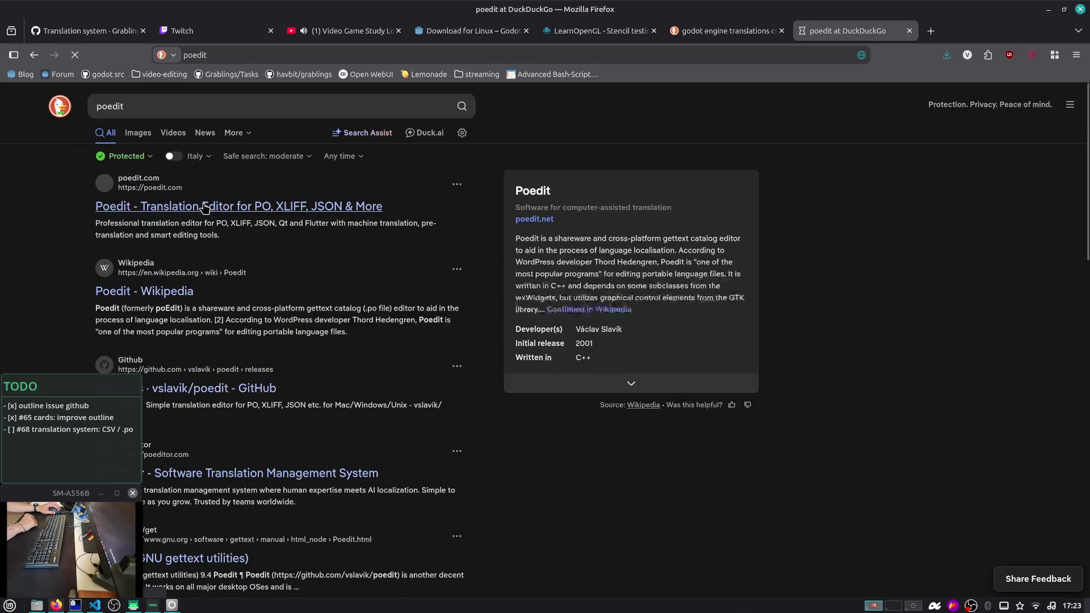
left_click(204, 207)
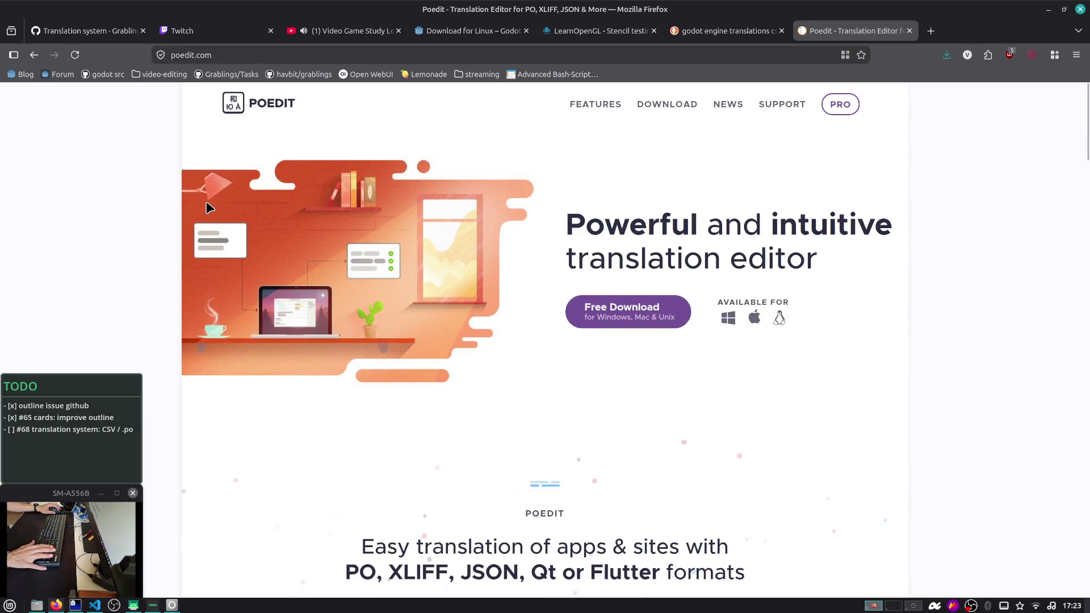
Read through the Poedit homepage feature sections, then return to the Godot download tab
scroll(206, 200, "down", 3)
scroll(210, 202, "down", 6)
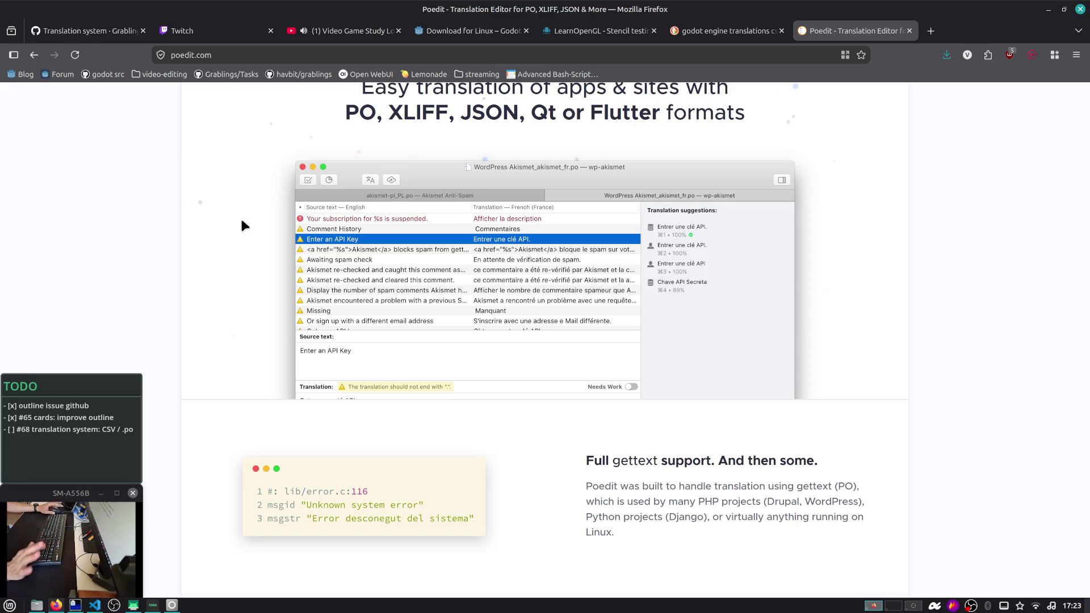
scroll(322, 291, "down", 3)
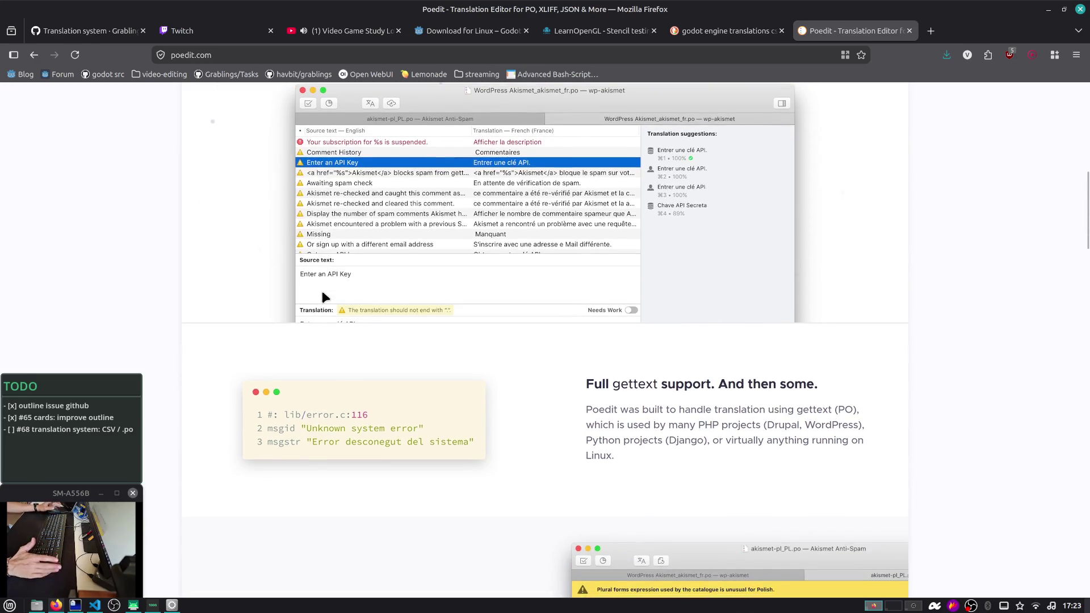
scroll(322, 290, "down", 7)
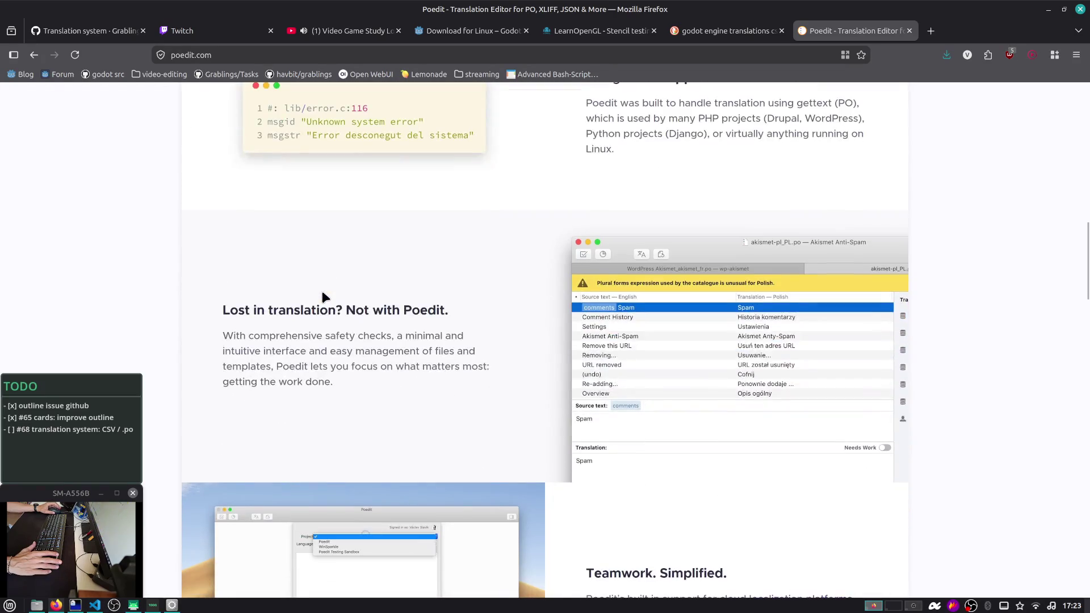
scroll(322, 291, "down", 3)
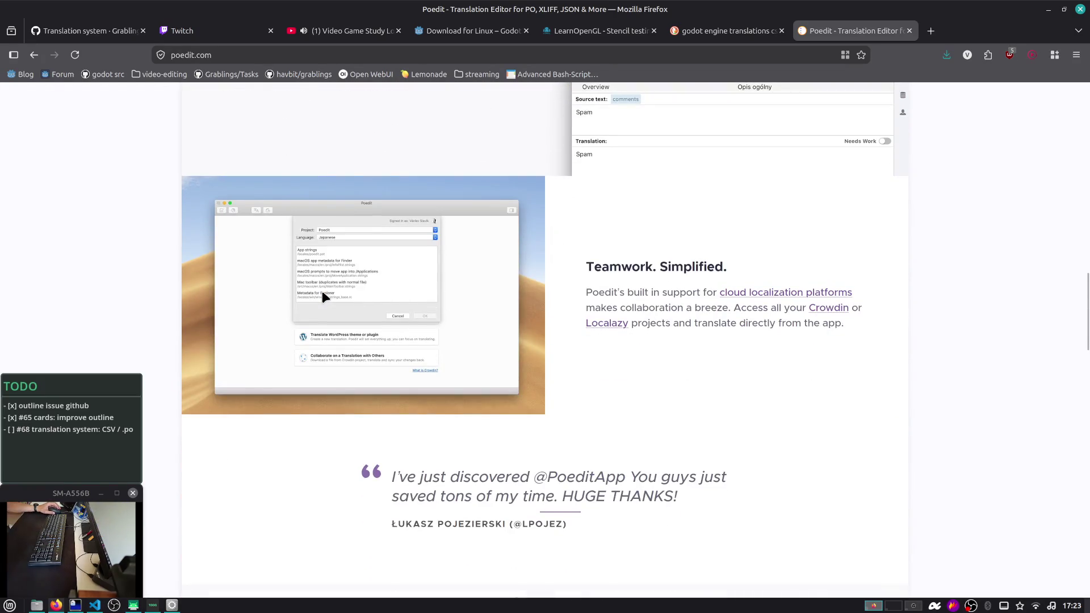
scroll(321, 291, "down", 3)
scroll(322, 295, "down", 6)
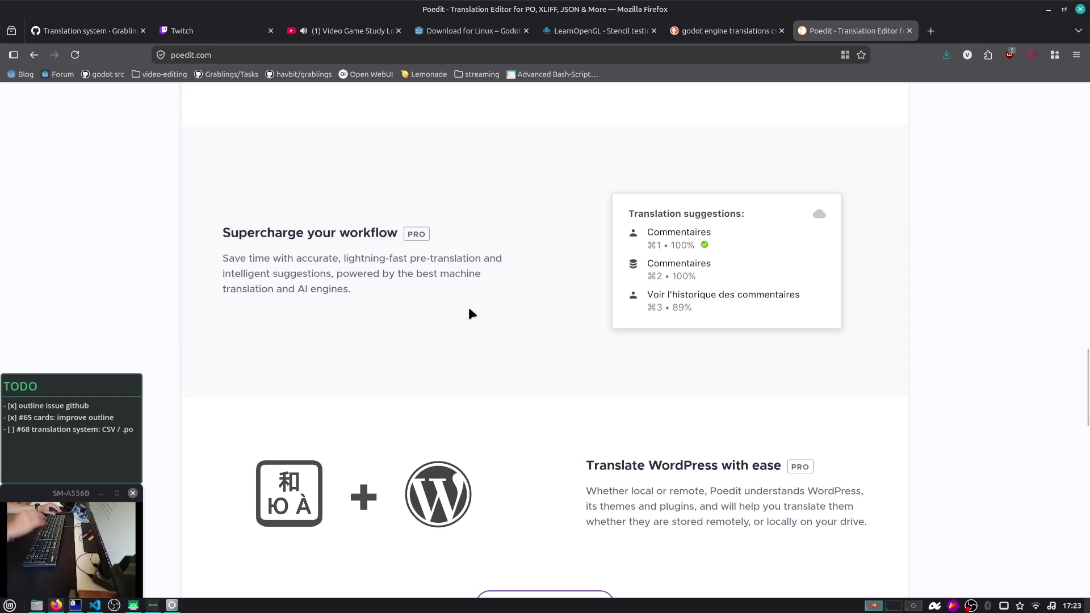
scroll(498, 306, "down", 5)
scroll(494, 300, "up", 15)
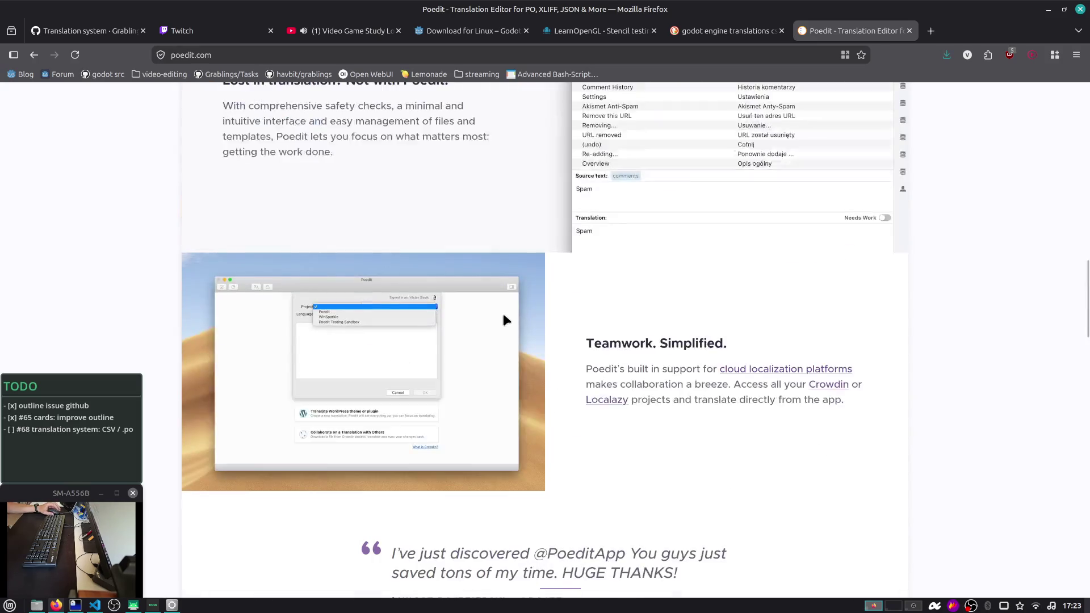
scroll(510, 289, "up", 10)
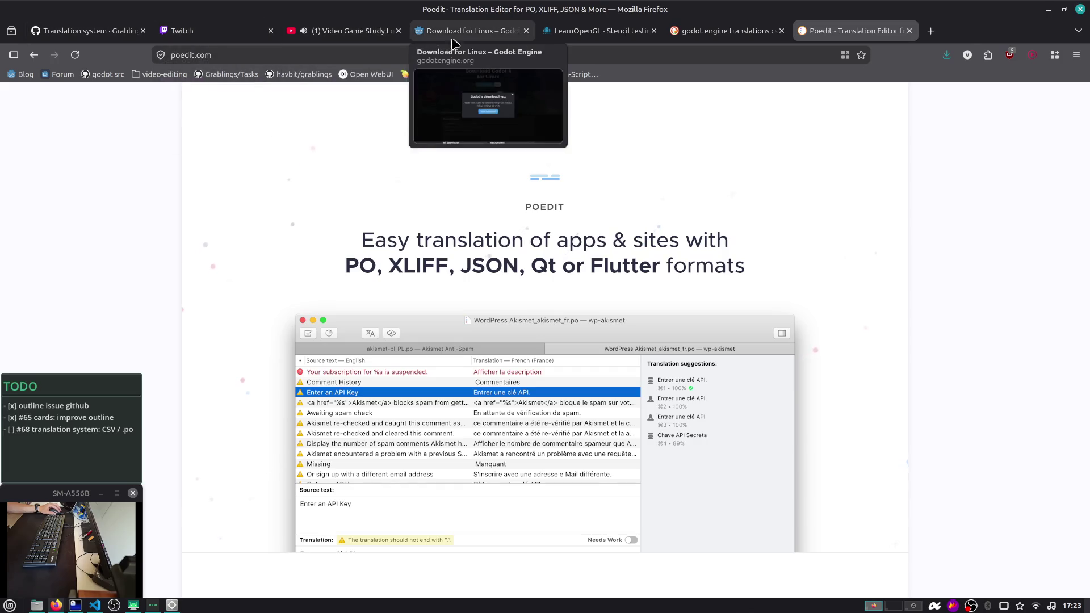
left_click(477, 42)
Dismiss the 'Godot is downloading' dialog and go to the Godot blog
left_click(724, 261)
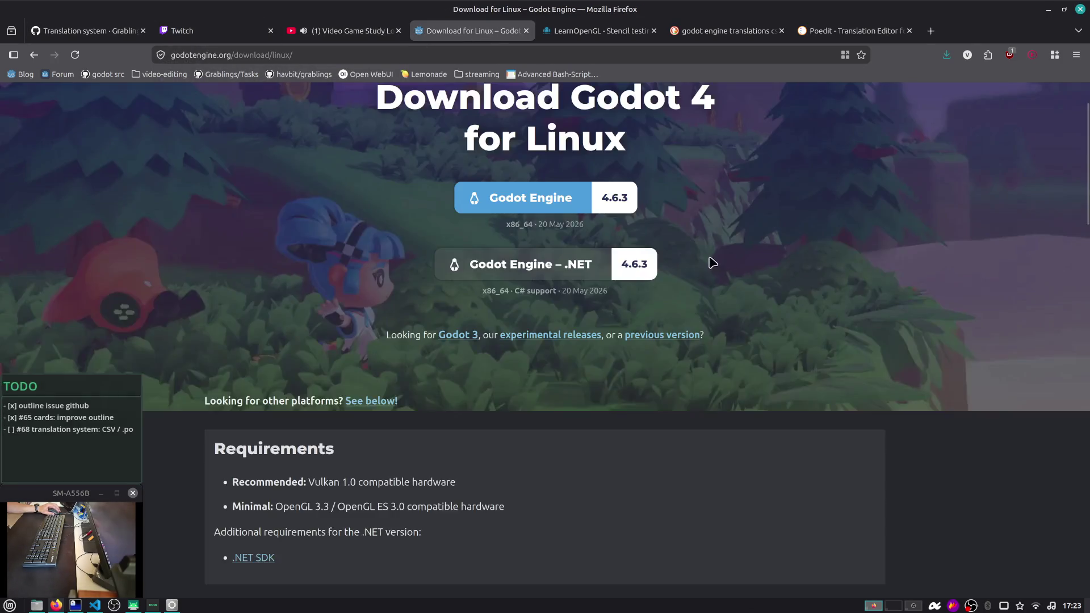
scroll(630, 235, "up", 2)
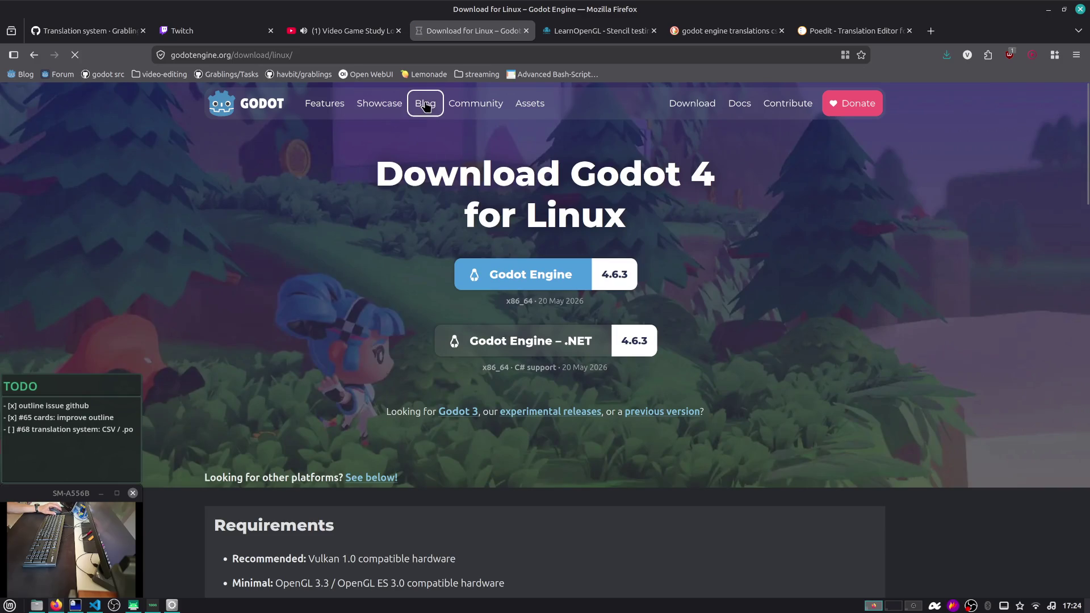
left_click(426, 103)
Queue the 'Introducing the Godot Asset Store' post in a background tab, then bring up the Godot editor
scroll(426, 107, "down", 3)
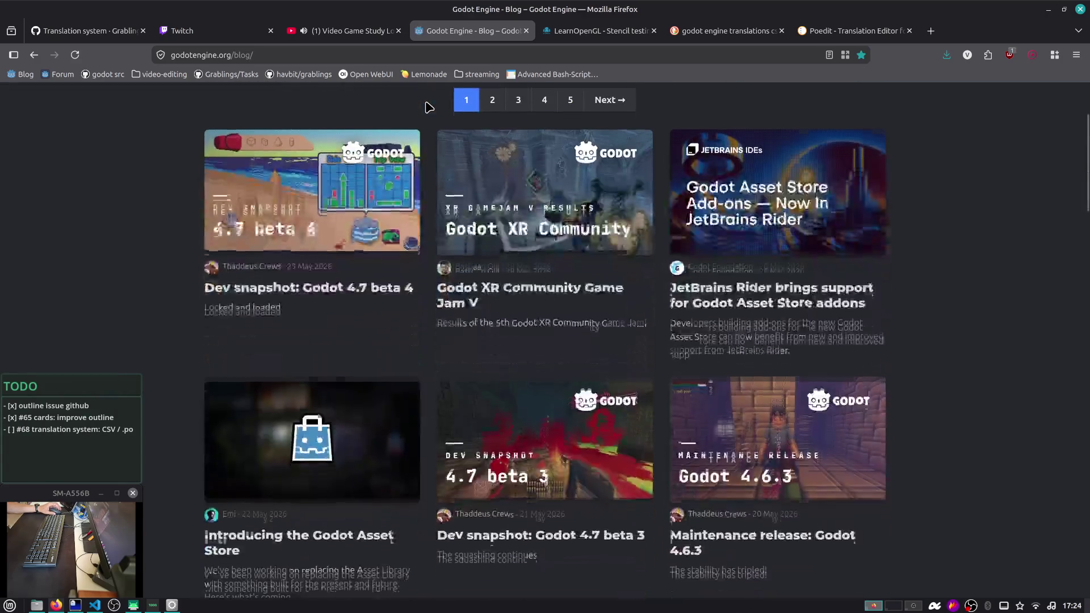
scroll(729, 301, "down", 3)
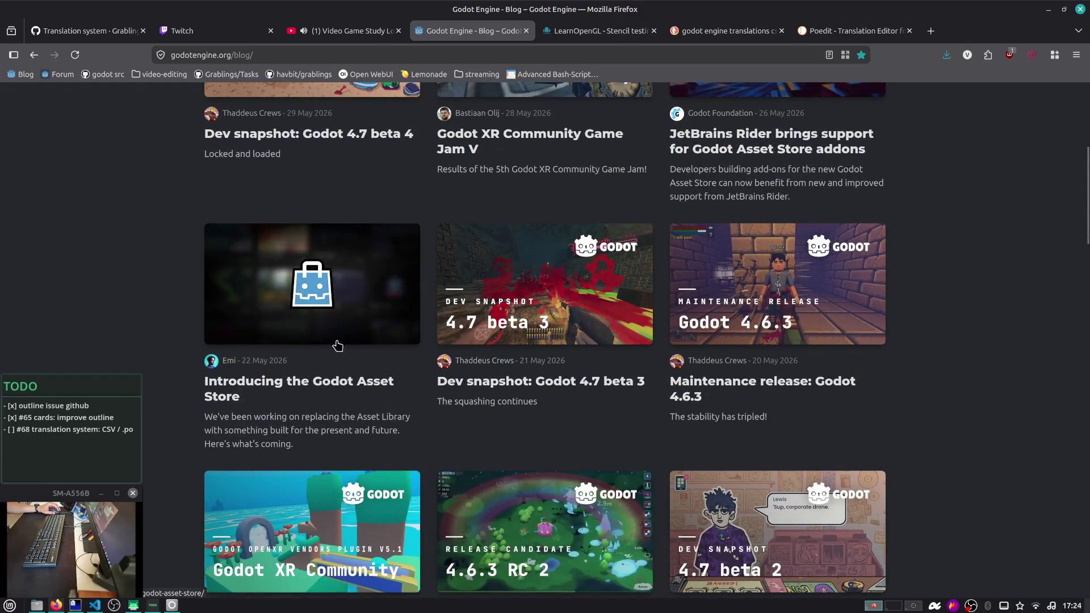
middle_click(316, 328)
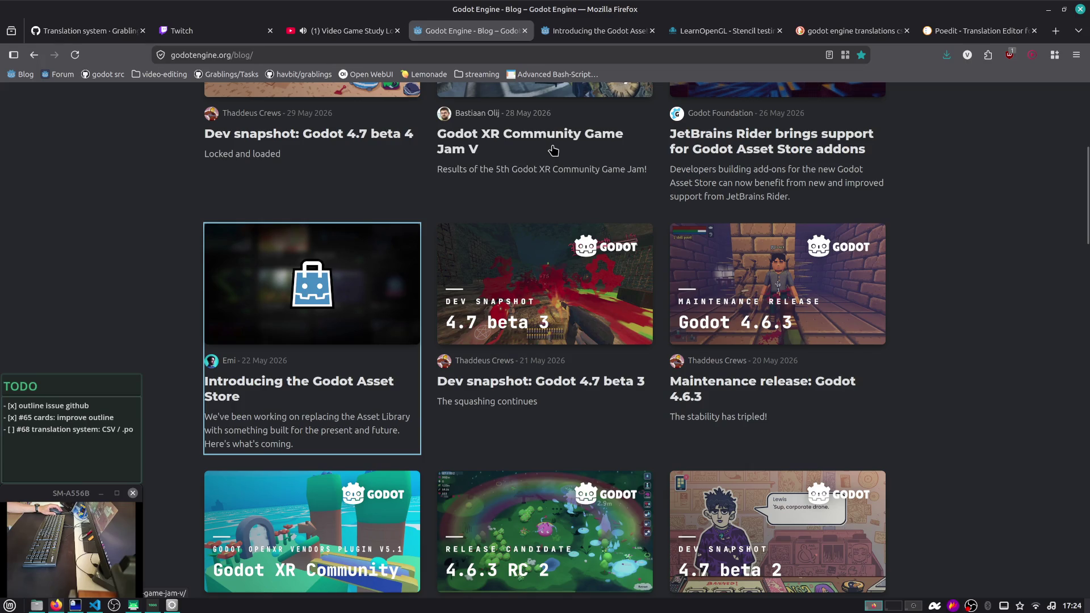
left_click(172, 606)
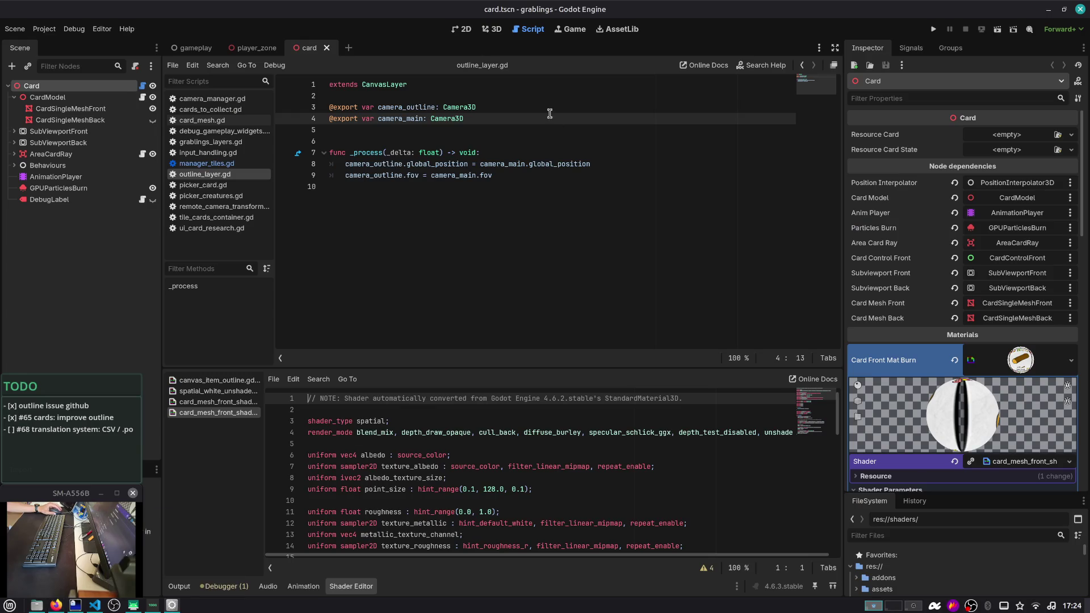
Orbit around the card scene in the 3D view, then switch back to Firefox
left_click(493, 29)
left_click_drag(542, 112, 472, 181)
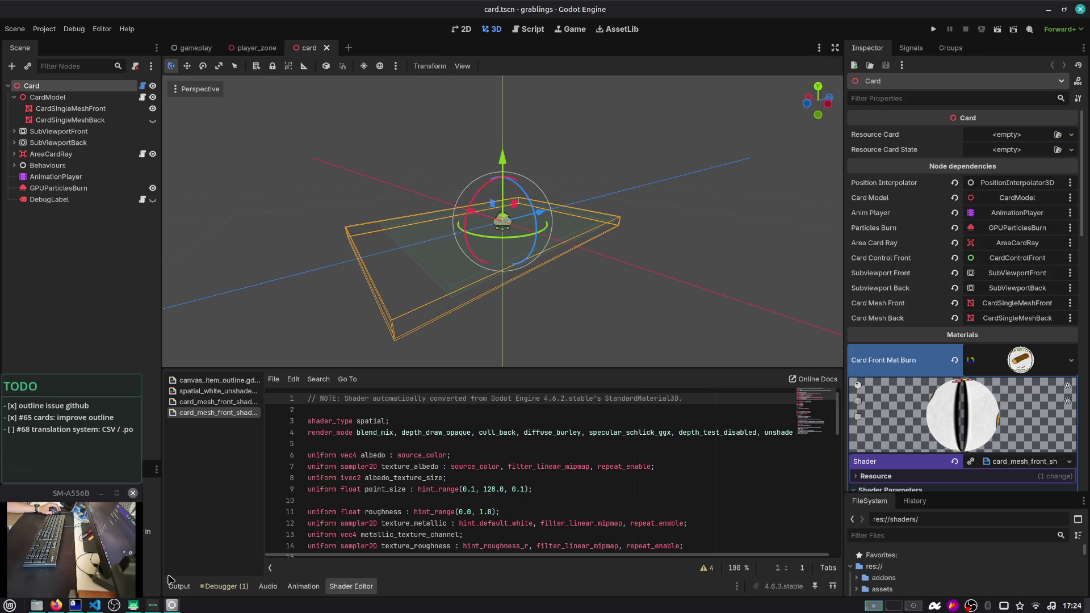
left_click(421, 309)
key("alt+Tab")
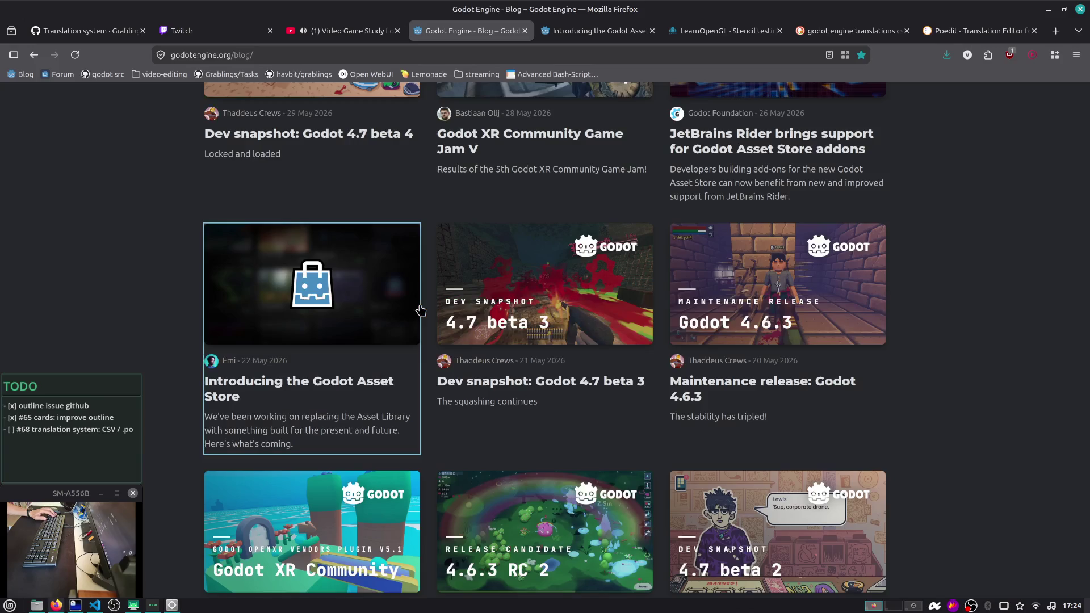
Read the Asset Store article's reviews, analytics and changelog features, then go back to the blog listing
scroll(369, 318, "up", 2)
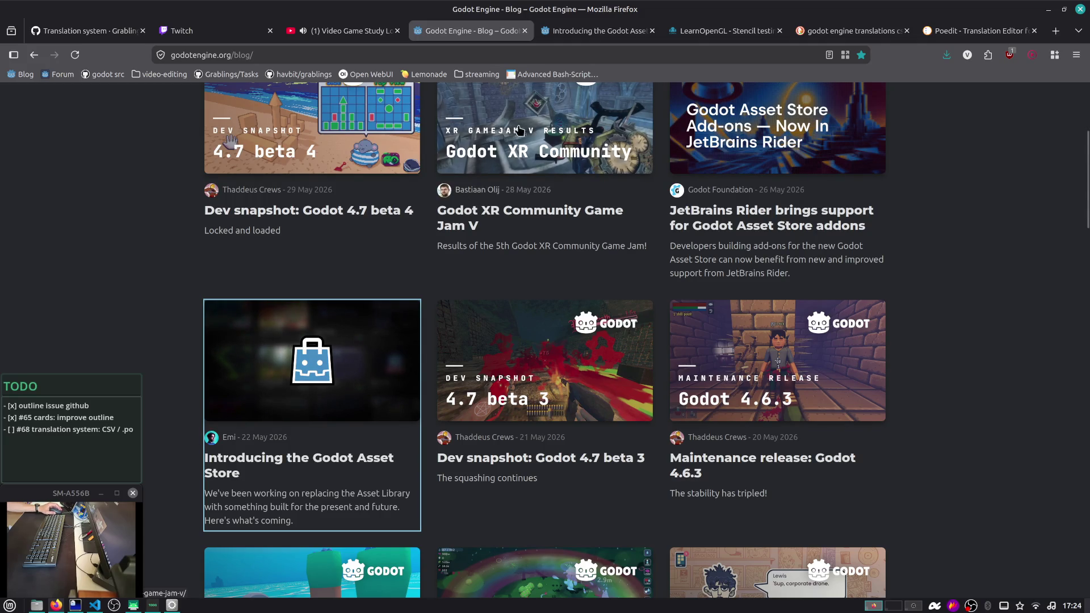
left_click(596, 31)
scroll(485, 295, "down", 4)
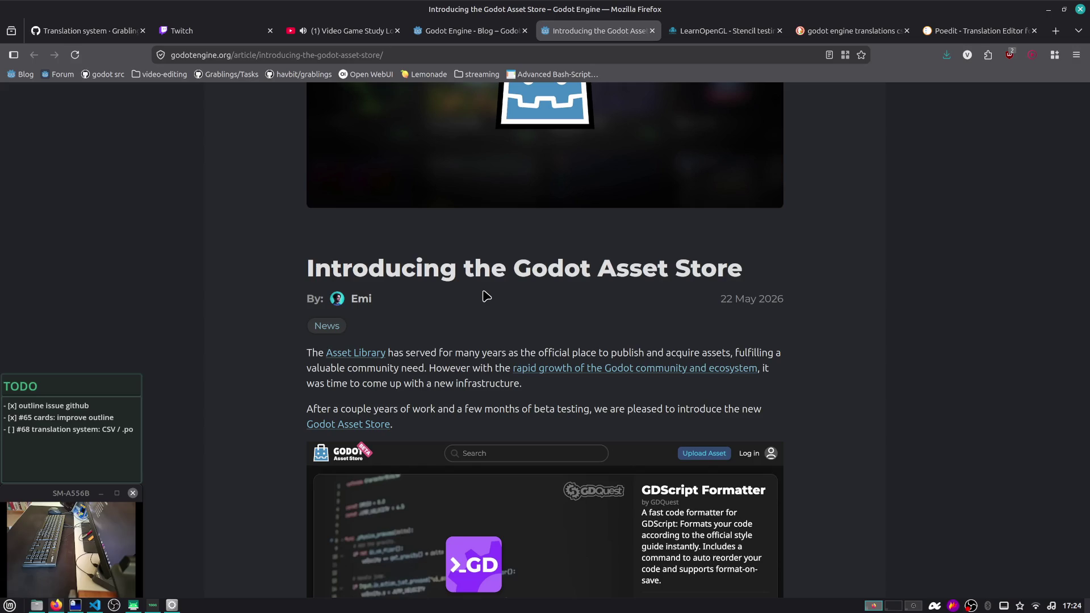
scroll(486, 296, "down", 3)
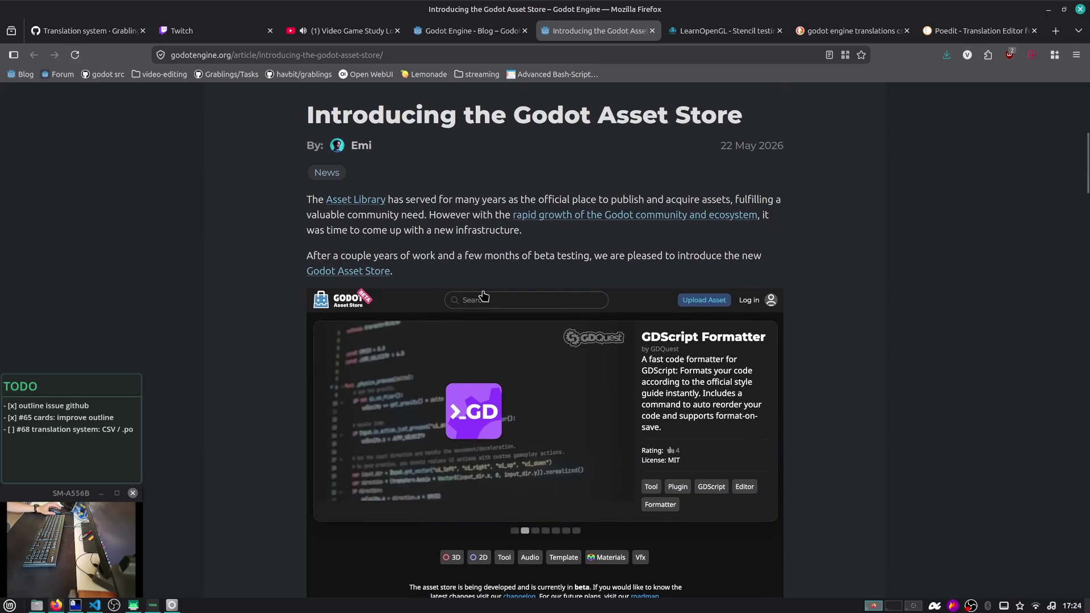
scroll(483, 296, "down", 2)
scroll(483, 296, "down", 10)
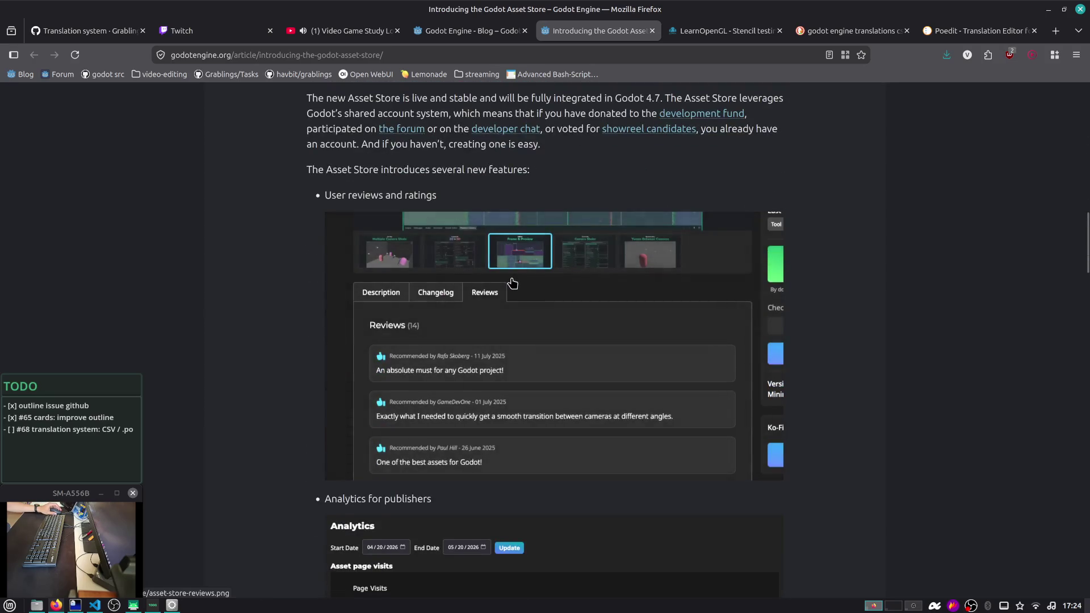
scroll(514, 284, "down", 4)
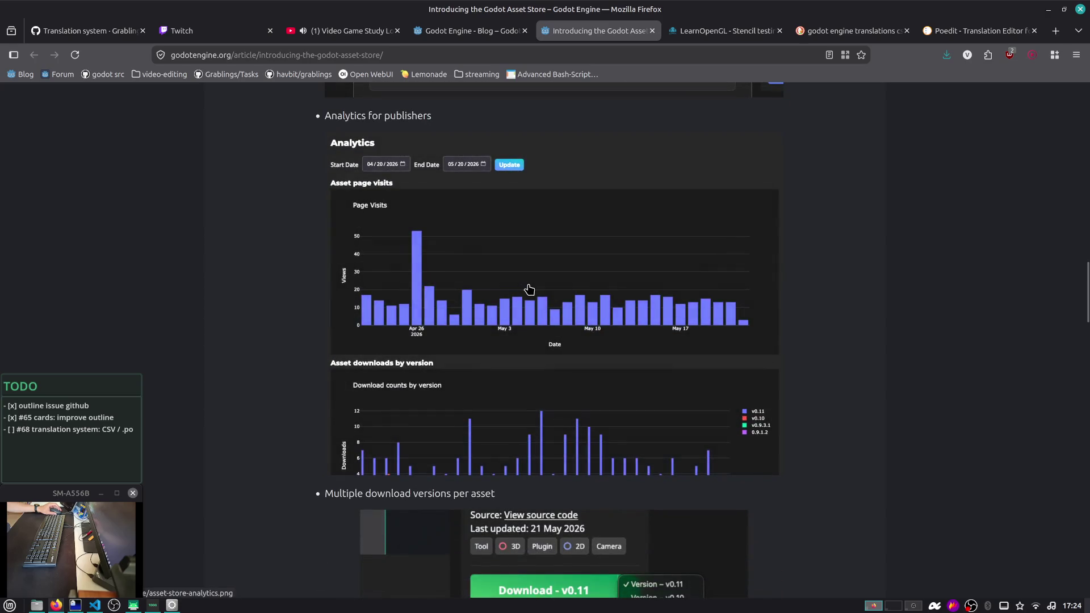
scroll(528, 290, "down", 8)
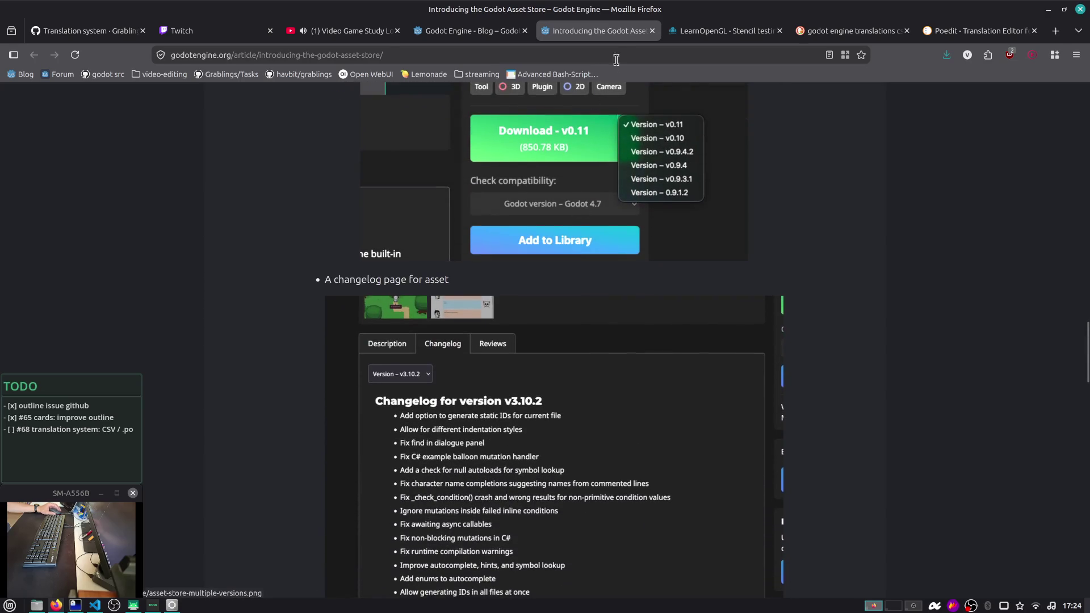
left_click(459, 31)
scroll(360, 336, "up", 3)
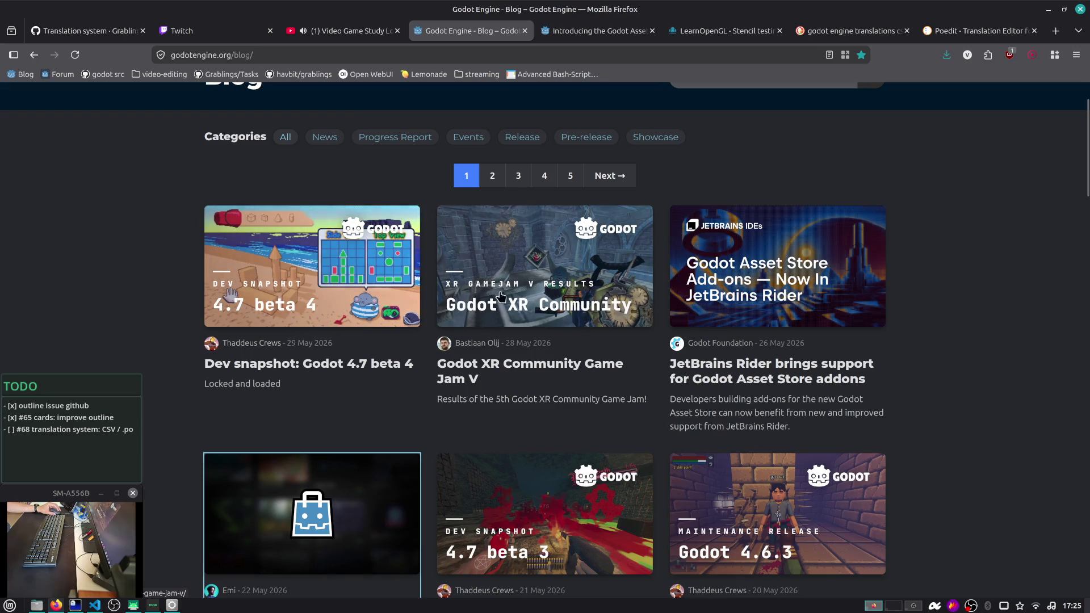
Open the XR Game Jam V and JetBrains Rider posts in background tabs
middle_click(541, 289)
middle_click(728, 259)
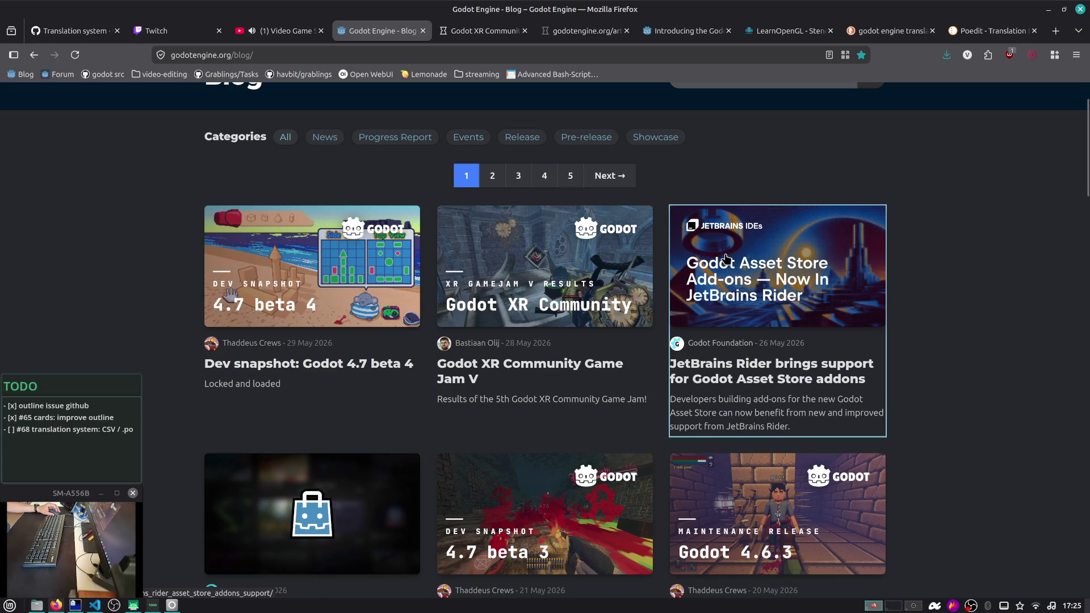
scroll(505, 216, "down", 3)
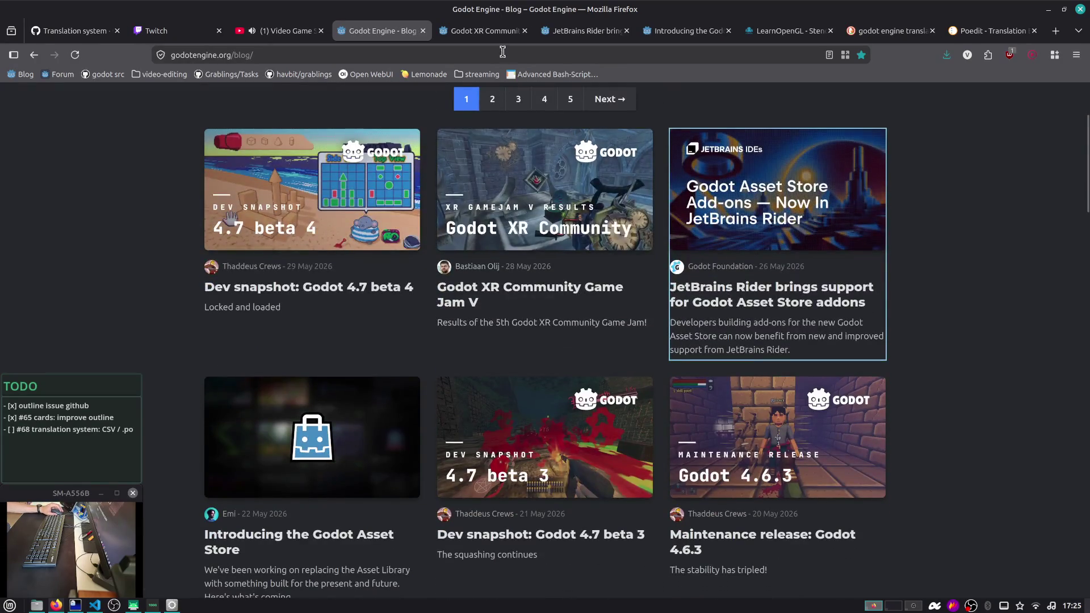
Read the XR Game Jam V results, close that article, and open a new tab
left_click(505, 31)
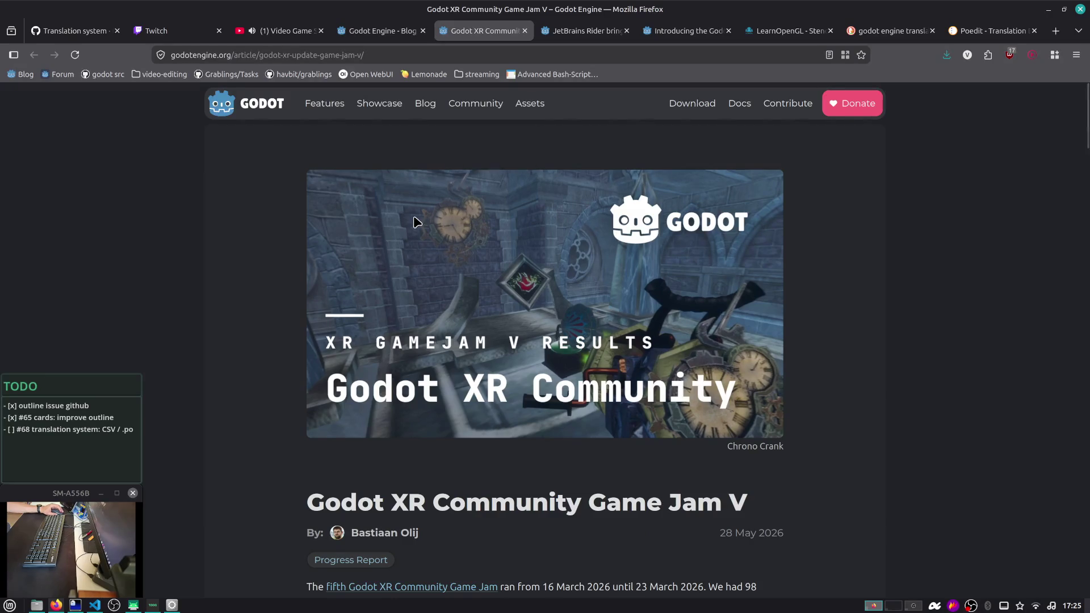
scroll(417, 221, "down", 10)
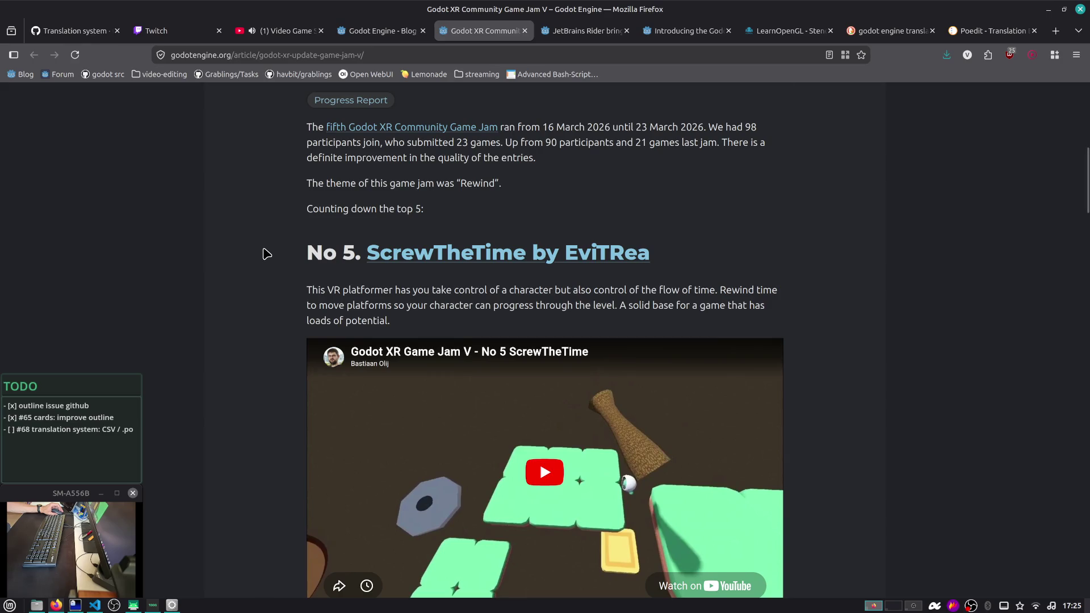
scroll(302, 221, "down", 3)
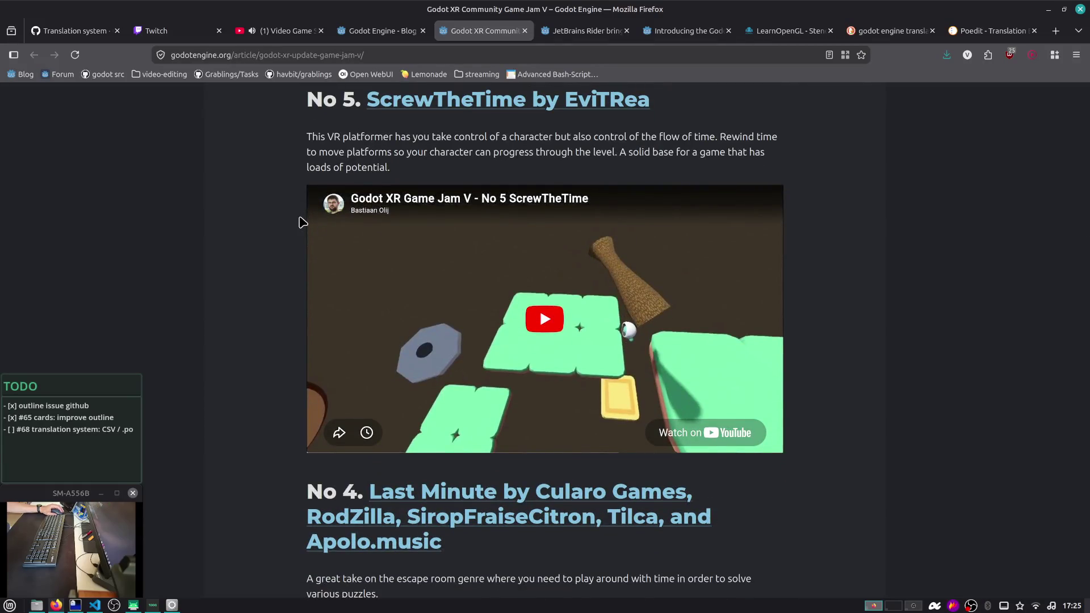
scroll(303, 222, "down", 2)
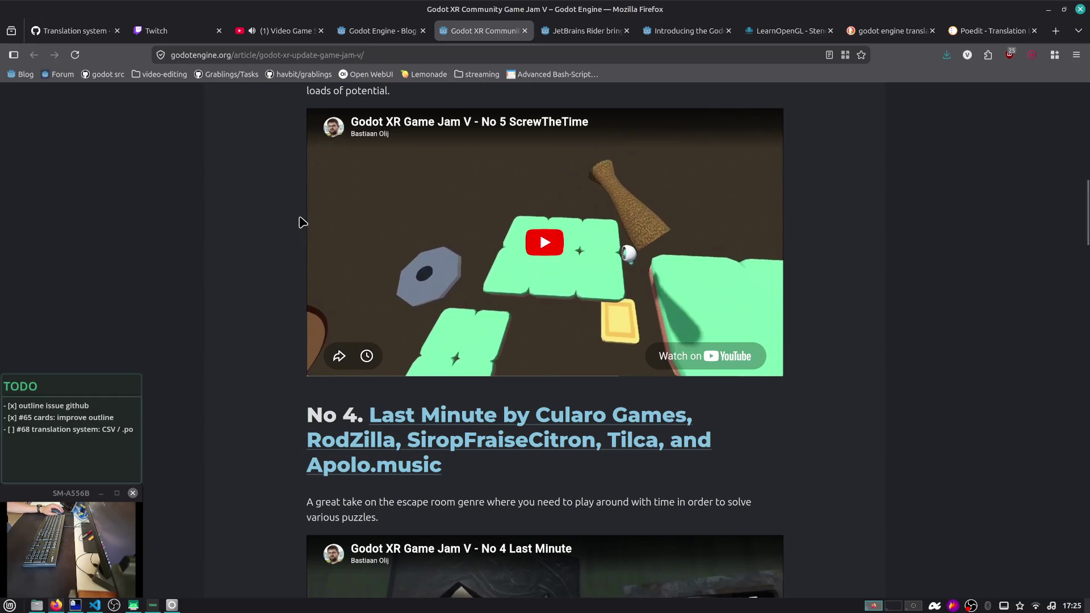
scroll(302, 221, "down", 2)
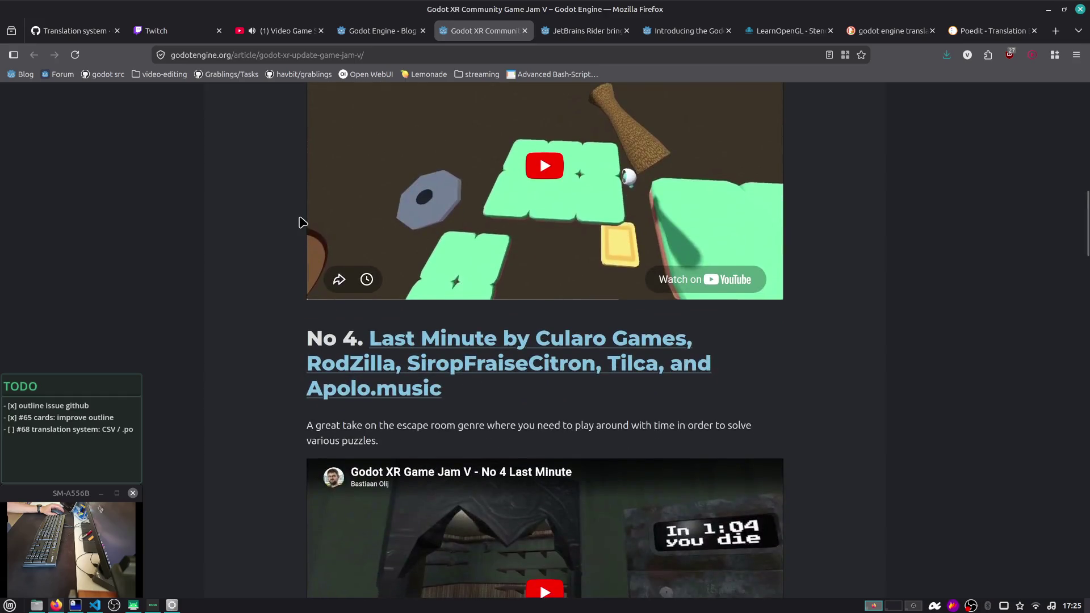
scroll(420, 175, "down", 15)
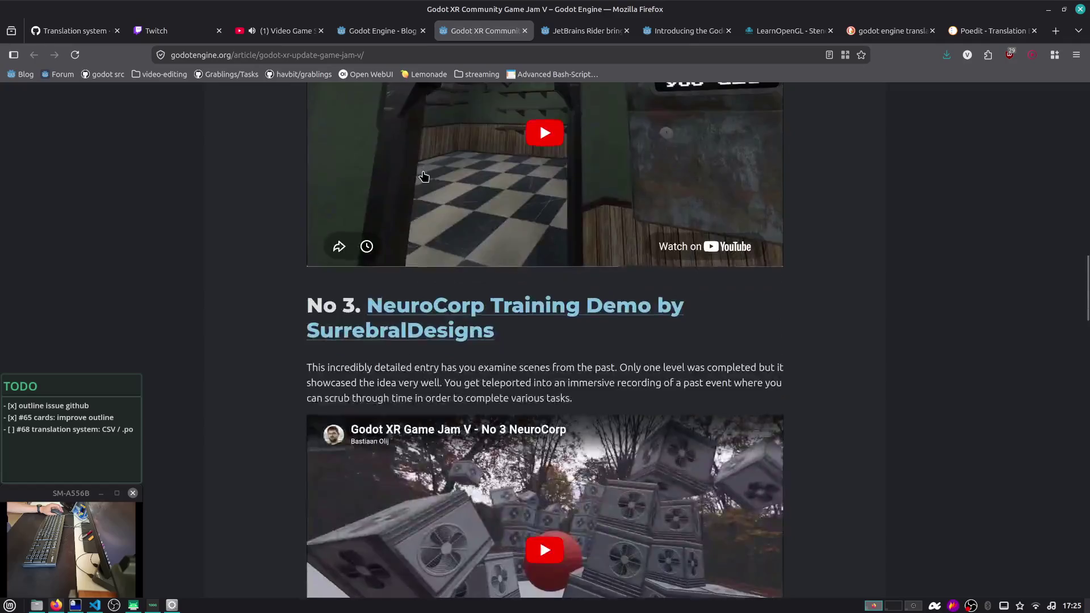
scroll(423, 175, "down", 16)
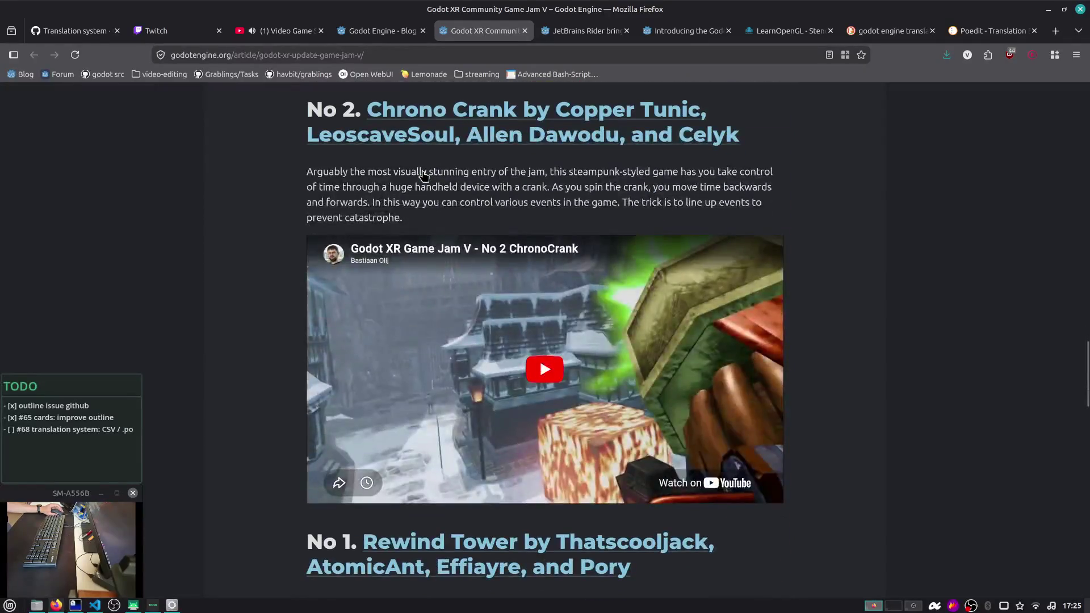
scroll(422, 176, "down", 10)
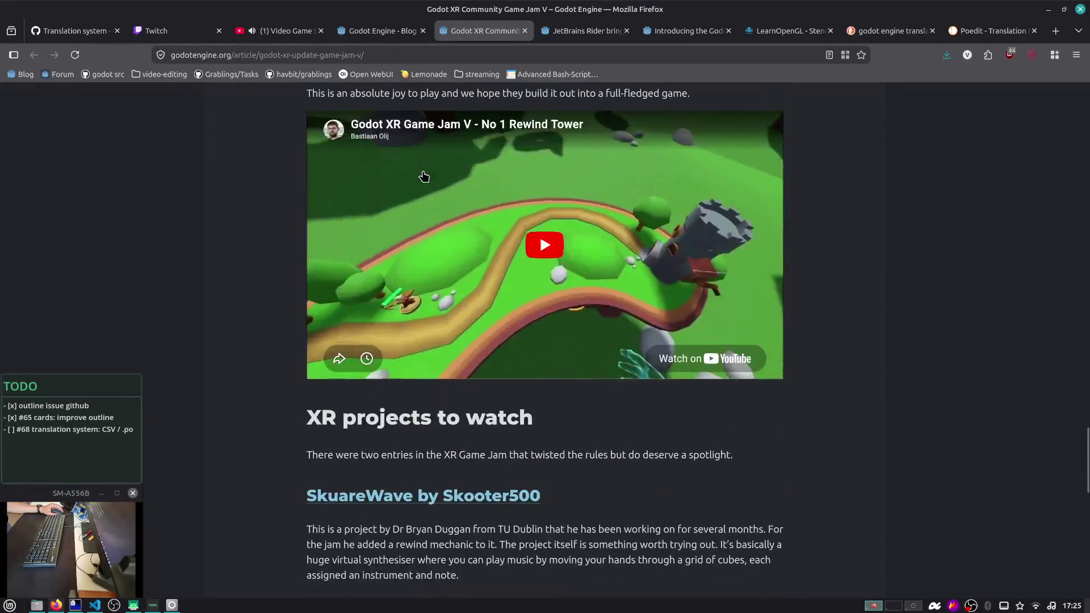
scroll(424, 176, "down", 8)
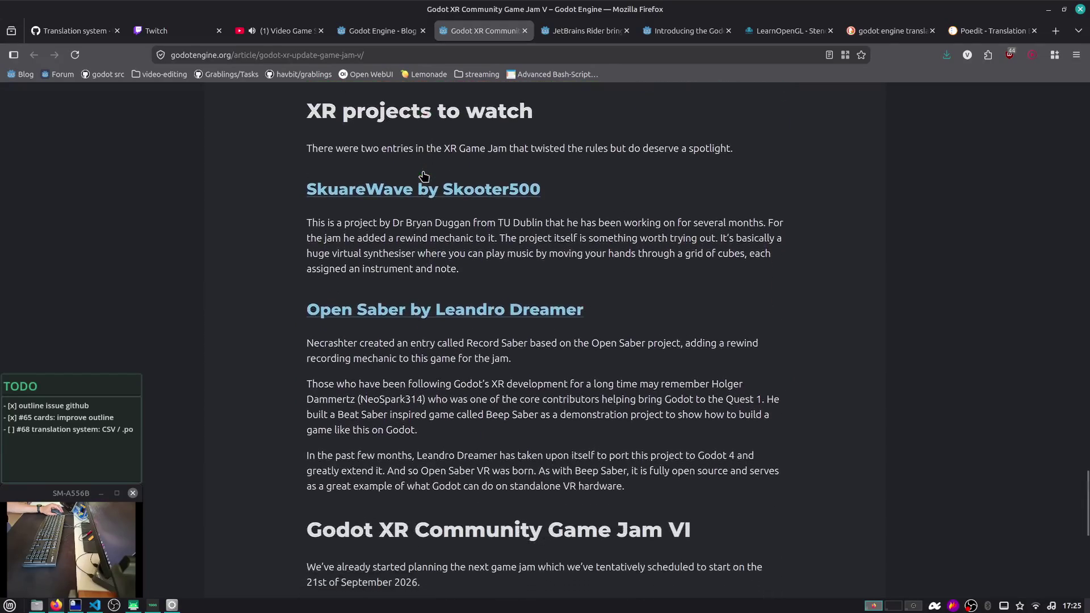
scroll(437, 176, "down", 4)
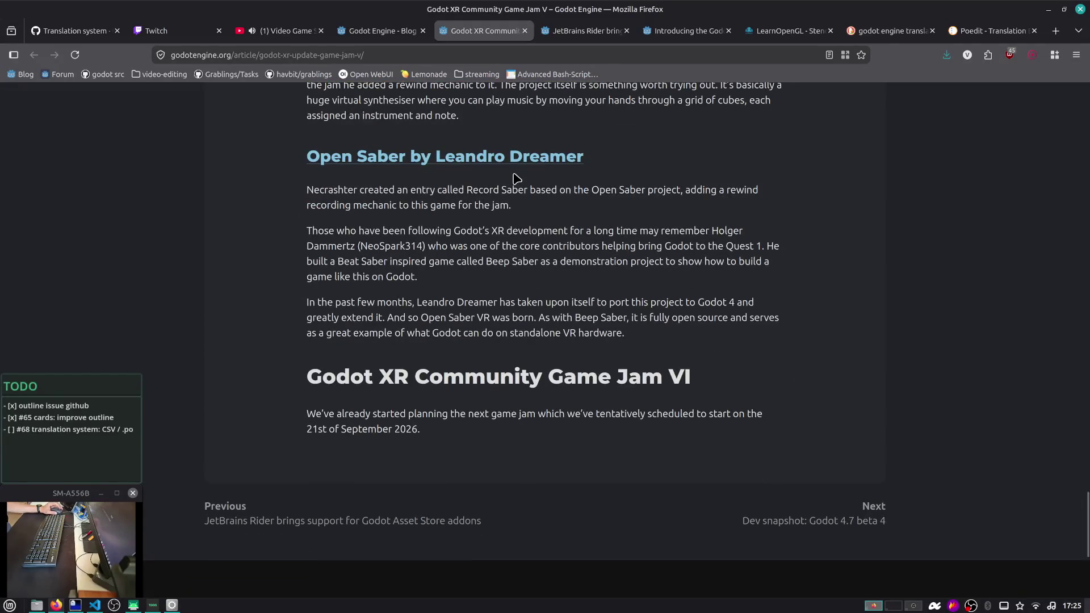
scroll(516, 178, "down", 5)
scroll(612, 202, "up", 13)
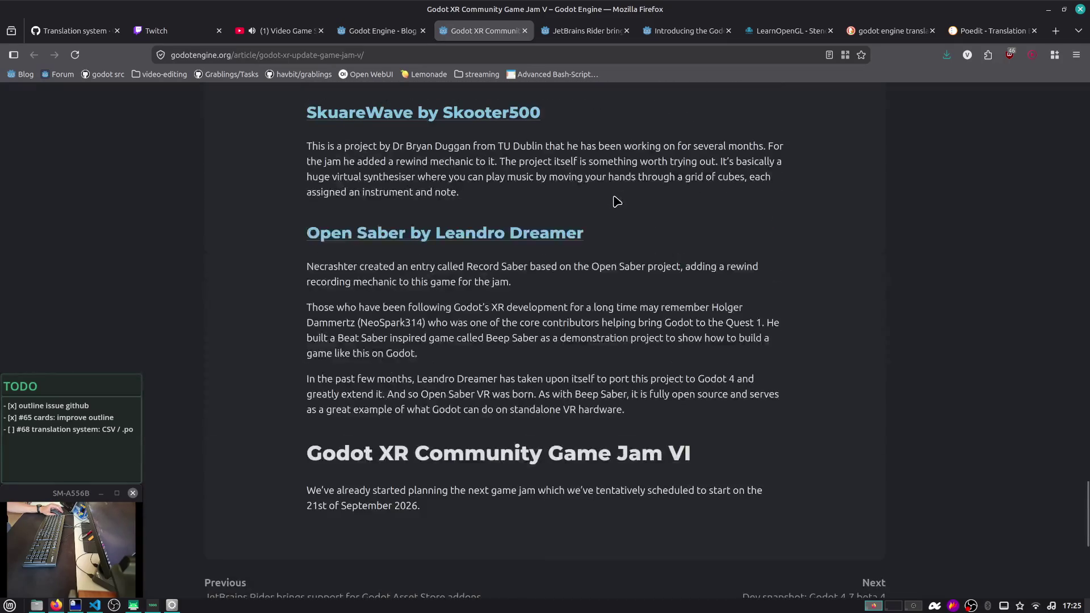
scroll(679, 208, "up", 2)
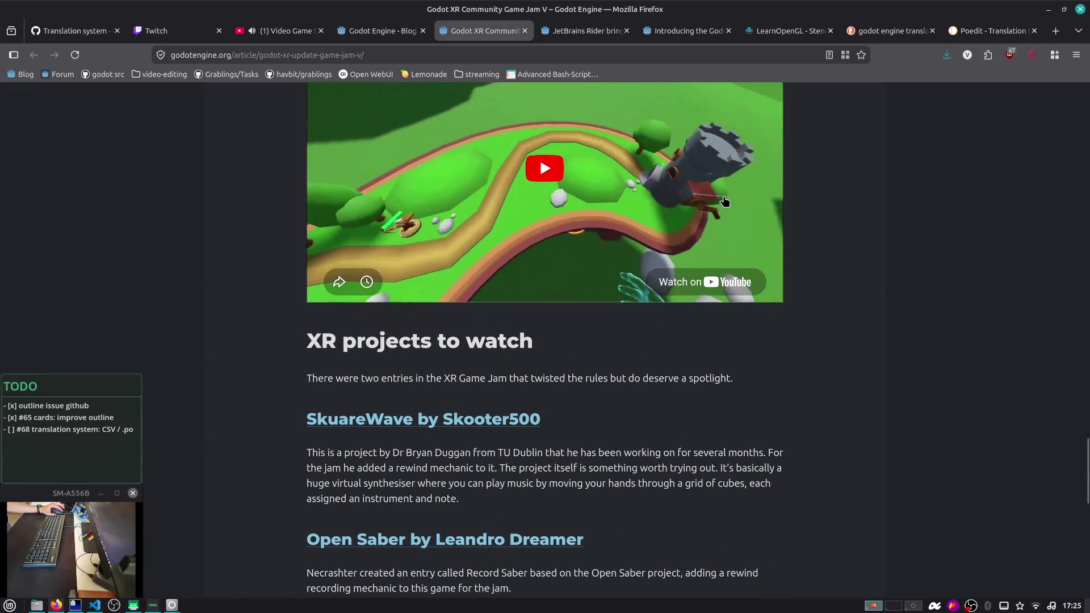
scroll(902, 216, "up", 6)
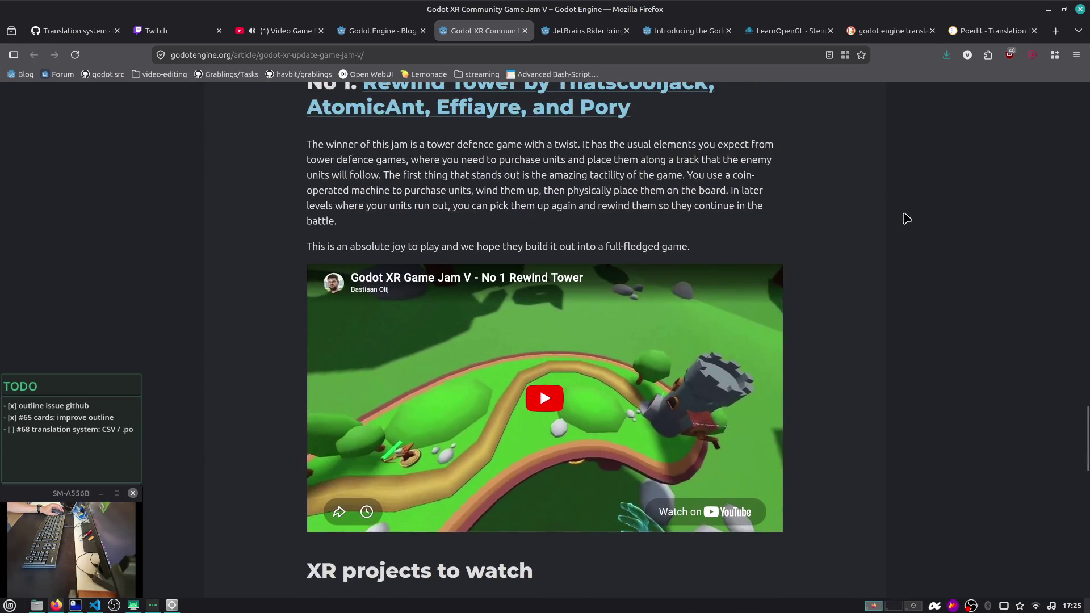
scroll(906, 218, "up", 4)
scroll(904, 217, "down", 6)
scroll(812, 149, "down", 12)
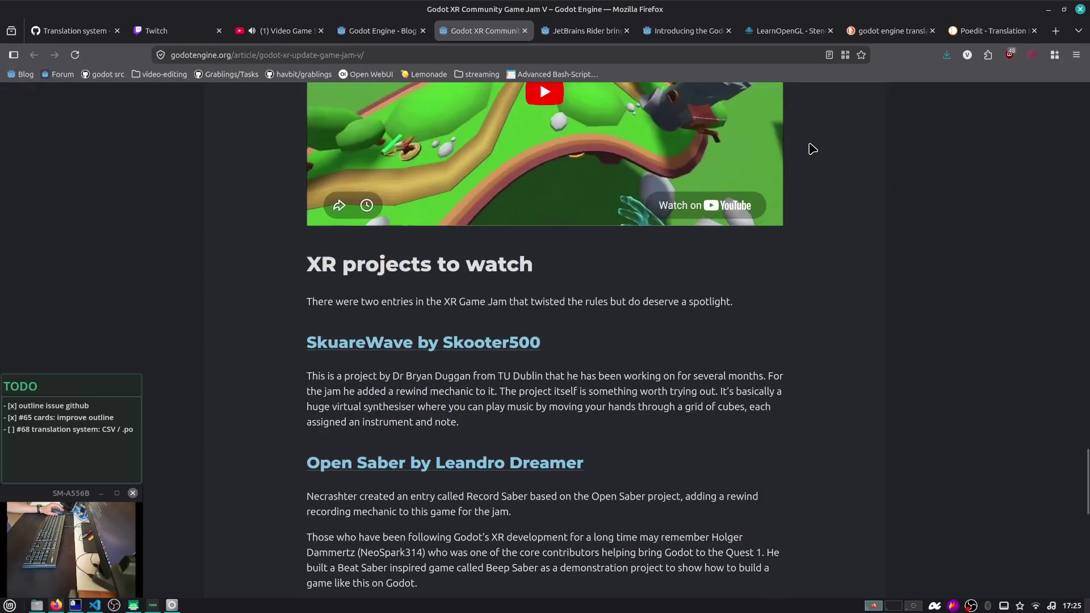
scroll(812, 149, "down", 2)
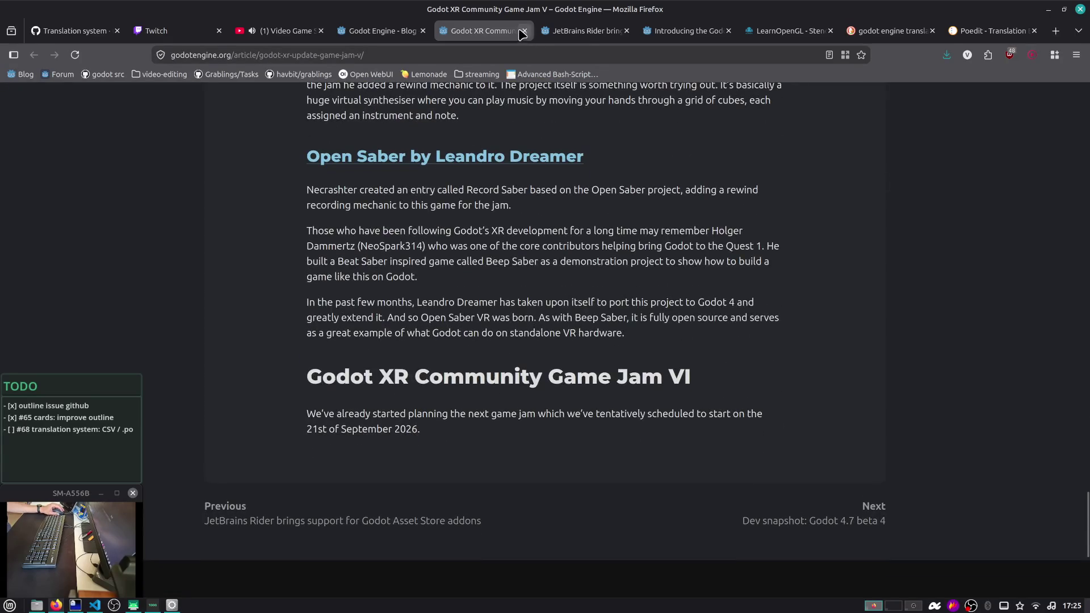
left_click(523, 31)
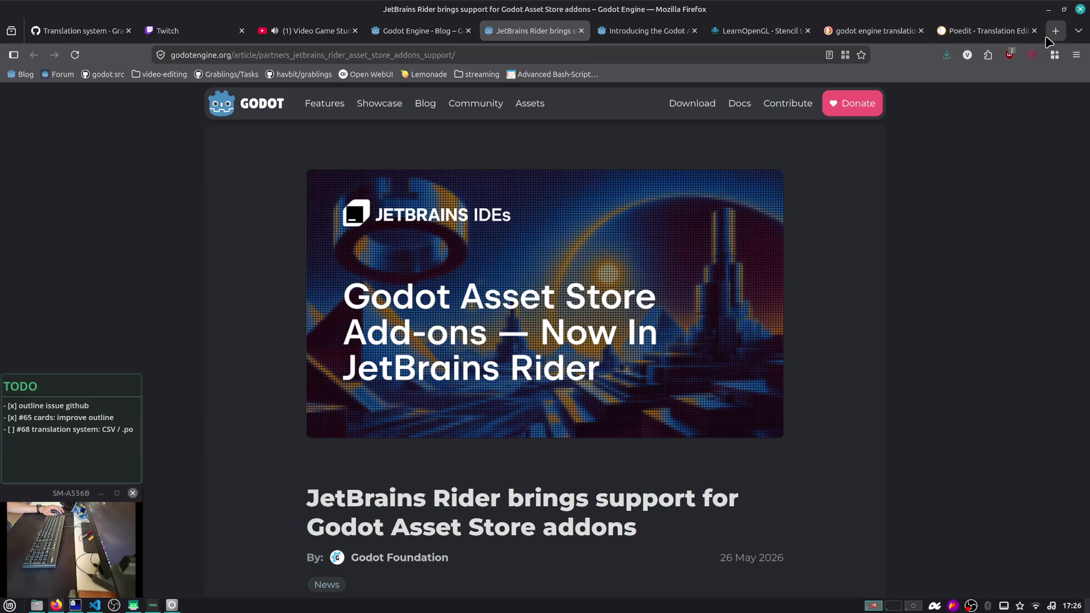
key("ctrl+t")
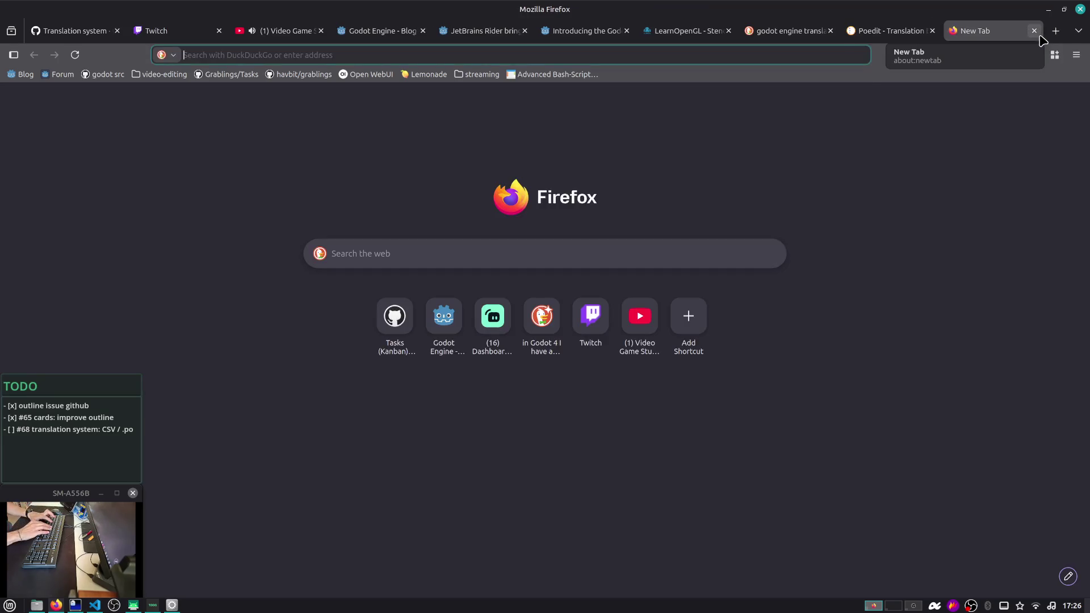
Go to github.com/crystal-bit and open its godot-game-template repository
type("gith")
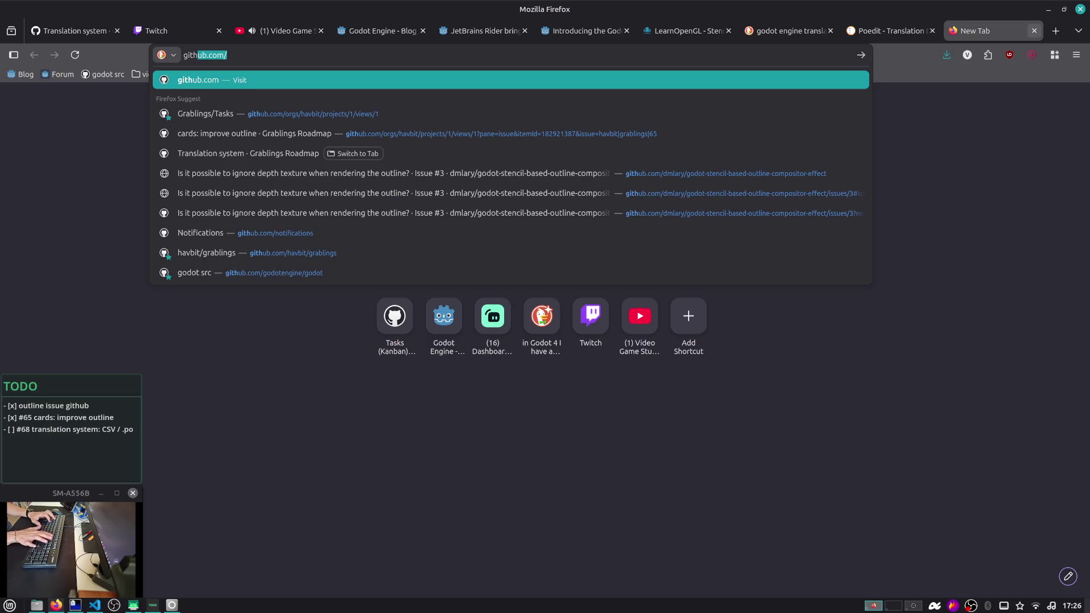
type("ub.com/crystal")
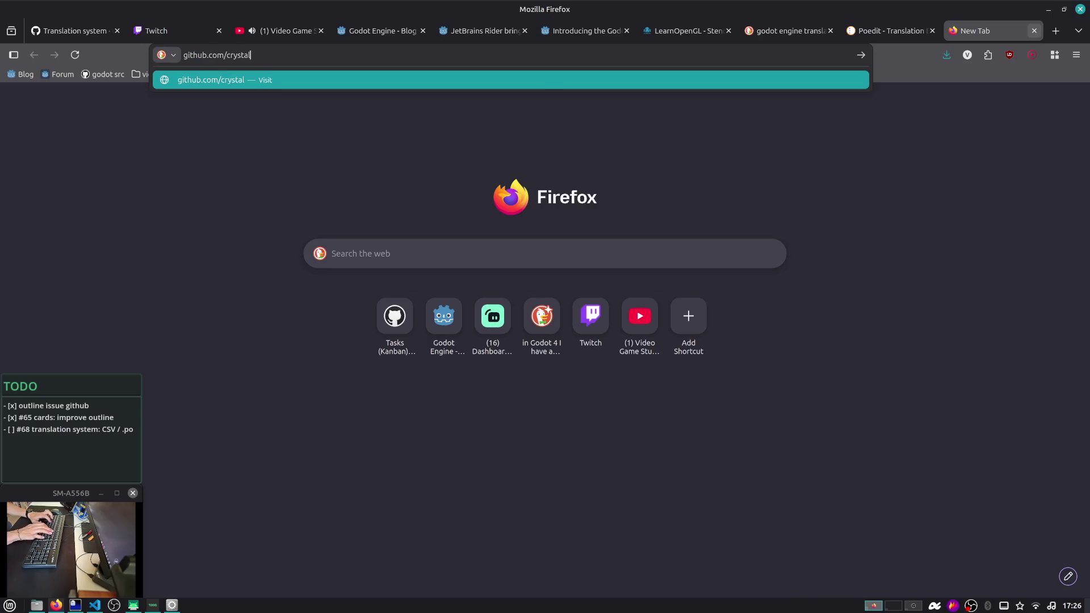
type("-bit/")
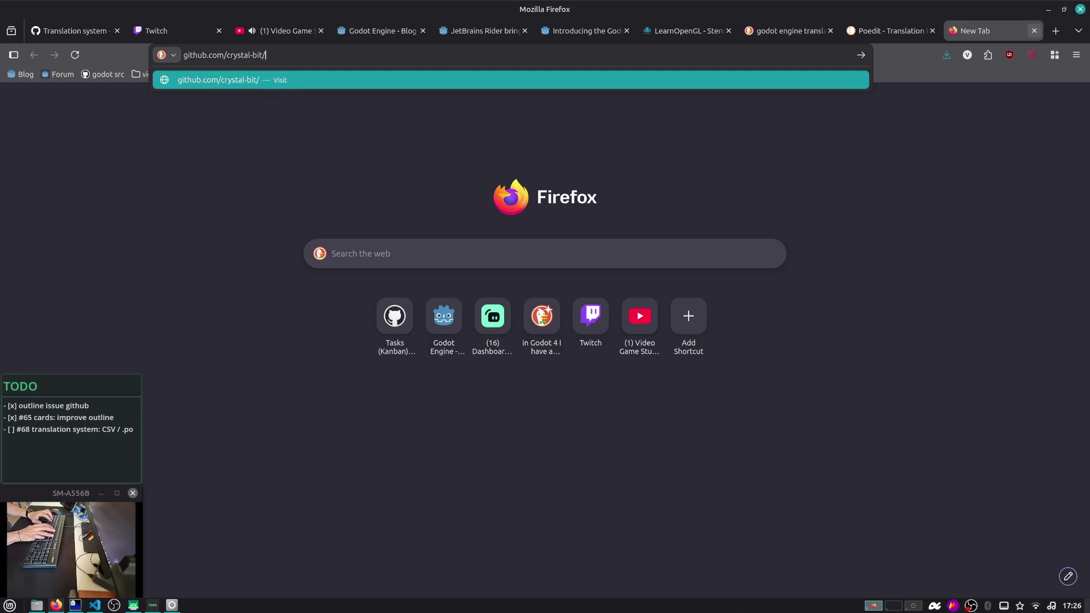
key("Return")
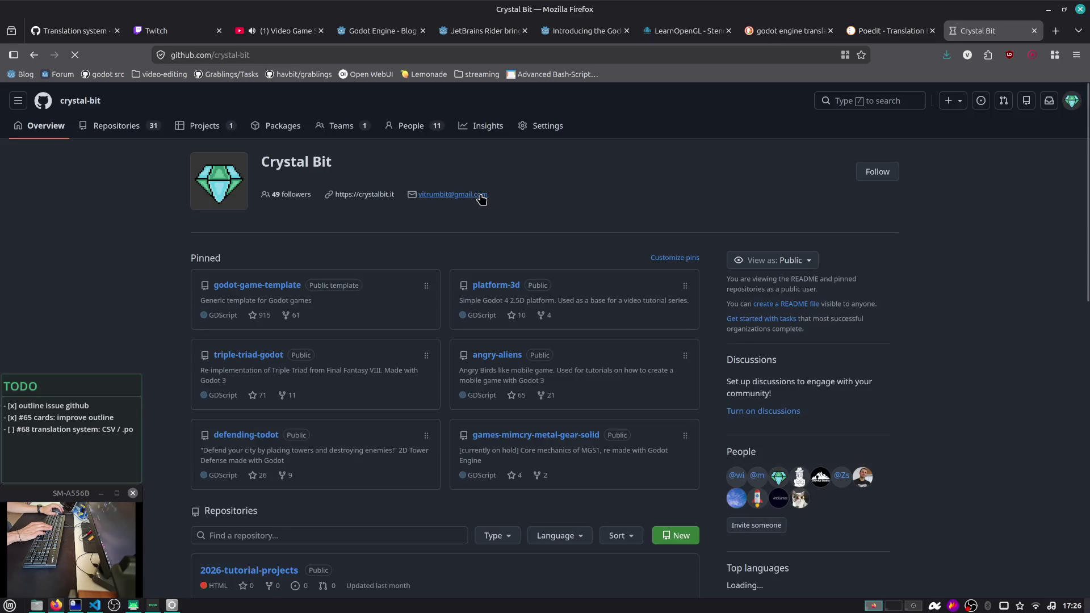
left_click(248, 291)
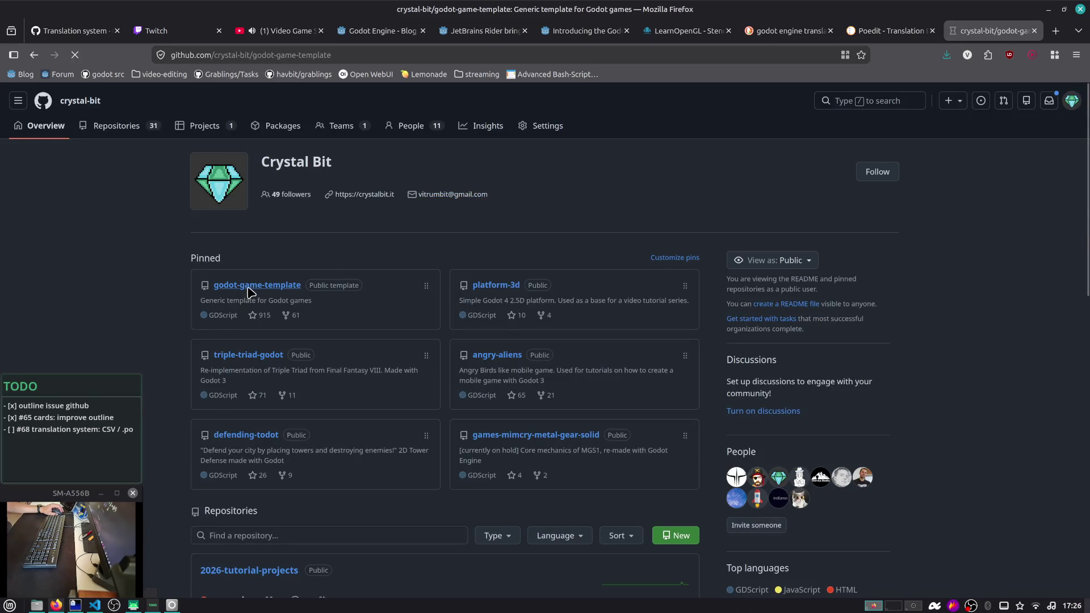
scroll(248, 286, "down", 10)
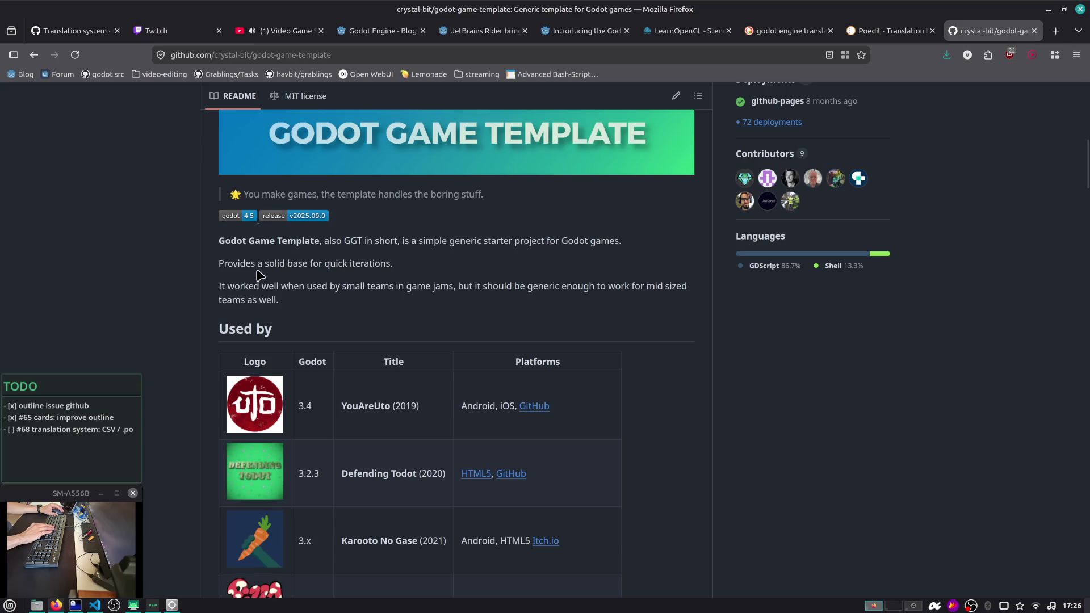
scroll(259, 275, "up", 5)
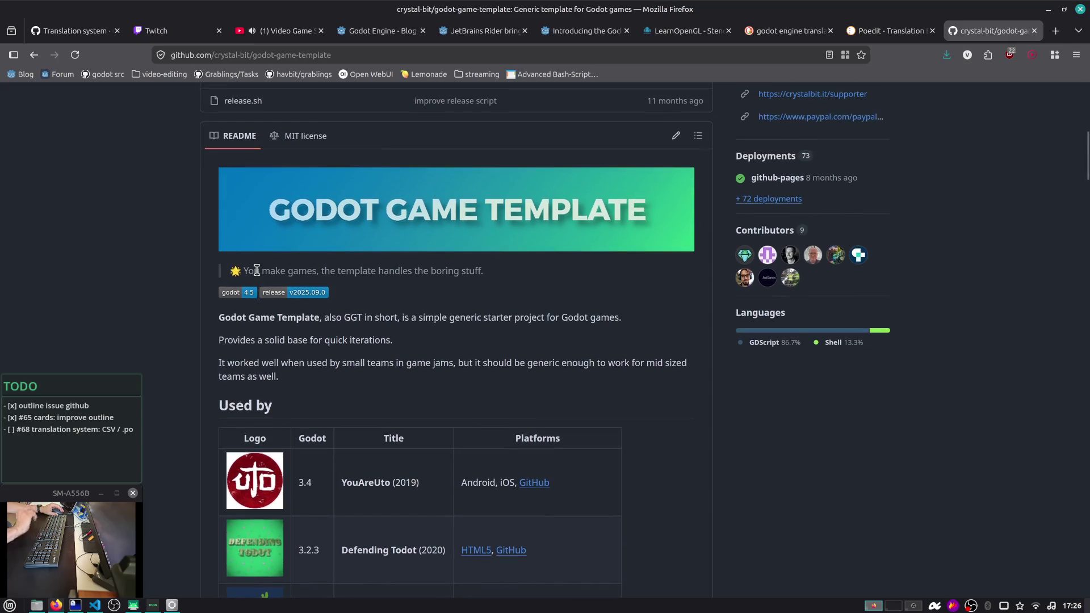
scroll(258, 275, "up", 4)
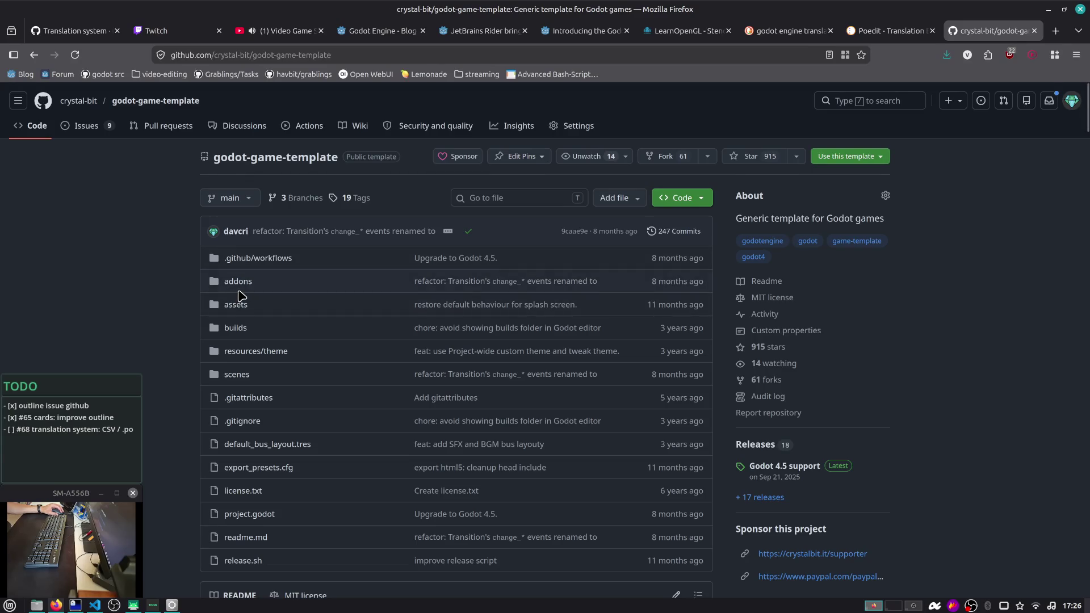
Look in the addons folder, then read the repository README's Used by table and open the Issues list
left_click(239, 286)
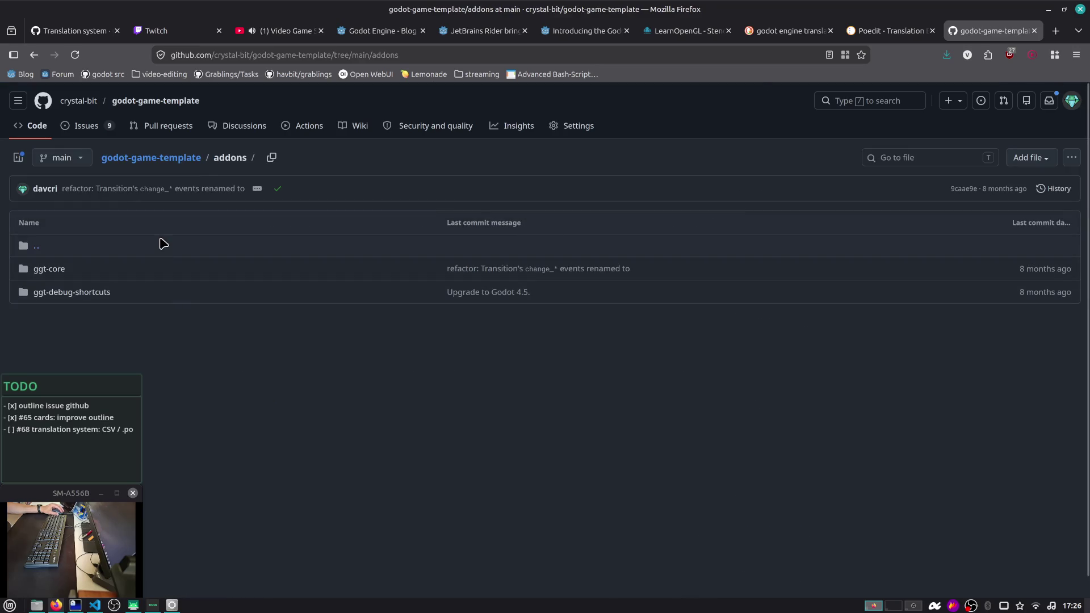
left_click(160, 163)
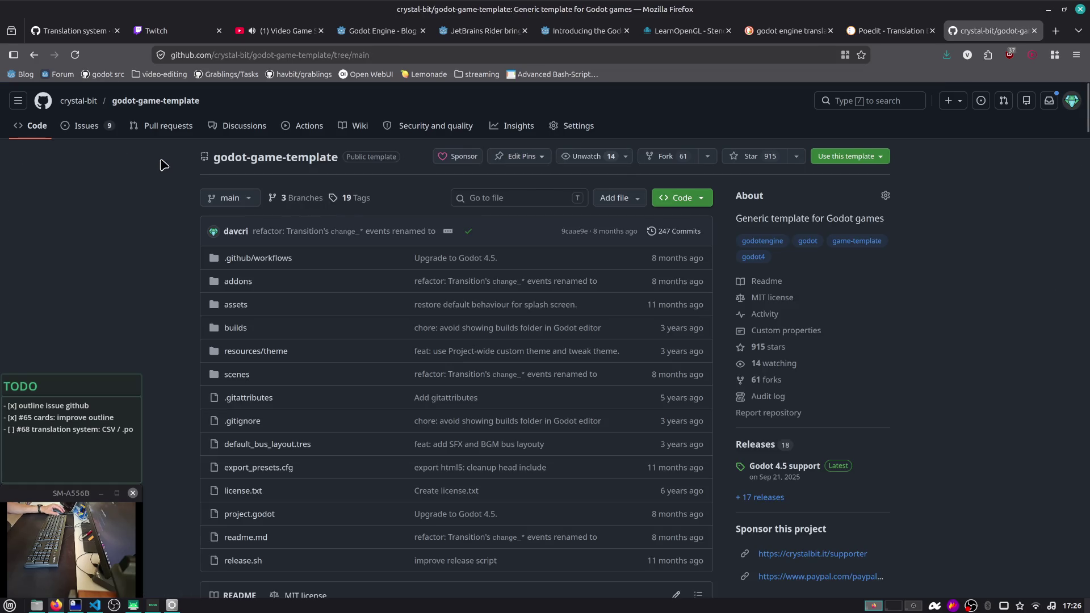
scroll(182, 170, "down", 3)
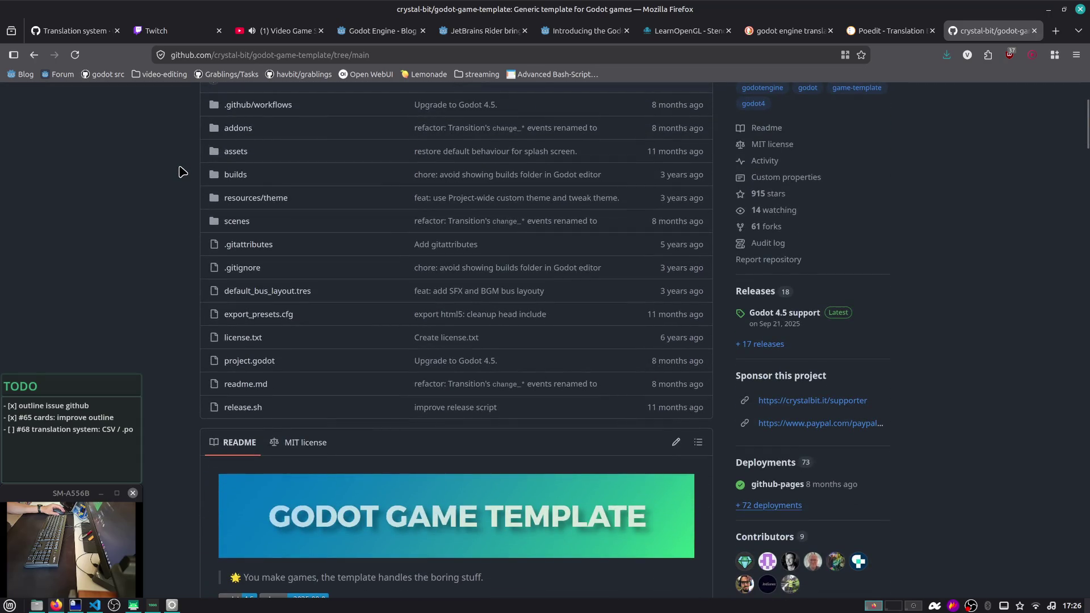
scroll(183, 171, "down", 3)
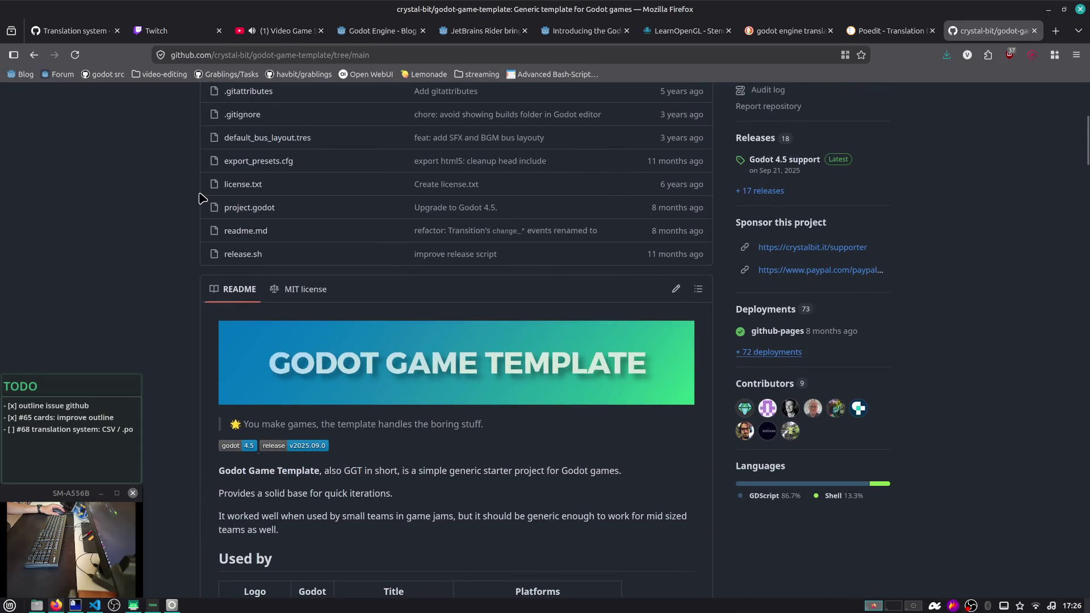
scroll(202, 197, "down", 1)
scroll(202, 197, "down", 1)
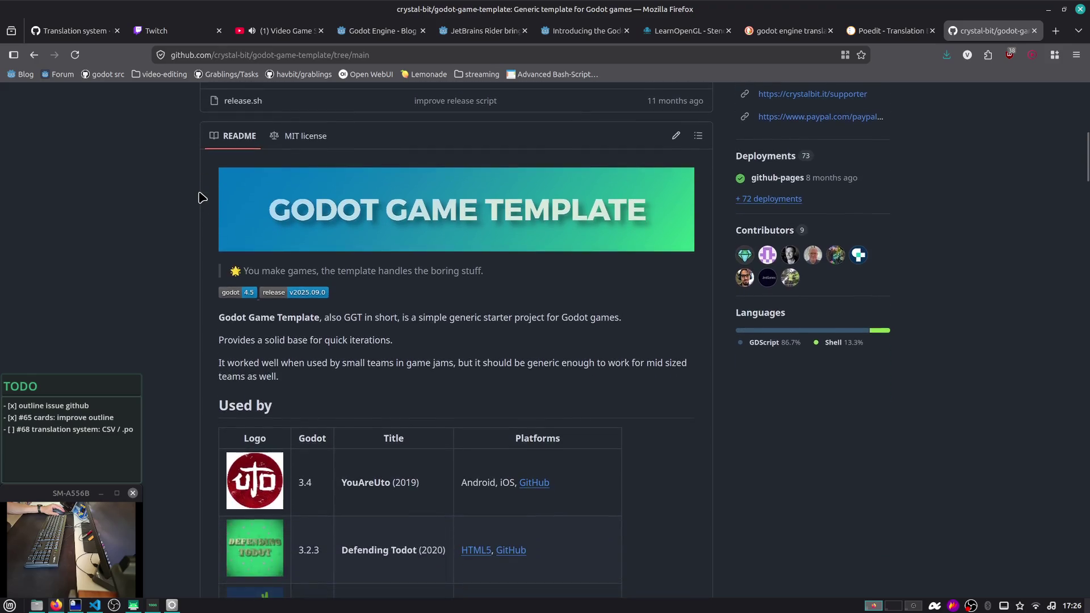
scroll(647, 222, "up", 8)
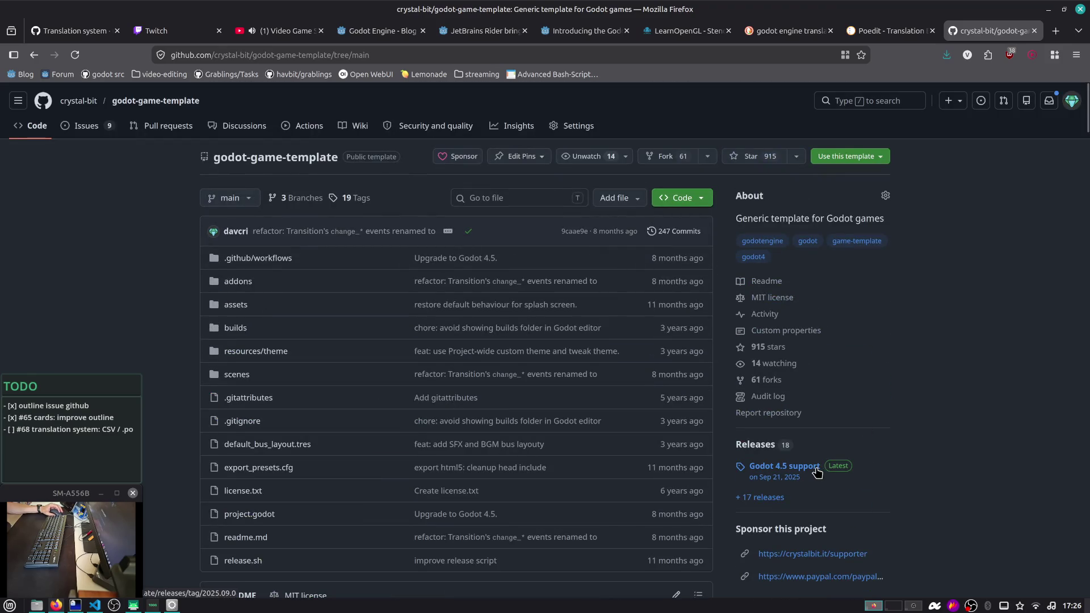
scroll(902, 107, "down", 9)
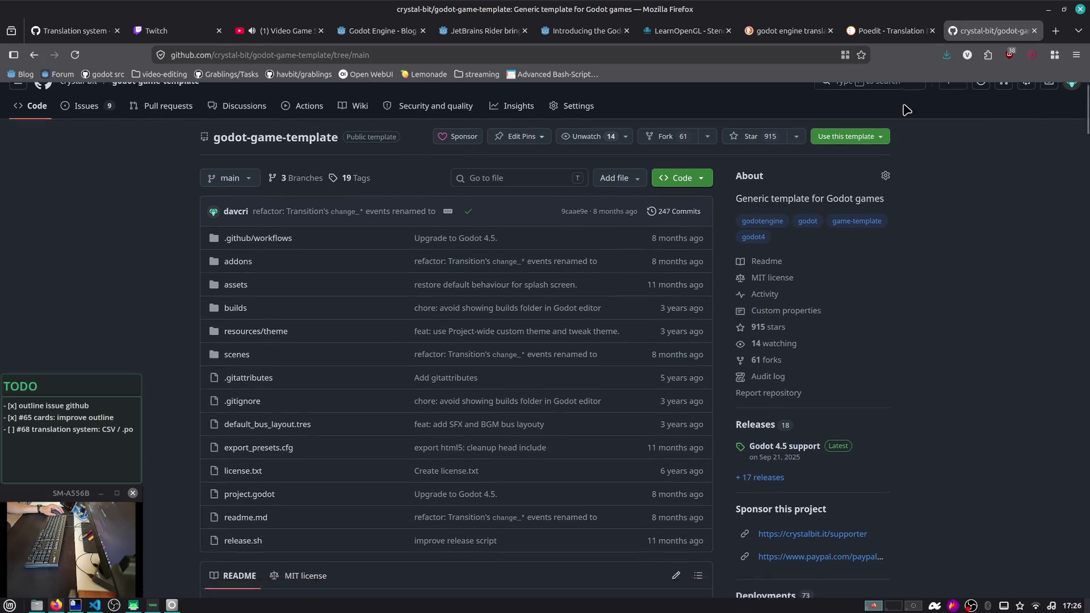
scroll(305, 332, "down", 3)
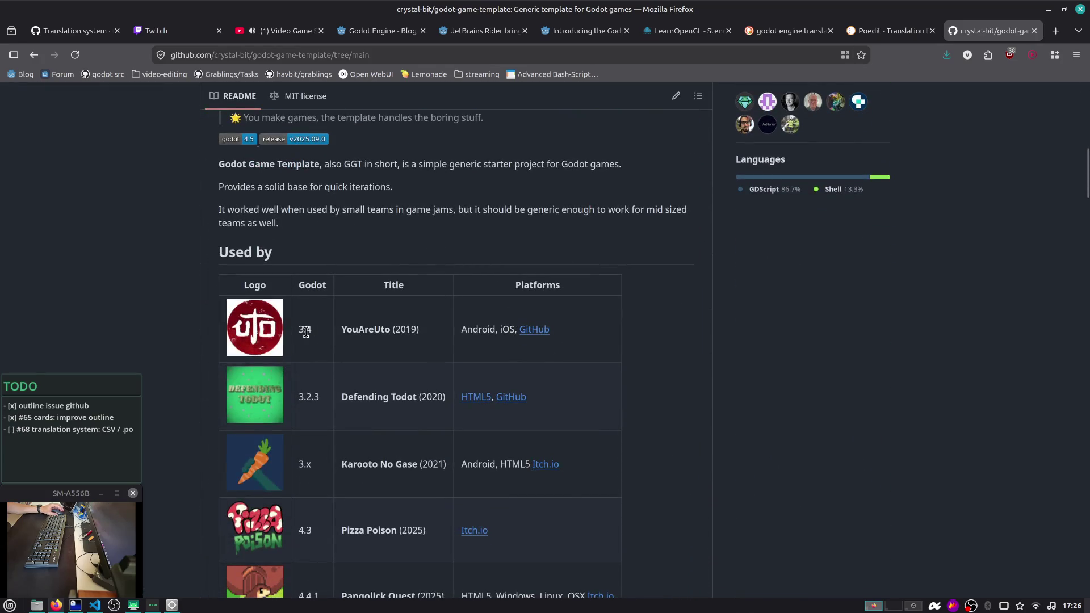
scroll(291, 165, "up", 12)
left_click(87, 125)
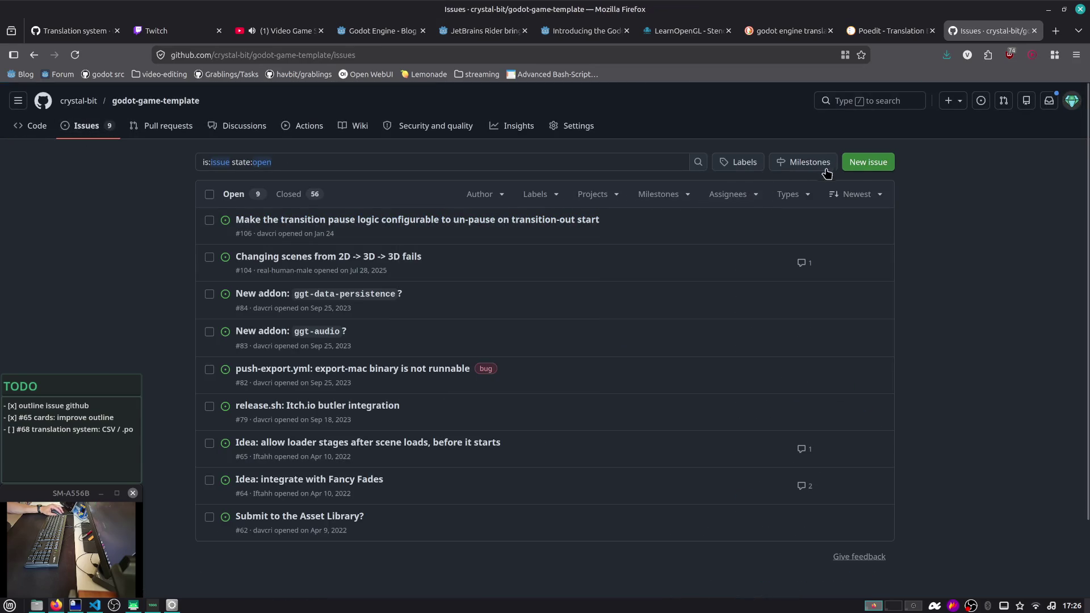
Start a new godot-game-template issue, then run the Grablings project to its main menu
left_click(860, 163)
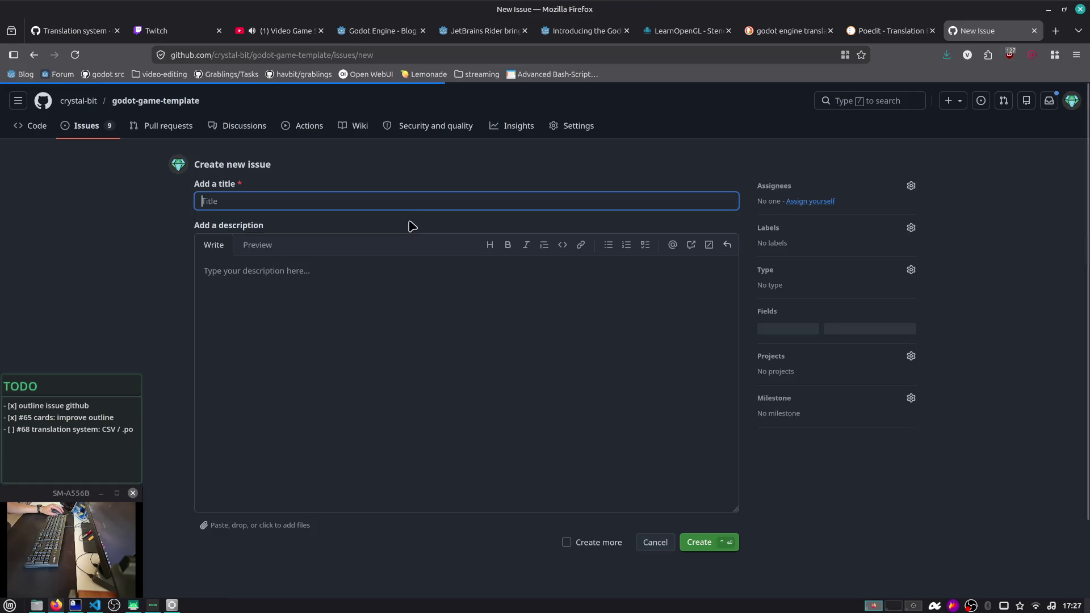
left_click(170, 605)
left_click(935, 32)
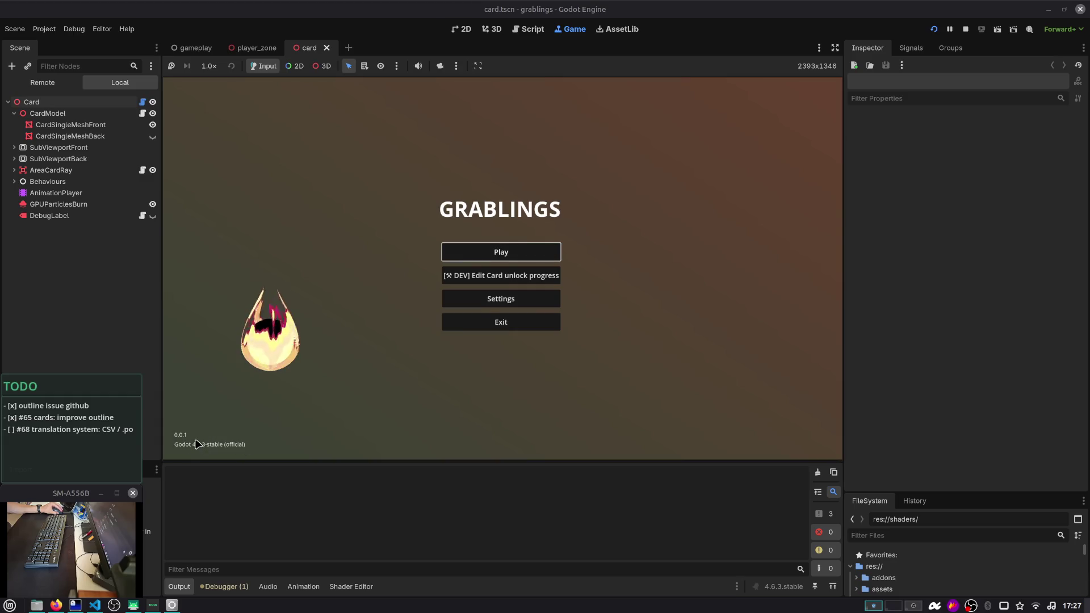
Play from save Slot 1 to reach the card board, then give the FileSystem dock more height
left_click(494, 254)
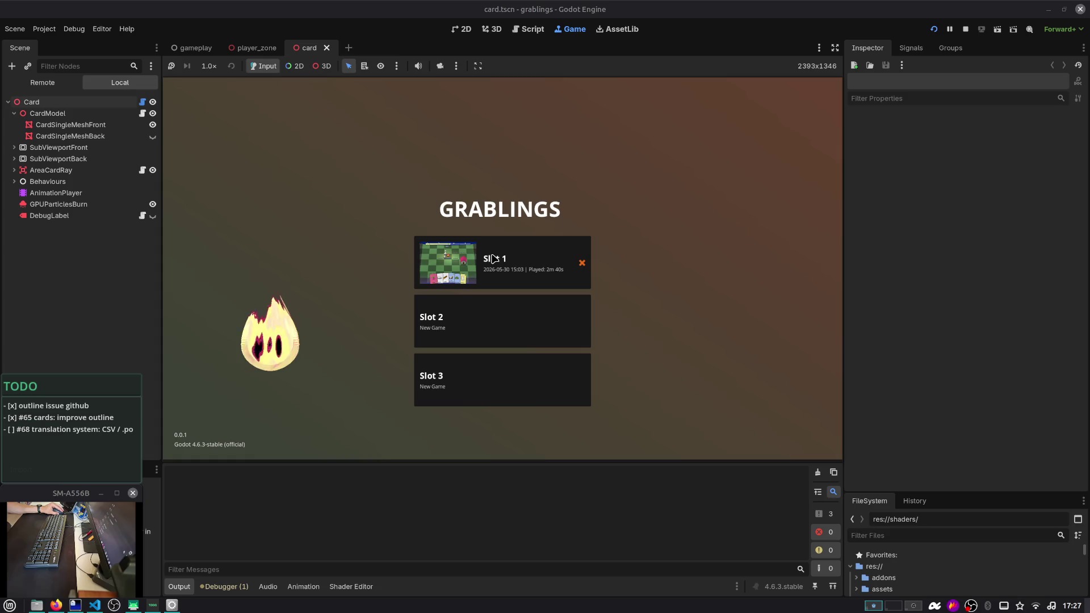
left_click(493, 265)
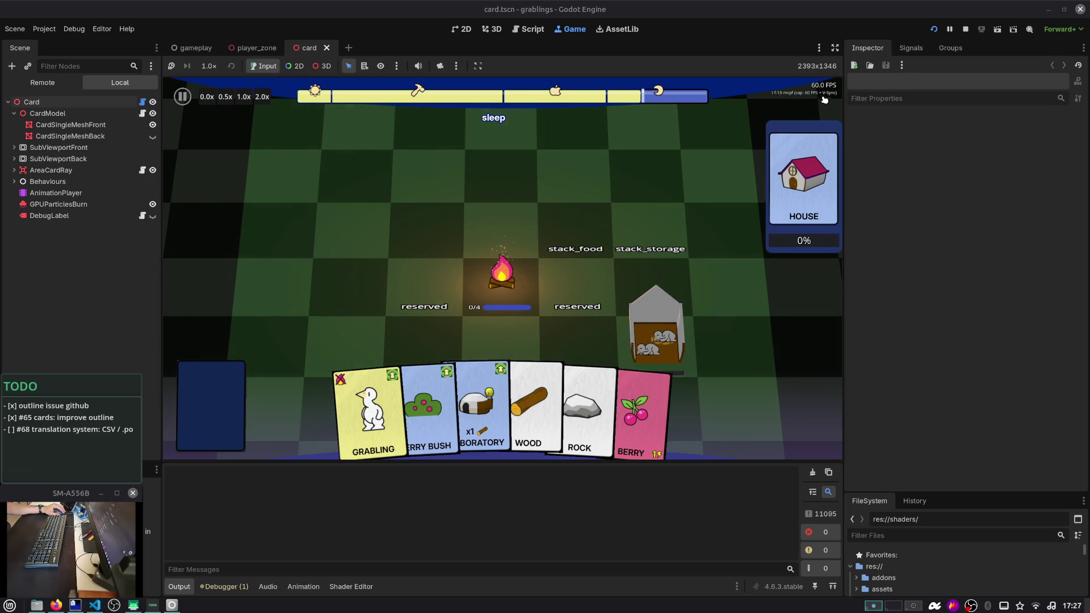
left_click_drag(886, 492, 886, 301)
Expand addons > debug_menu in the FileSystem dock
left_click(862, 390)
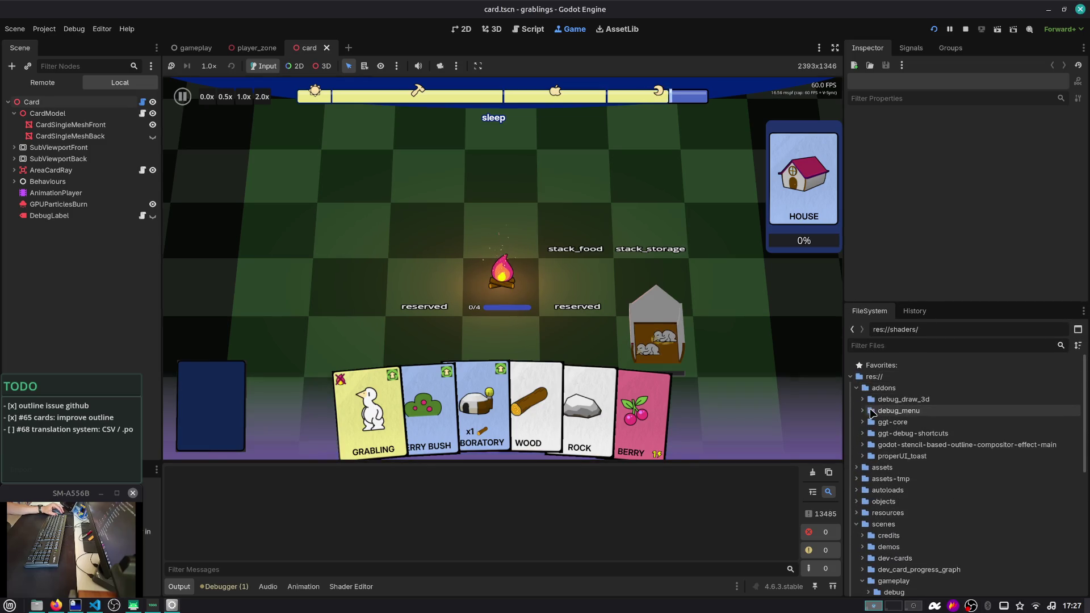
left_click(862, 411)
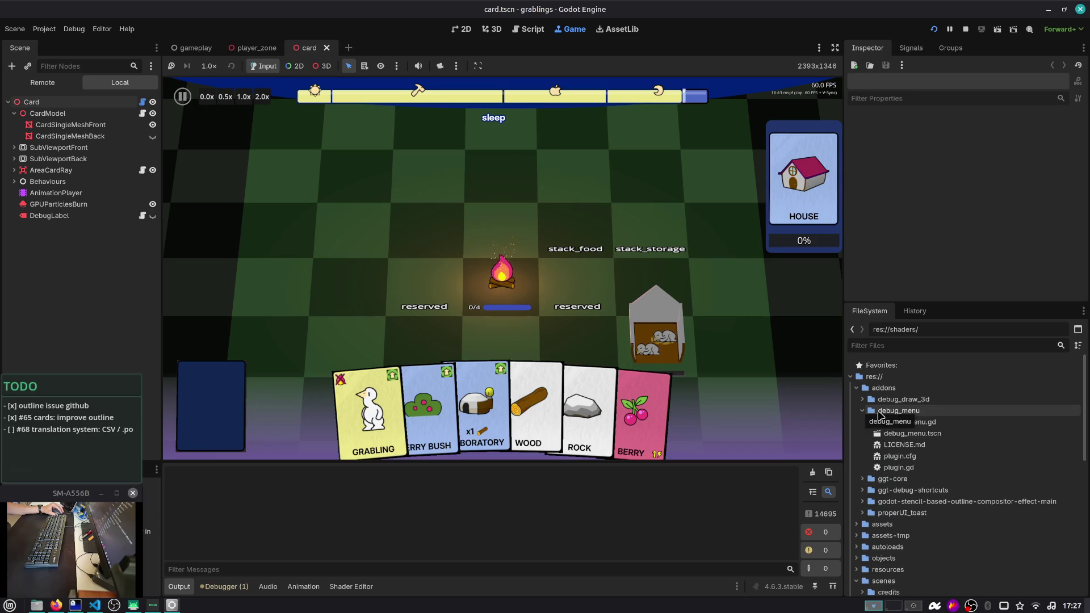
left_click(900, 410)
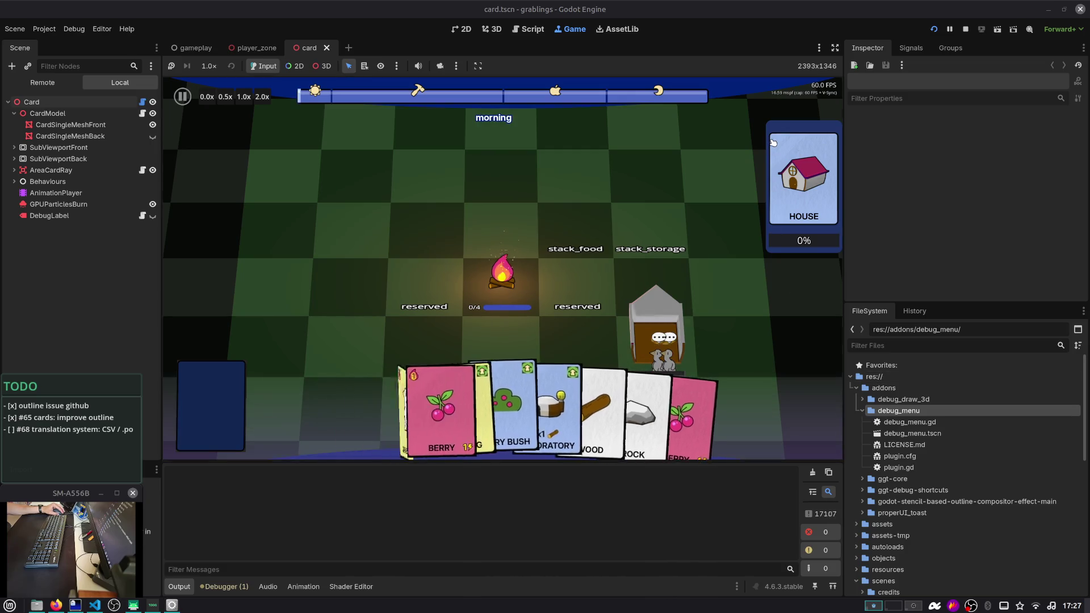
Widen the Game view, collapse the output panel and enter distraction-free mode
key("F3")
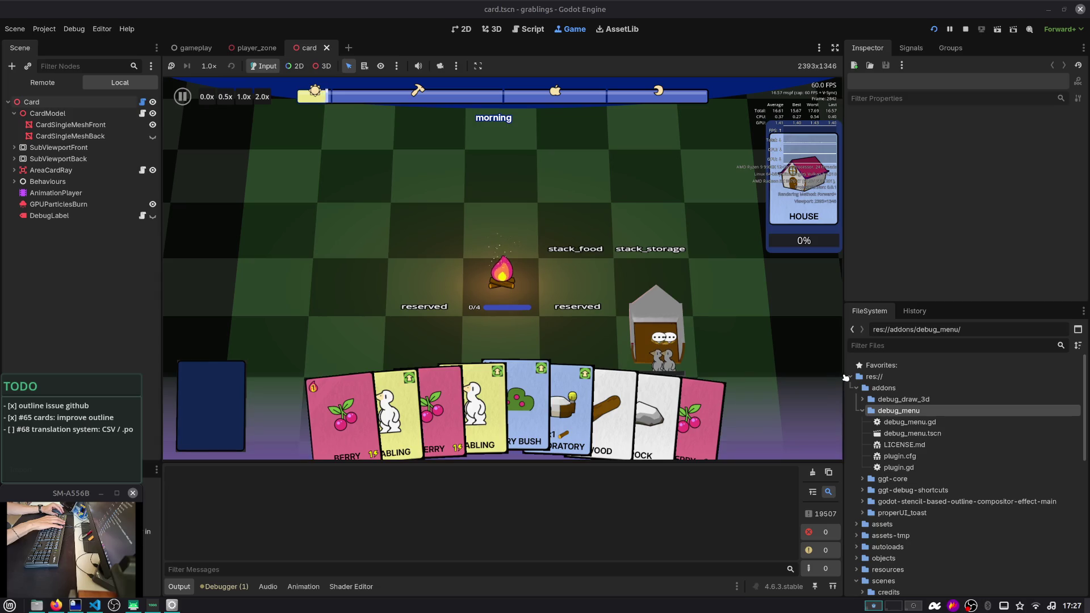
left_click_drag(842, 373, 921, 373)
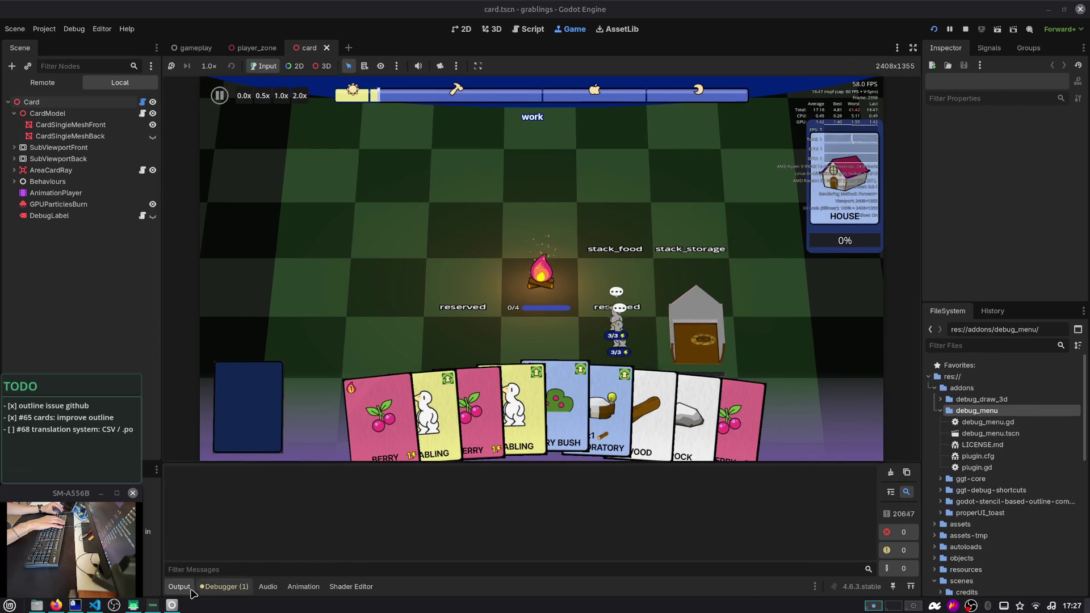
left_click(179, 587)
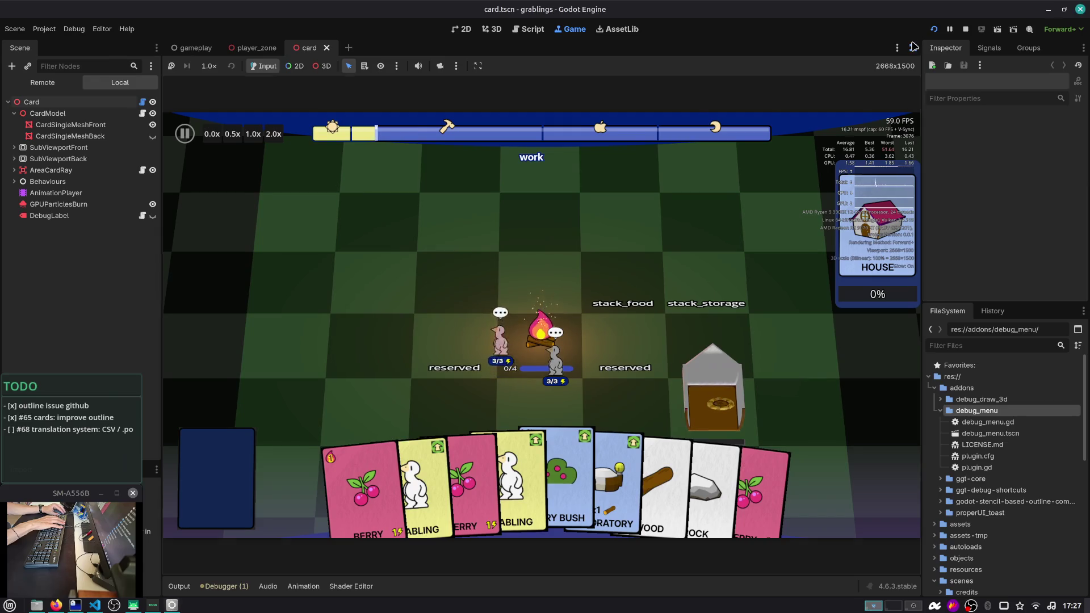
left_click(912, 48)
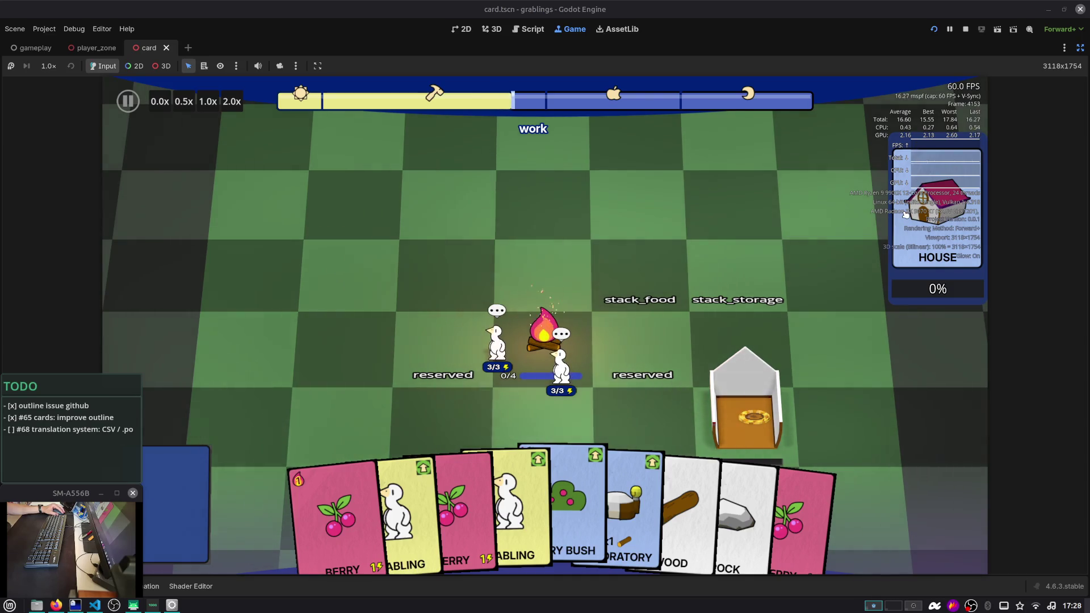
key("F3")
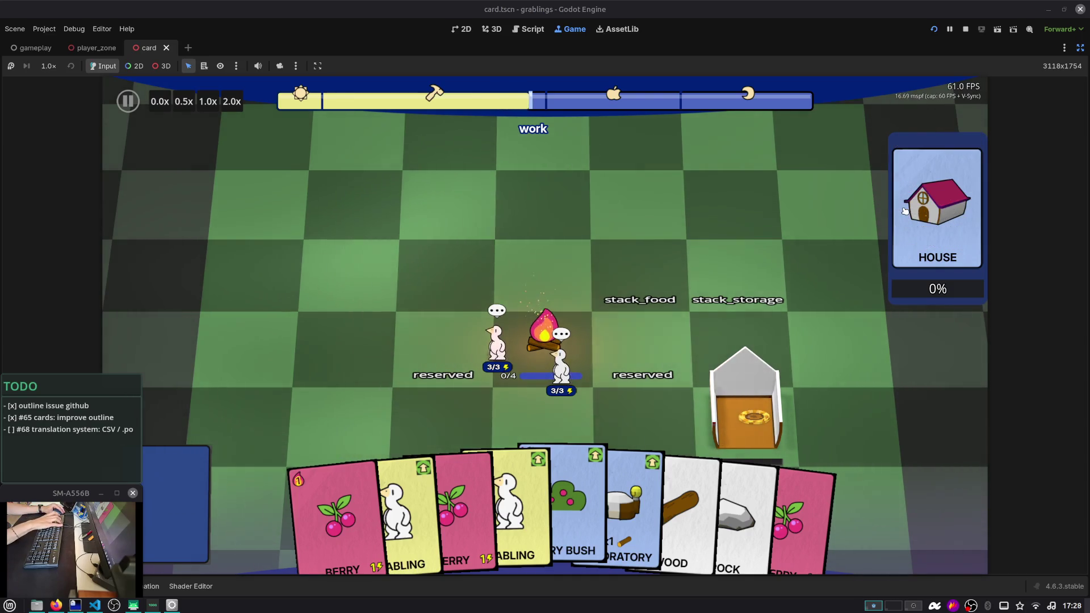
mouse_move(977, 92)
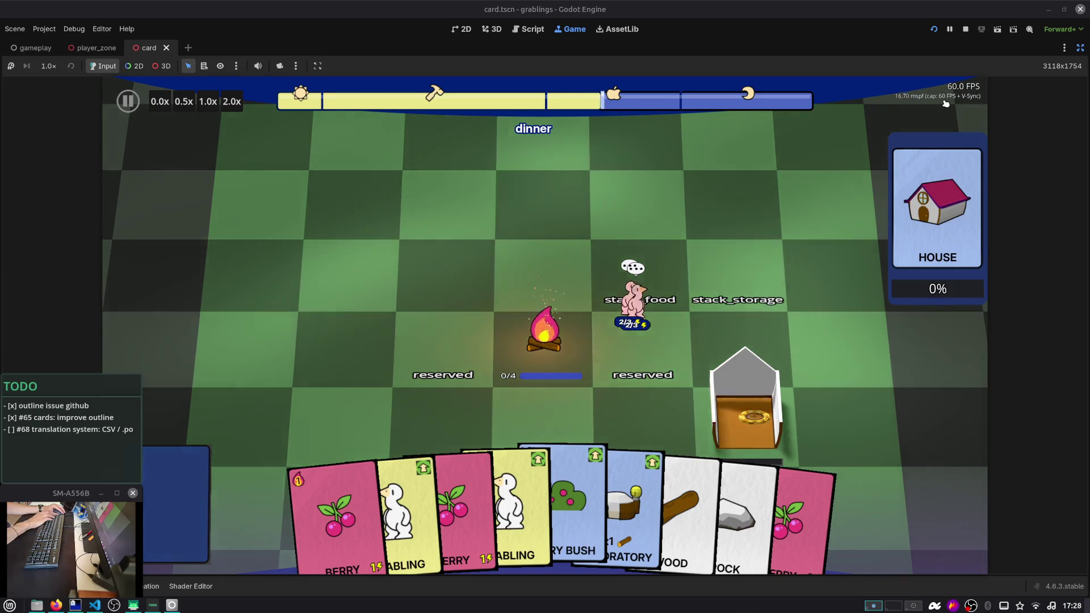
In the pause Settings, leave FPS Limit at 60, set Resolution scale to 0.3, and confirm
key("Escape")
left_click(539, 343)
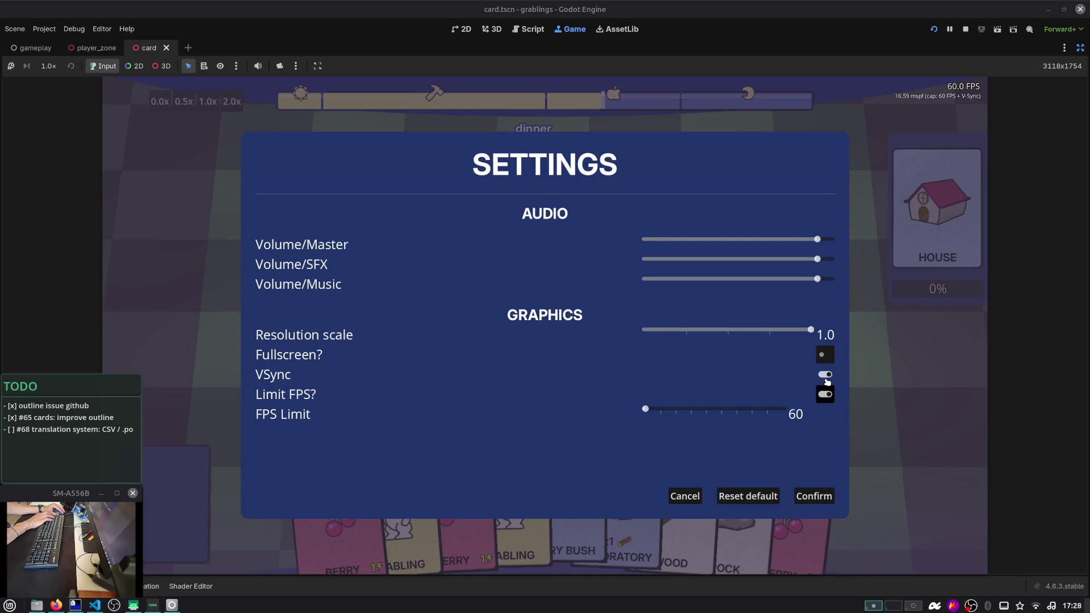
left_click(715, 412)
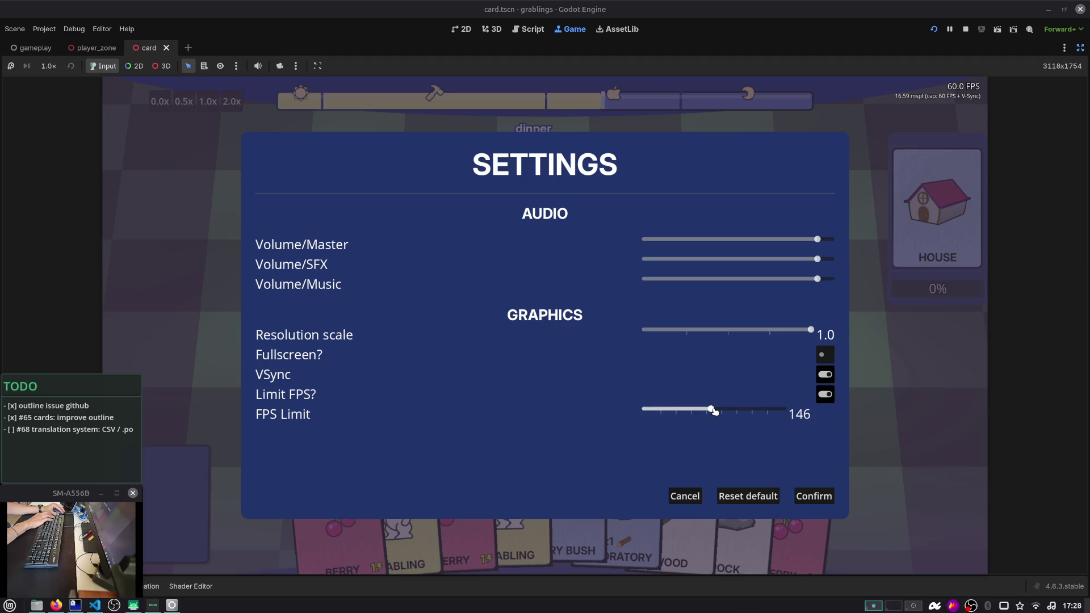
left_click(687, 411)
left_click(666, 411)
left_click_drag(666, 411, 651, 411)
left_click_drag(722, 412, 817, 414)
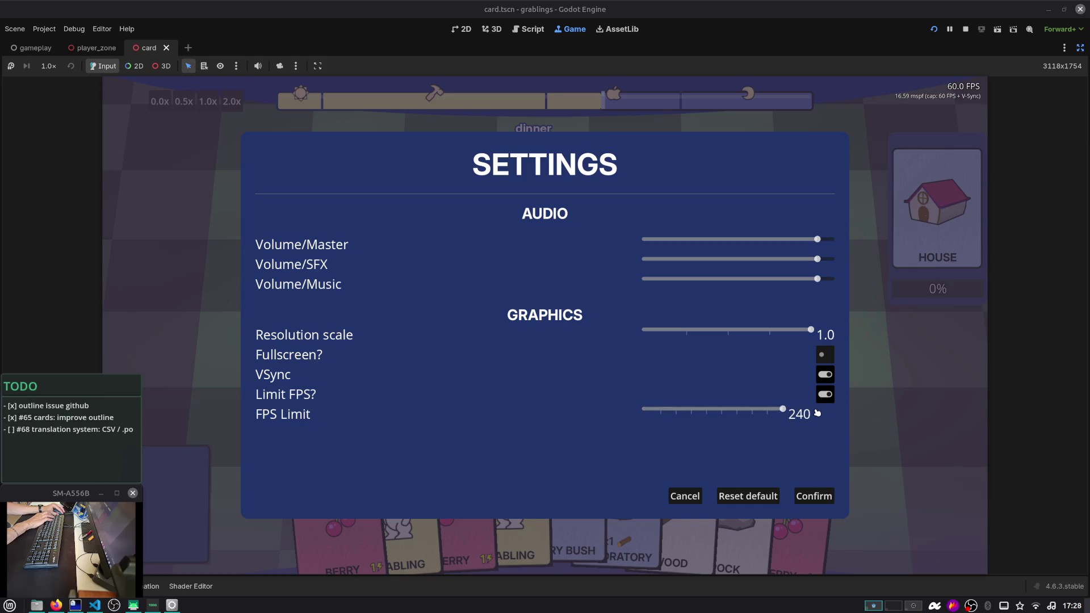
left_click_drag(751, 413, 636, 411)
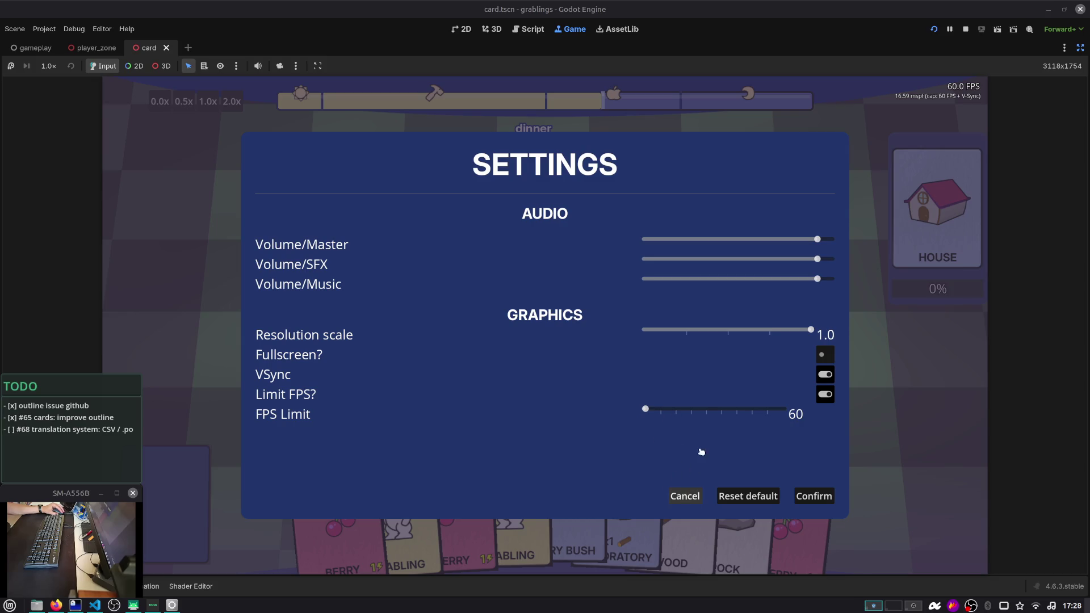
left_click(694, 330)
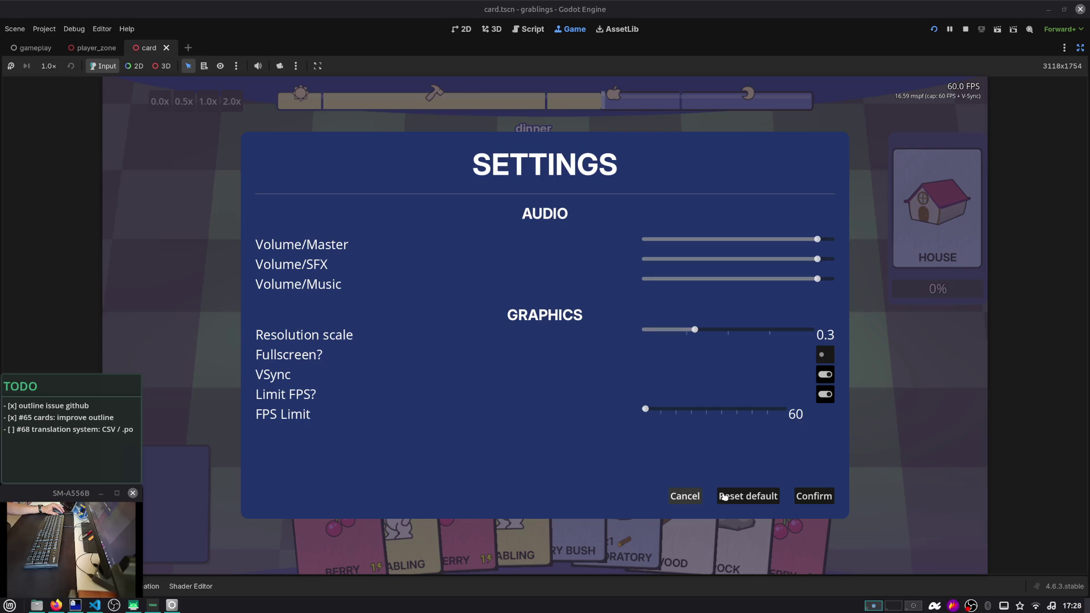
left_click(806, 496)
Resume, show the detailed performance overlay and debug window, then pause again
left_click(550, 288)
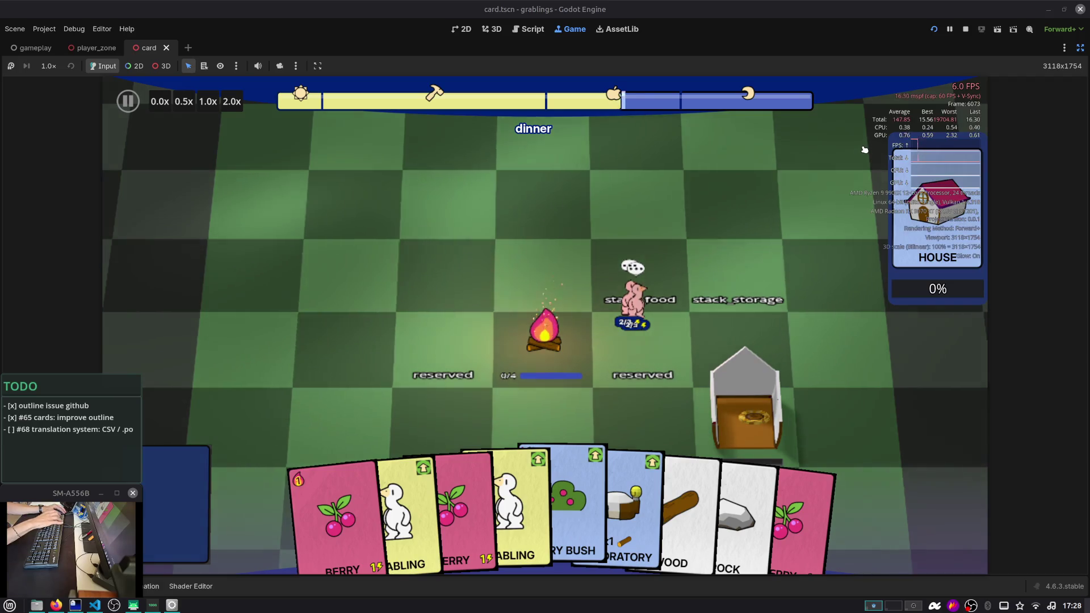
key("F3")
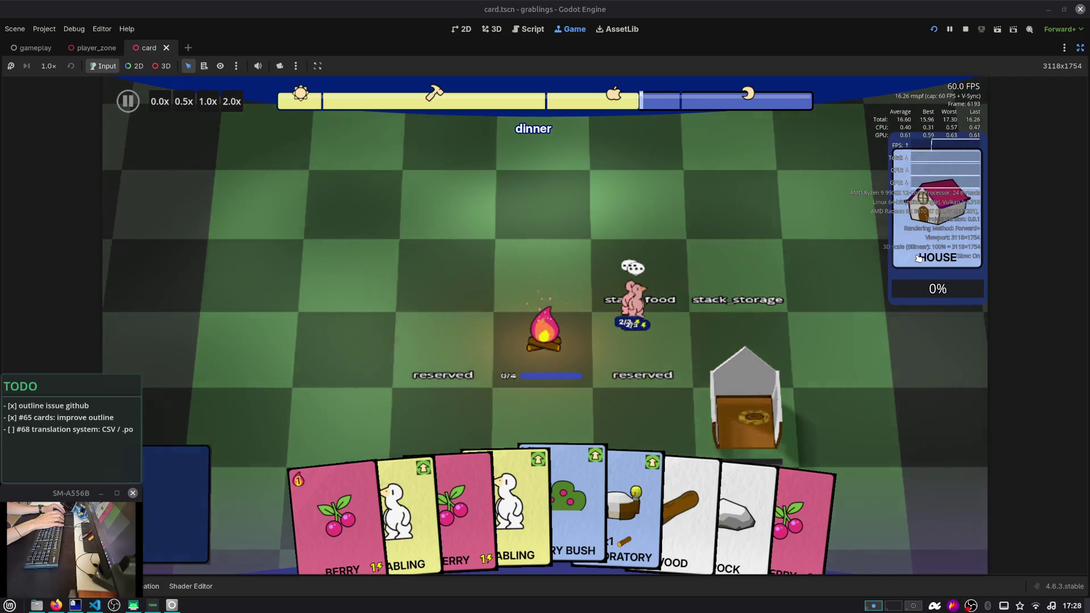
key("F4")
key("F4")
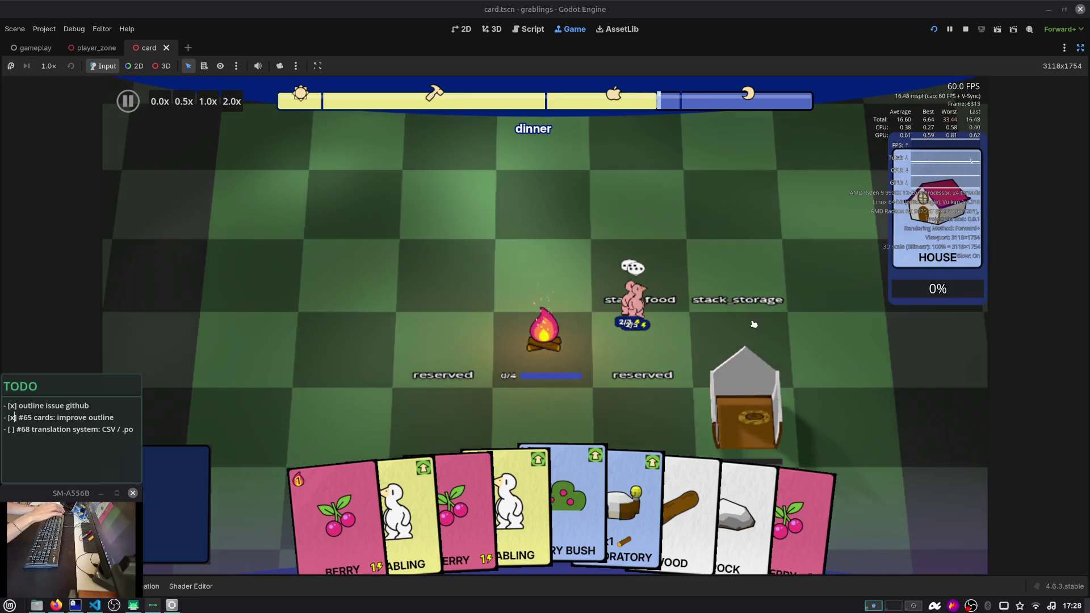
key("Escape")
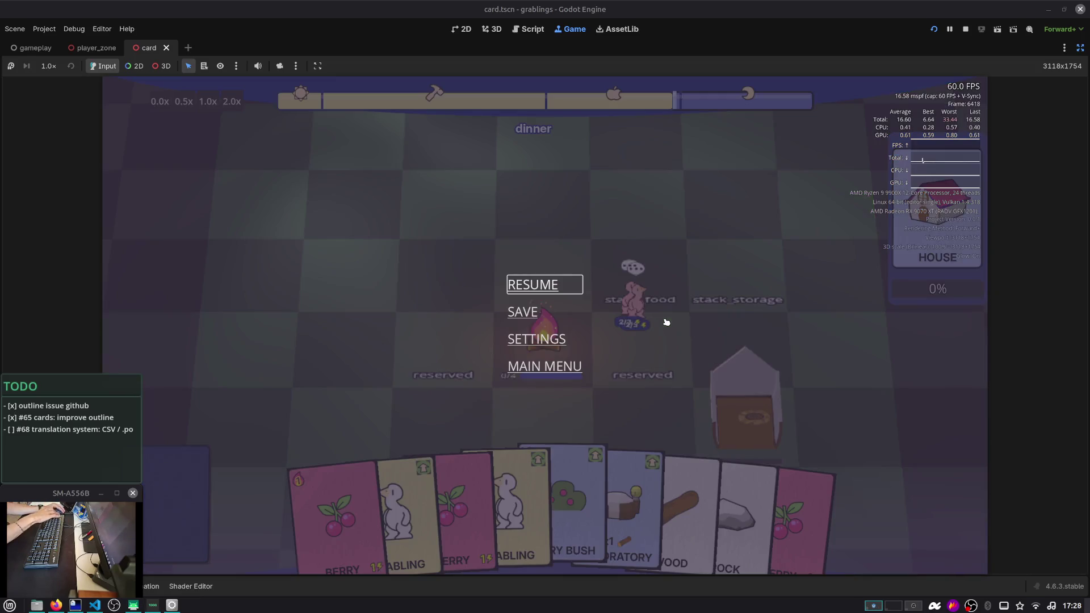
Raise the resolution scale to 1.0, confirm it, and resume the game
left_click(519, 341)
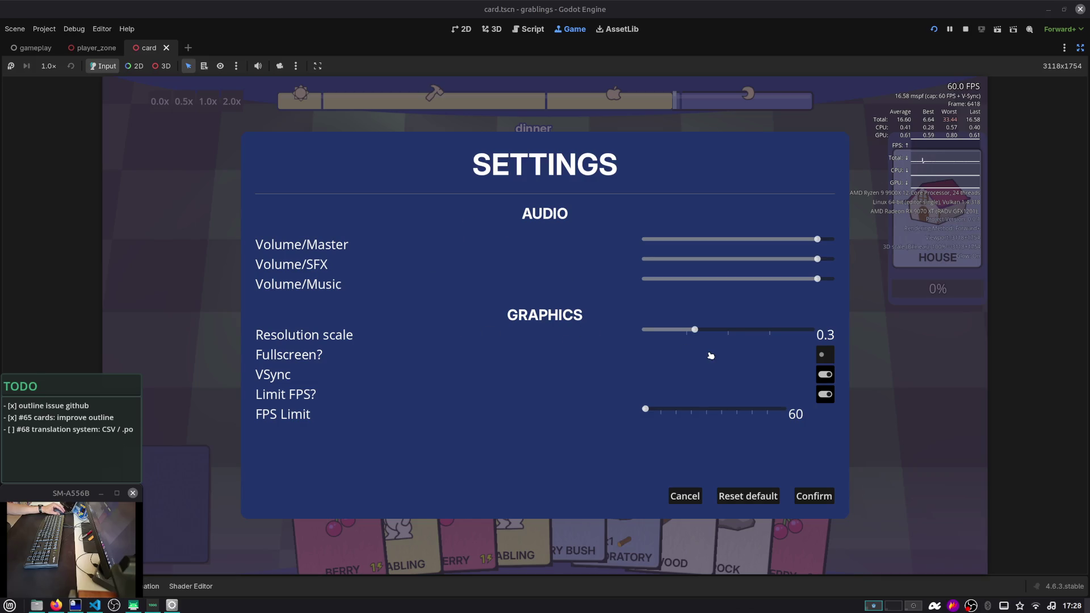
left_click_drag(710, 334, 841, 316)
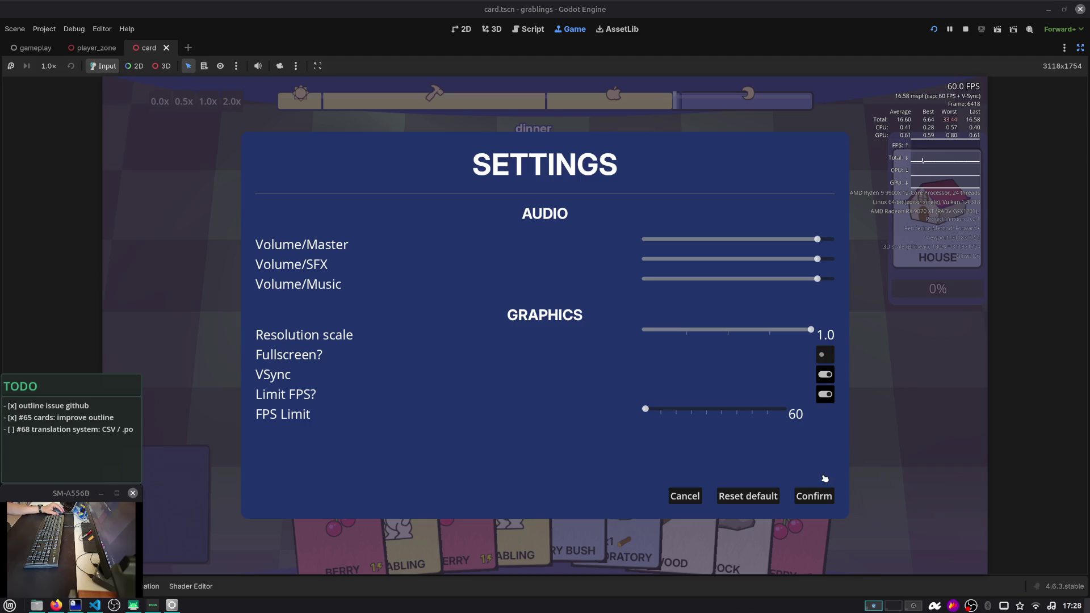
left_click(818, 496)
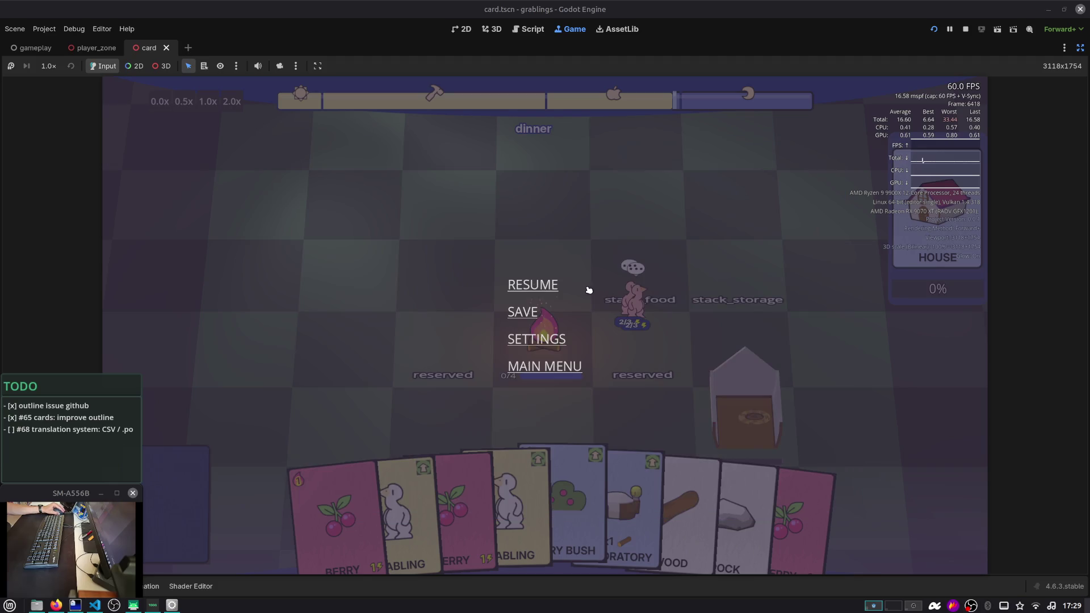
left_click(567, 284)
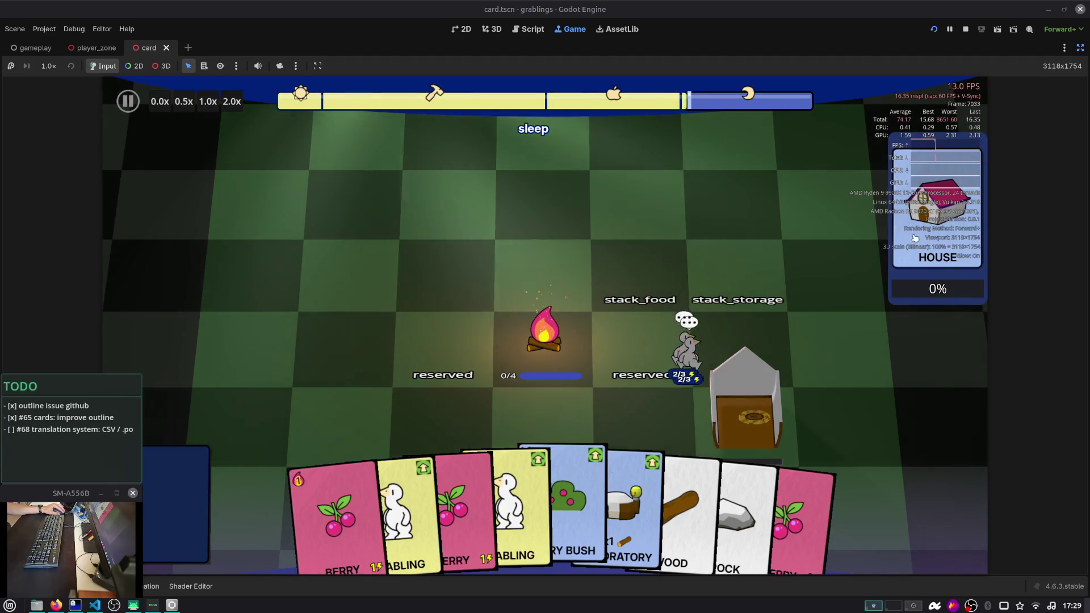
Restore the editor panels, stop the running game, and switch to Firefox
key("ctrl+shift+F11")
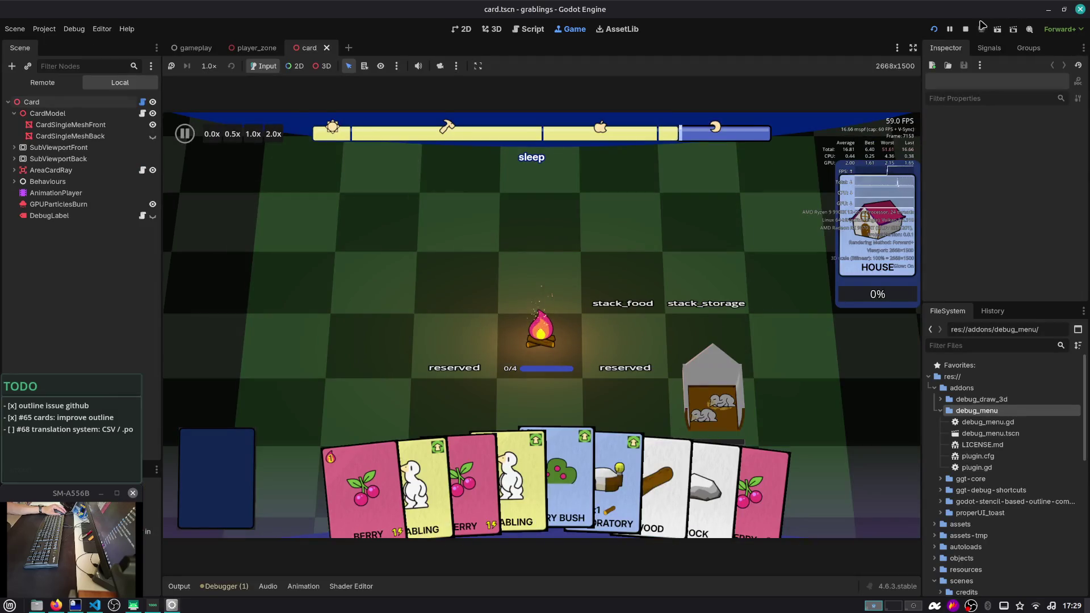
left_click(965, 29)
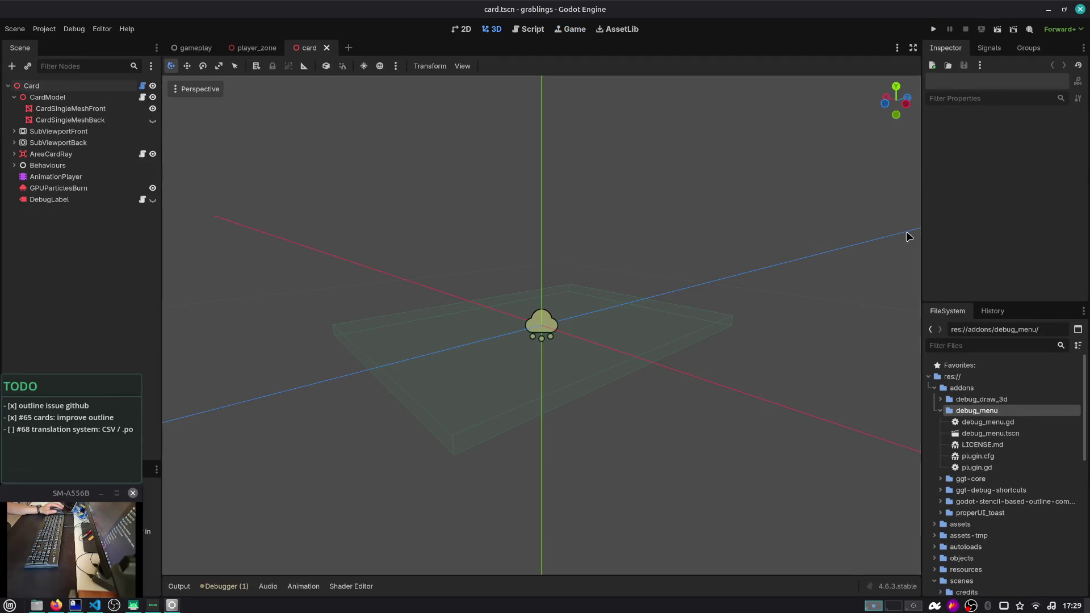
key("alt+Tab")
key("alt+Tab")
key("alt+shift+Tab")
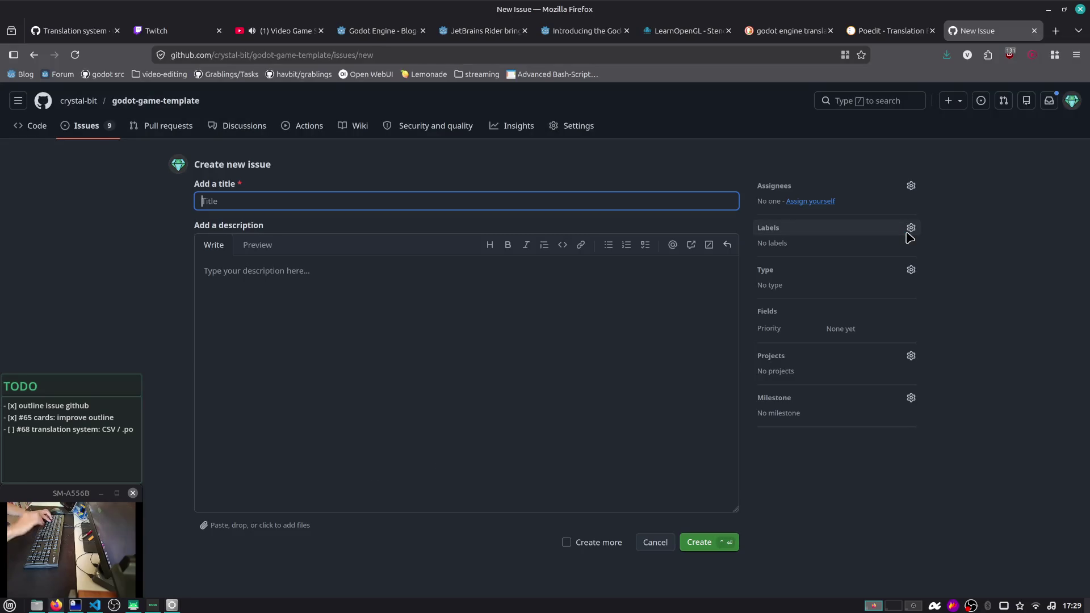
Title and create issue #107 about keeping the versions label on top in debug mode
type("Label")
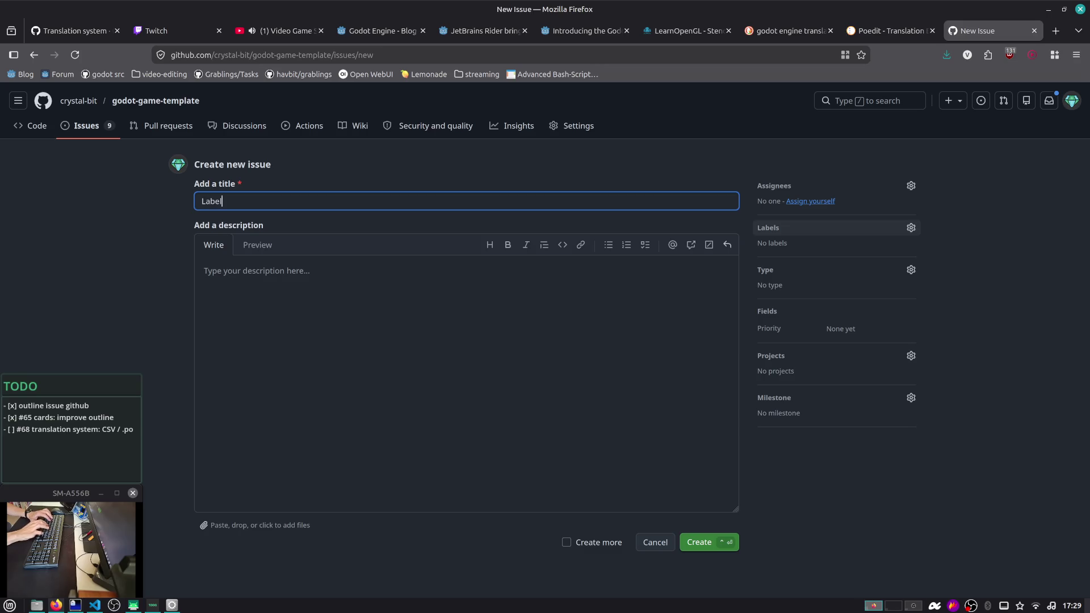
key("ctrl+a")
type("add")
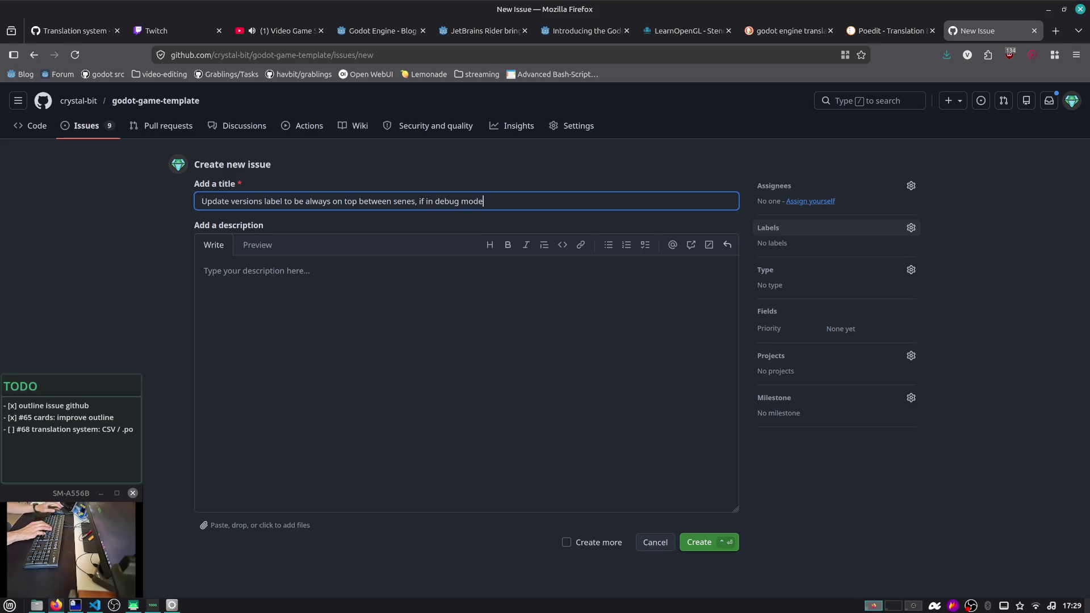
left_click(706, 547)
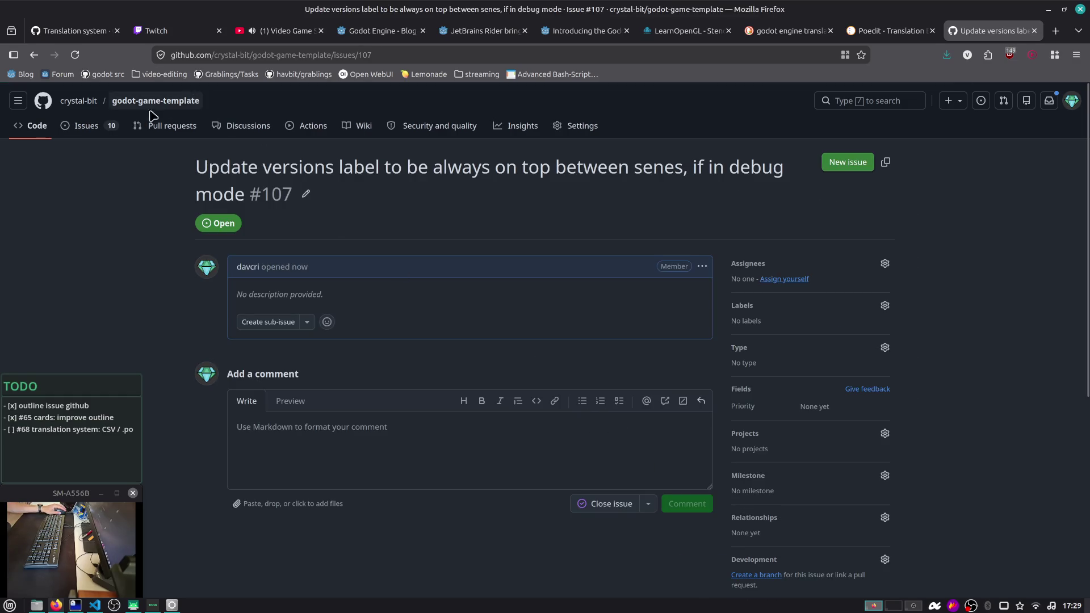
Start another new issue titled 'Add settings menu' and move into its description
left_click(115, 125)
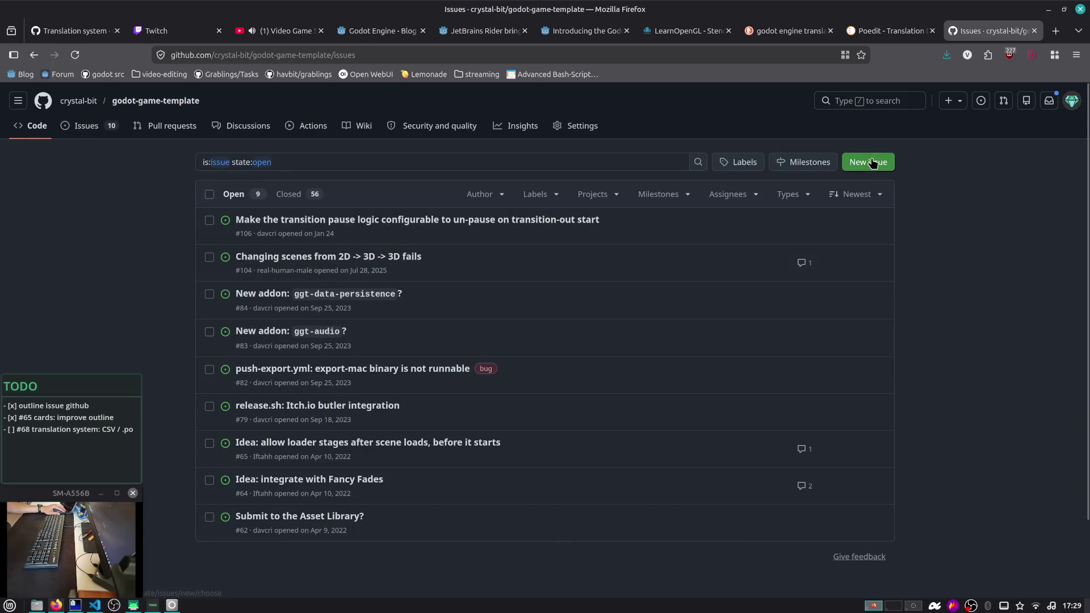
left_click(852, 170)
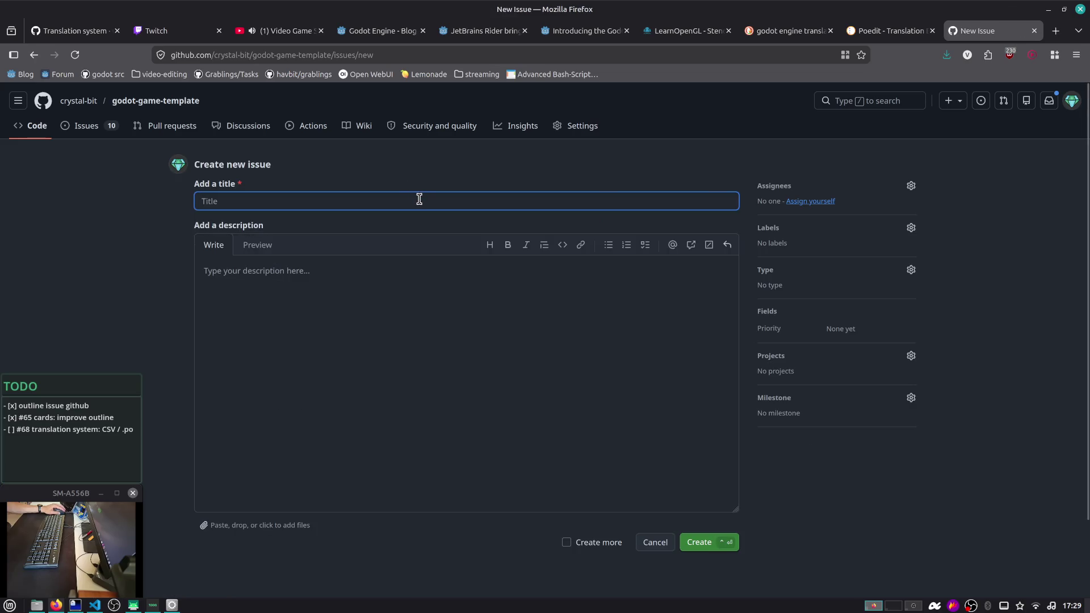
key("alt+Tab")
key("alt+Tab")
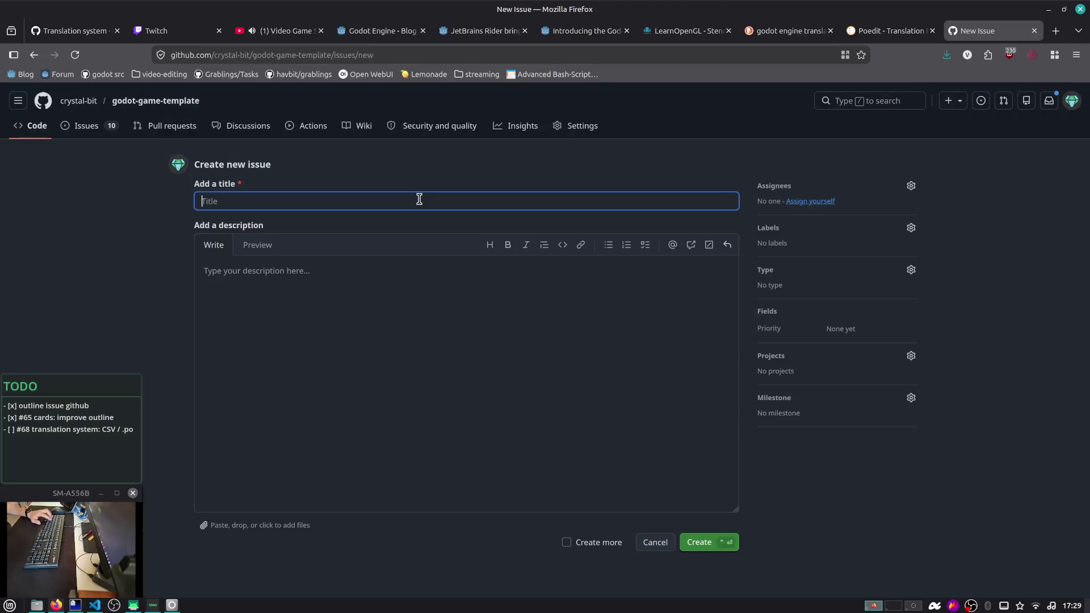
type("Add settings menu")
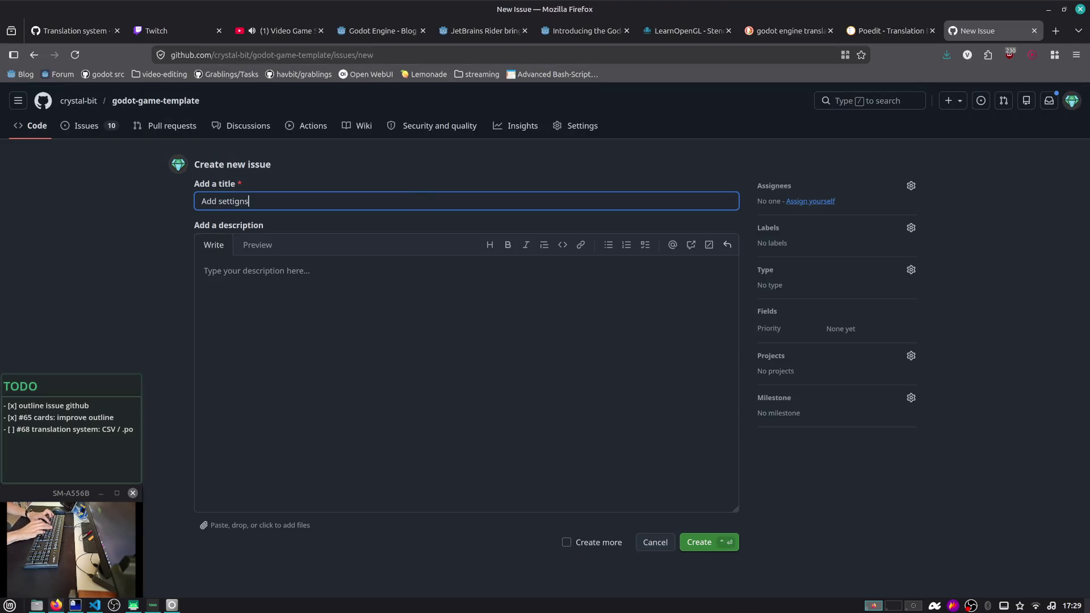
key("Left")
key("Left")
key("Left")
left_click(437, 277)
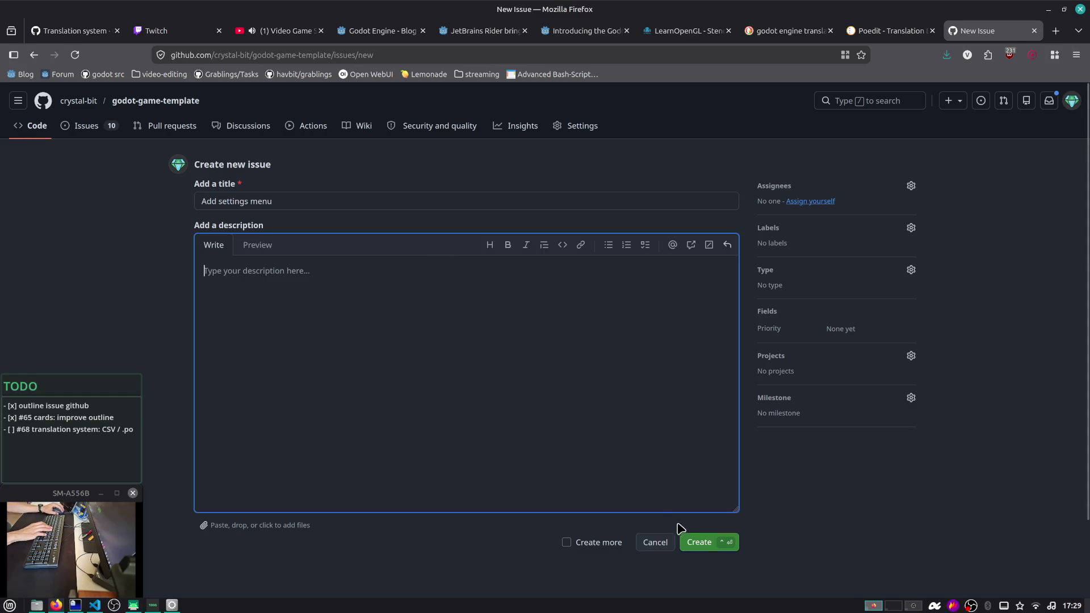
key("alt+Tab")
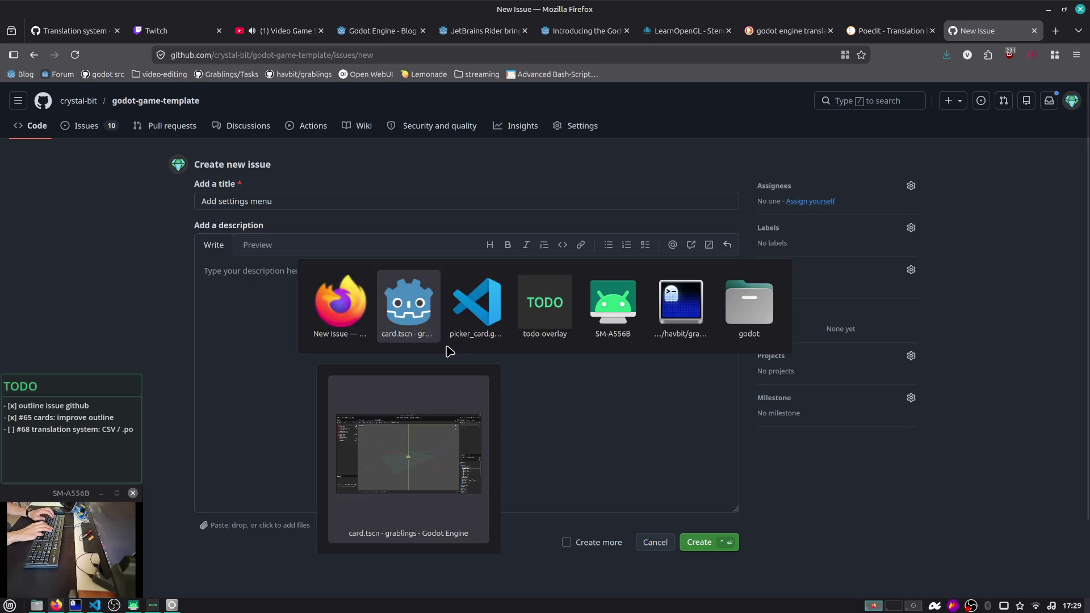
Run the game, open its Settings dialog, and copy a Flameshot capture of the dialog
left_click(934, 32)
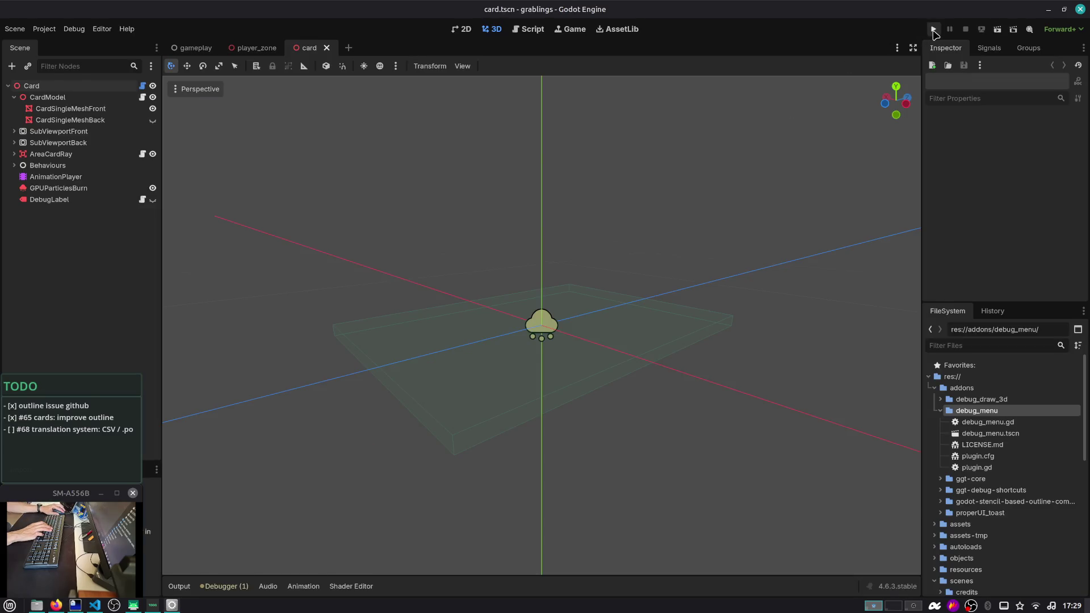
key("Down")
key("Down")
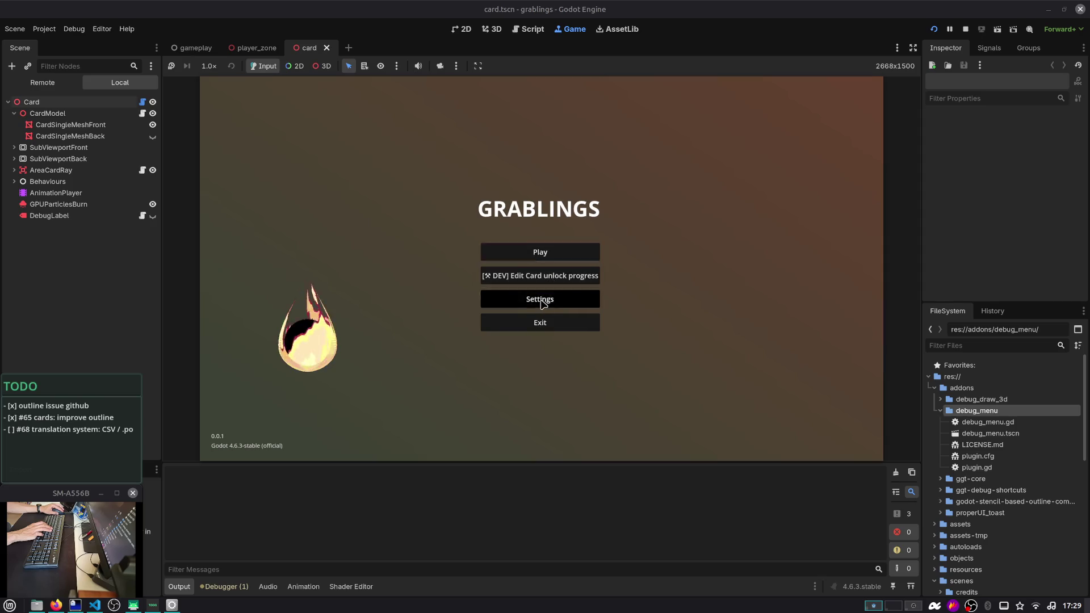
key("Return")
key("Print")
mouse_move(653, 238)
left_mouse_down()
mouse_move(661, 203)
mouse_move(676, 197)
left_mouse_up()
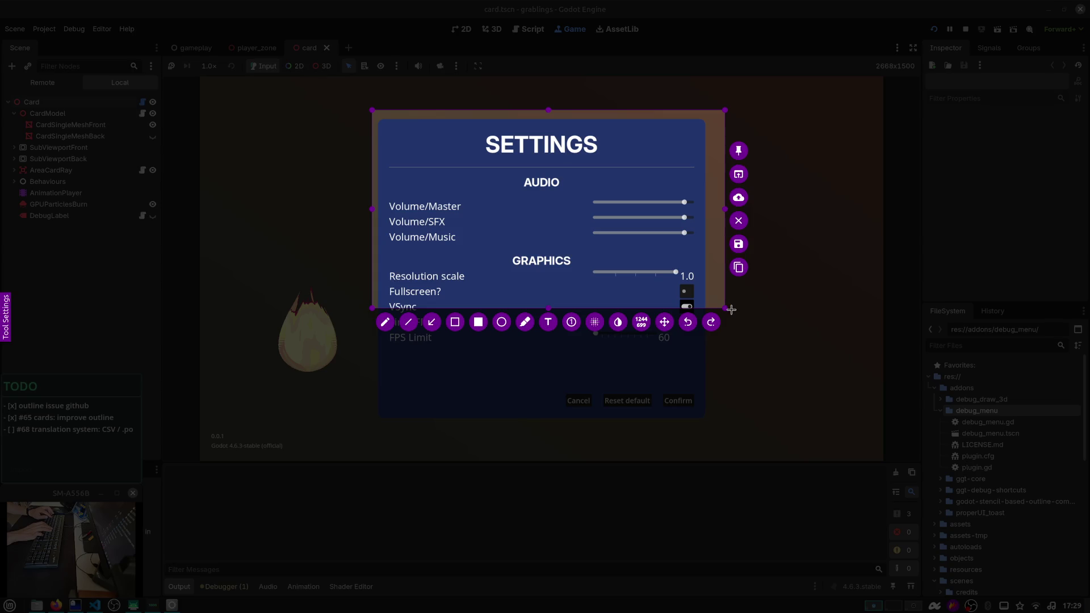
left_click_drag(723, 302, 713, 422)
key("ctrl+c")
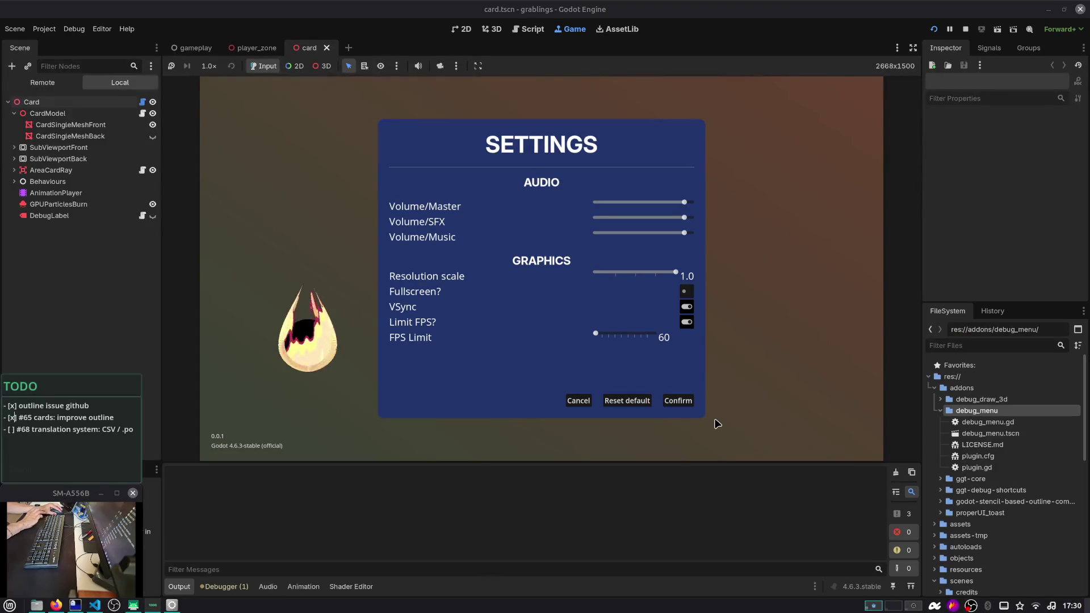
Stop the running game and return to the Firefox issue form
key("alt+Tab")
key("alt+Tab")
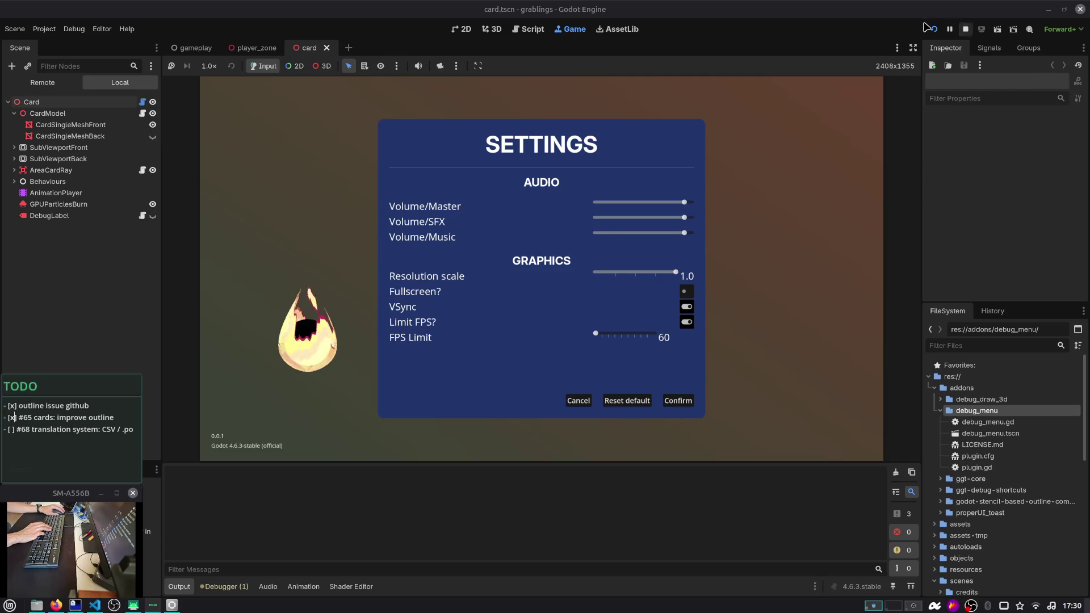
left_click(964, 29)
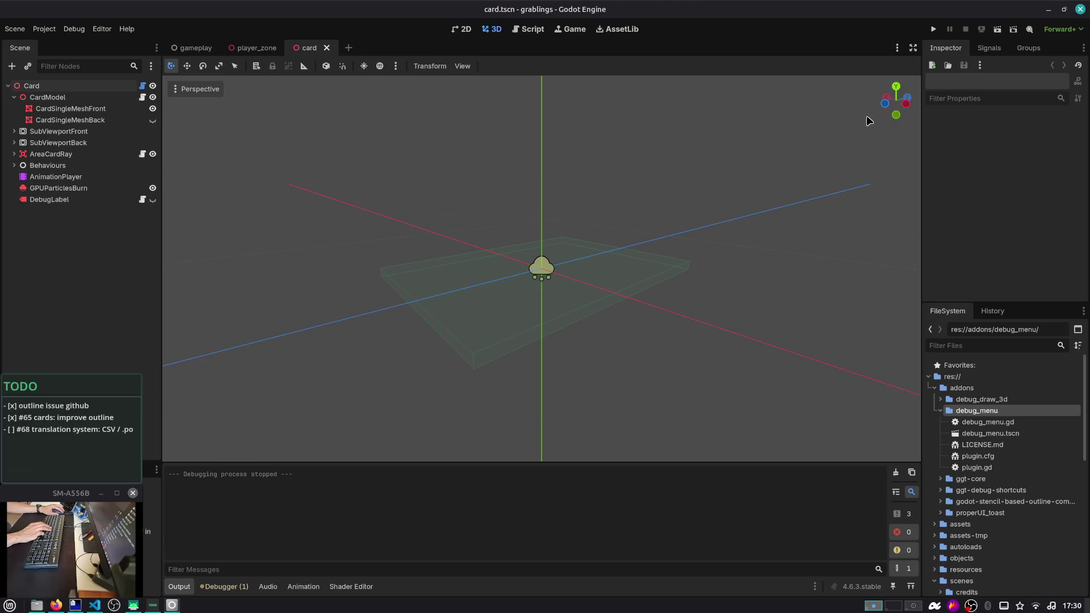
left_click(55, 605)
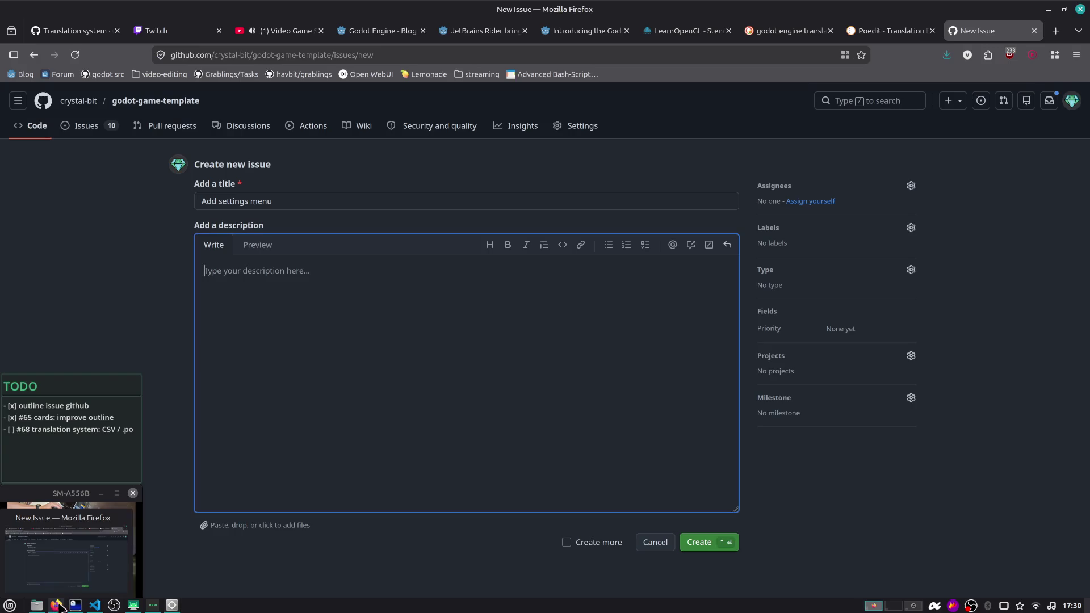
Paste the settings screenshot into the description and set its width to 300
key("ctrl+v")
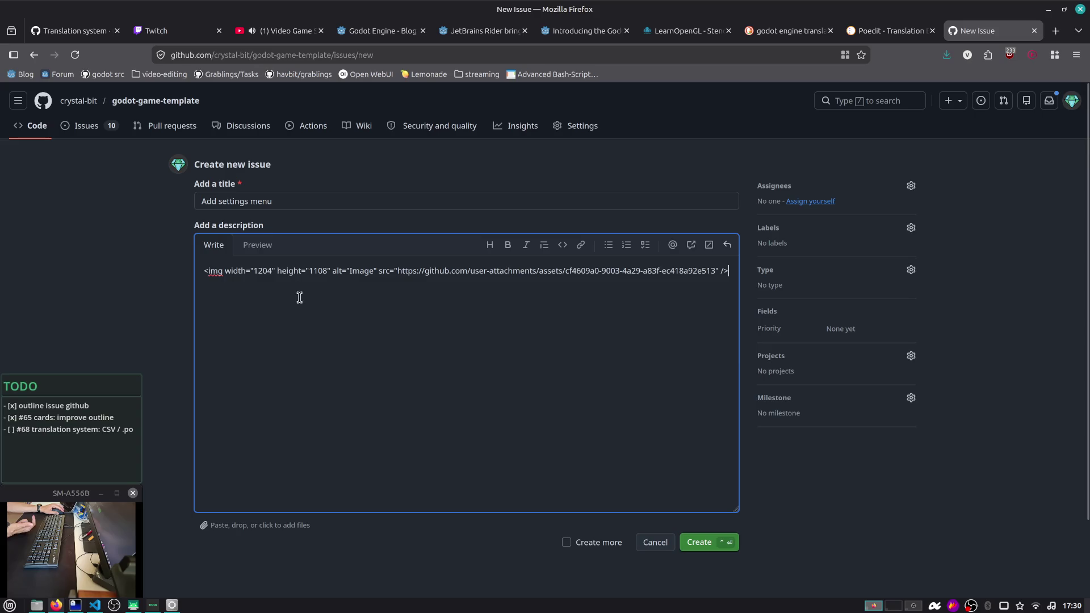
double_click(263, 270)
type("500\"")
key("Left")
key("shift+Left")
key("shift+Left")
key("shift+Left")
type("300")
Delete the image height attribute and create issue #108 'Add settings menu'
key("Right")
key("Right")
key("ctrl+shift+Right")
key("ctrl+shift+Right")
key("ctrl+shift+Right")
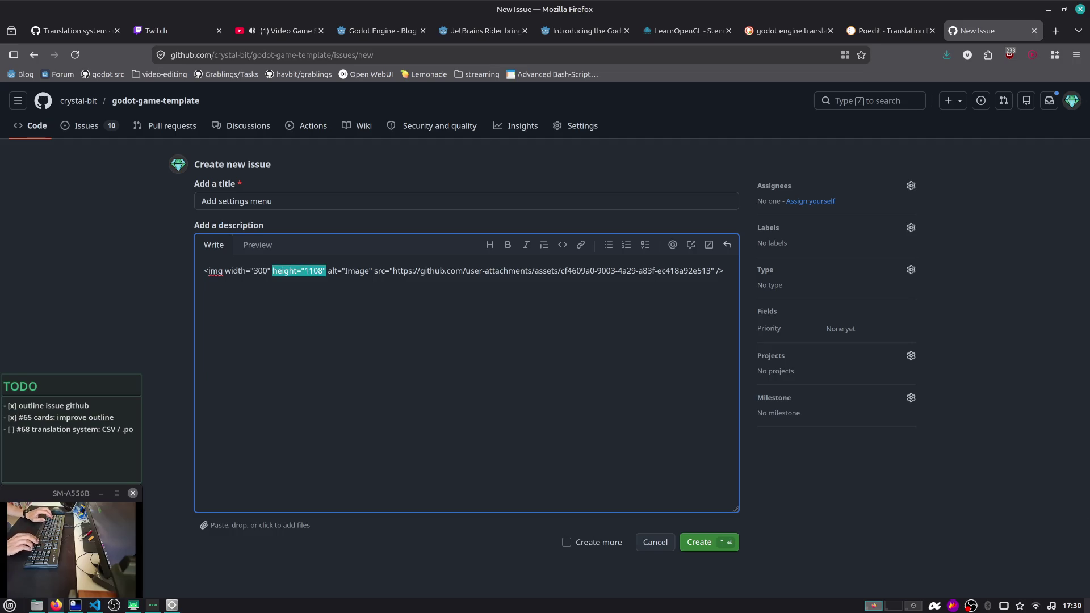
key("BackSpace")
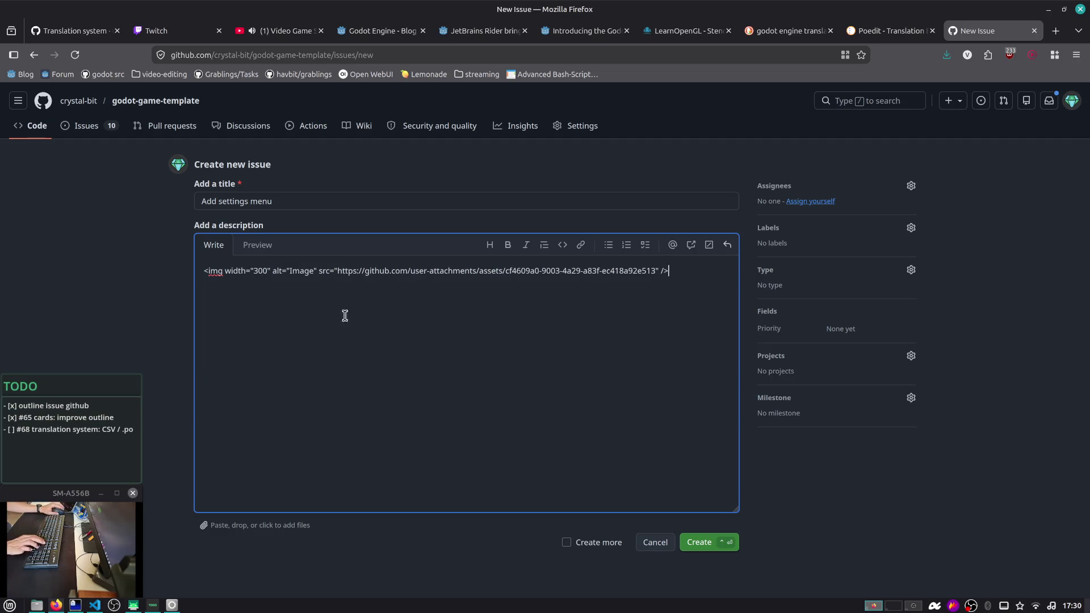
left_click(694, 543)
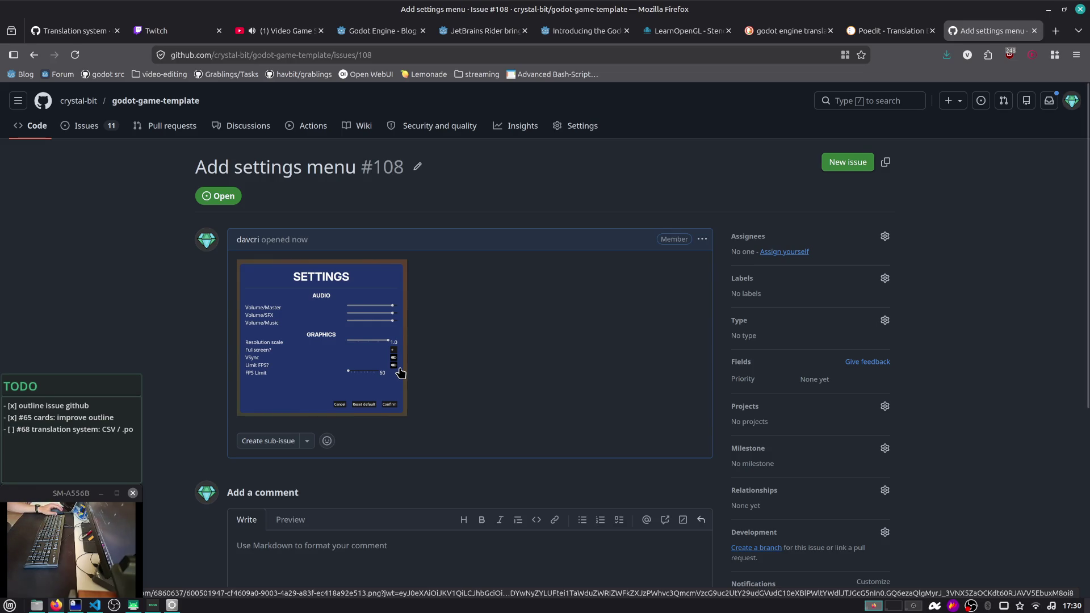
left_click(1055, 37)
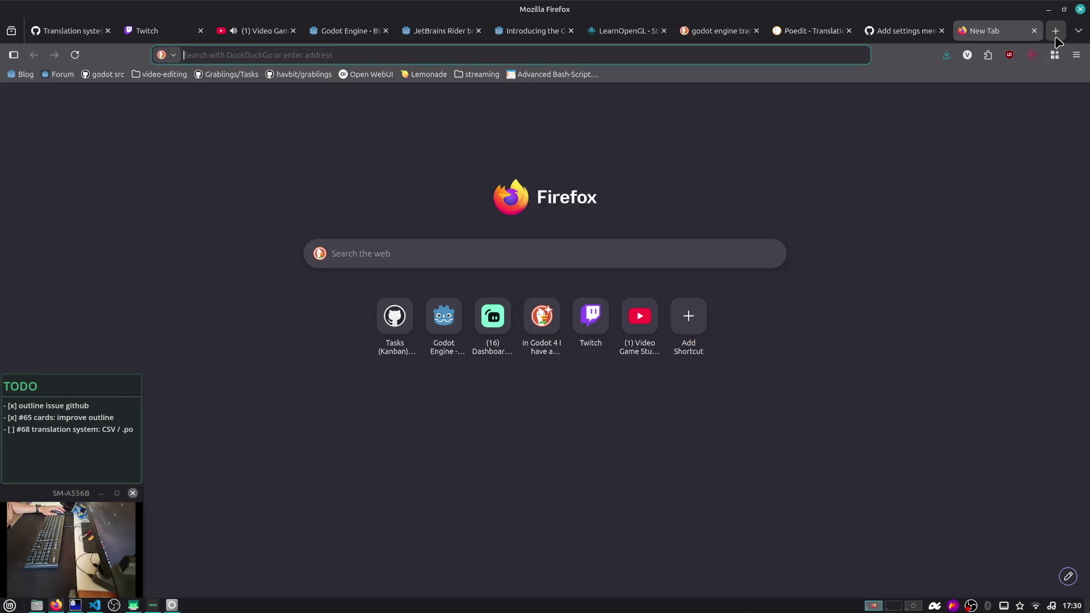
Close the extra tab and look over issue #108, briefly opening its options menu
middle_click(1000, 37)
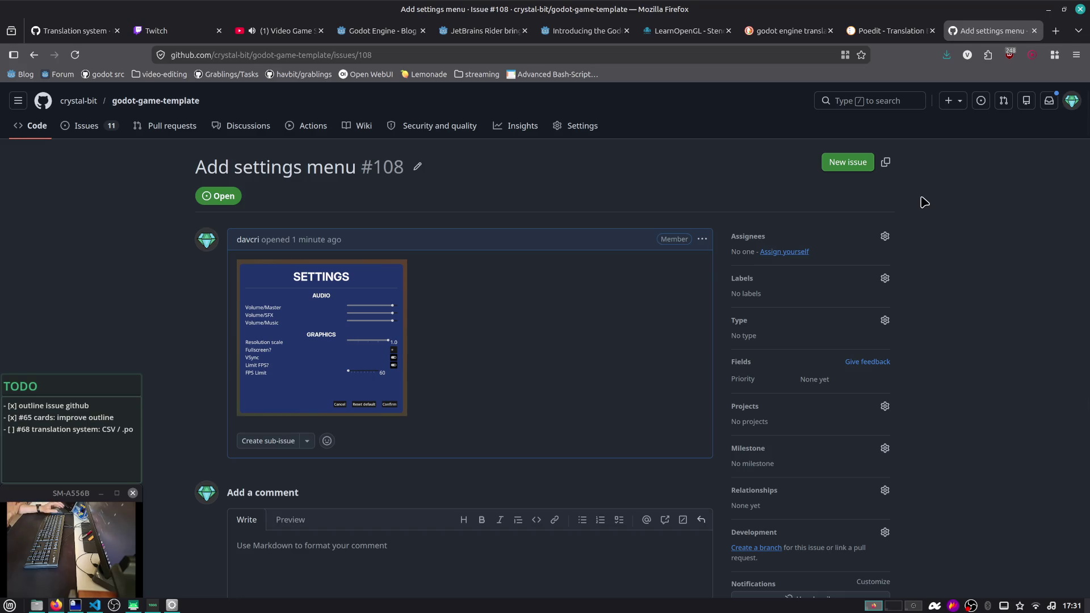
scroll(415, 373, "down", 4)
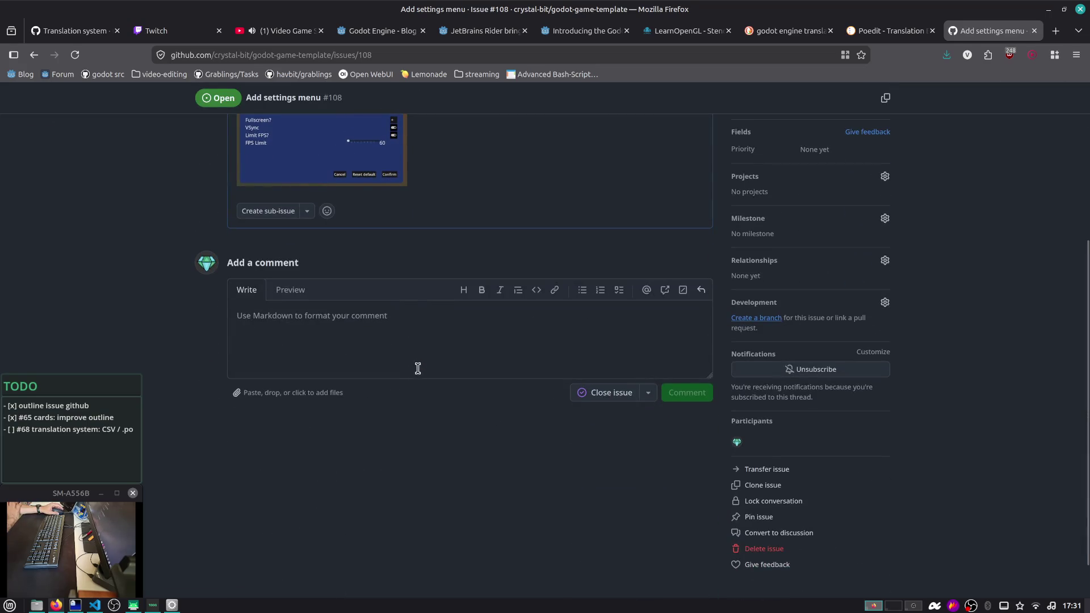
scroll(465, 323, "up", 4)
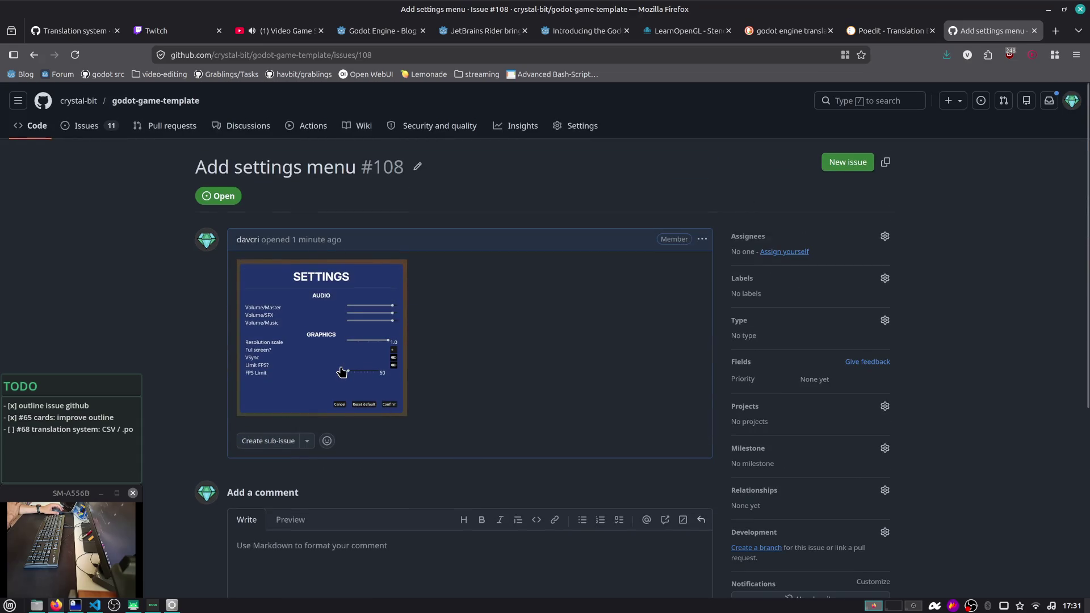
left_click(702, 239)
left_click(602, 335)
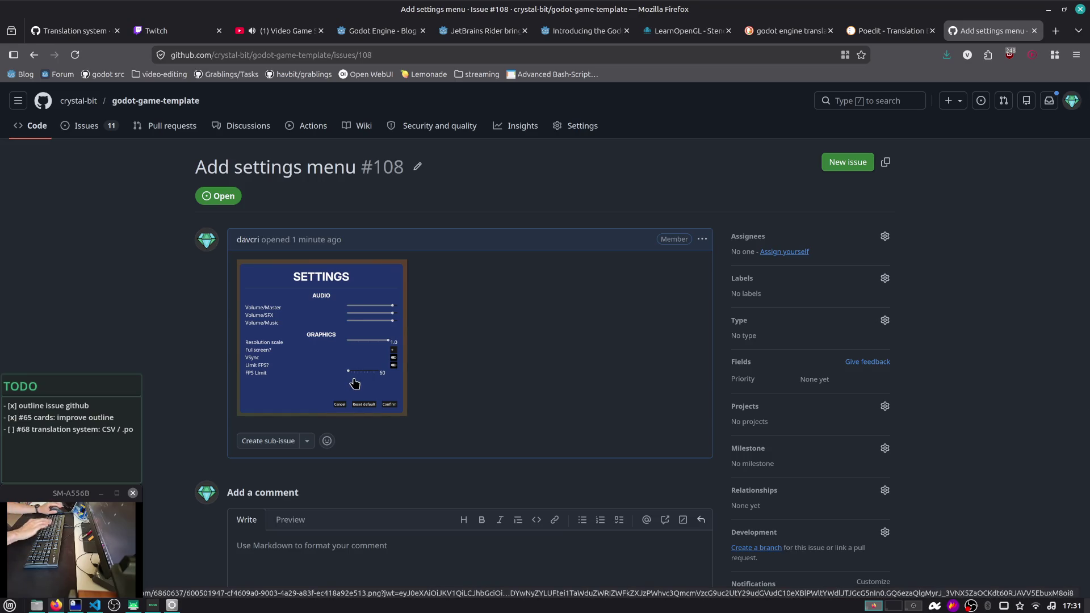
key("ctrl+alt+t")
Jump to the grablings-src folder in the terminal, list its files, and run the .bashrc command
type("j grab")
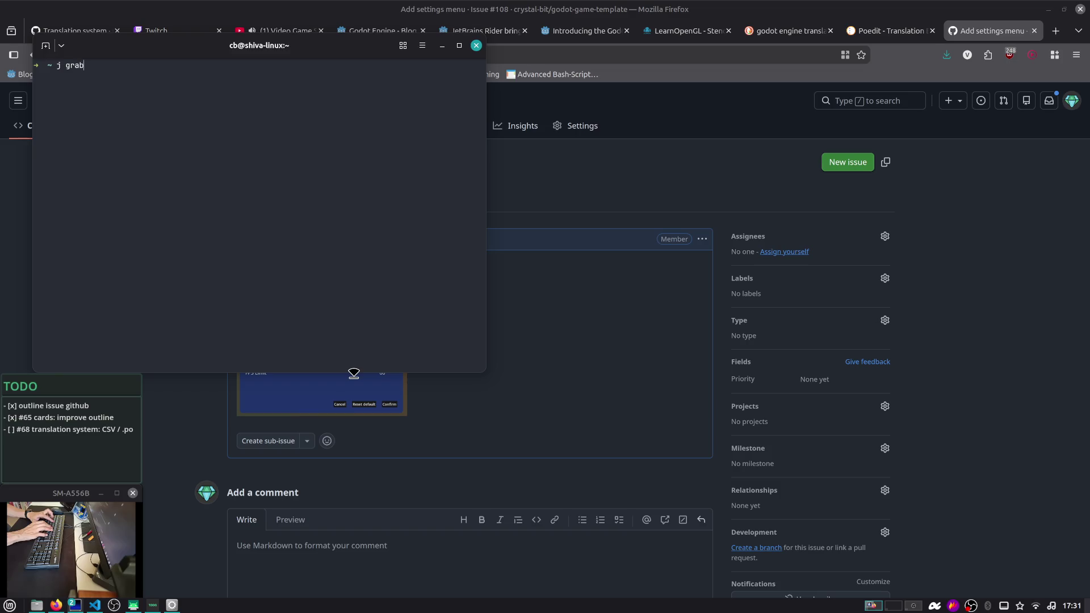
key("Return")
key("ctrl+l")
type("ls")
key("Return")
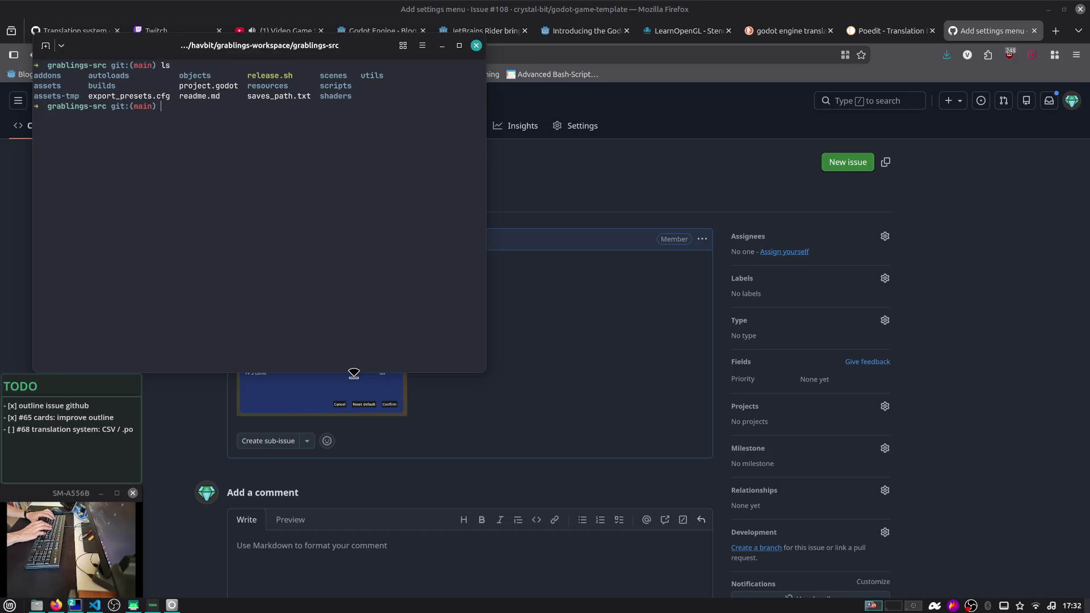
type("nvim.bashrc")
key("Return")
Open ~/.local/share/godot/app_userdata/grablings/settings.cfg in nvim using tab completion
type("nvim ~")
key("Right")
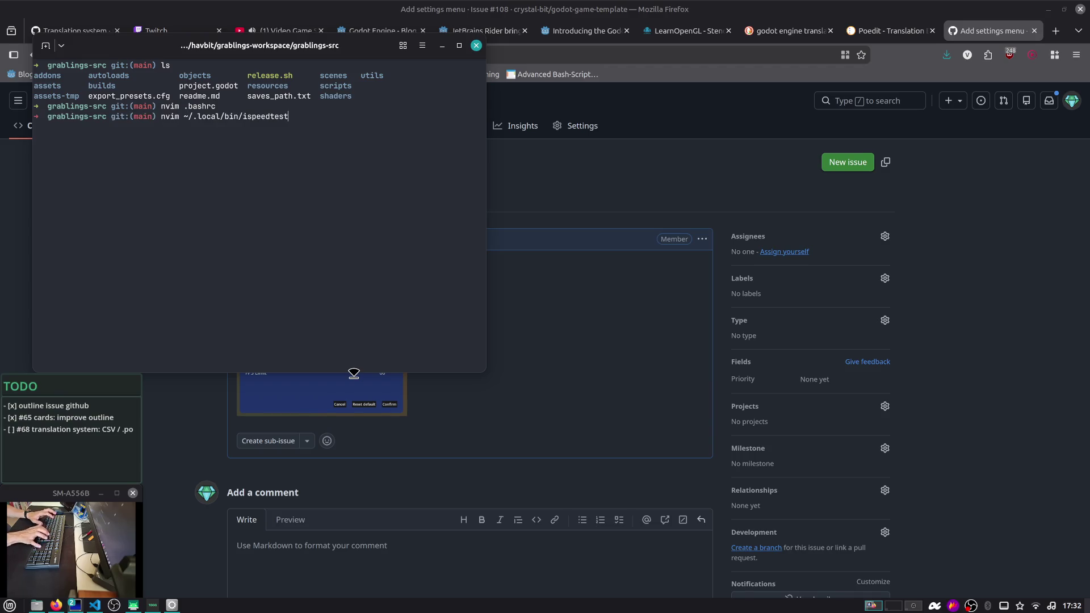
key("Up")
key("ctrl+w")
key("ctrl+w")
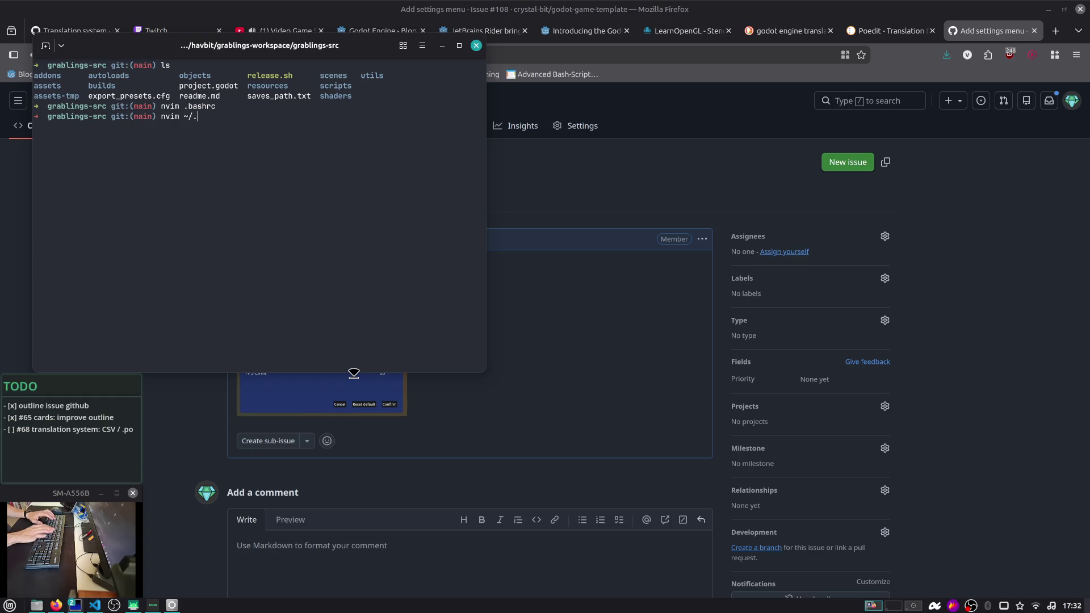
type("local/bin/")
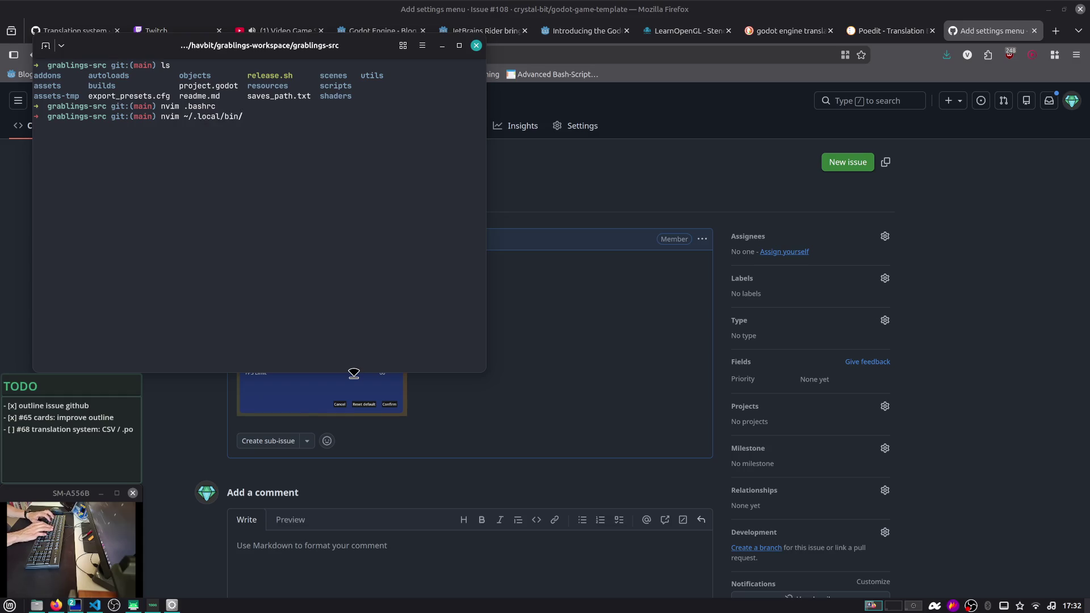
type("con")
key("Tab")
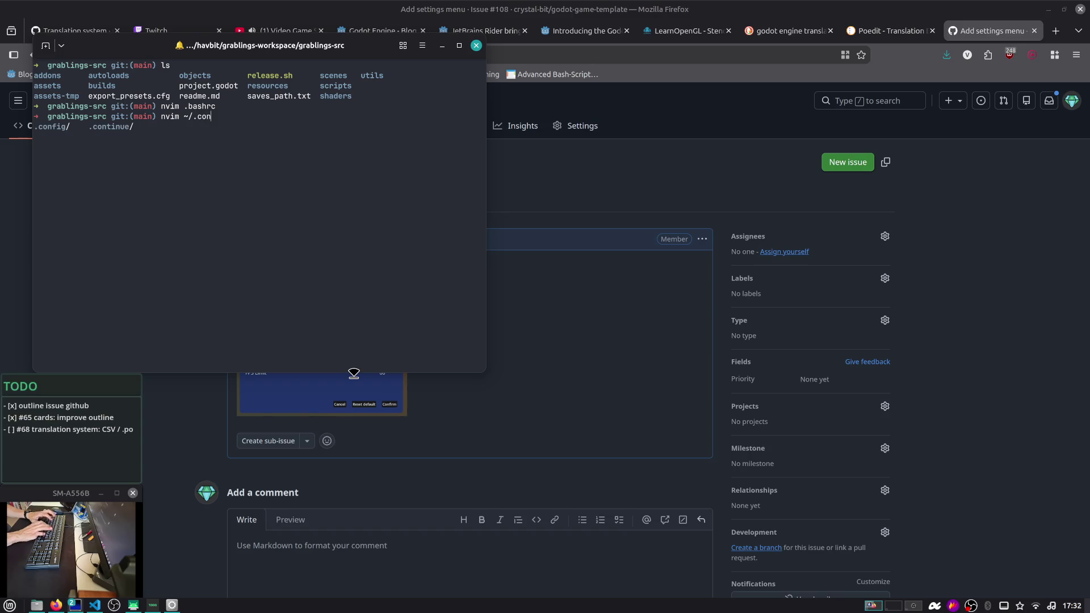
key("Tab")
type("g")
key("Tab")
key("Tab")
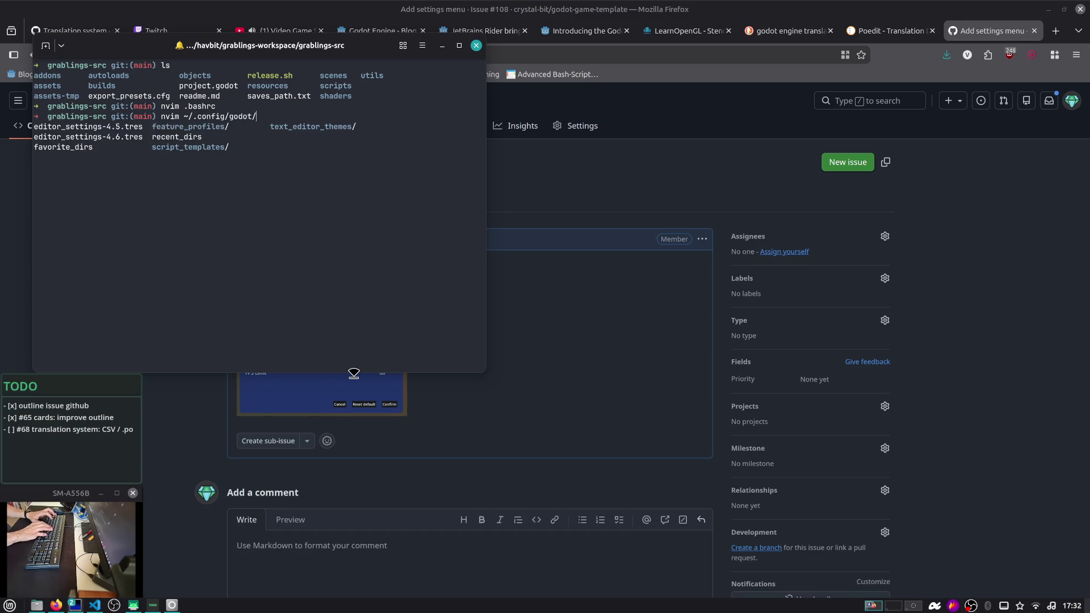
key("Tab")
key("Tab")
key("Tab")
key("BackSpace")
key("BackSpace")
key("BackSpace")
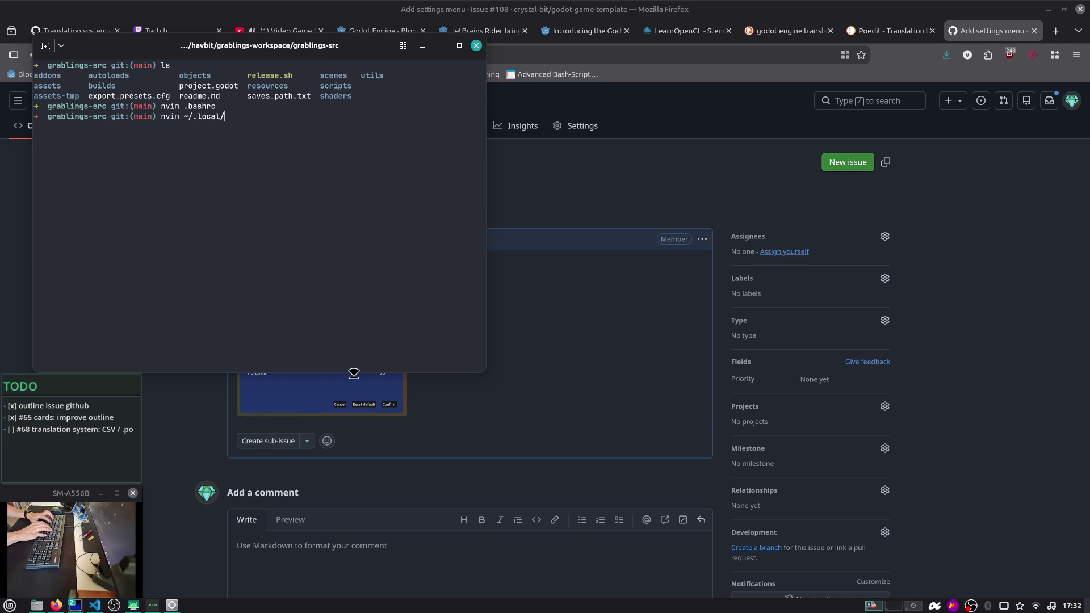
type("s")
key("Tab")
type("hare")
key("BackSpace")
key("BackSpace")
key("Tab")
key("Tab")
key("Tab")
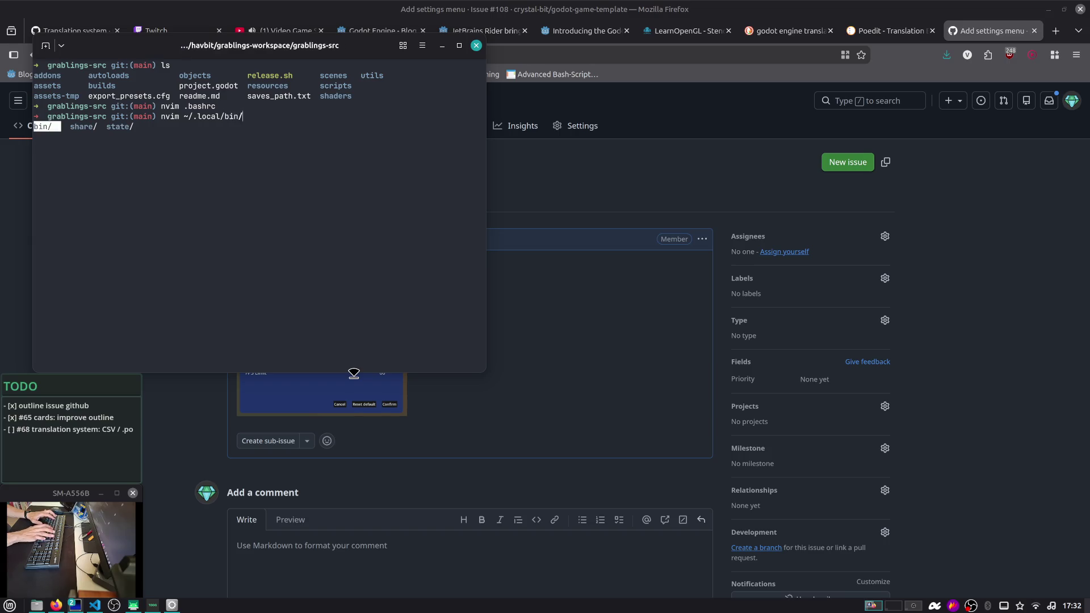
type("are")
key("Tab")
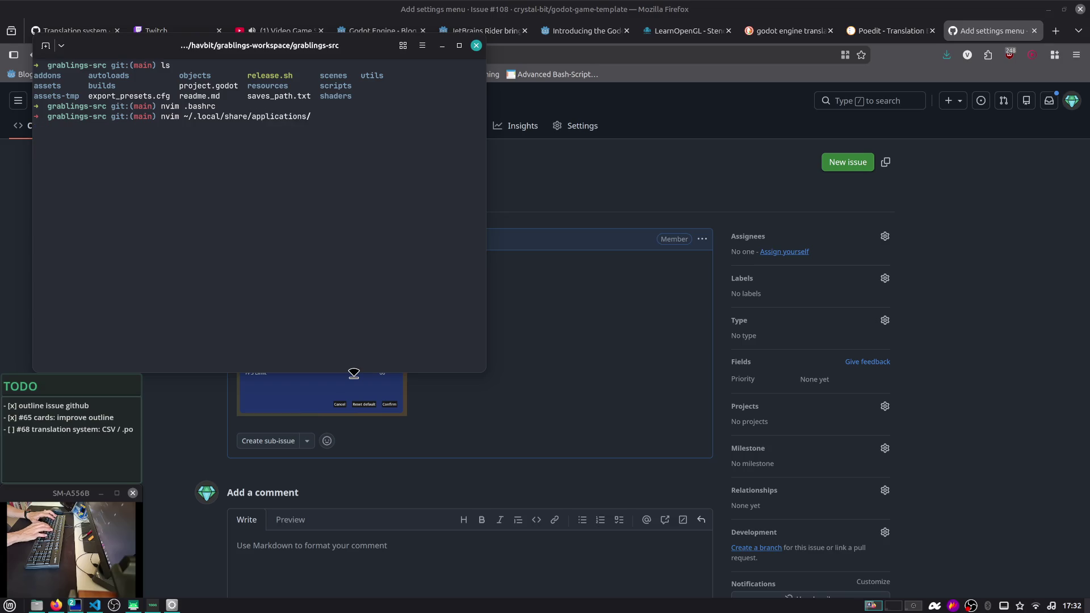
type("do")
key("BackSpace")
key("BackSpace")
key("BackSpace")
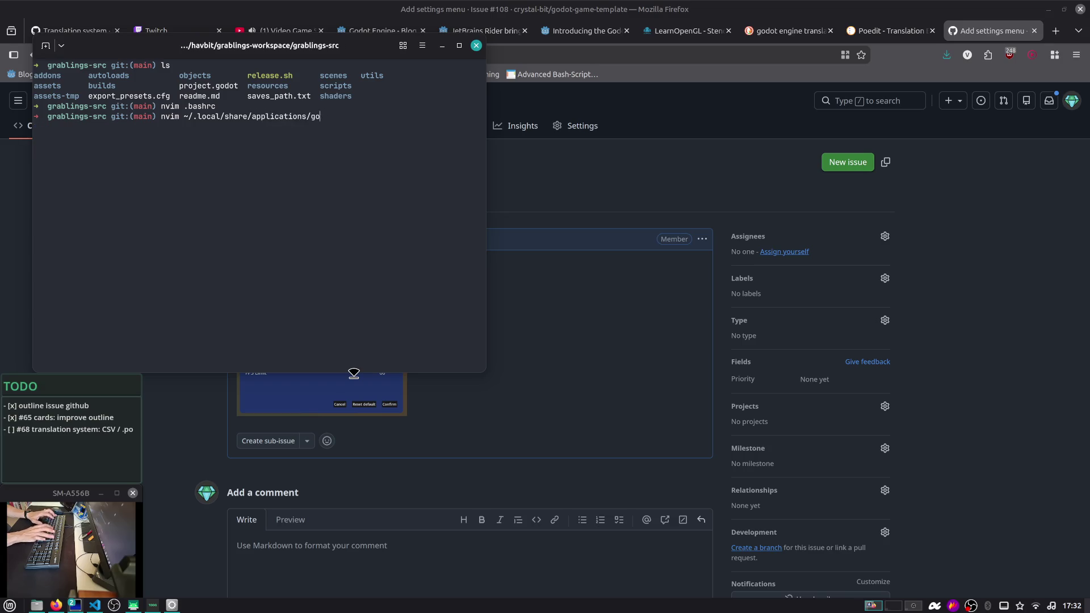
key("Tab")
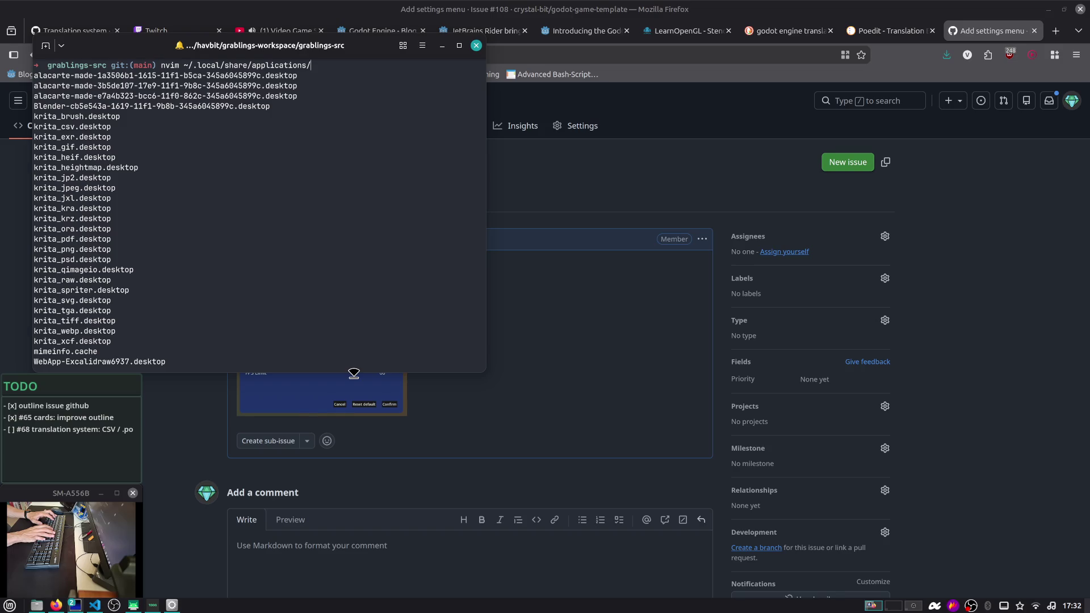
key("BackSpace")
key("BackSpace")
key("BackSpace")
key("Tab")
type("g")
key("Tab")
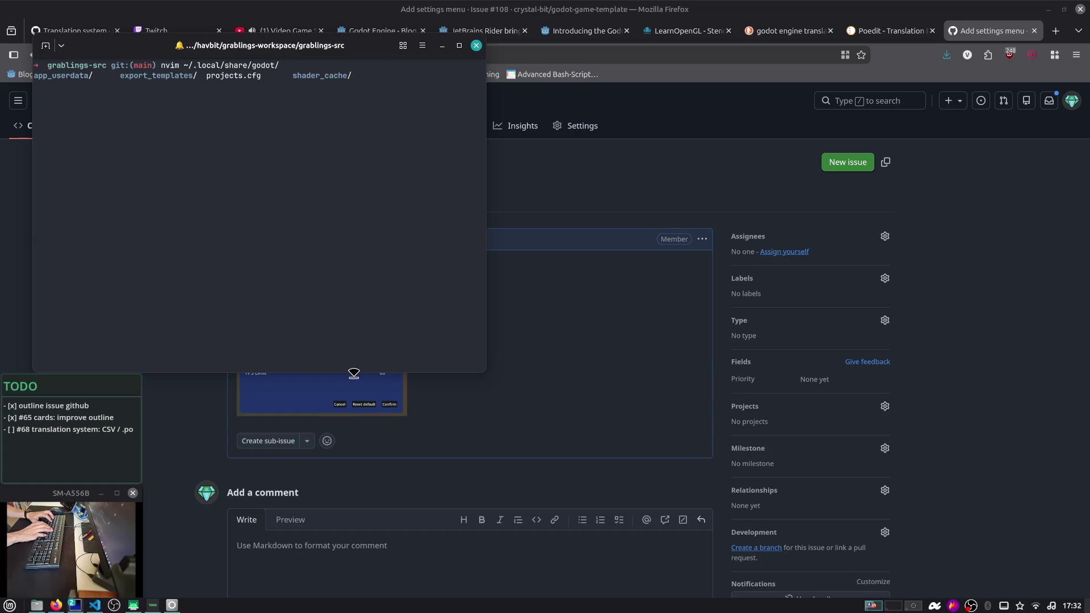
type("a")
key("Tab")
key("Tab")
type("gr")
key("Tab")
key("Tab")
key("Tab")
key("Tab")
key("Tab")
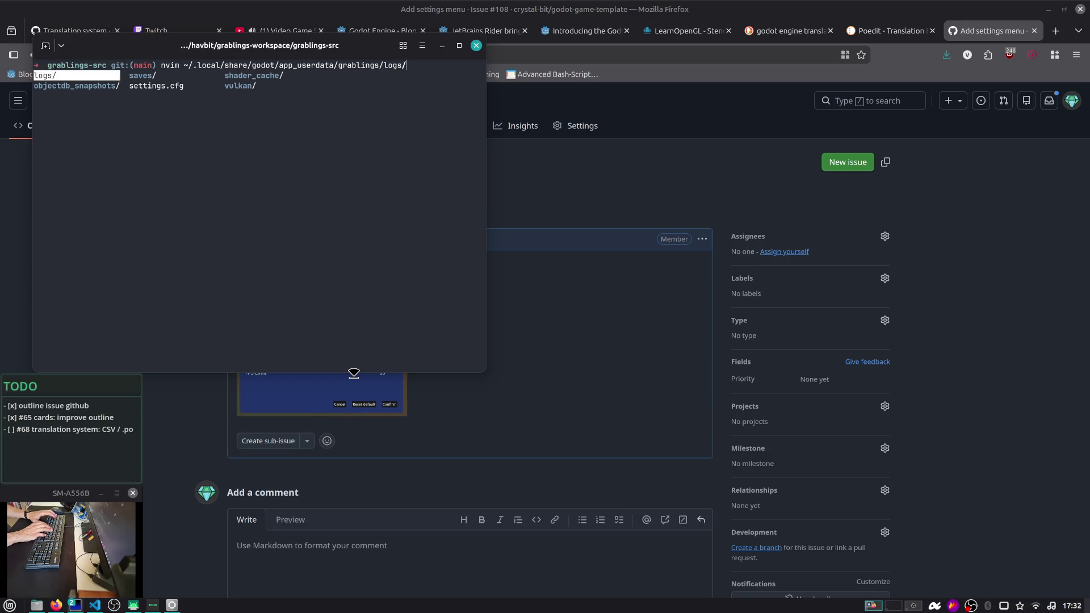
key("Return")
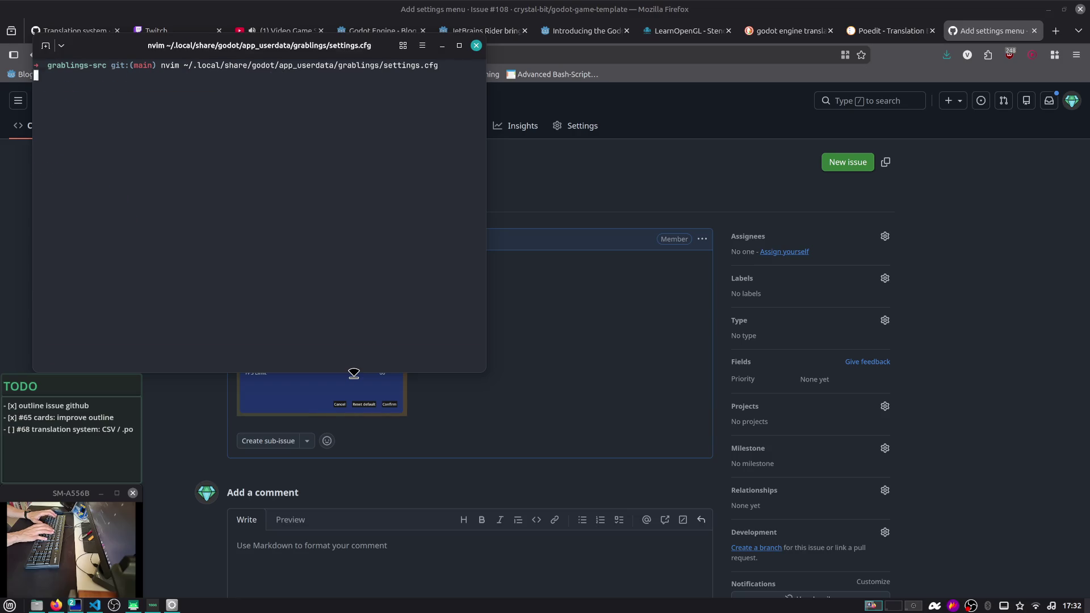
Change fps_limit from 60.0 to 30.0, save the file, and run the game in Godot
key("j")
key("j")
key("j")
key("w")
key("w")
type("r3")
type(":w")
key("Return")
key("alt+Tab")
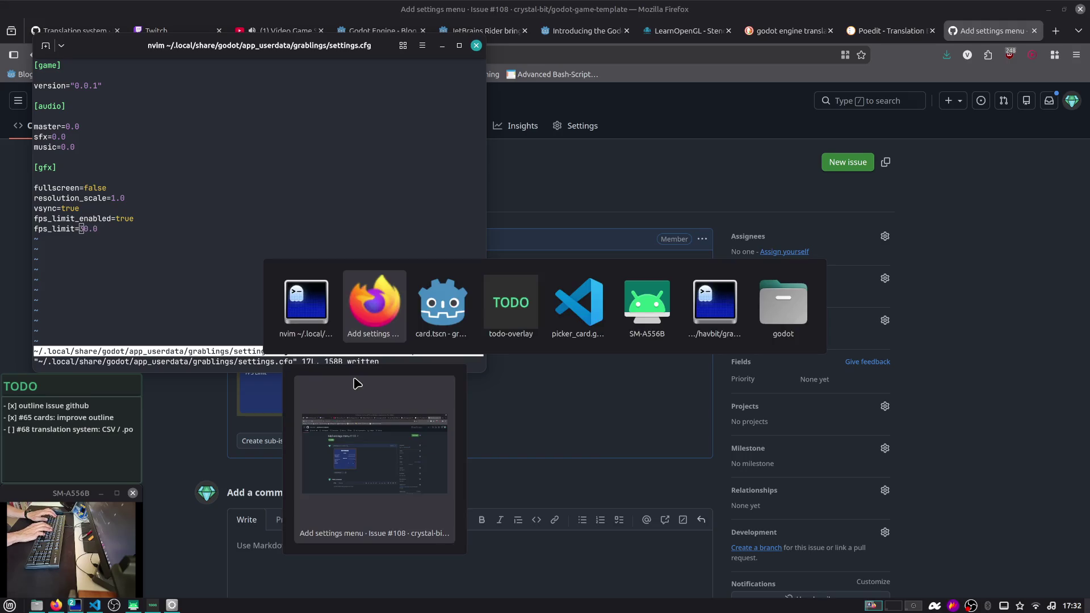
key("F5")
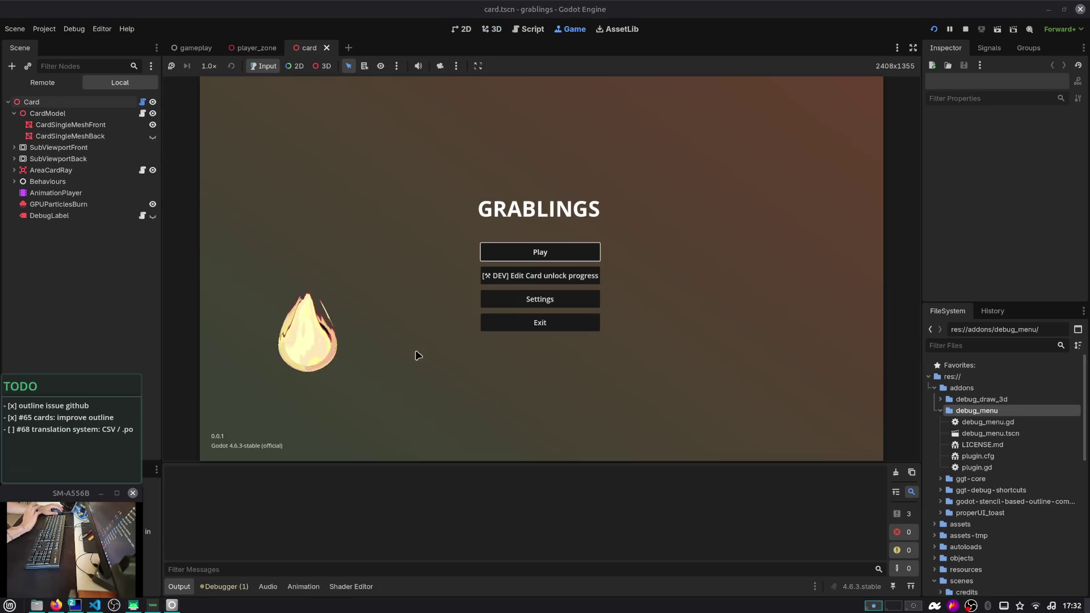
Load Slot 1 in the game and re-save settings.cfg in nvim
left_click(554, 251)
left_click(555, 254)
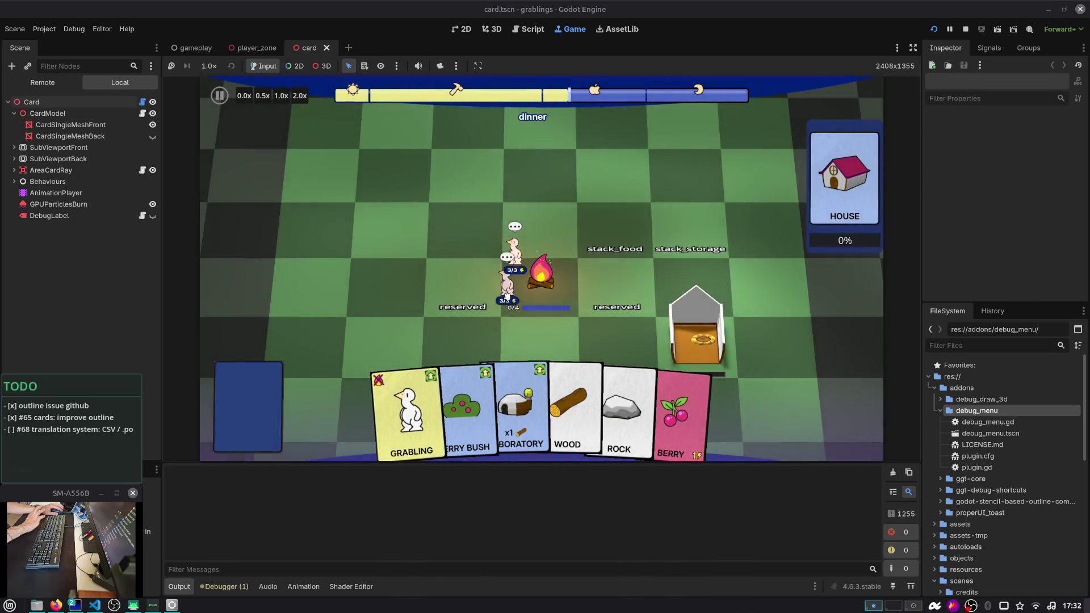
key("alt+Tab")
type(":w")
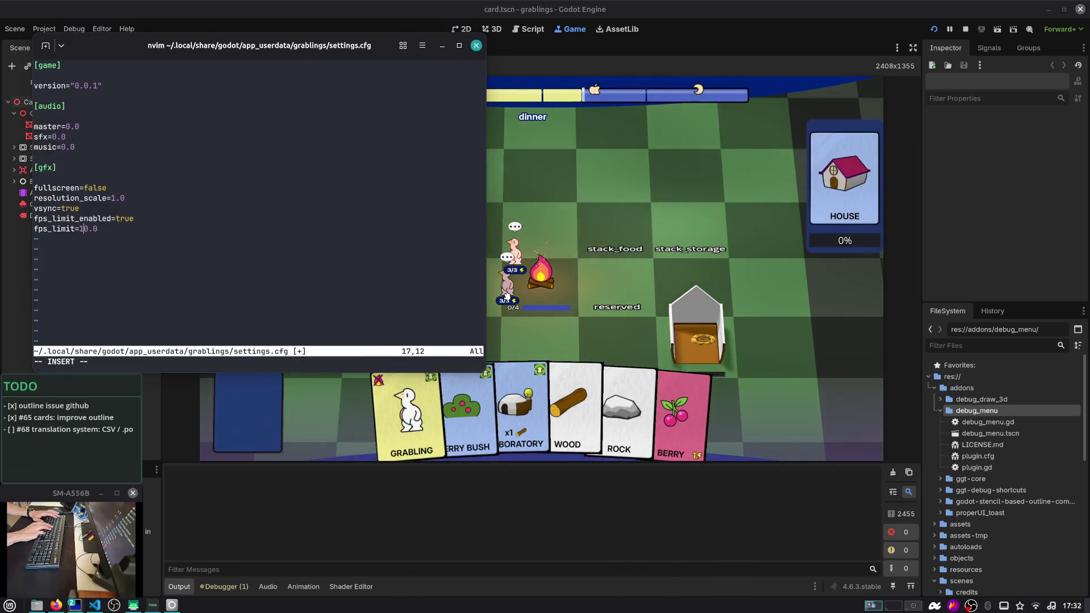
key("Return")
key("alt+Tab")
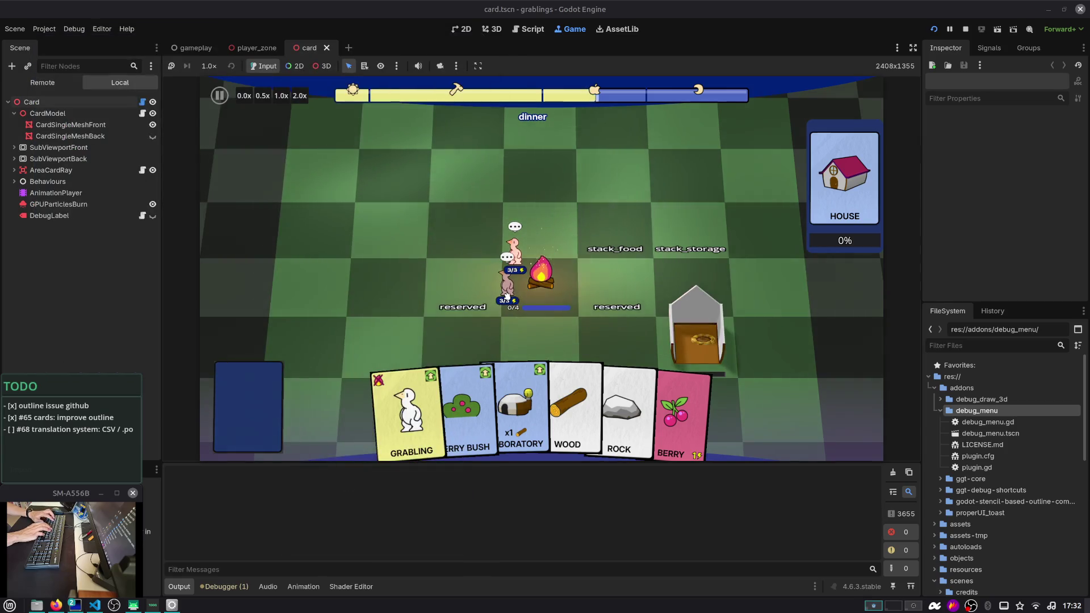
Restart the game into Slot 1, check the FPS overlay, then go to the Script editor
key("F8")
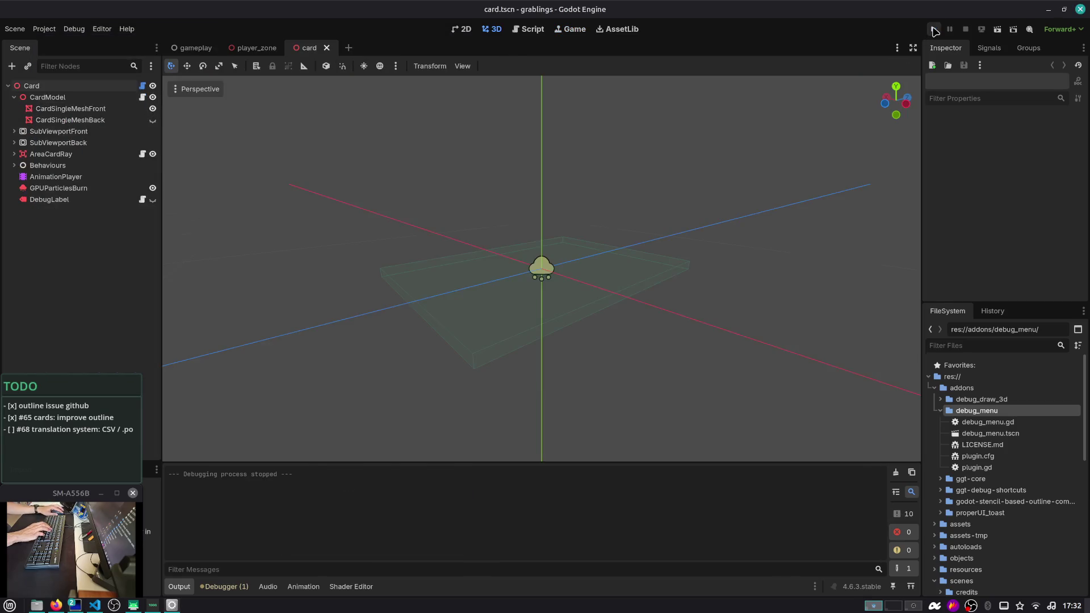
left_click(937, 27)
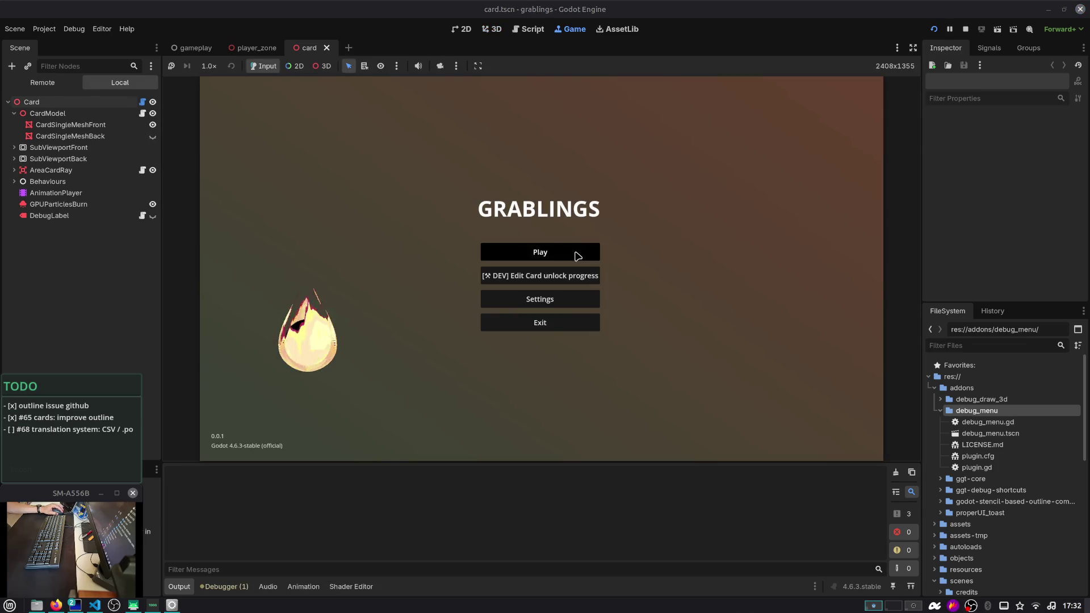
left_click(577, 254)
left_click(580, 252)
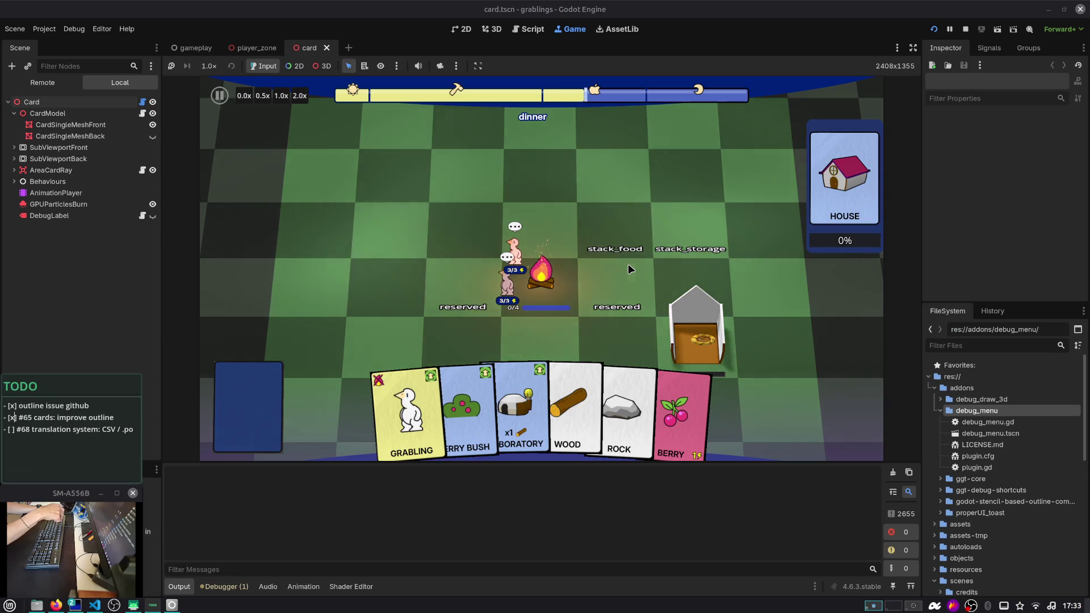
key("F3")
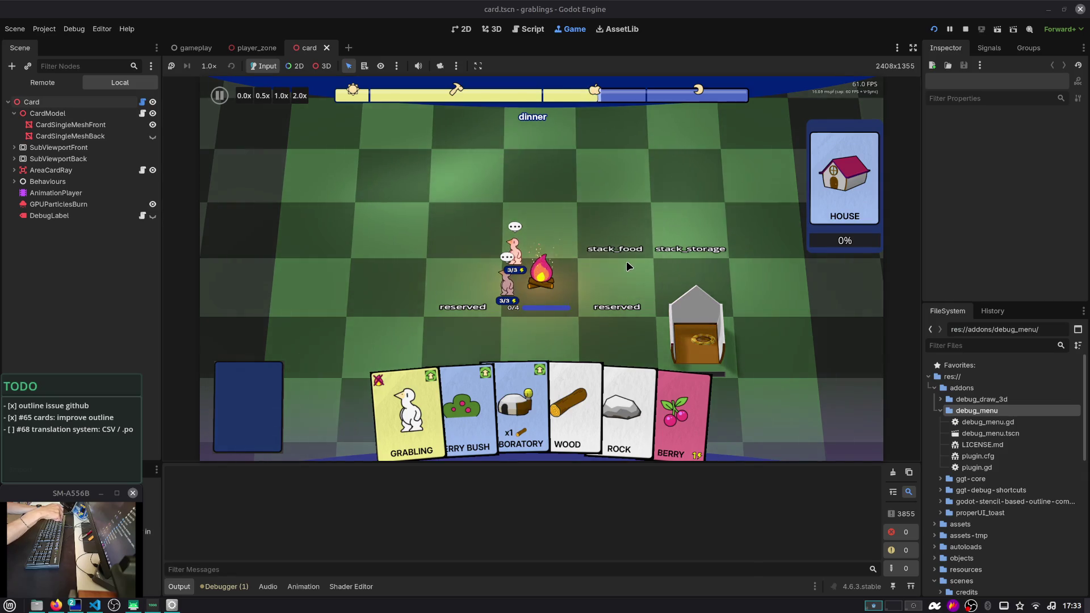
key("Escape")
left_click(561, 241)
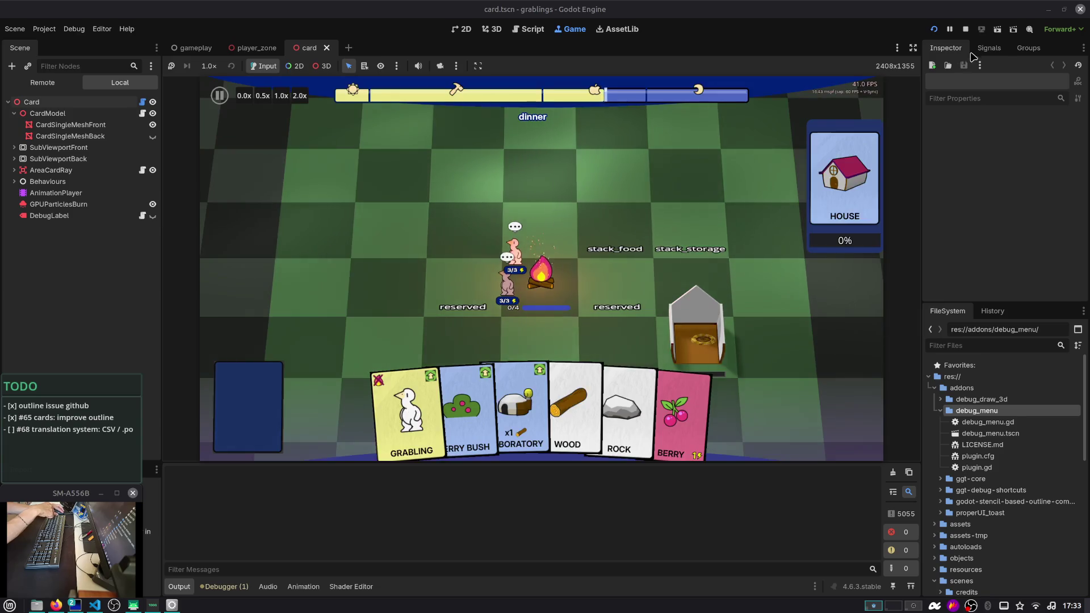
left_click(528, 29)
left_click(511, 141)
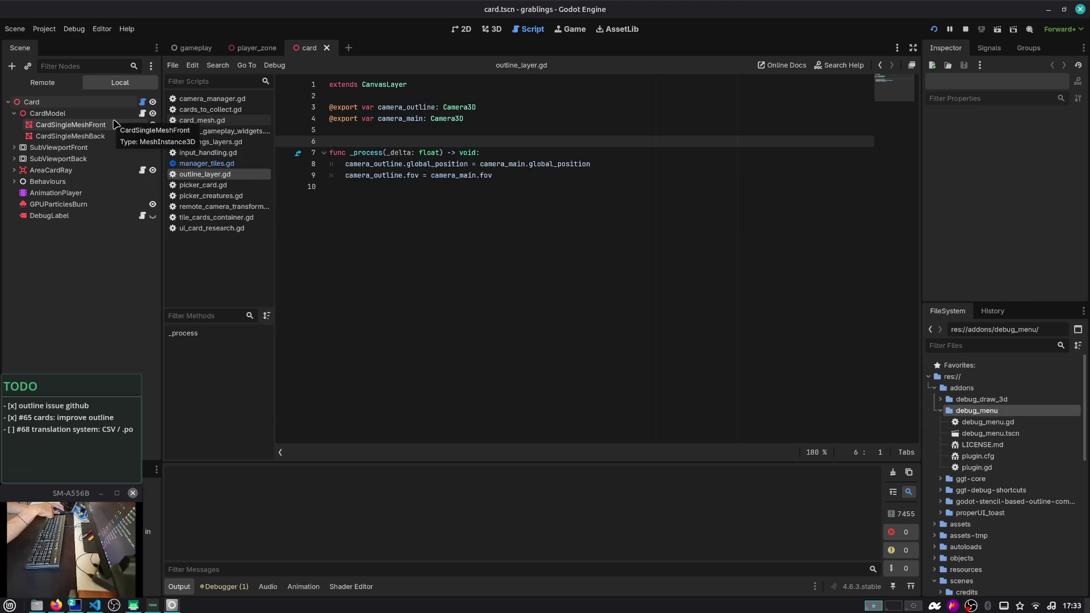
Open the gameplay scene's gameplay.gd script and bring its top into view
left_click(195, 48)
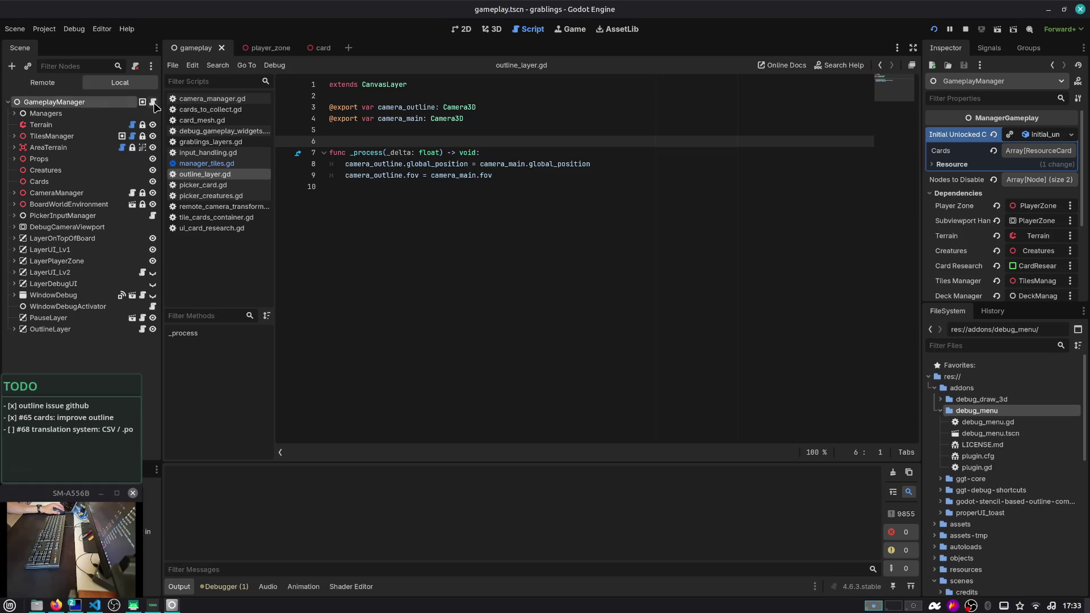
left_click(152, 102)
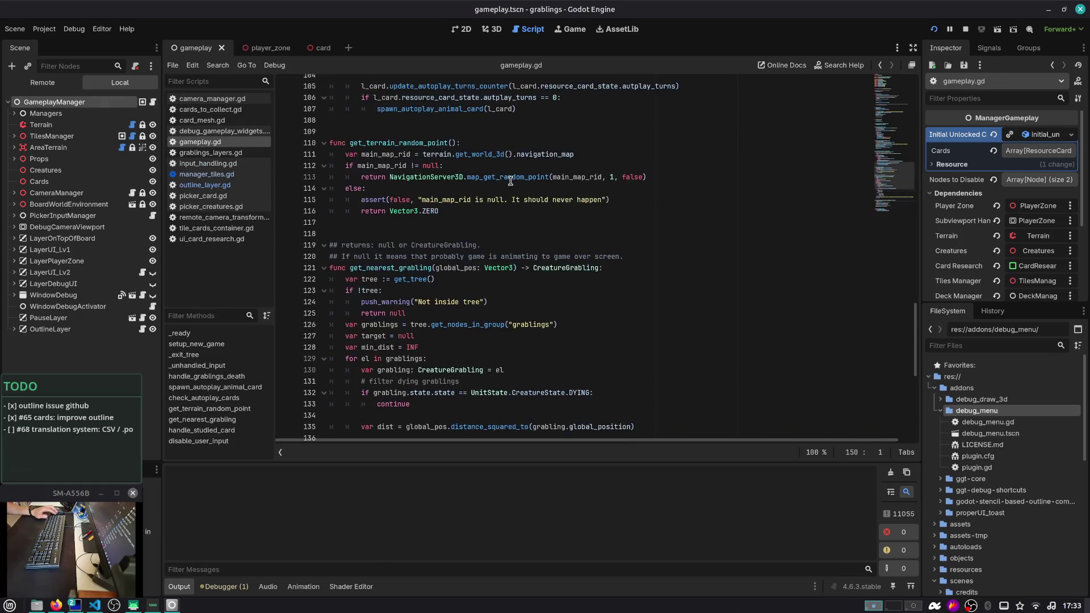
key("alt+Tab")
key("alt+Tab")
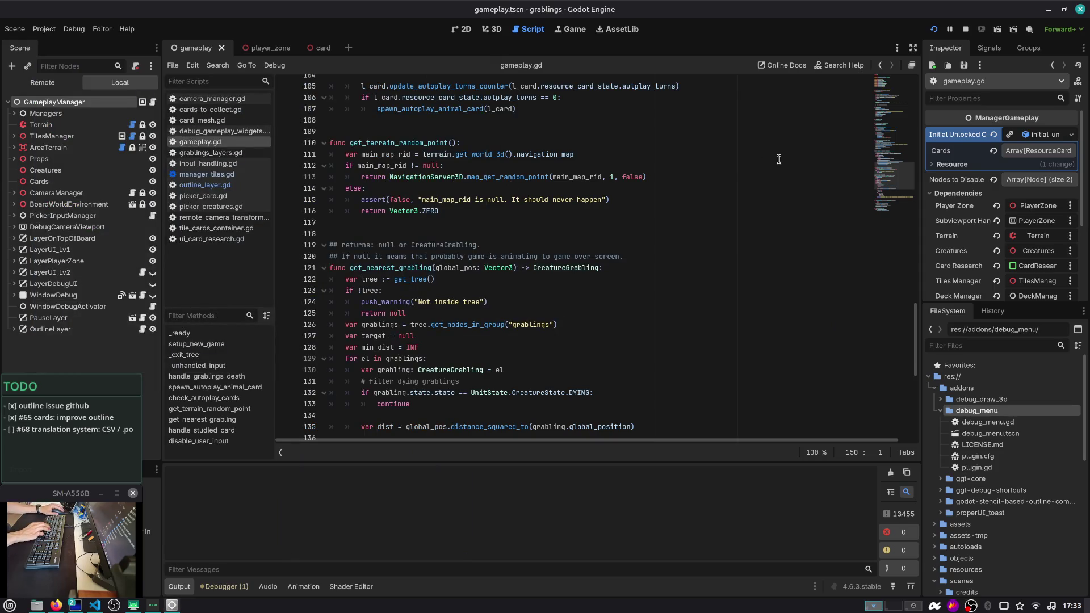
left_click_drag(894, 176, 896, 88)
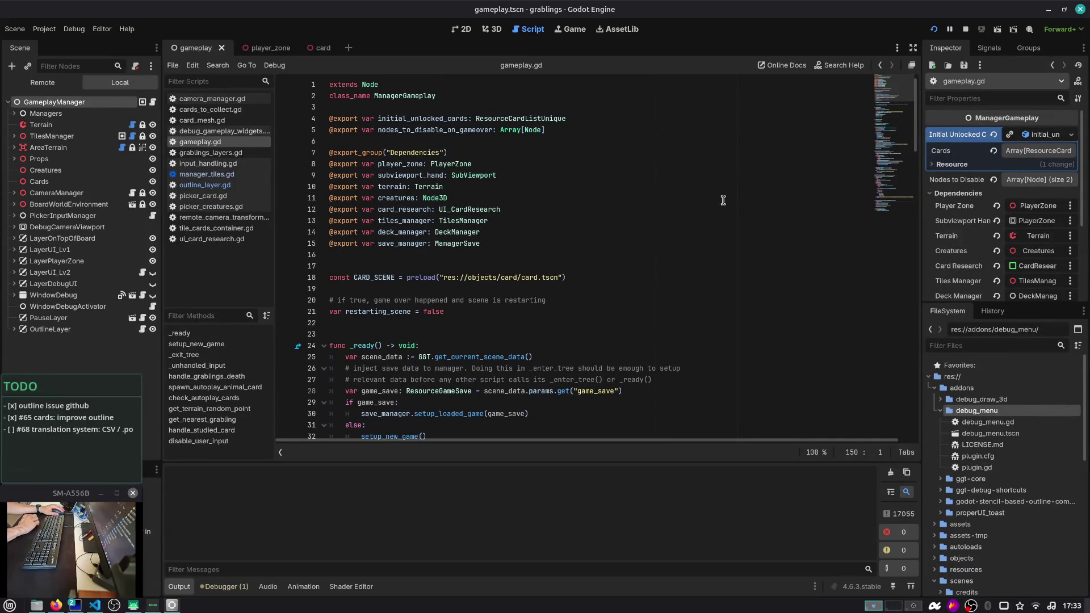
From the gameplay.gd code, open Find in Files to search all project files
scroll(720, 202, "down", 3)
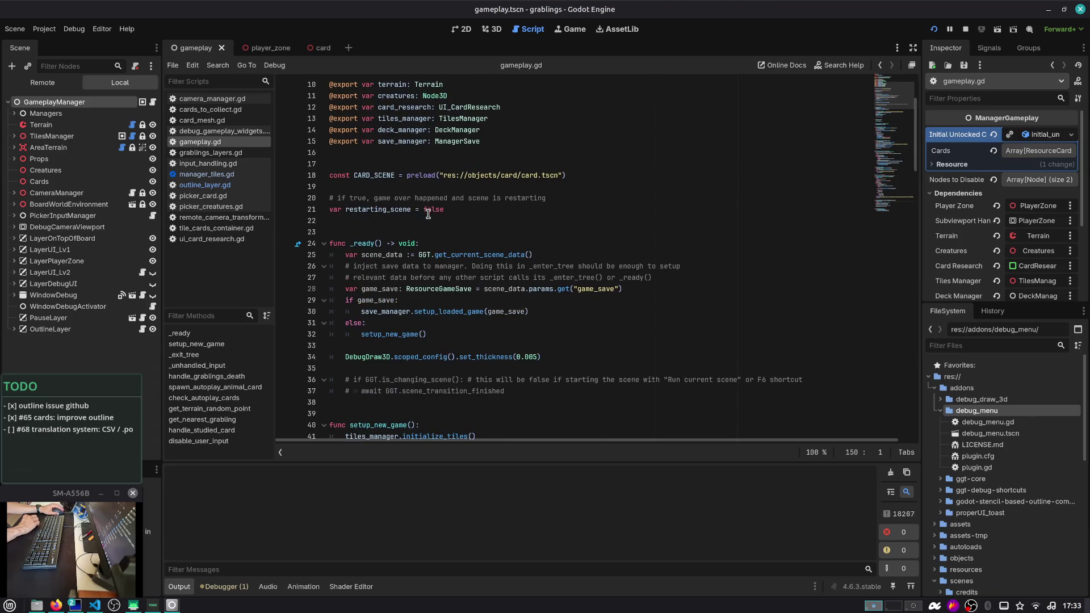
scroll(428, 215, "down", 2)
left_click(431, 211)
key("ctrl+shift+f")
Search all project files for 'cfg', finding 30 matches in 2 files
type("Confg")
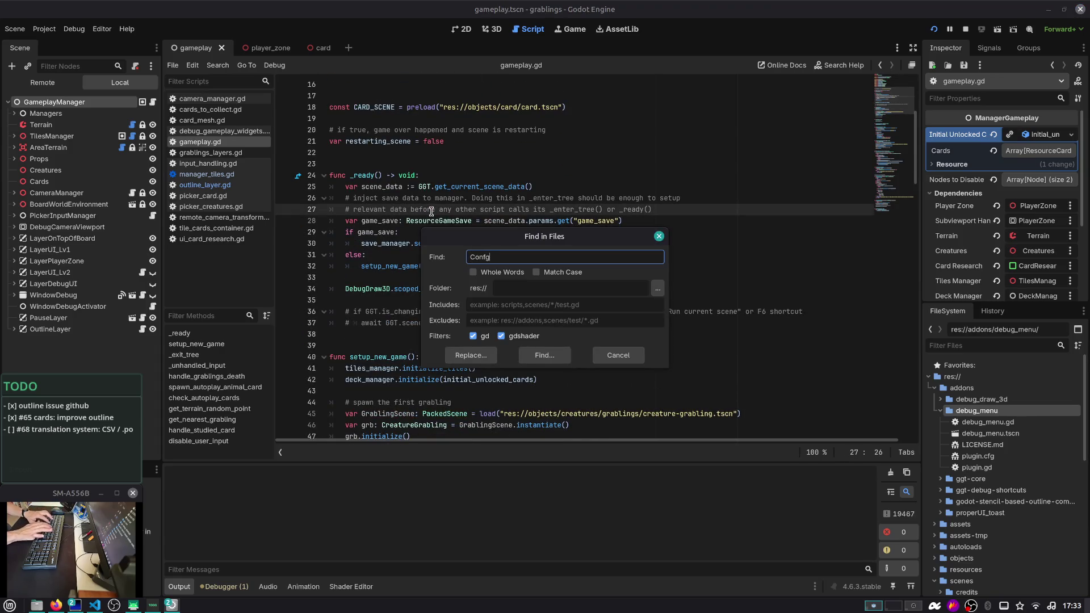
type("f")
key("Return")
type("r")
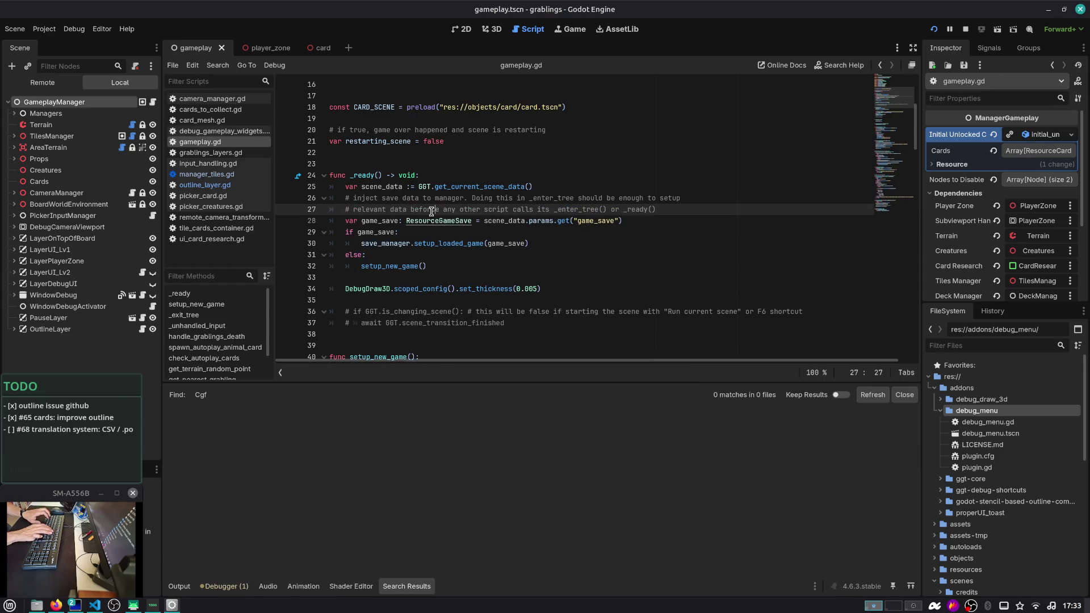
key("ctrl+shift+f")
type("cfg")
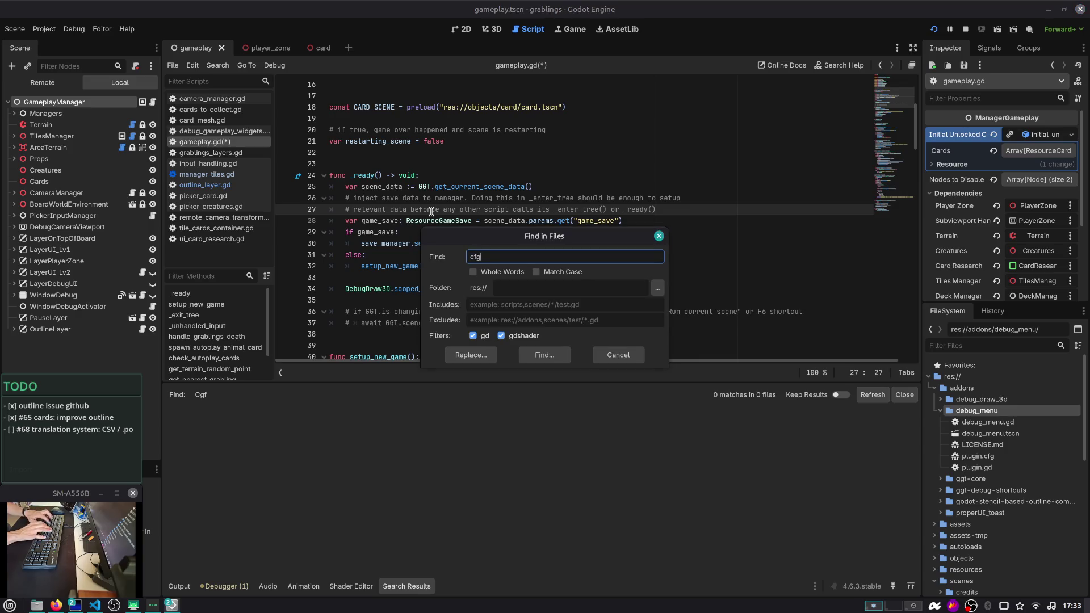
key("Return")
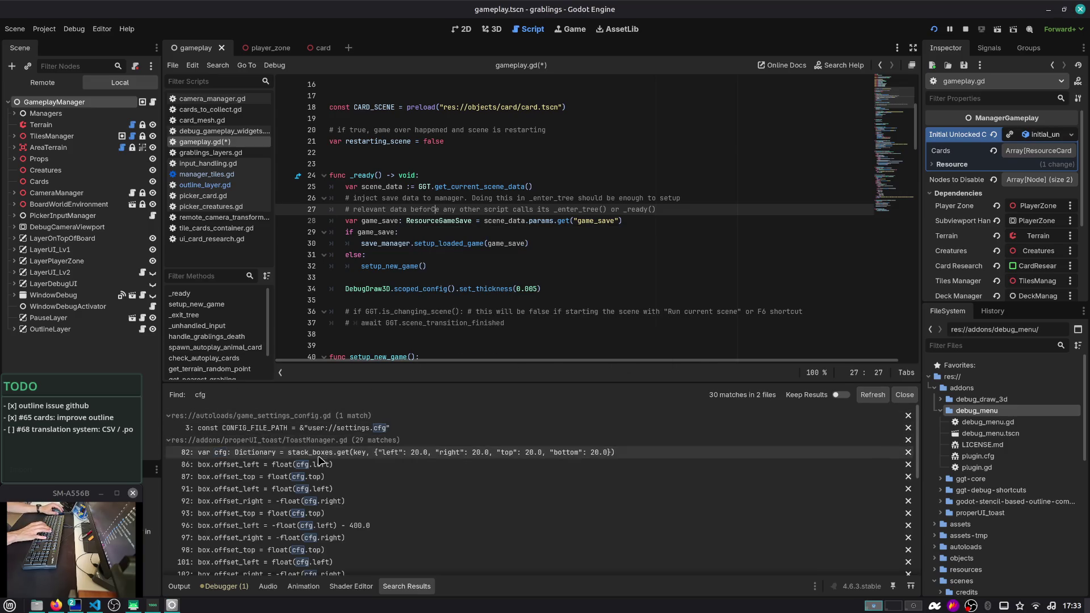
Open the CONFIG_FILE_PATH match in game_settings_config.gd and inspect _ready's file_exists check and reset call
left_click(318, 427)
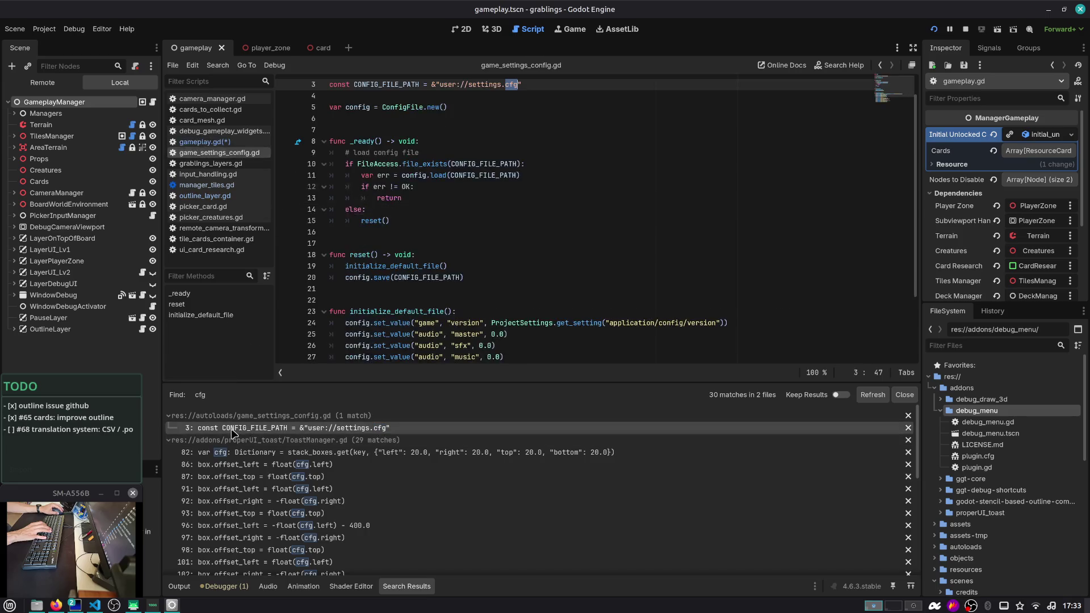
scroll(352, 306, "up", 1)
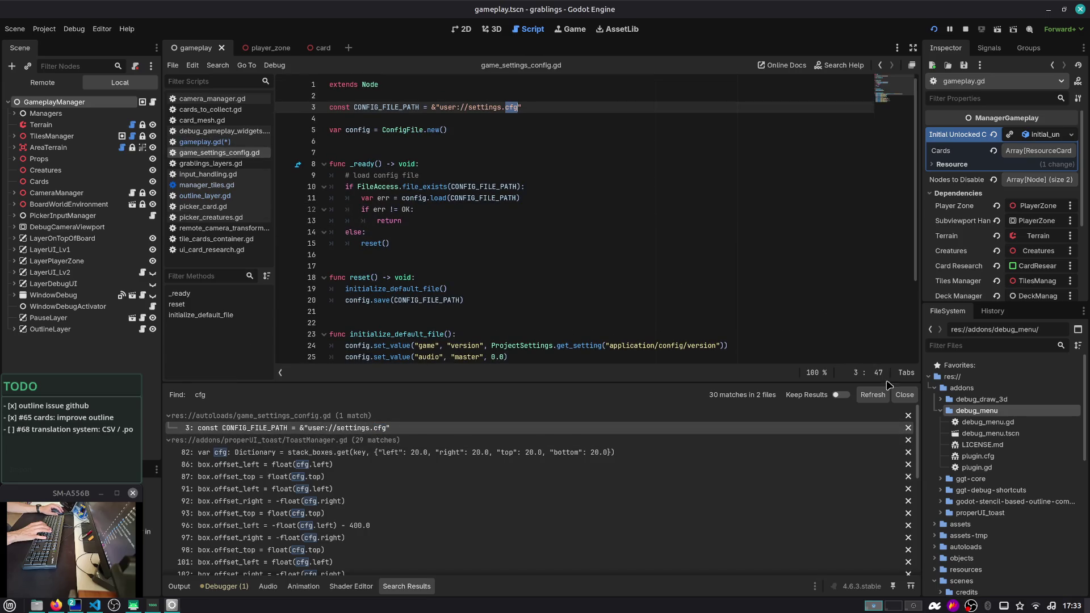
left_click_drag(813, 380, 814, 470)
double_click(363, 164)
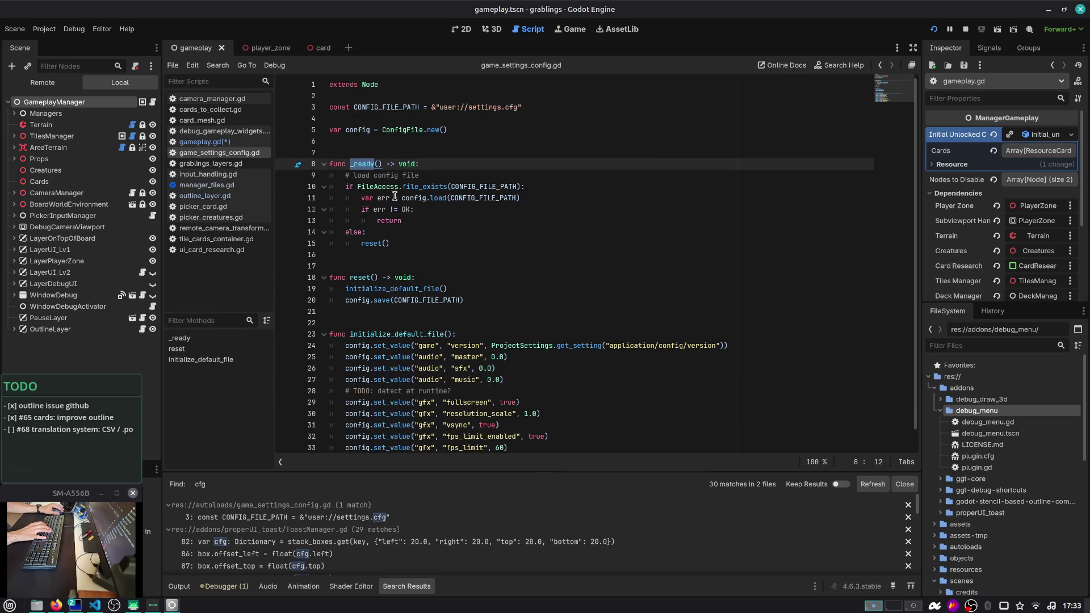
double_click(389, 191)
double_click(438, 187)
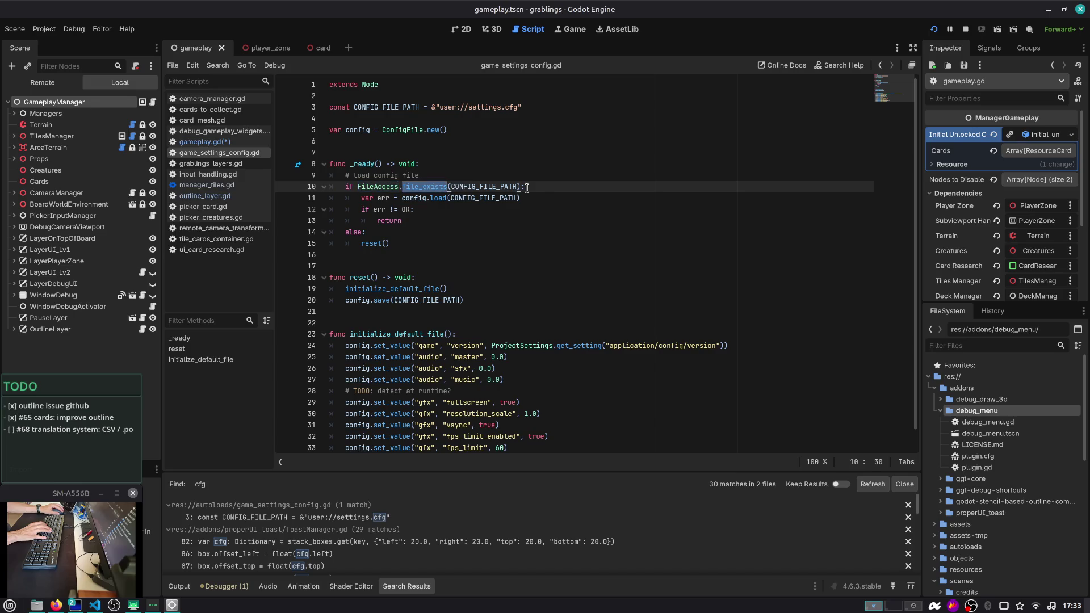
double_click(379, 244)
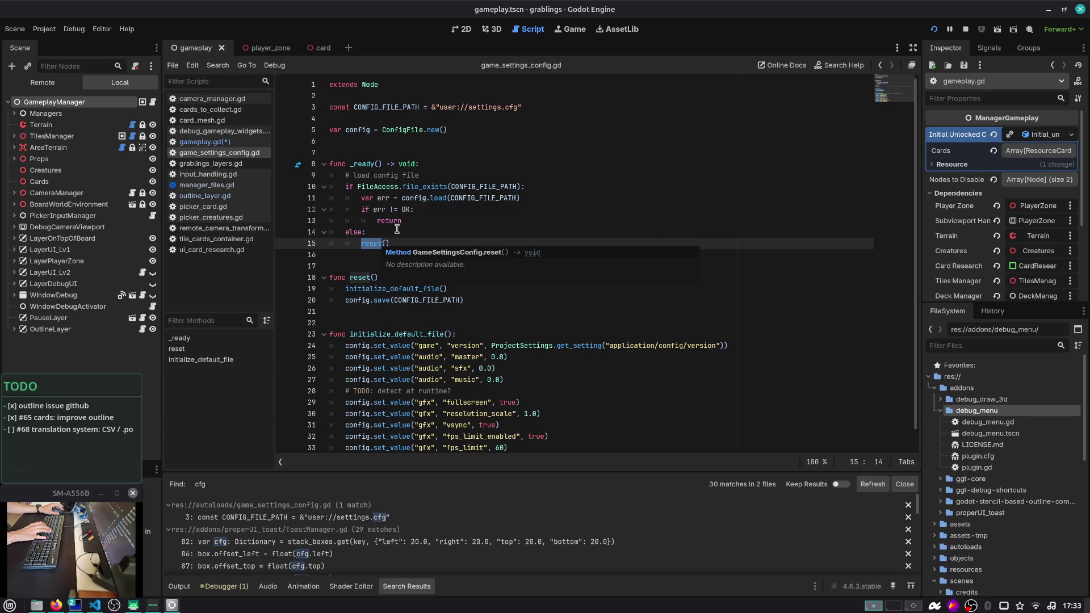
Review the initialize_default_file definition and its call inside reset
left_click(404, 212)
type("-> void")
scroll(407, 216, "down", 1)
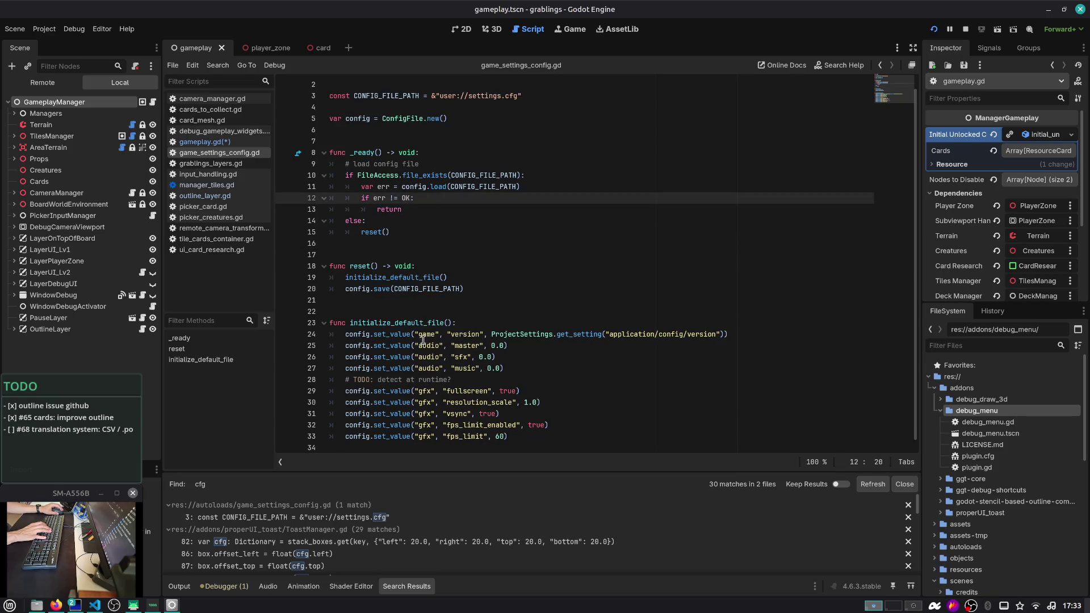
double_click(395, 323)
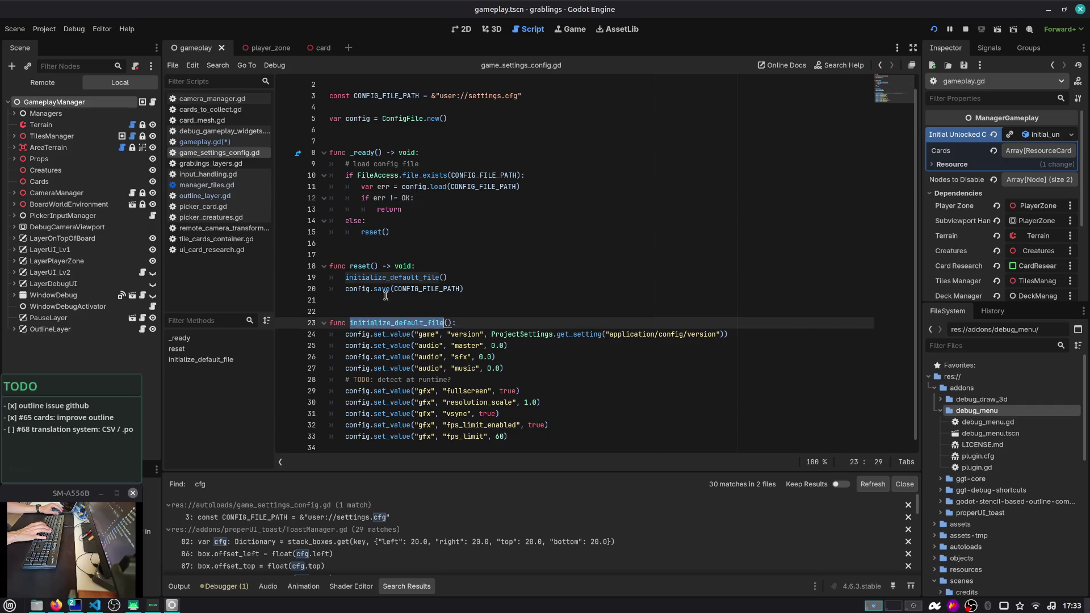
double_click(388, 277)
scroll(387, 281, "up", 1)
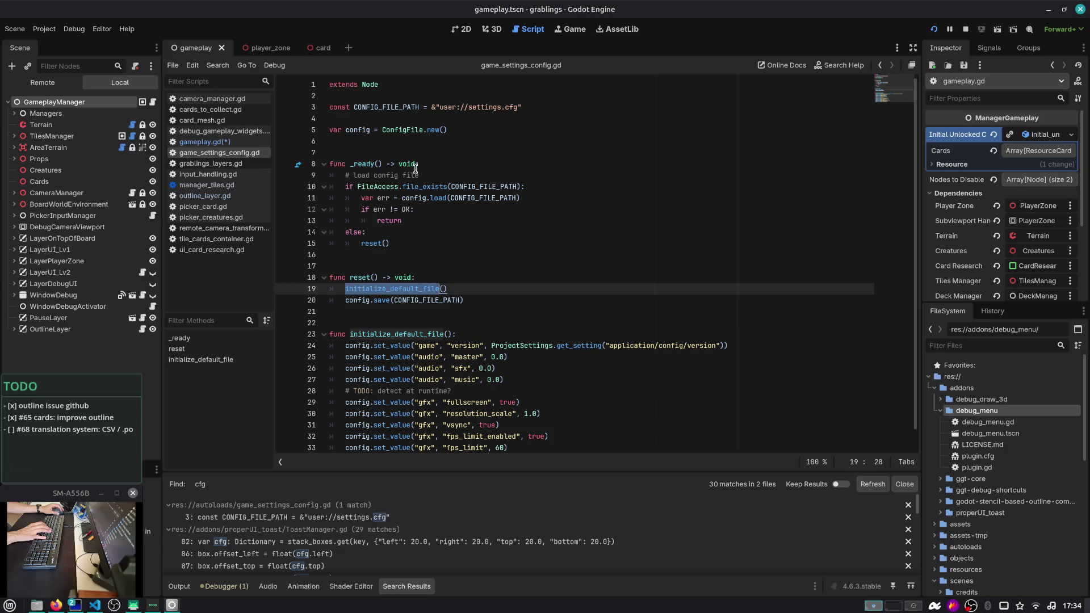
left_click(430, 153)
key("ctrl+shift+o")
Find and open the menu.tscn scene through Quick Open Scene
type("m")
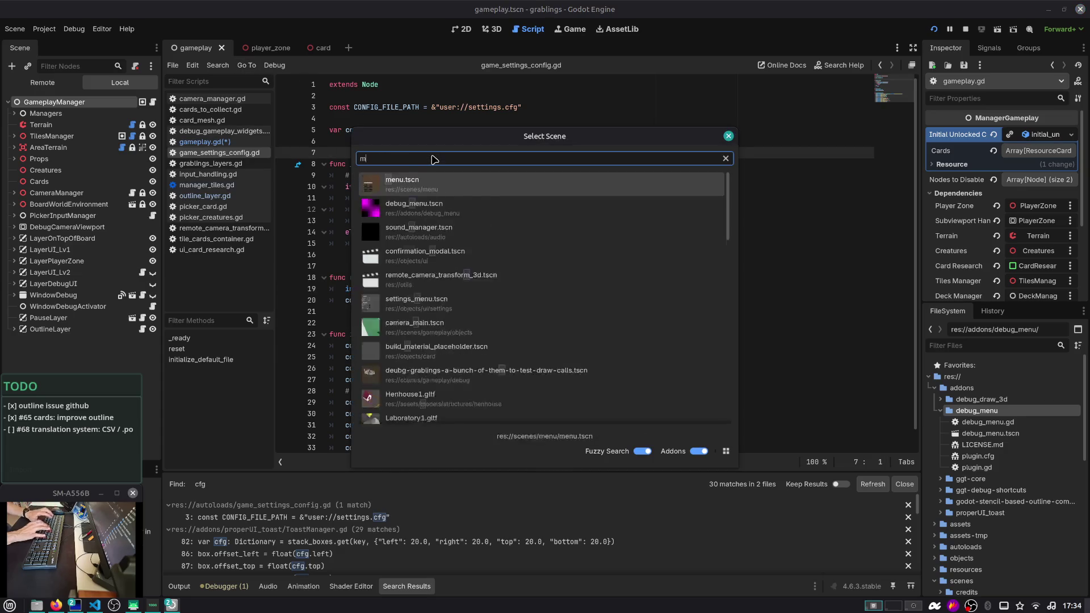
key("Escape")
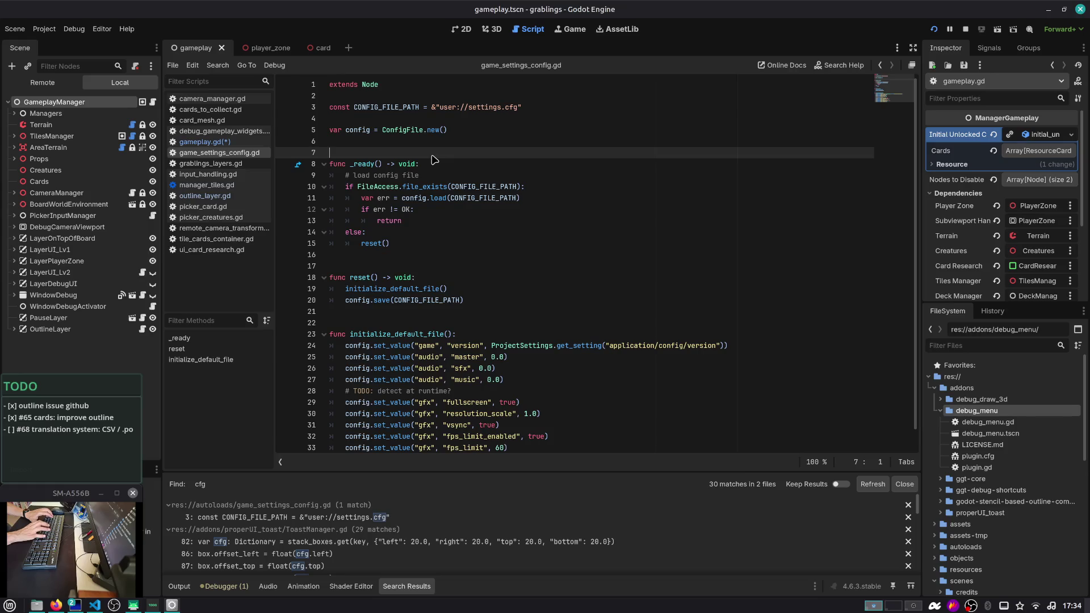
key("ctrl+shift+o")
type("main")
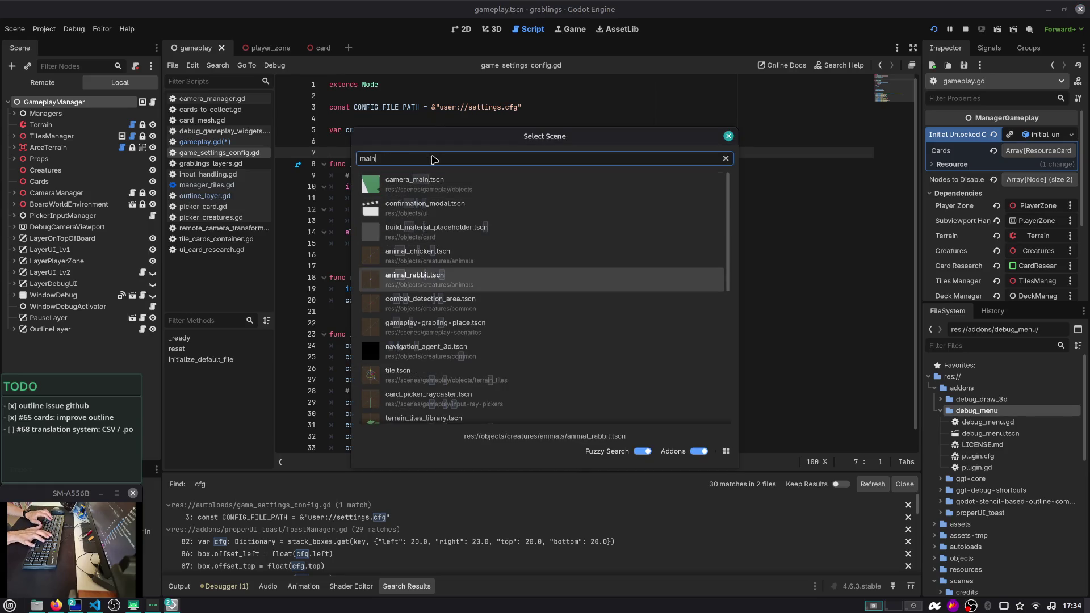
key("Down")
key("Down")
key("Down")
type("_menu")
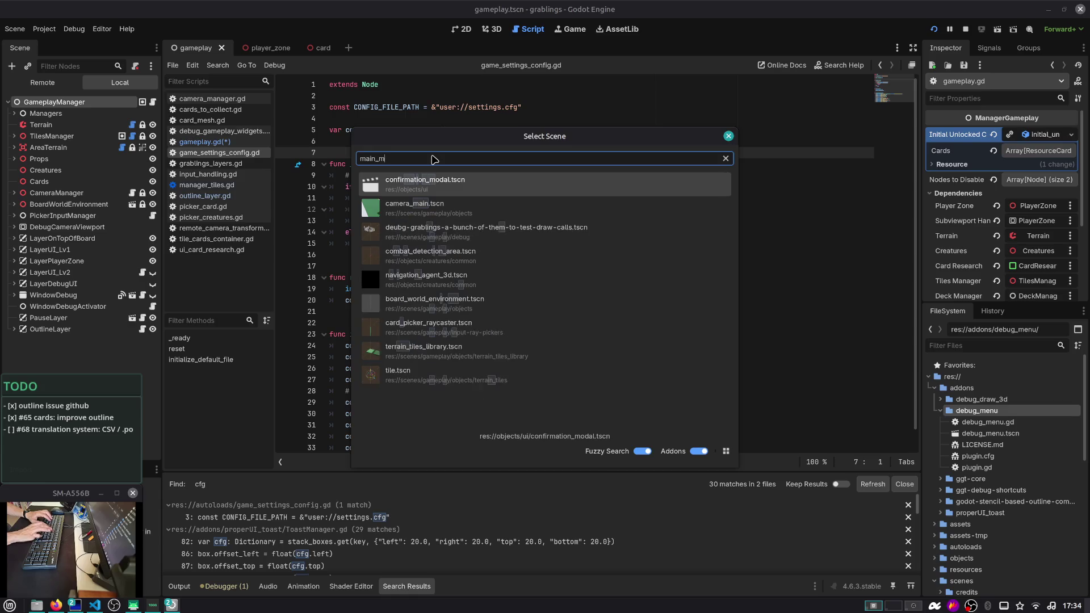
key("ctrl+a")
type("menu")
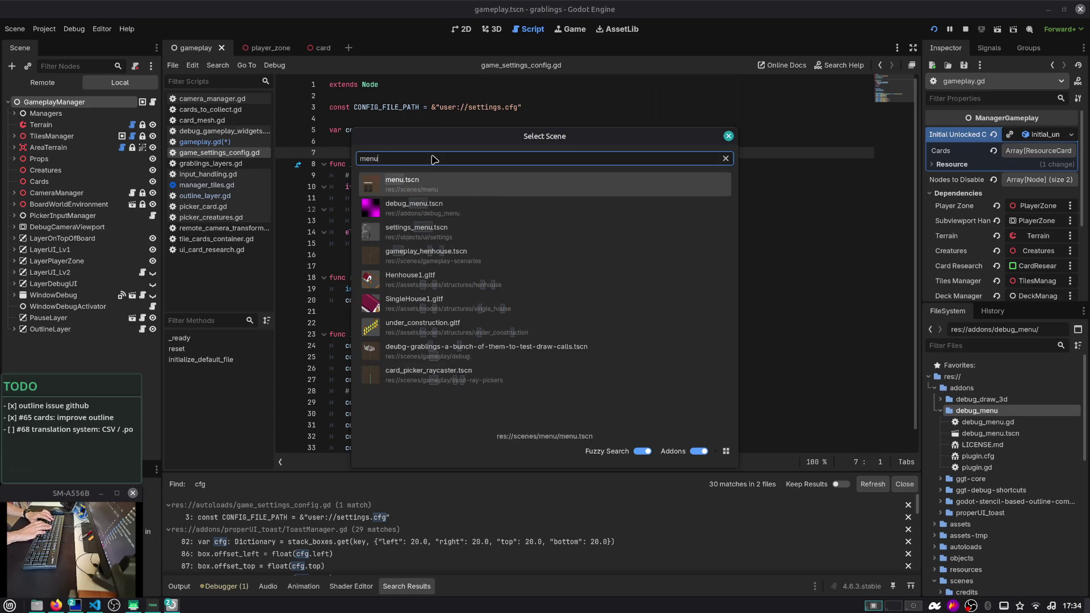
key("Return")
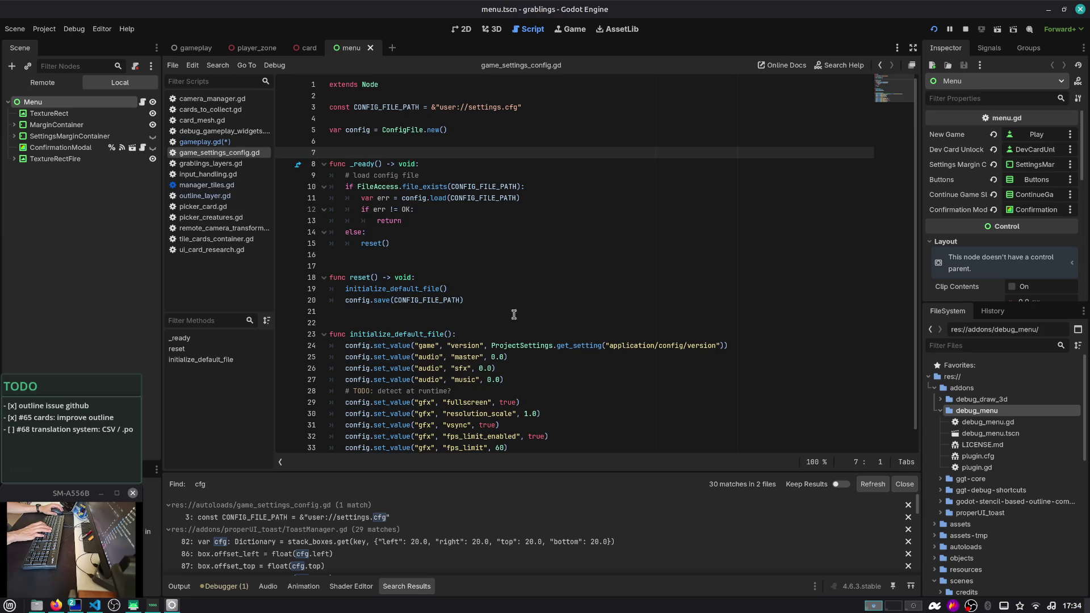
Widen the Scene dock, close the cfg search results, and open menu.gd
left_click_drag(555, 338, 555, 342)
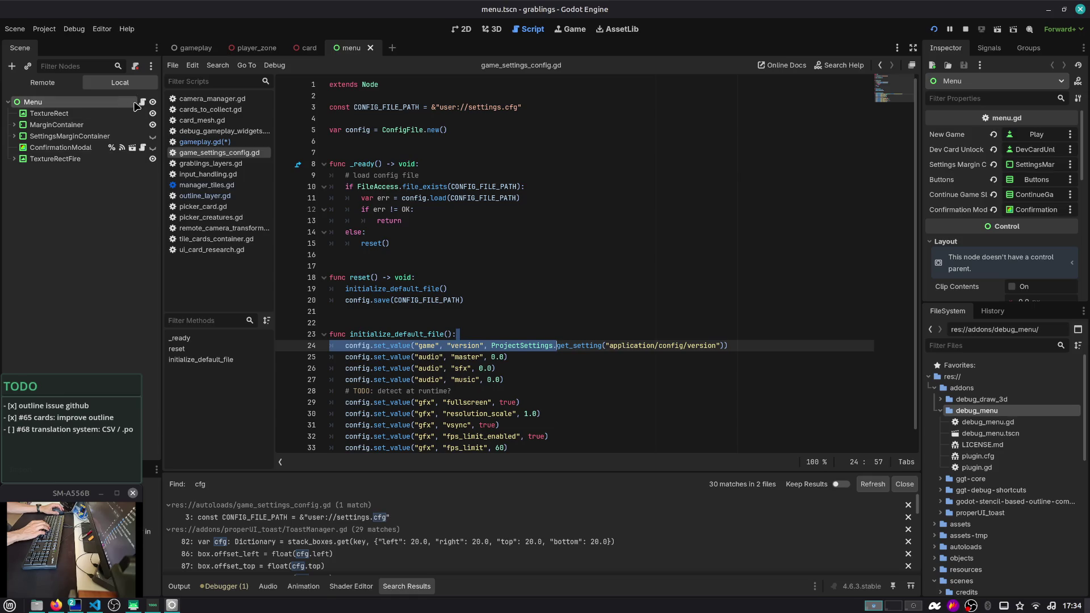
left_click_drag(161, 103, 198, 103)
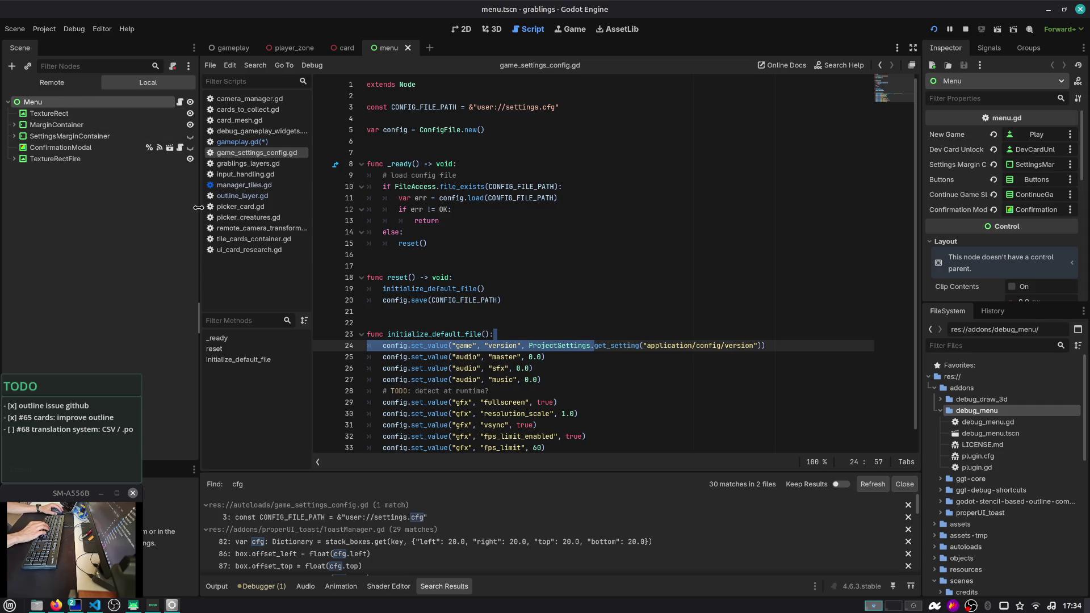
left_click_drag(366, 470, 362, 422)
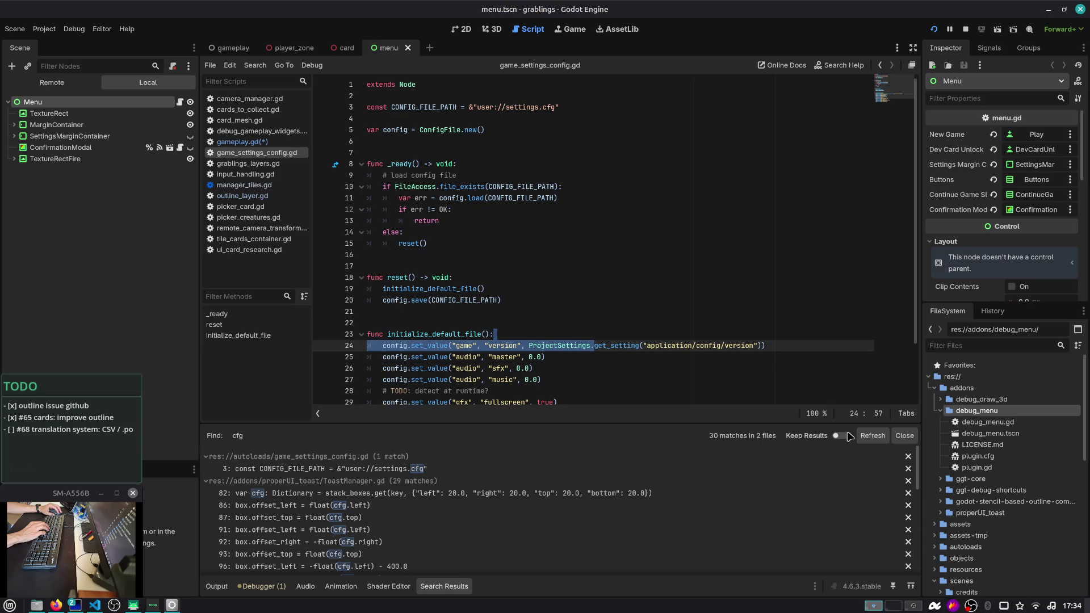
left_click(897, 436)
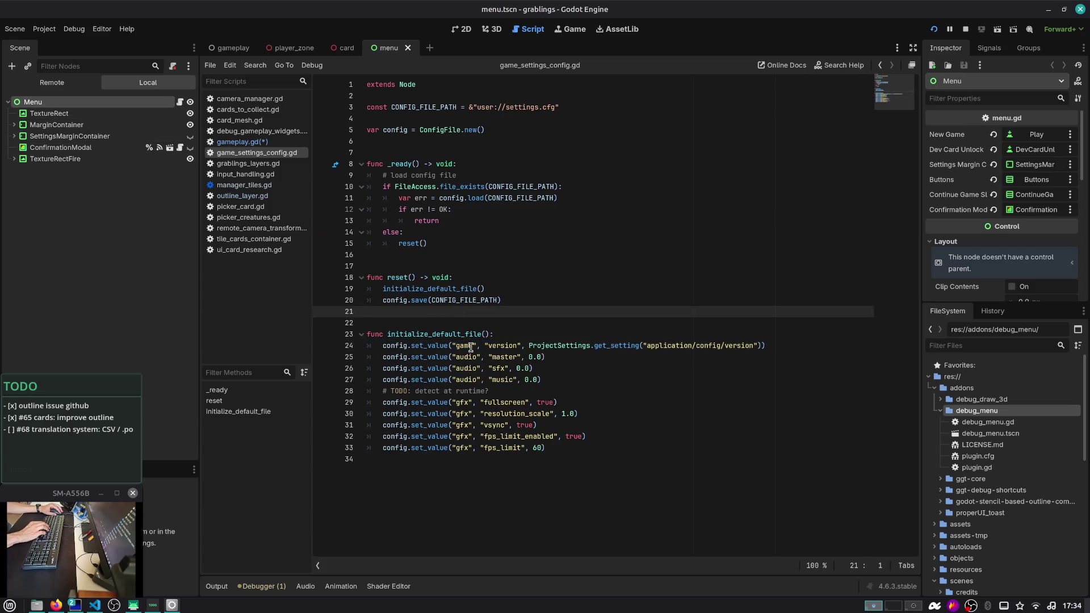
left_click(180, 102)
scroll(481, 218, "up", 10)
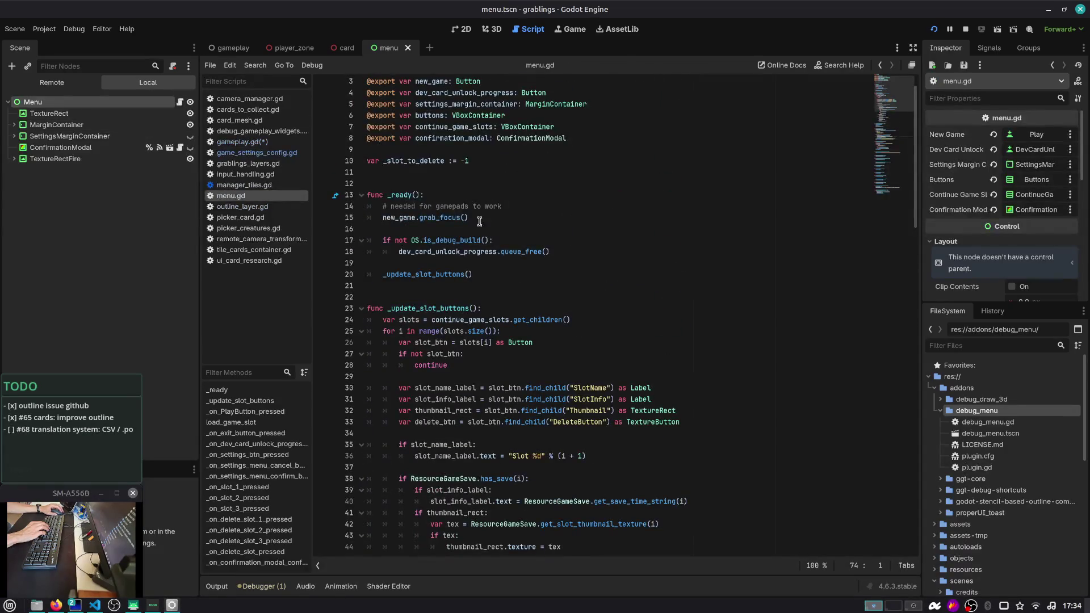
Fold the _update_slot_buttons, load_game_slot and _on_exit_button_pressed functions in menu.gd
scroll(426, 237, "down", 6)
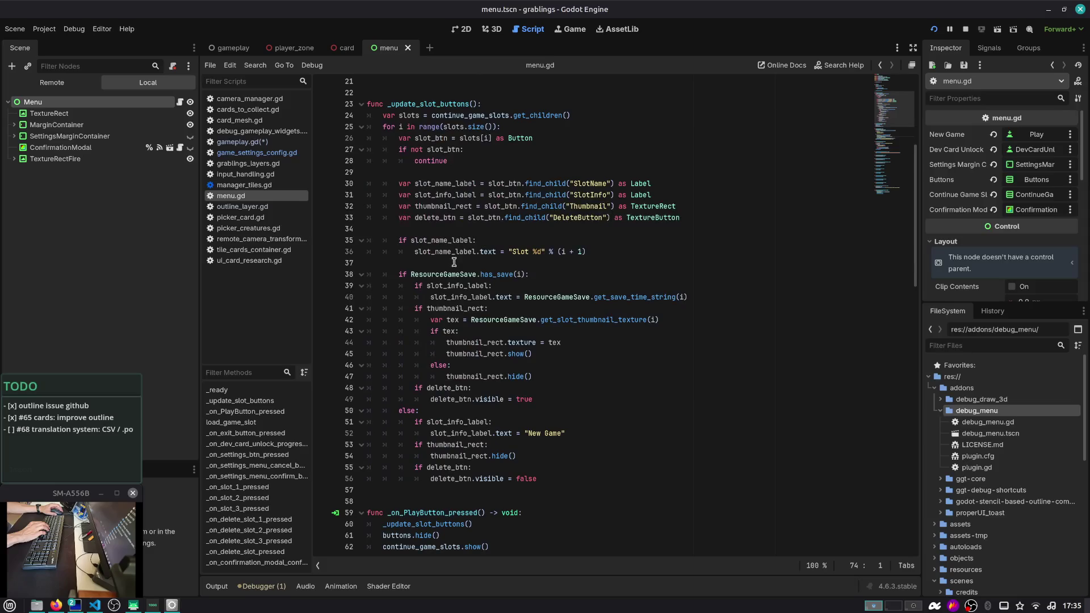
left_click(361, 105)
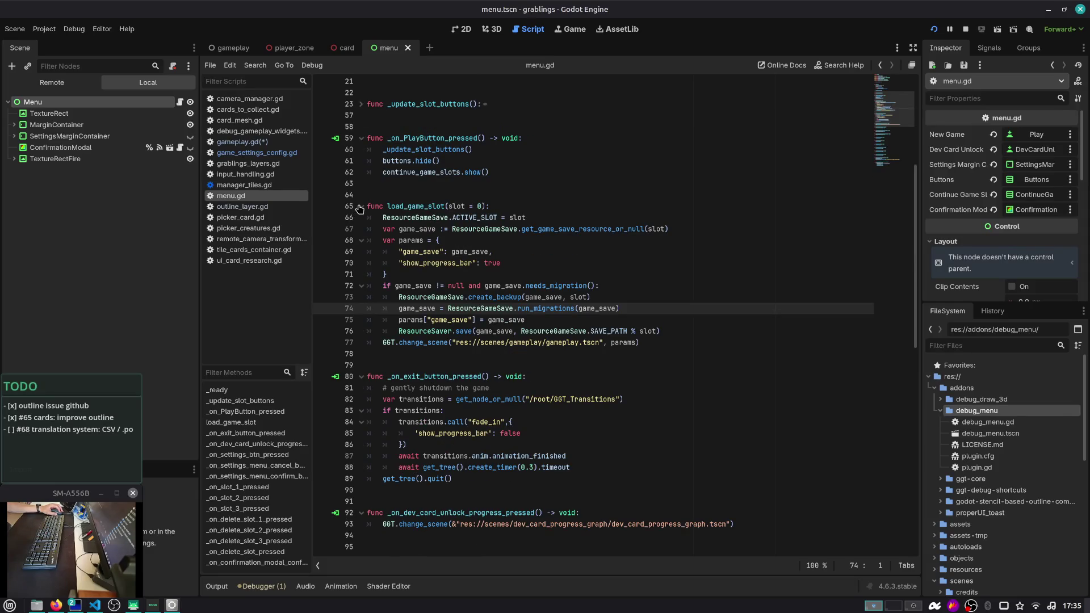
left_click(361, 207)
left_click(358, 241)
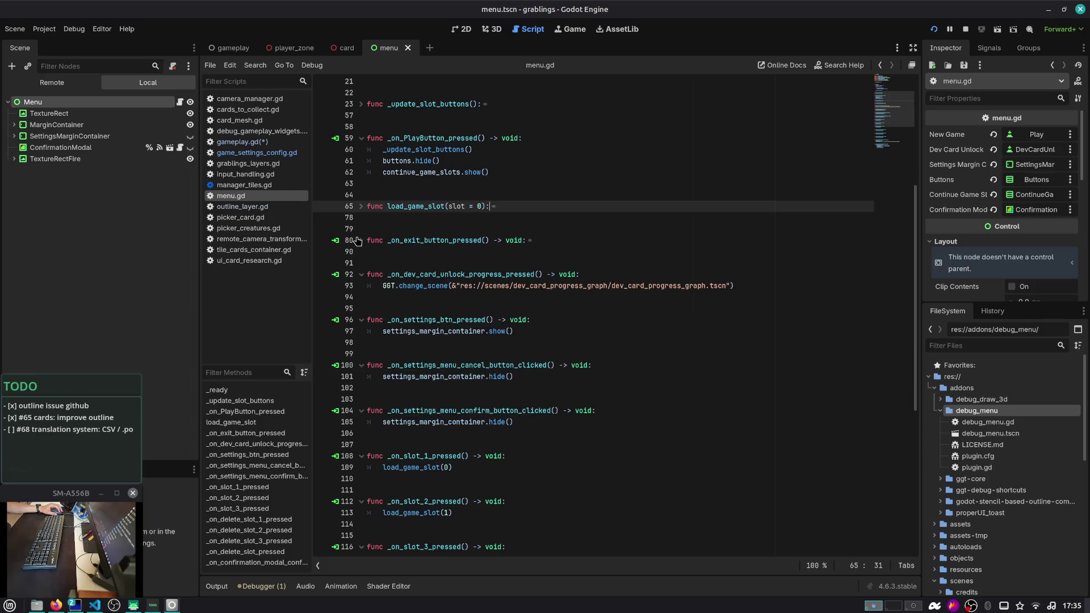
scroll(389, 275, "down", 9)
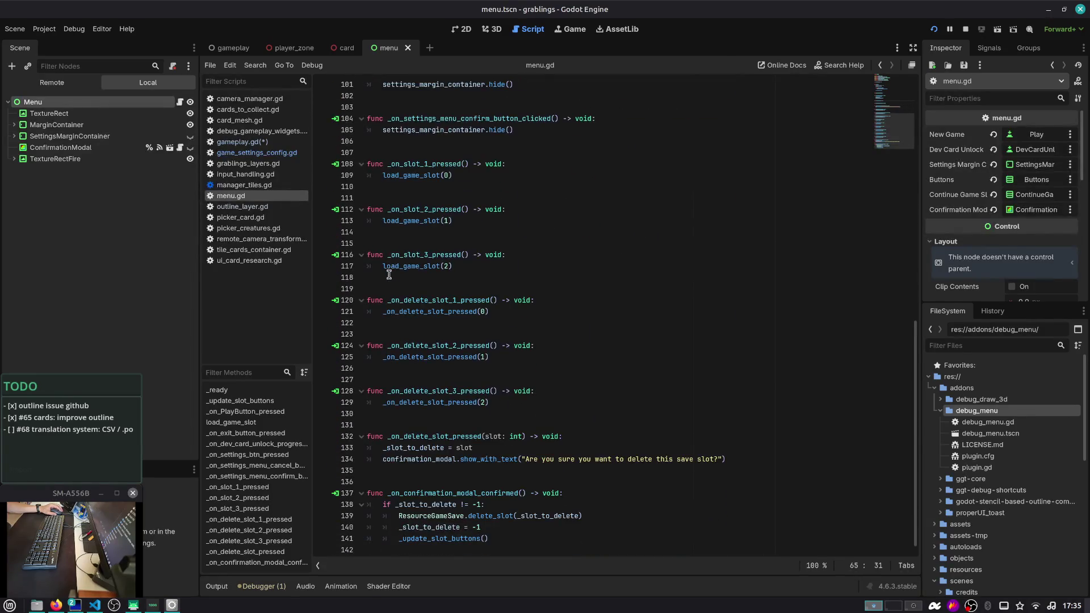
scroll(389, 274, "up", 13)
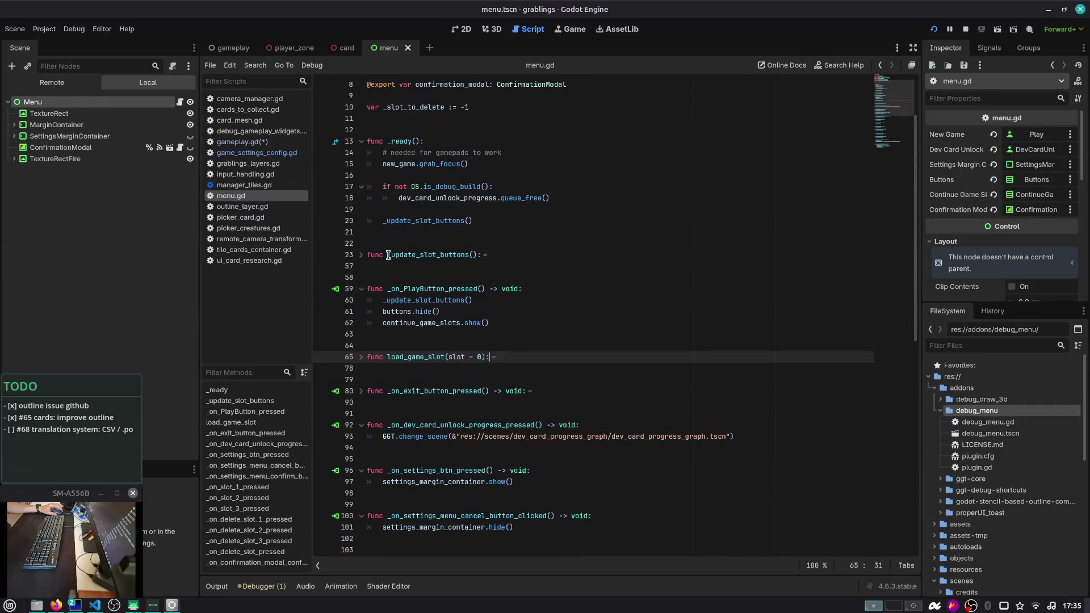
scroll(389, 255, "up", 3)
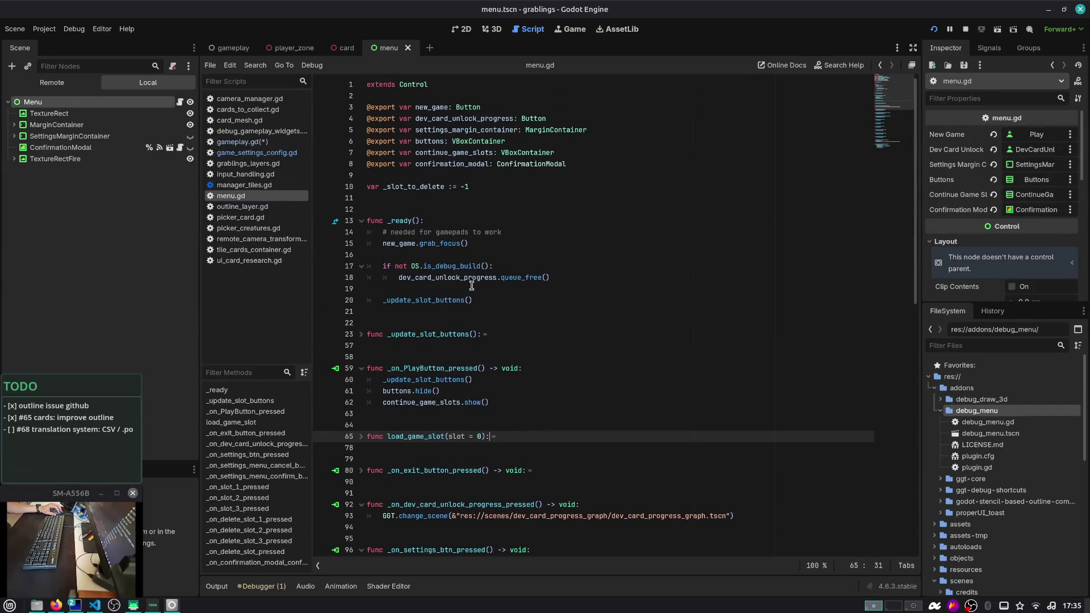
Filter the Quick Open Script picker by 'settings'
left_click(478, 301)
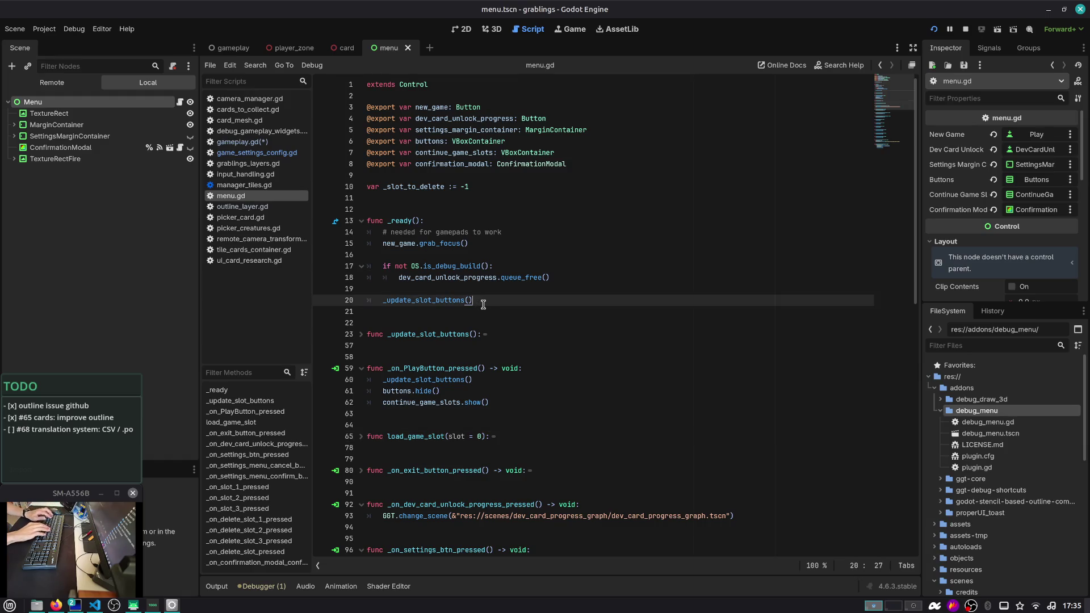
key("ctrl+alt+o")
key("Escape")
key("ctrl+alt+o")
type("settings")
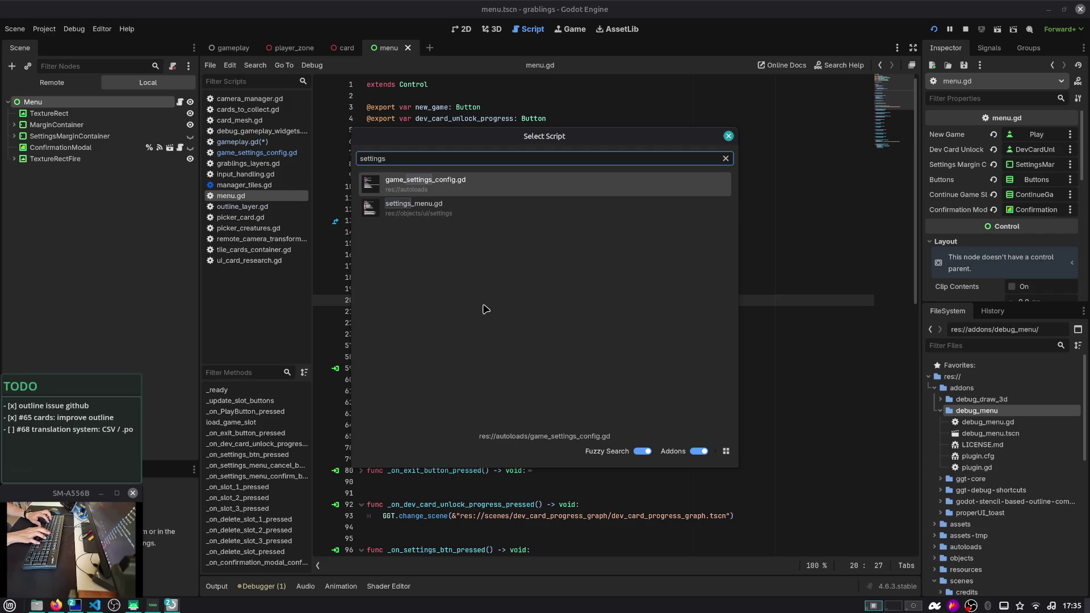
Check initialize_default_file in game_settings_config.gd, then open SettingsMenu's settings_menu.gd script
key("Return")
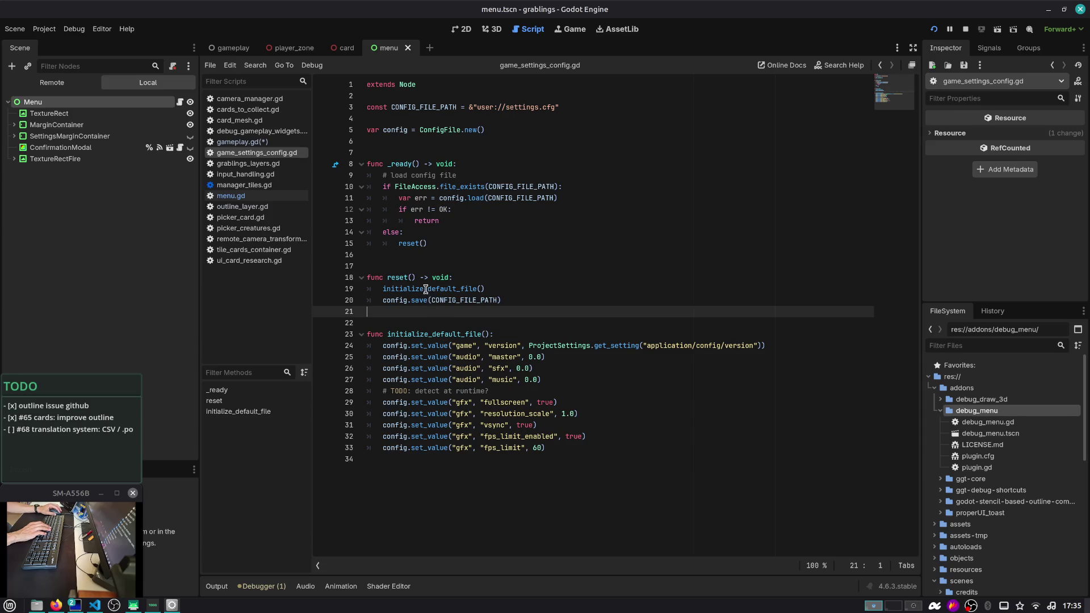
double_click(442, 334)
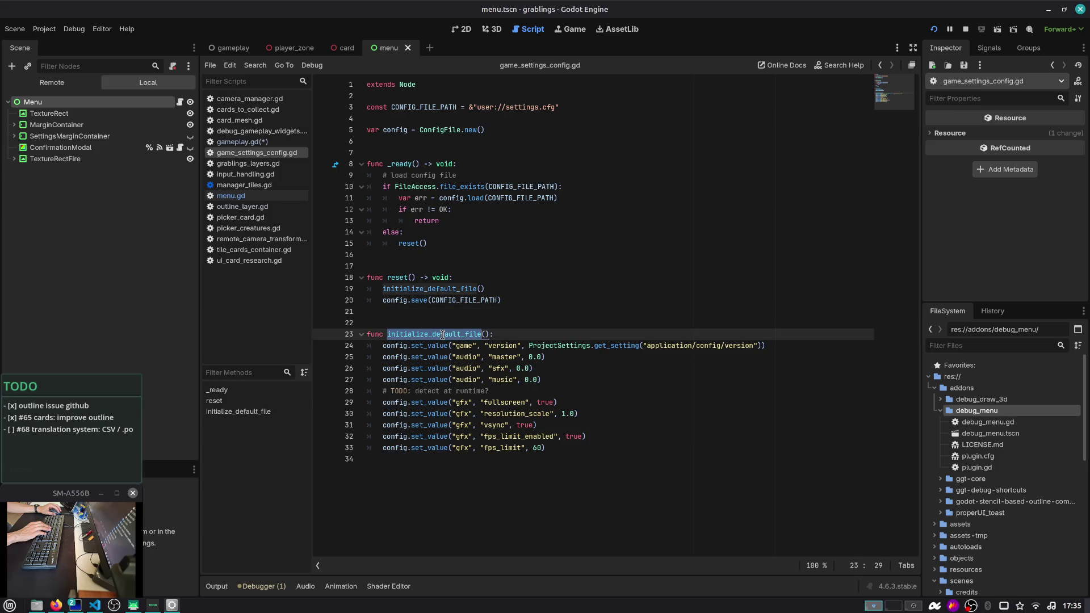
left_click(14, 136)
left_click(175, 171)
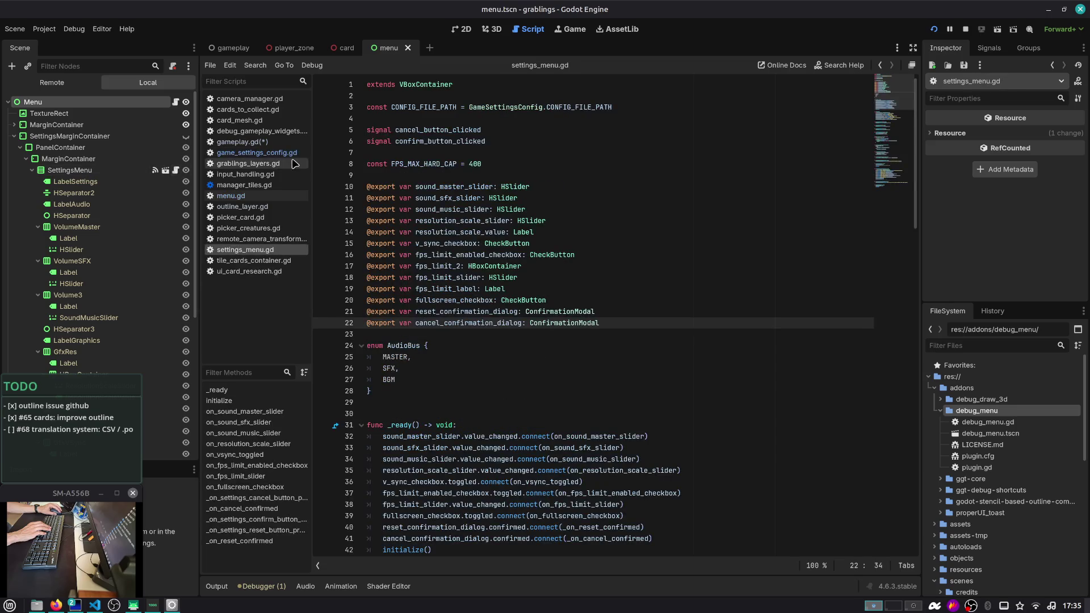
scroll(559, 173, "down", 5)
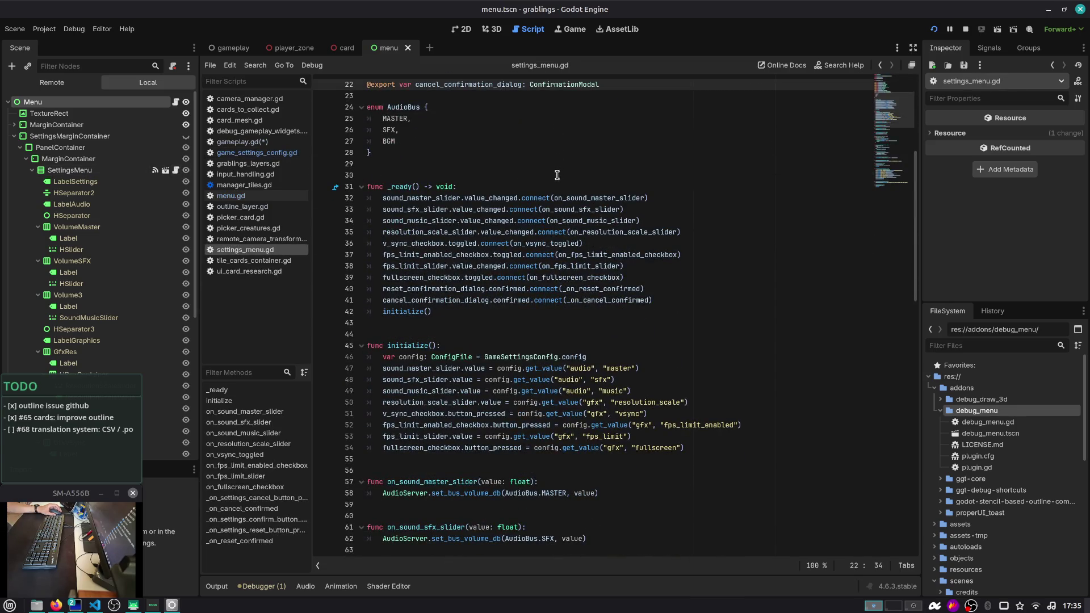
scroll(592, 210, "down", 2)
double_click(443, 360)
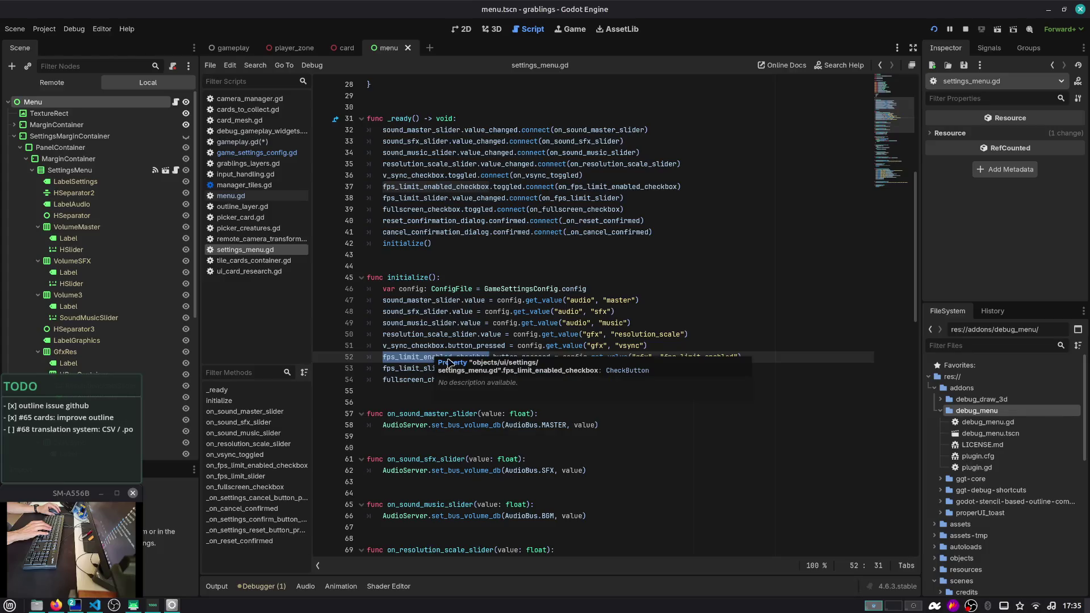
left_click(392, 369)
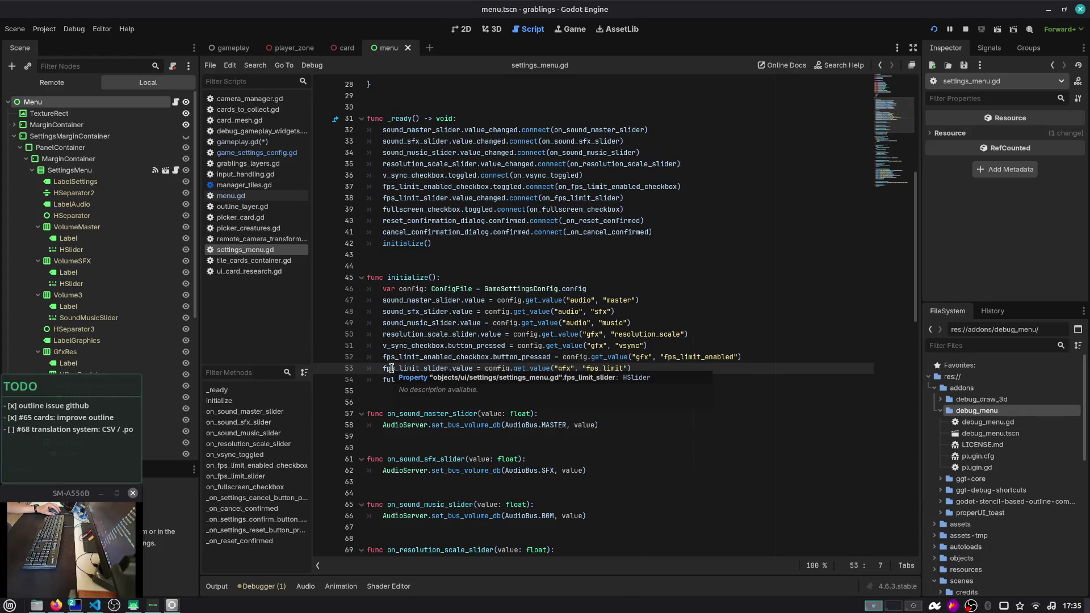
scroll(392, 369, "down", 1)
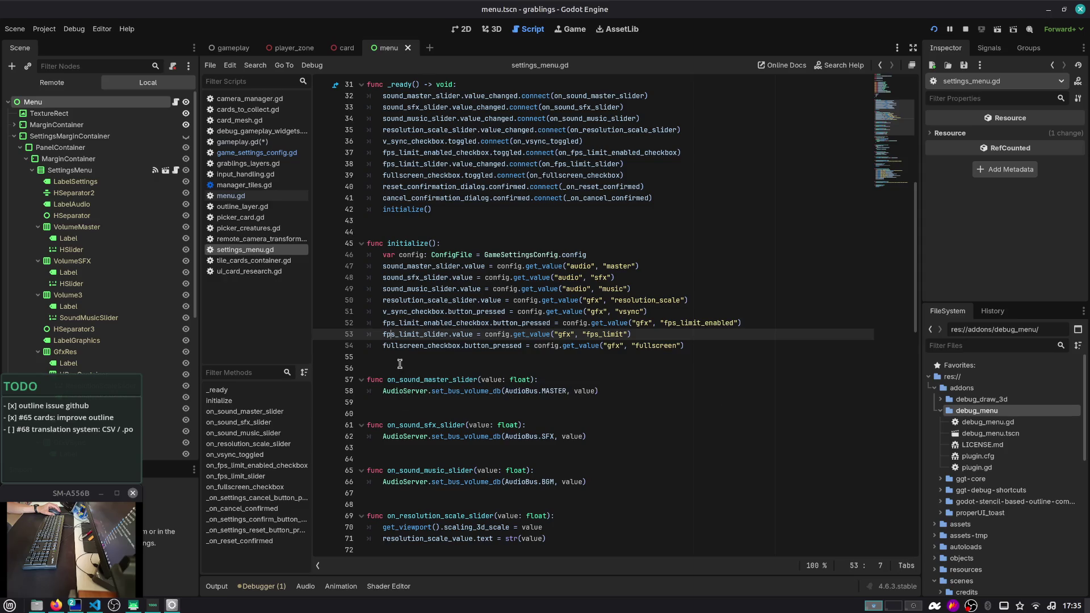
double_click(434, 334)
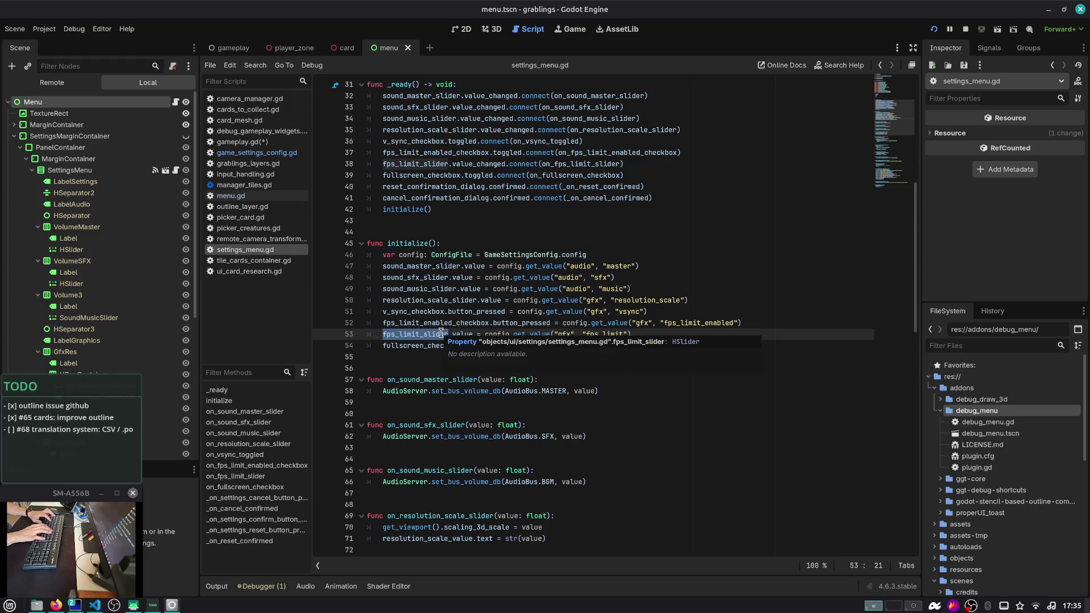
key("ctrl+f")
key("Return")
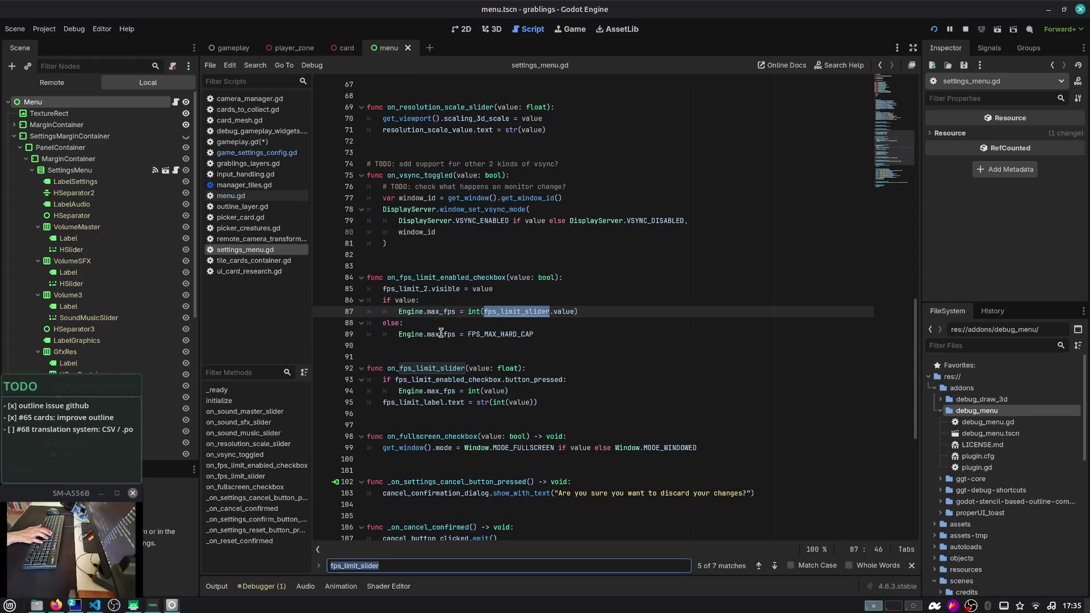
key("shift+Return")
key("Escape")
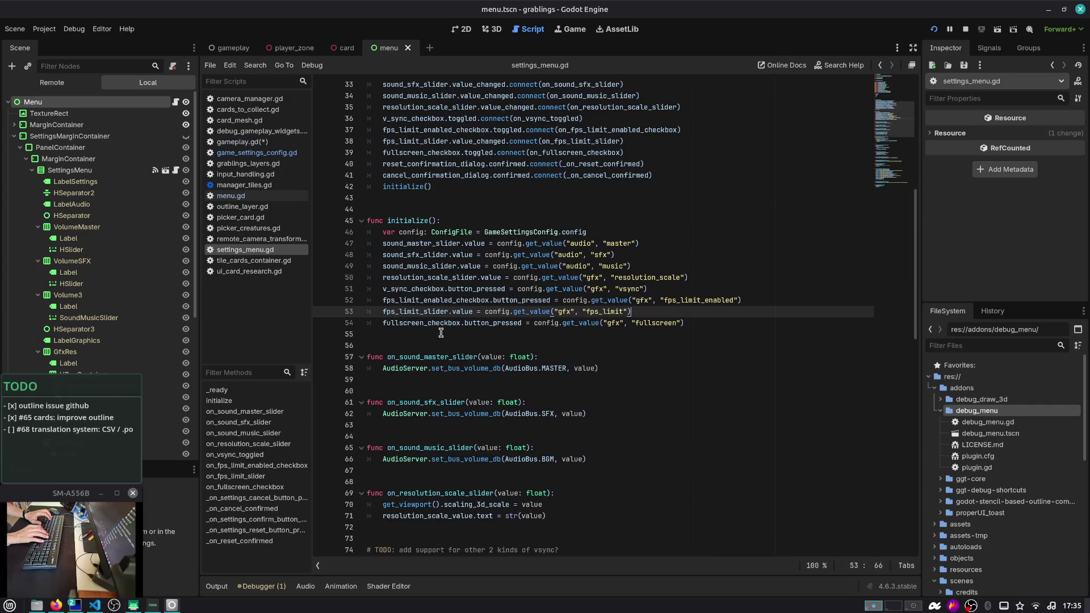
key("Home")
key("ctrl+shift+Right")
key("ctrl+f")
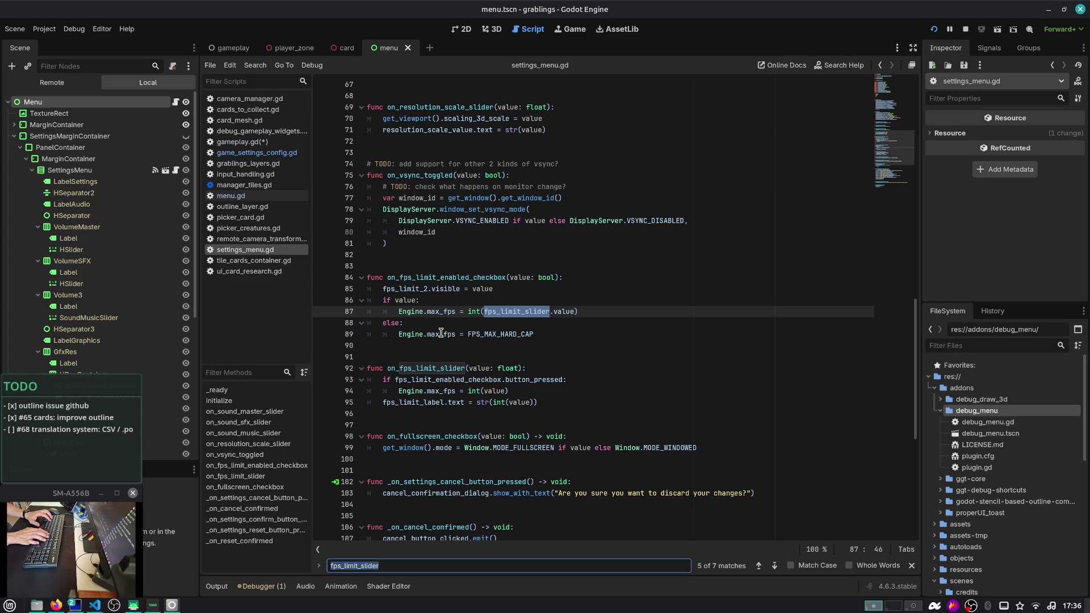
key("Escape")
key("End")
key("shift+Home")
key("ctrl+c")
key("Left")
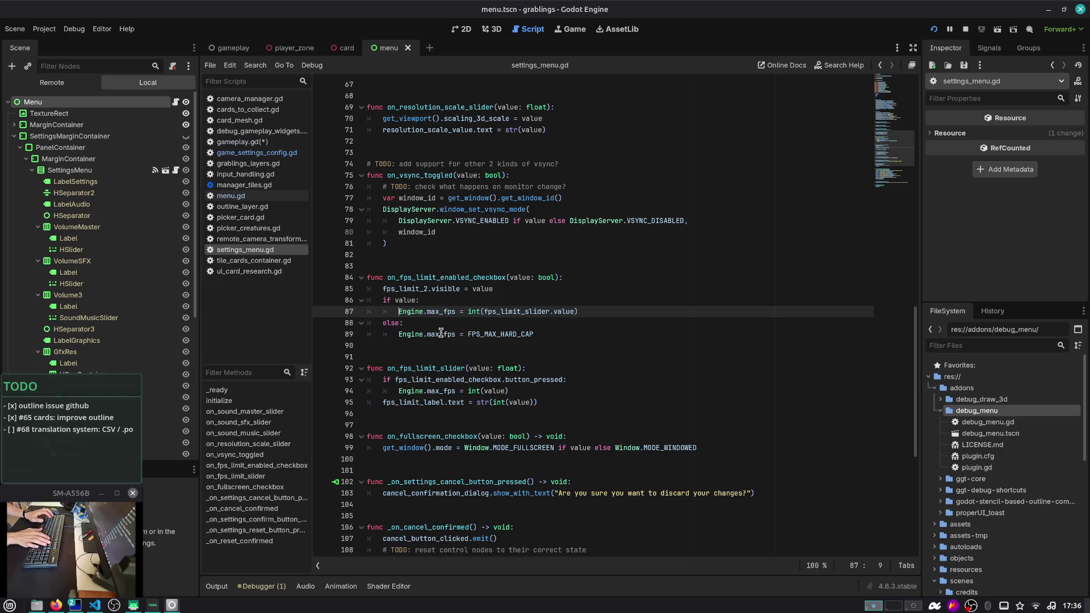
key("ctrl+Right")
key("ctrl+Right")
key("ctrl+Right")
scroll(441, 333, "up", 10)
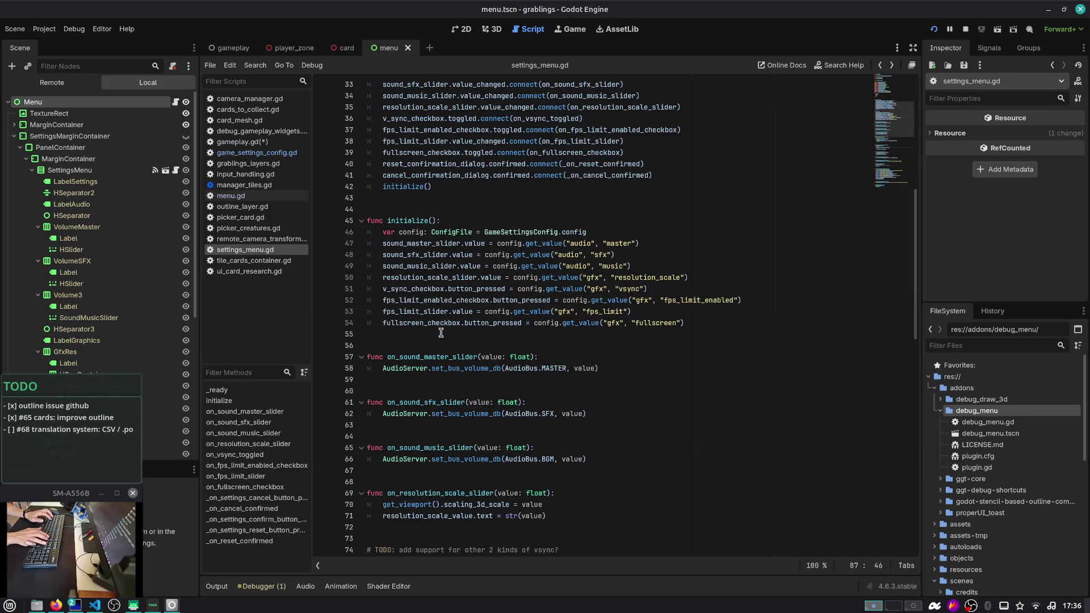
Add line 54 setting Engine.max_fps to config.get_value("gfx", "fps_limit")
left_click(658, 314)
key("Return")
key("ctrl+v")
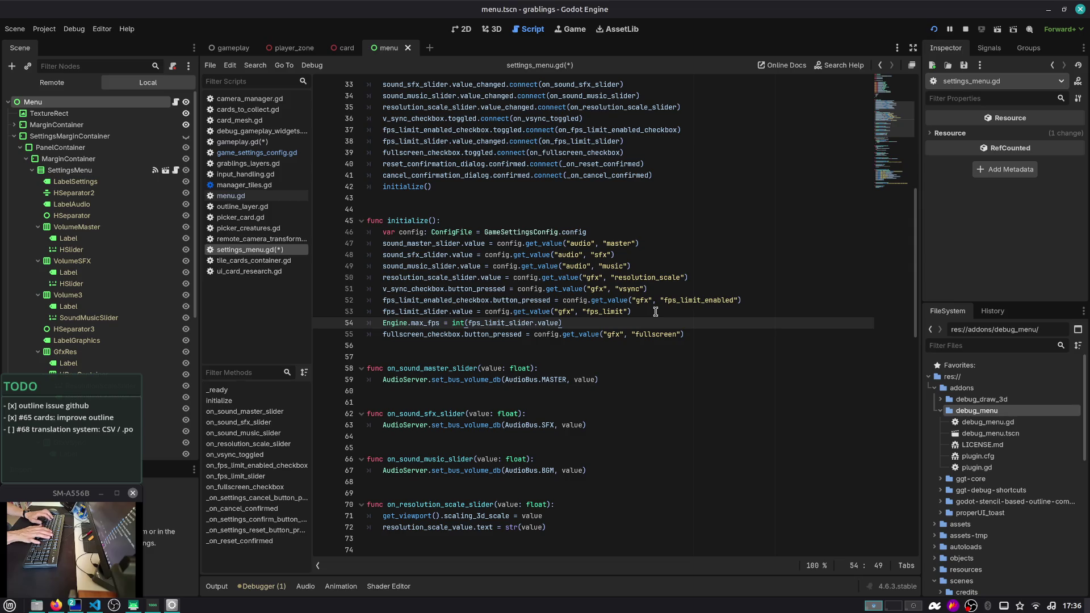
key("Up")
key("shift+End")
key("ctrl+c")
key("Down")
key("ctrl+shift+Left")
key("ctrl+shift+Left")
key("ctrl+shift+Left")
key("ctrl+v")
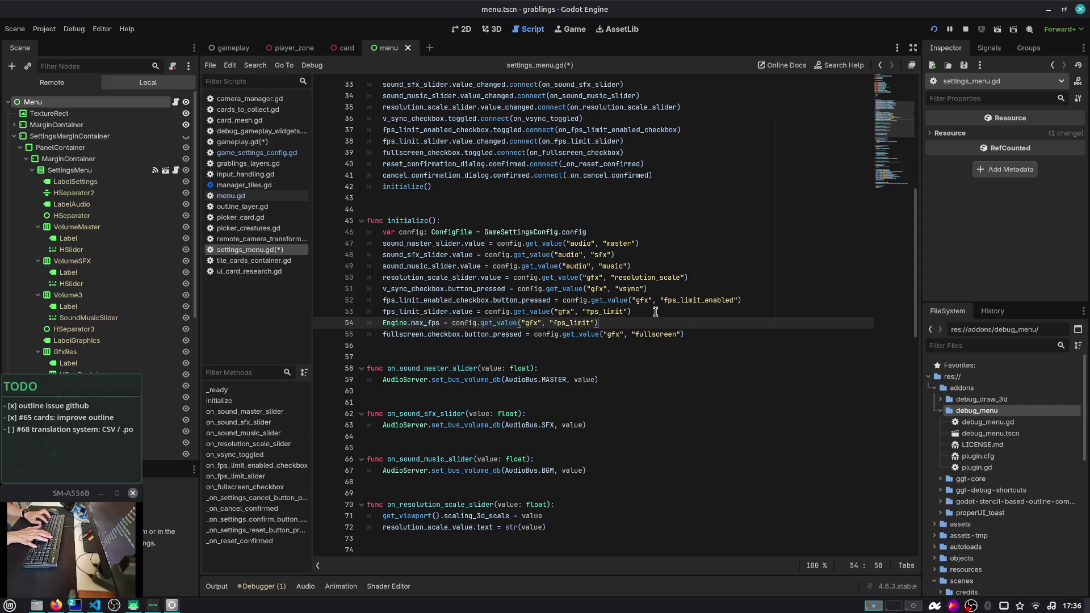
Save settings_menu.gd and run the game with F5
key("ctrl+s")
key("ctrl+Left")
key("ctrl+Left")
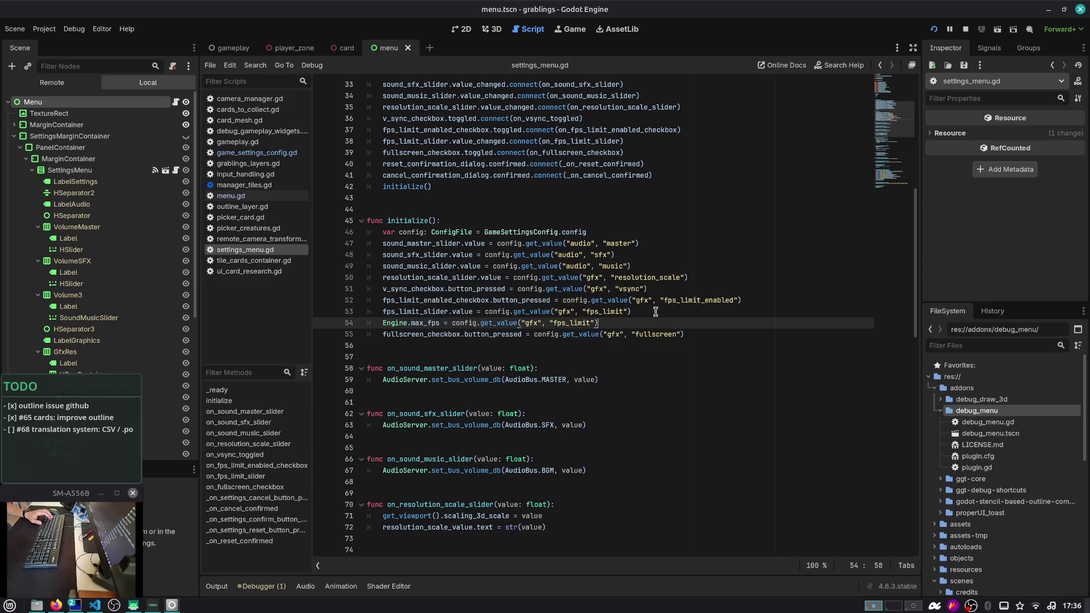
key("Up")
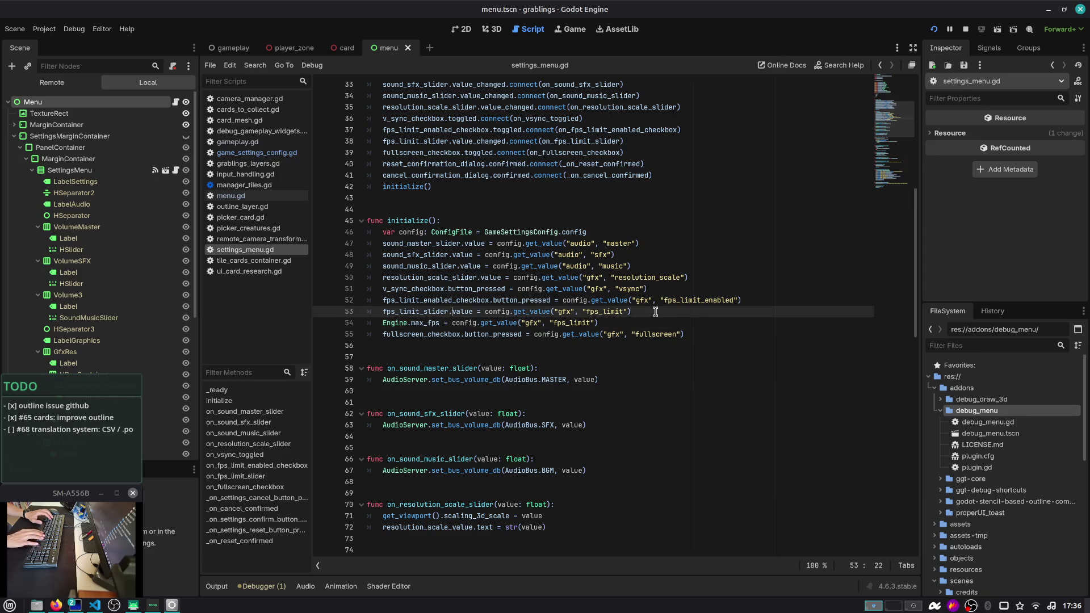
key("F5")
Load Slot 1, pause, and open then close the in-game settings panel
left_click(563, 256)
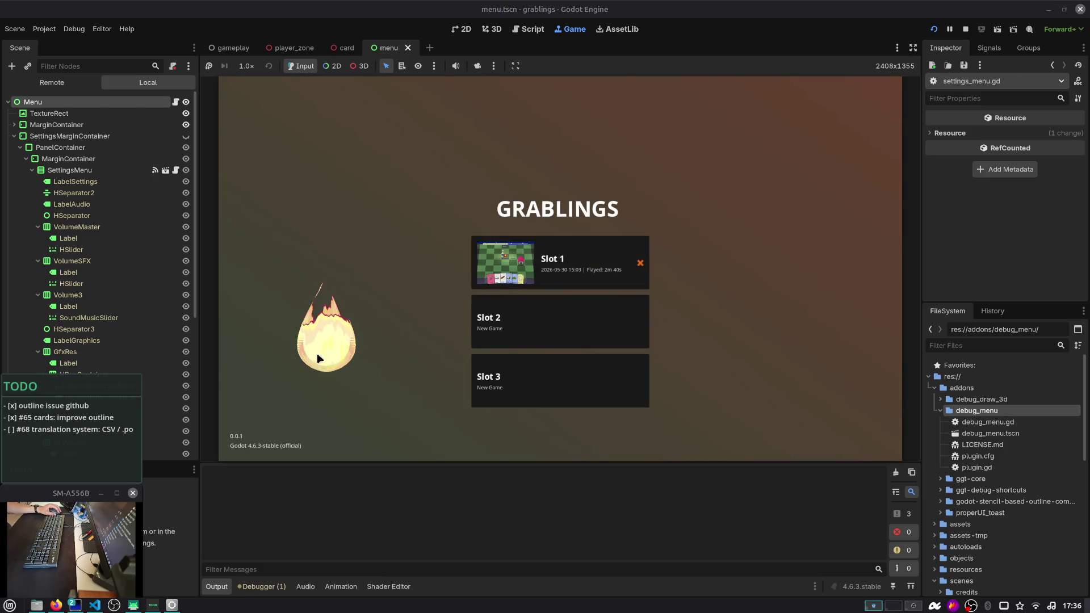
left_click(530, 276)
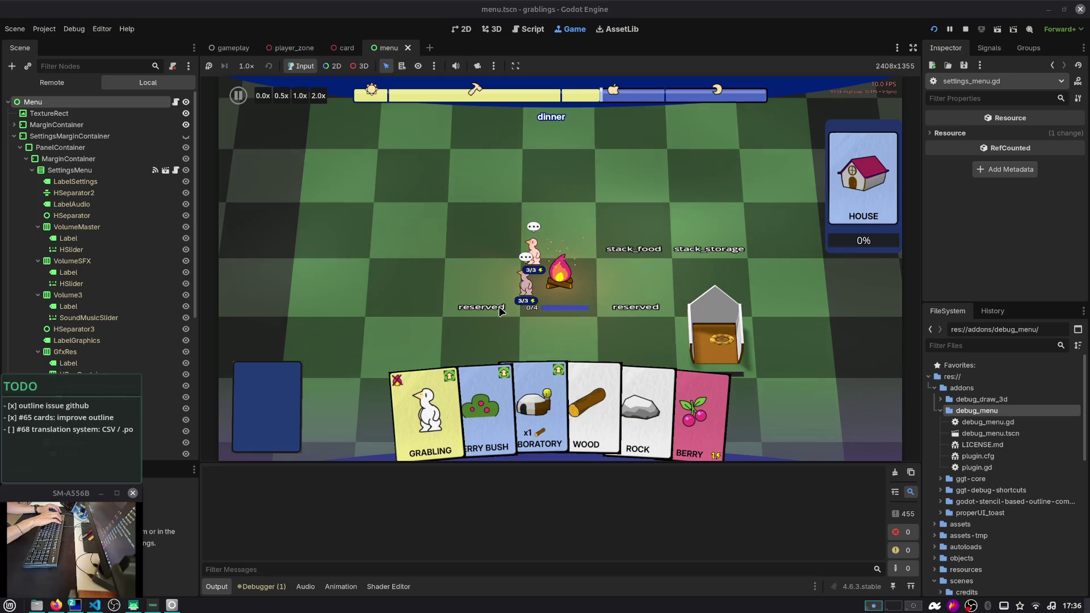
key("Escape")
left_click(549, 278)
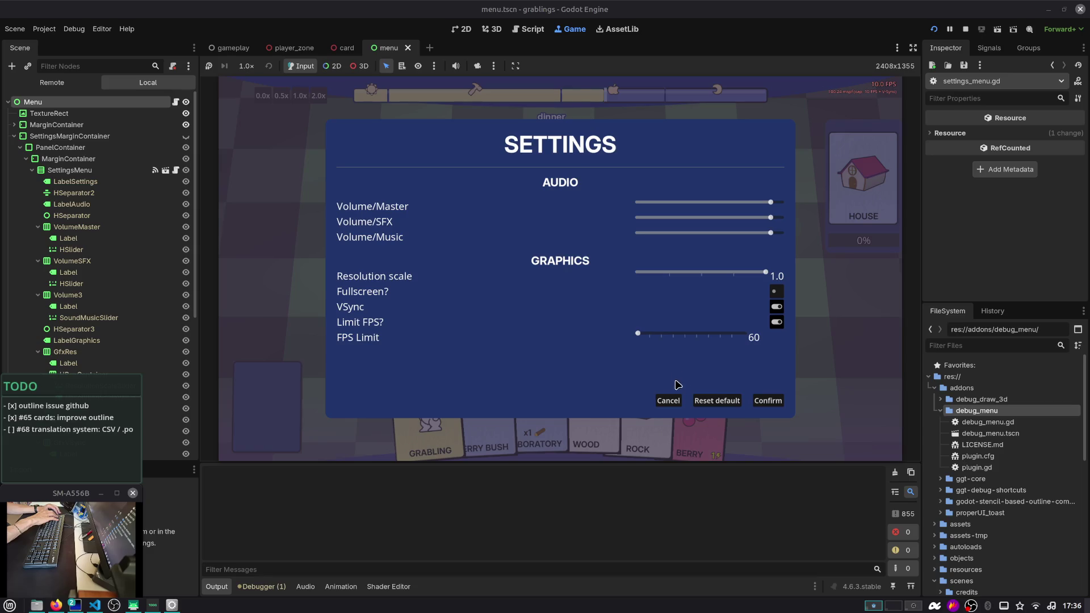
left_click(763, 400)
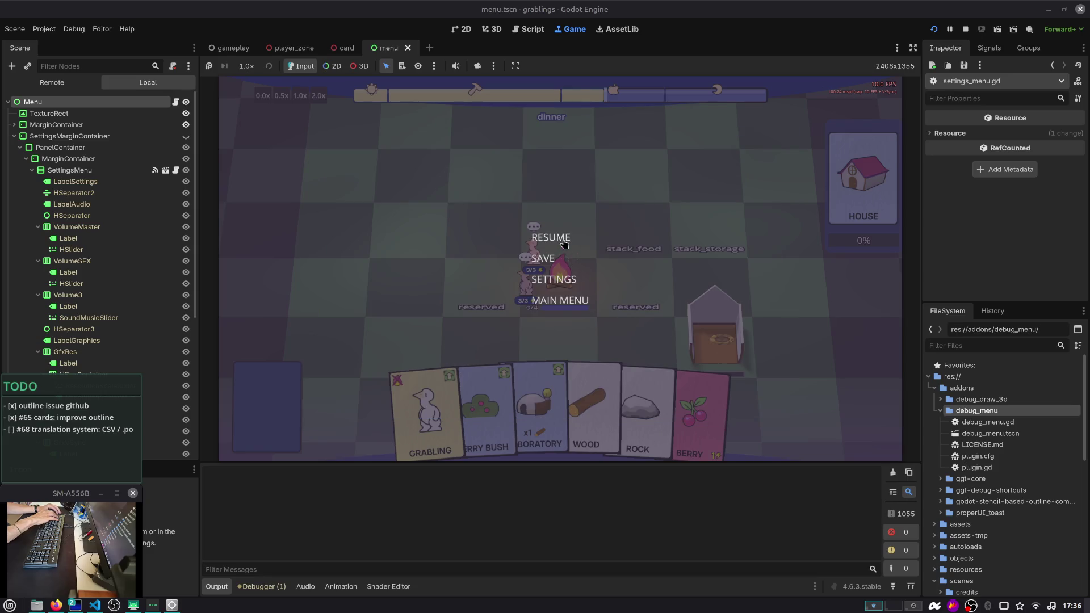
left_click(563, 241)
Set the in-game FPS Limit to 88 and confirm it
key("Escape")
left_click(549, 280)
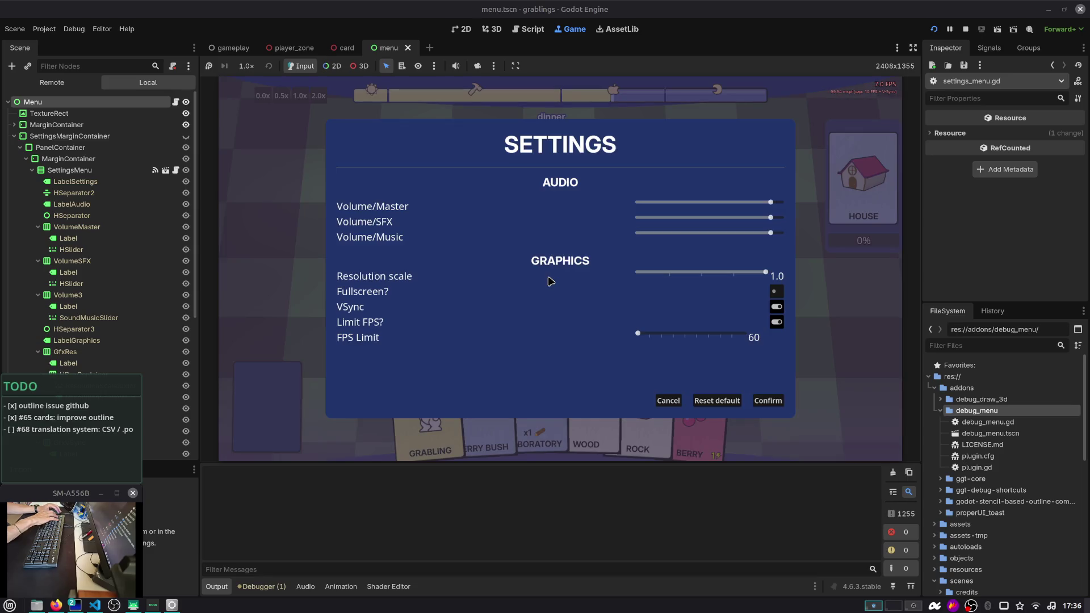
left_click(767, 401)
left_click(573, 239)
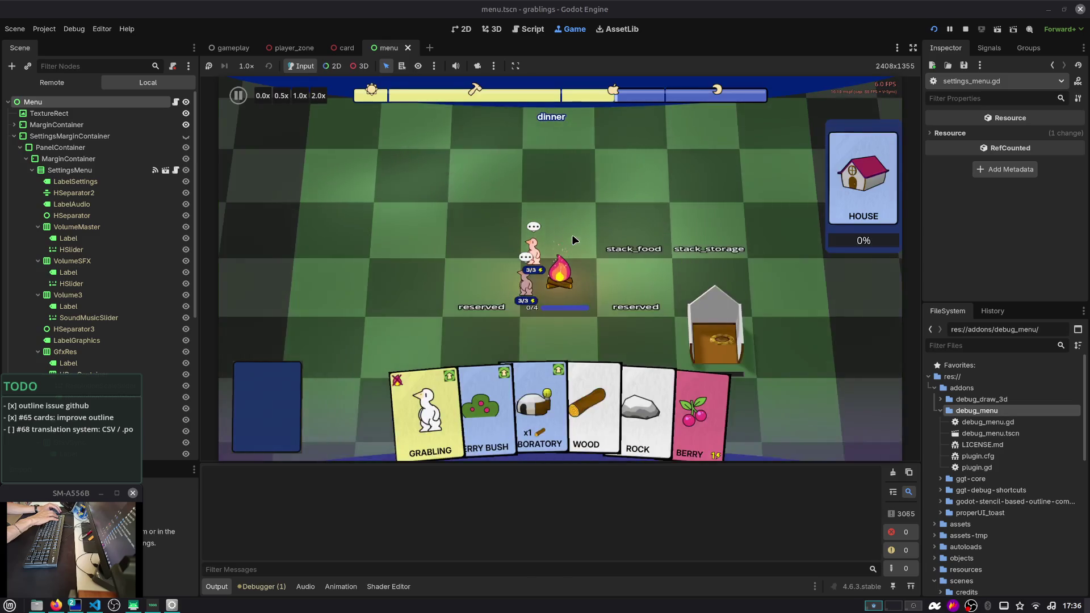
Reopen settings to verify the FPS Limit, then switch to settings.cfg in nvim
key("Escape")
left_click(563, 282)
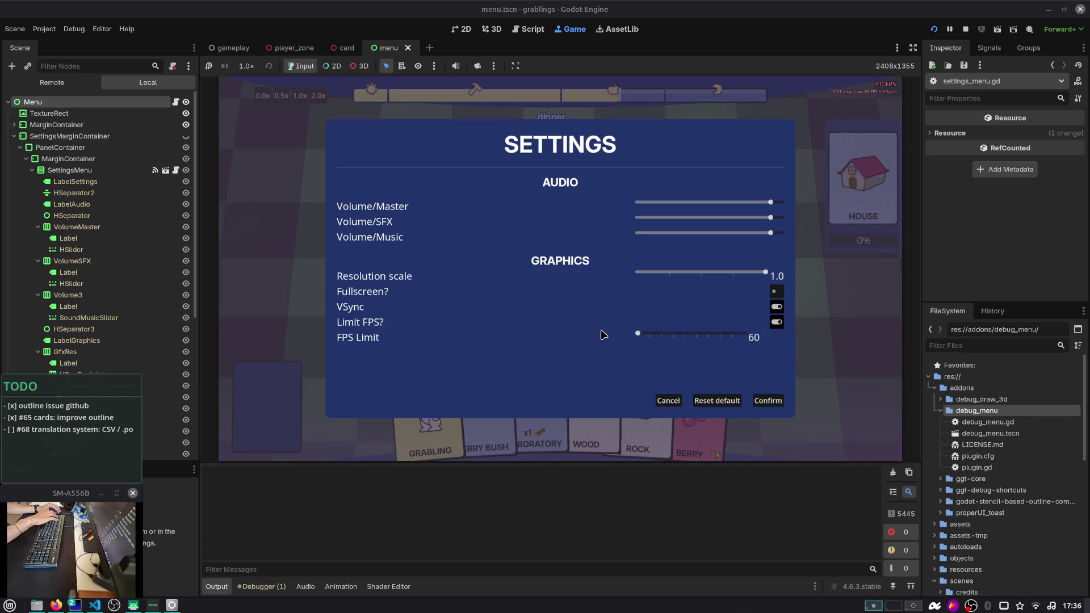
left_click(766, 401)
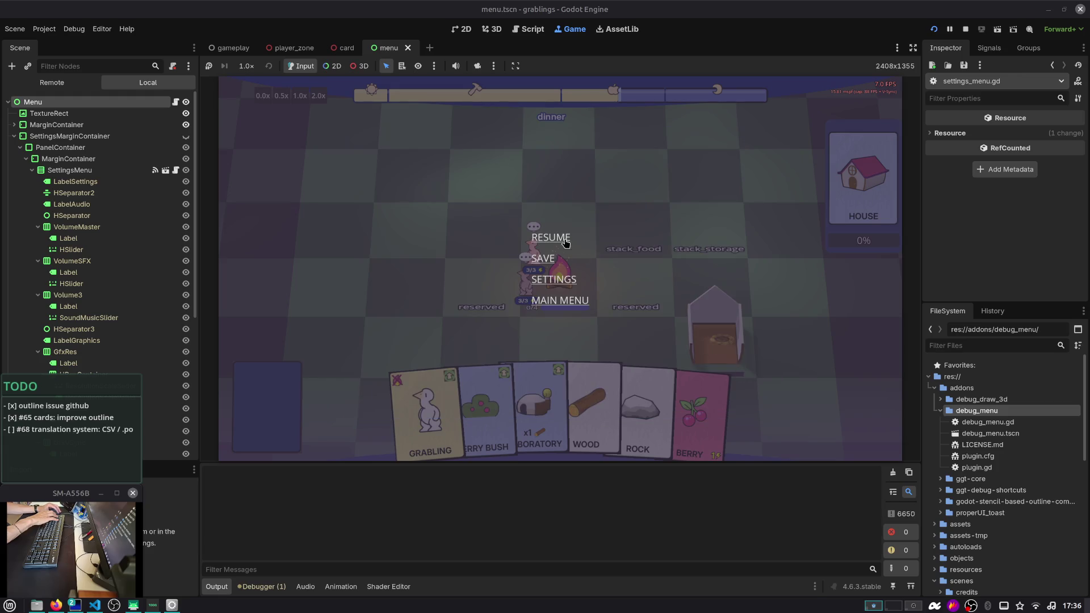
left_click(567, 245)
key("alt+Tab")
key("alt+Tab")
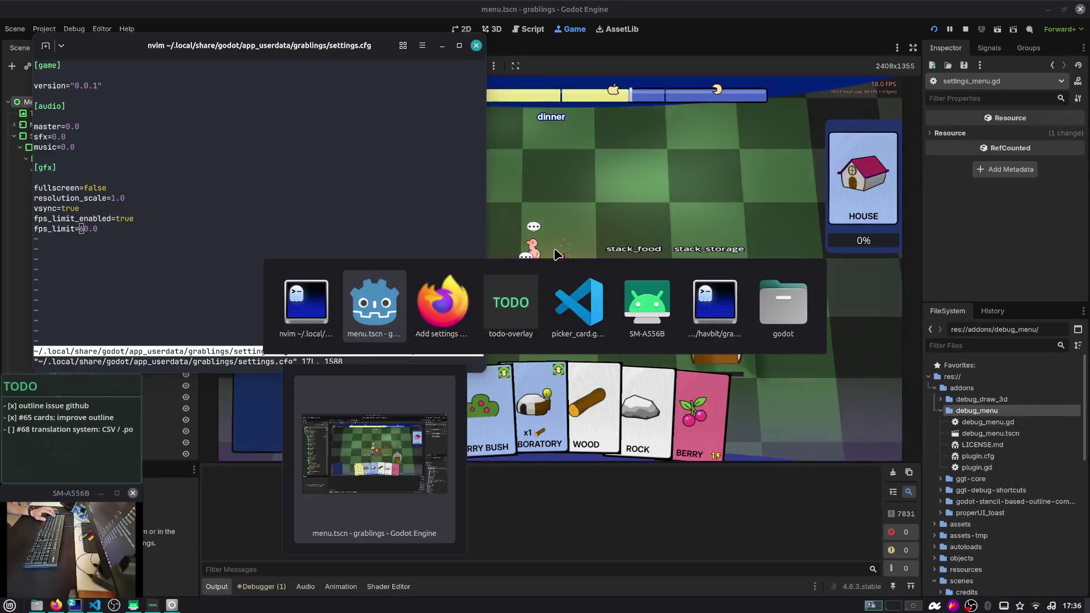
In nvim, change settings.cfg's fps_limit from 60.0 to 10.0, write it, and return to Godot
key("Tab")
key("alt+Tab")
key("alt+Tab")
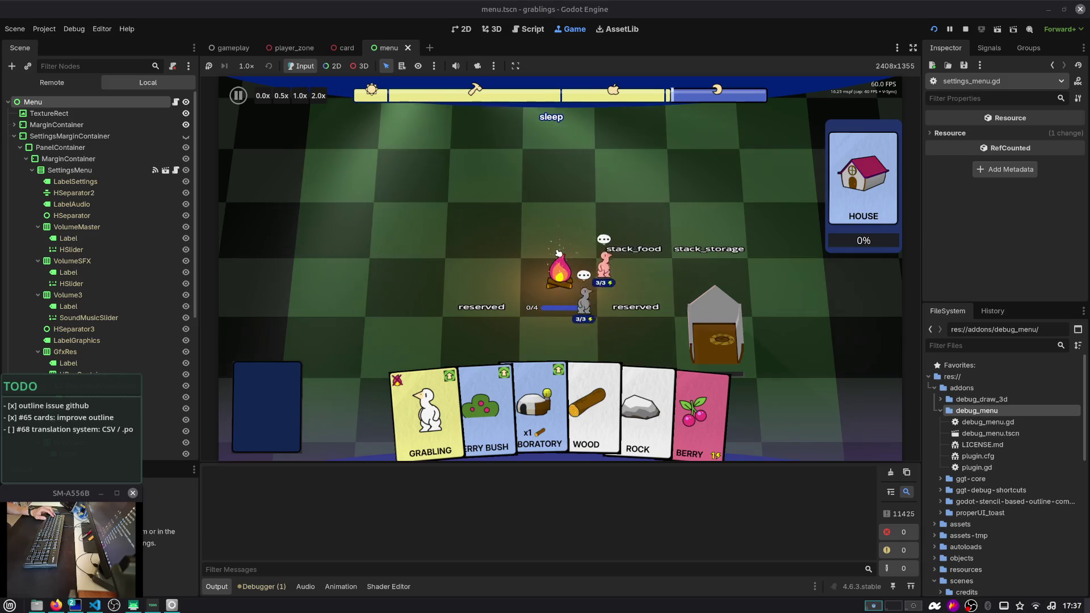
key("alt+Tab")
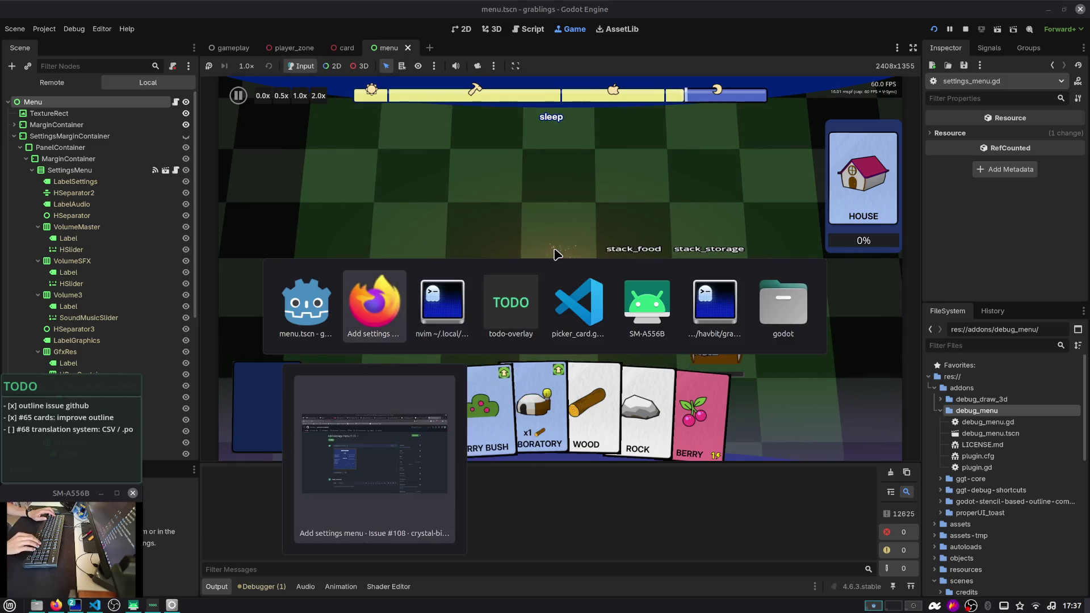
key("alt+Tab")
key("Tab")
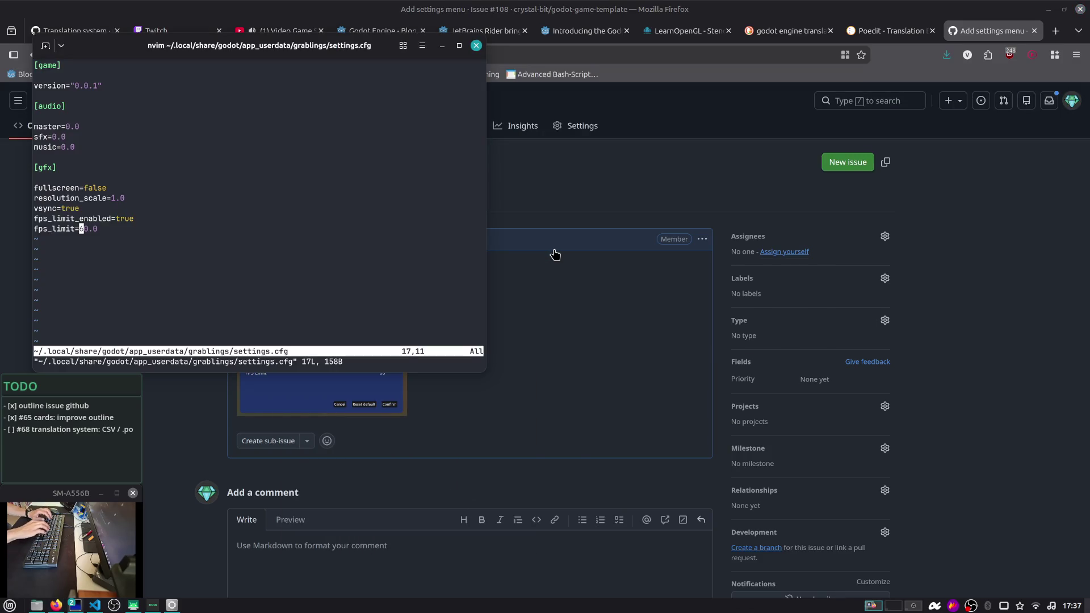
type("s1")
key("Escape")
type(":w")
key("Return")
key("alt+Tab")
key("Tab")
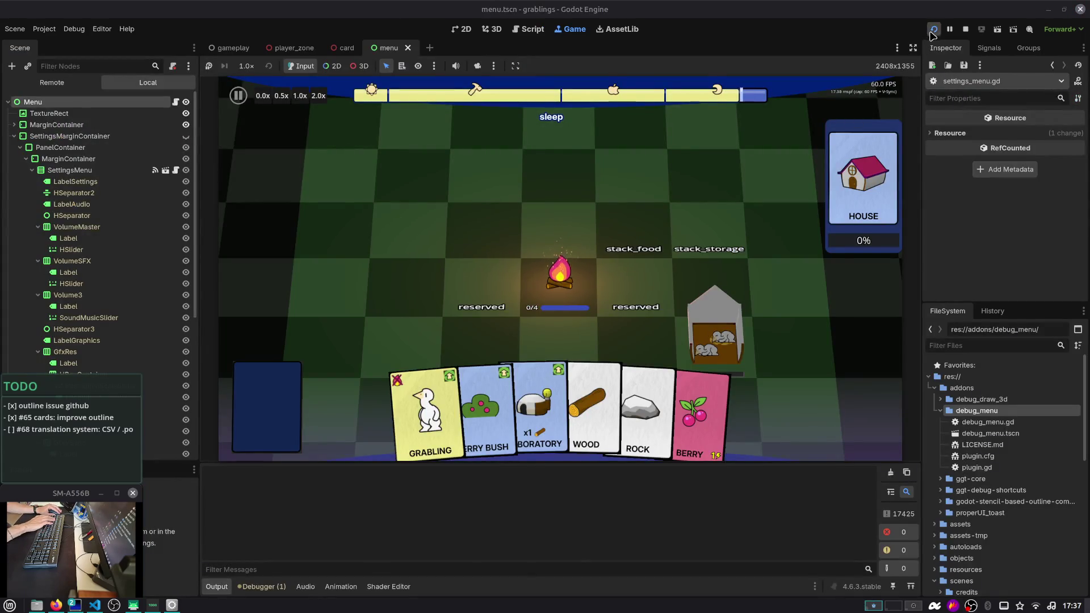
Restart the game with the edited config and confirm, reopen and close its settings panel
left_click(933, 29)
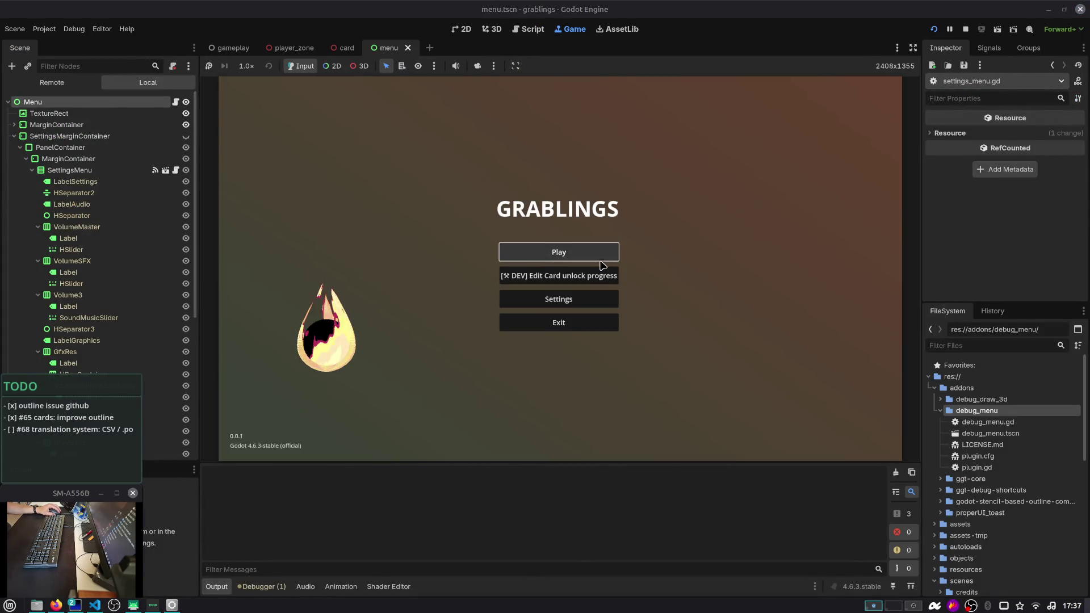
left_click(579, 298)
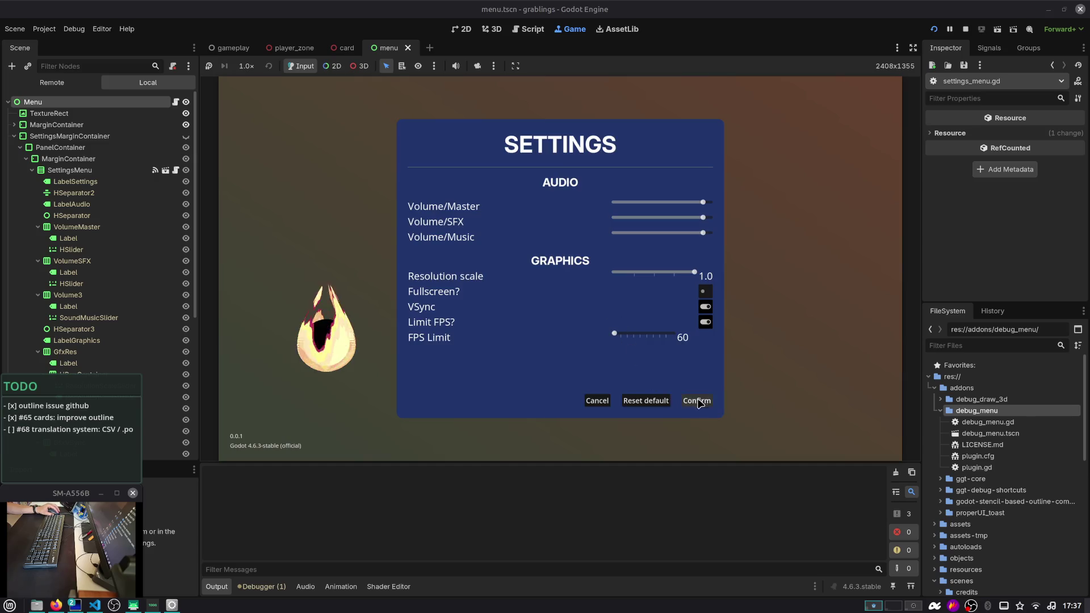
left_click(697, 401)
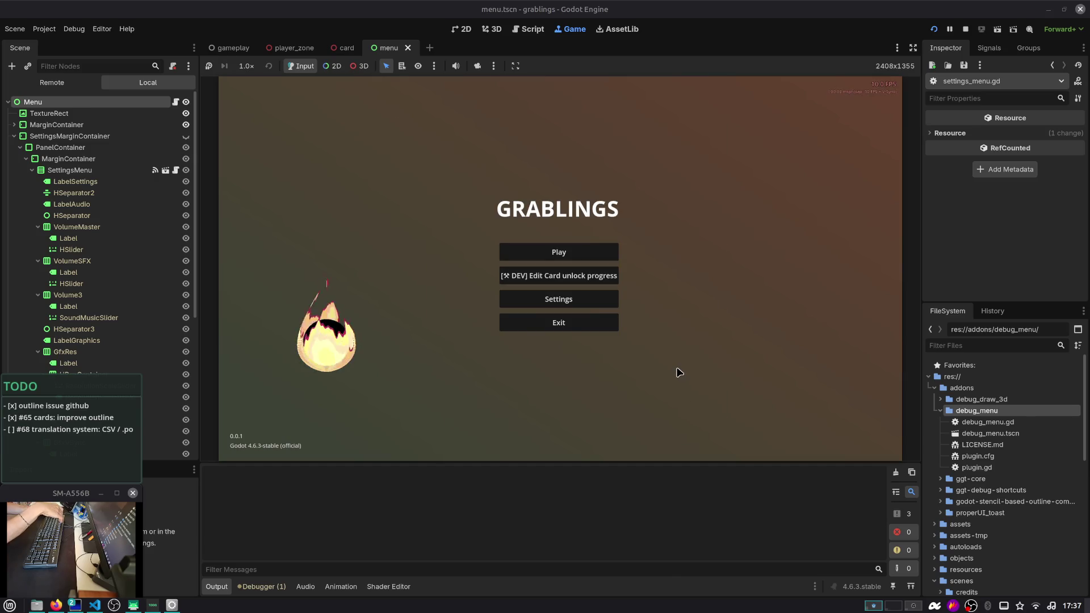
left_click(605, 300)
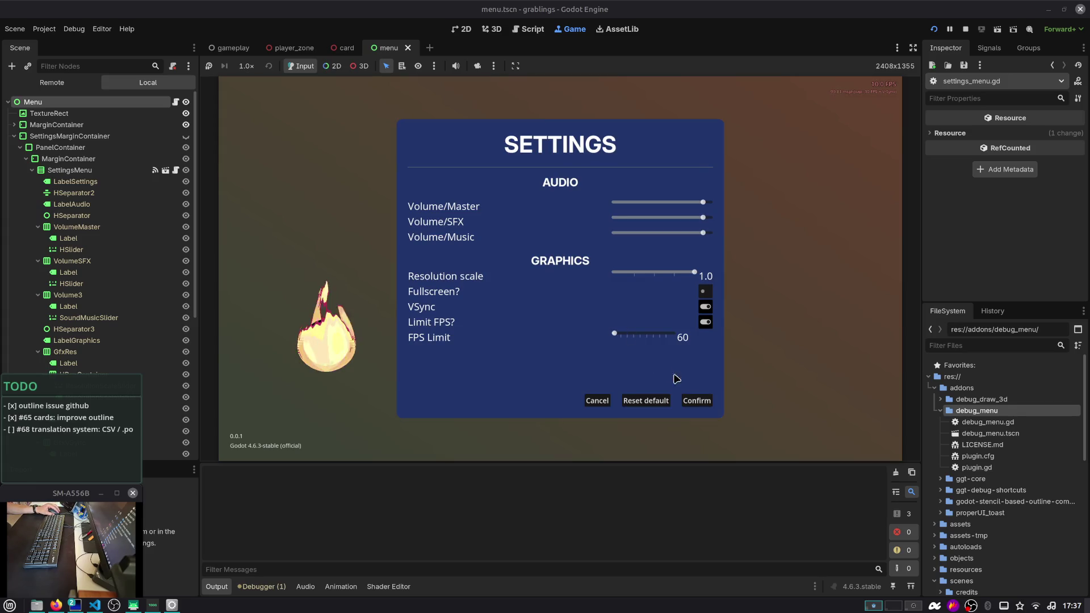
left_click(692, 404)
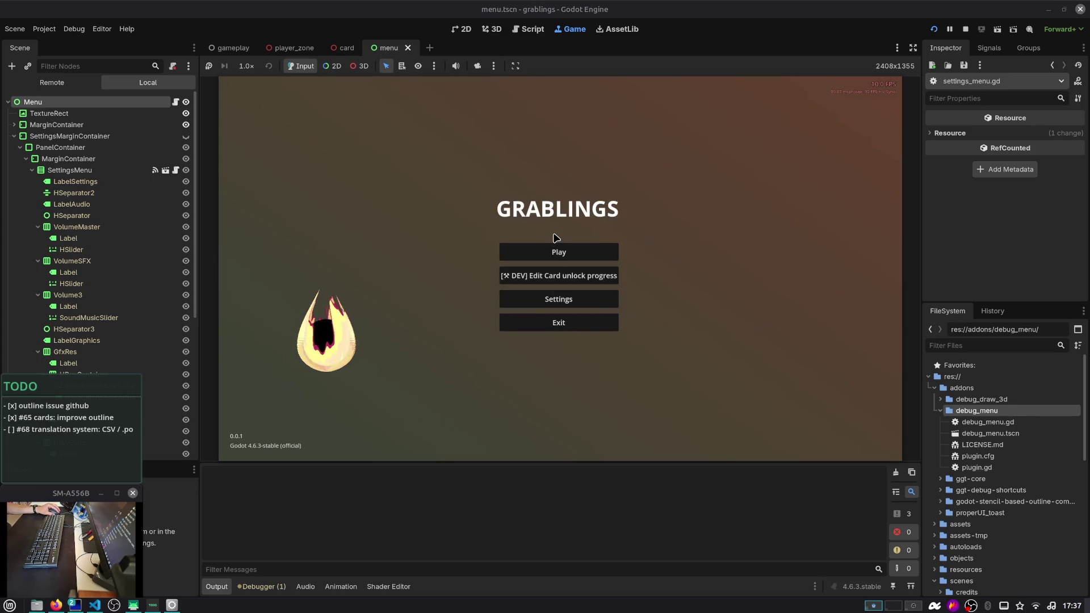
Load Slot 1, then return to the main menu and exit the game
left_click(558, 252)
left_click(562, 253)
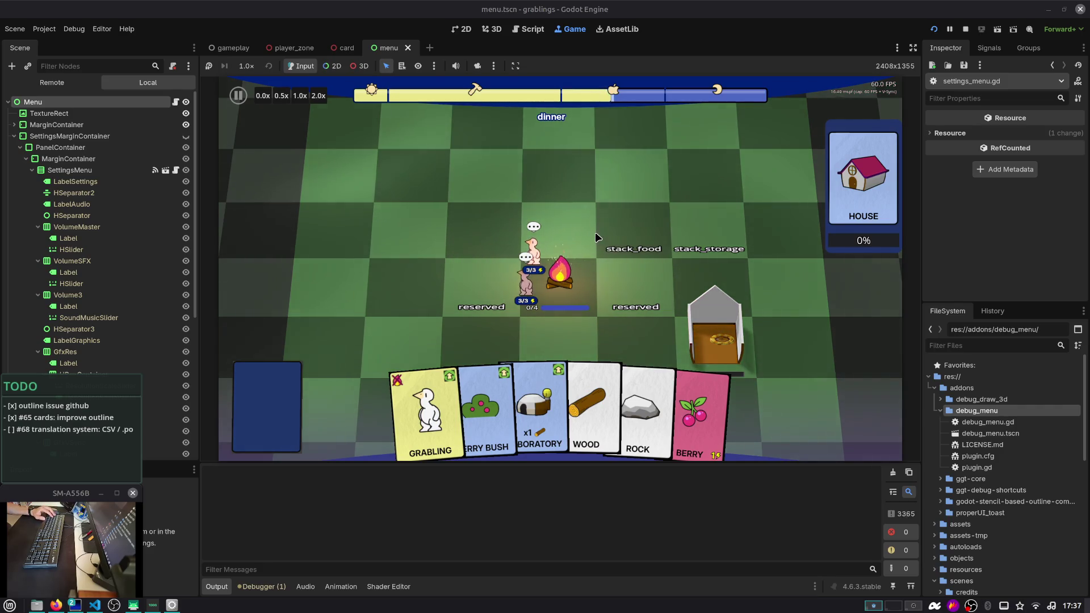
key("Escape")
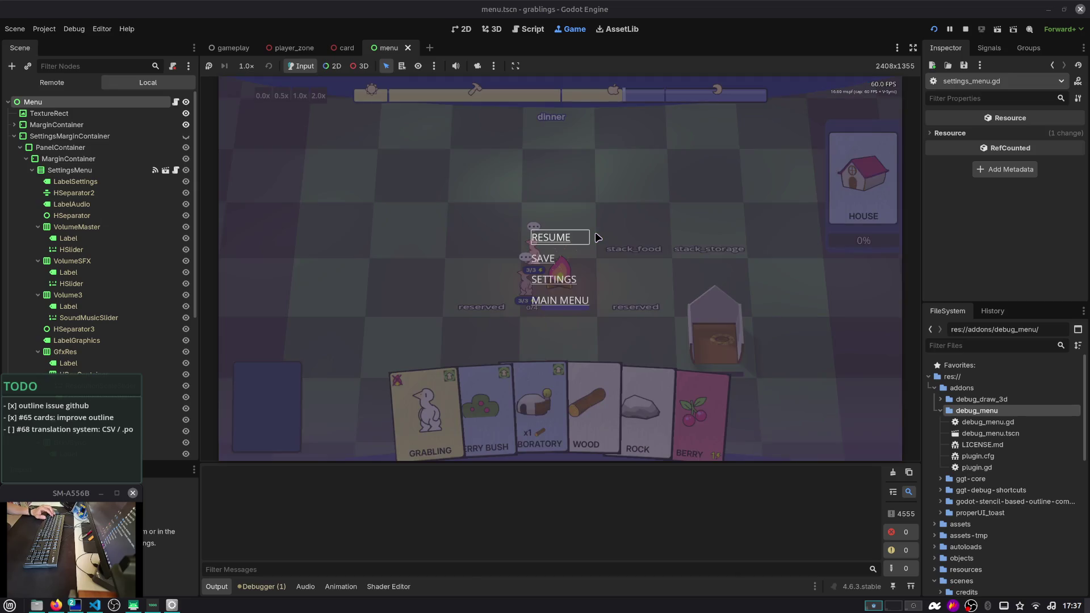
left_click(585, 305)
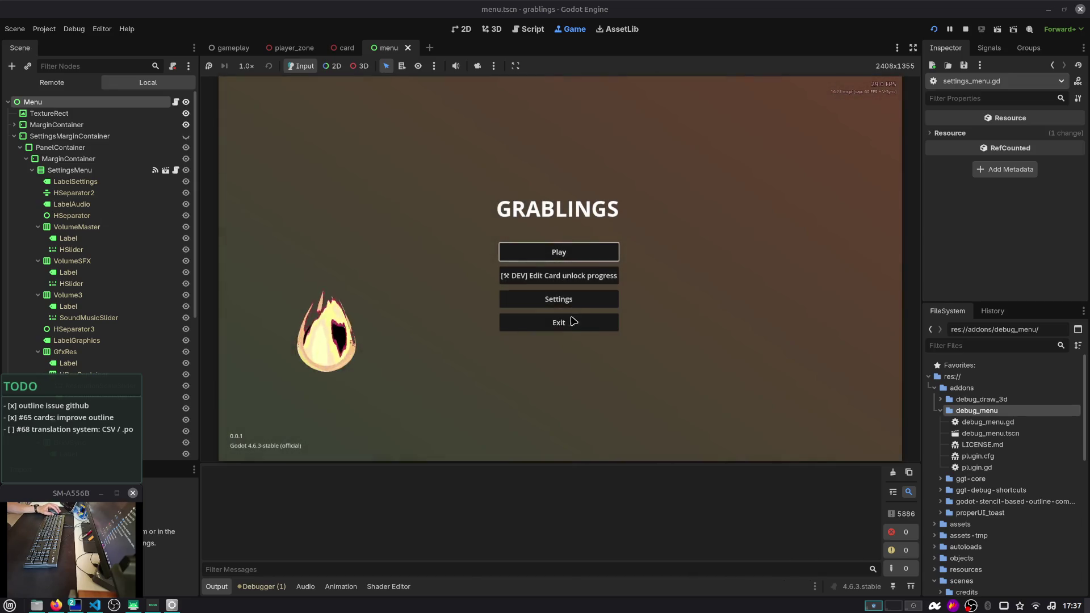
left_click(573, 322)
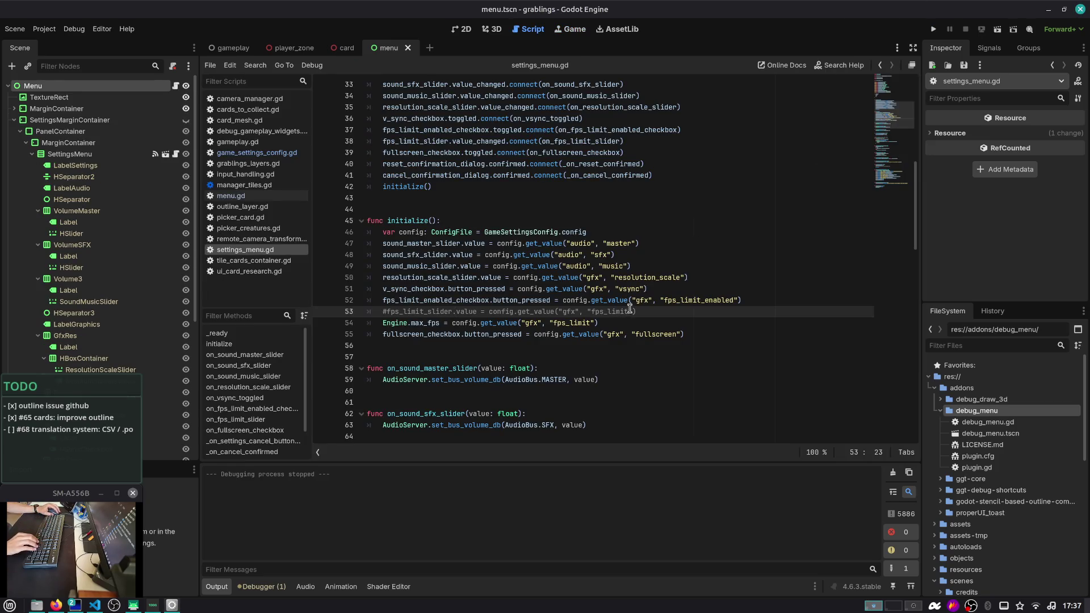
Uncomment line 53's fps_limit slider assignment with Ctrl+K and review settings_menu.gd
key("ctrl+k")
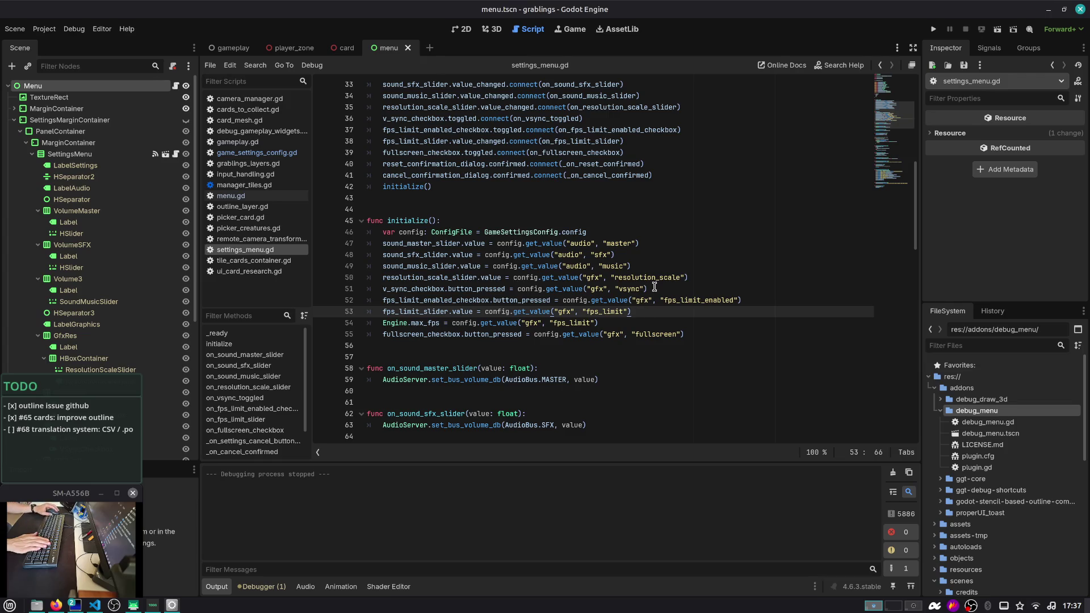
scroll(661, 282, "down", 2)
scroll(567, 239, "up", 5)
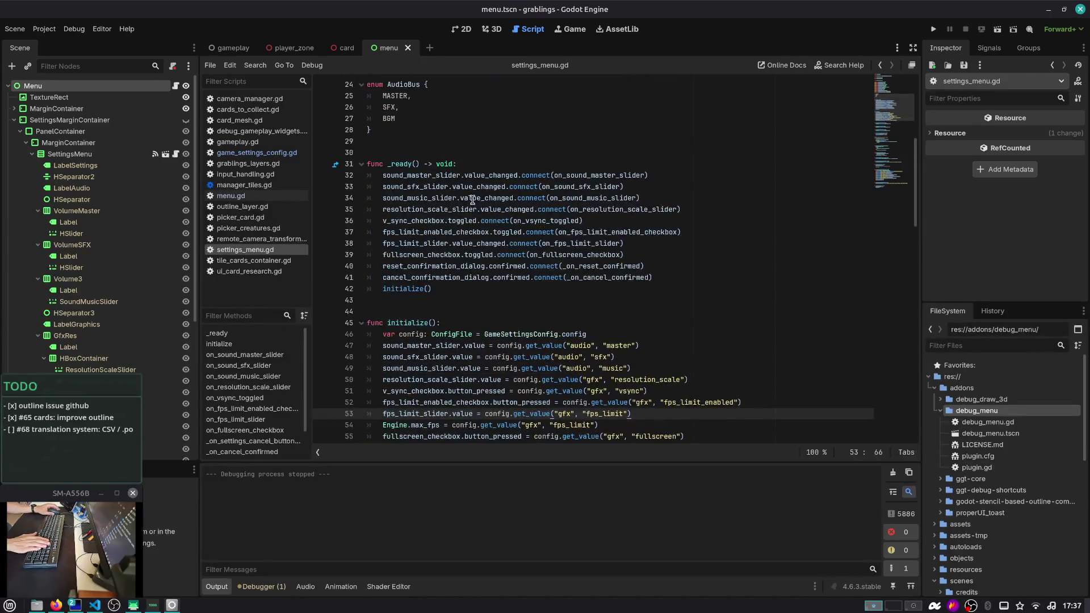
scroll(437, 186, "down", 1)
scroll(437, 186, "down", 14)
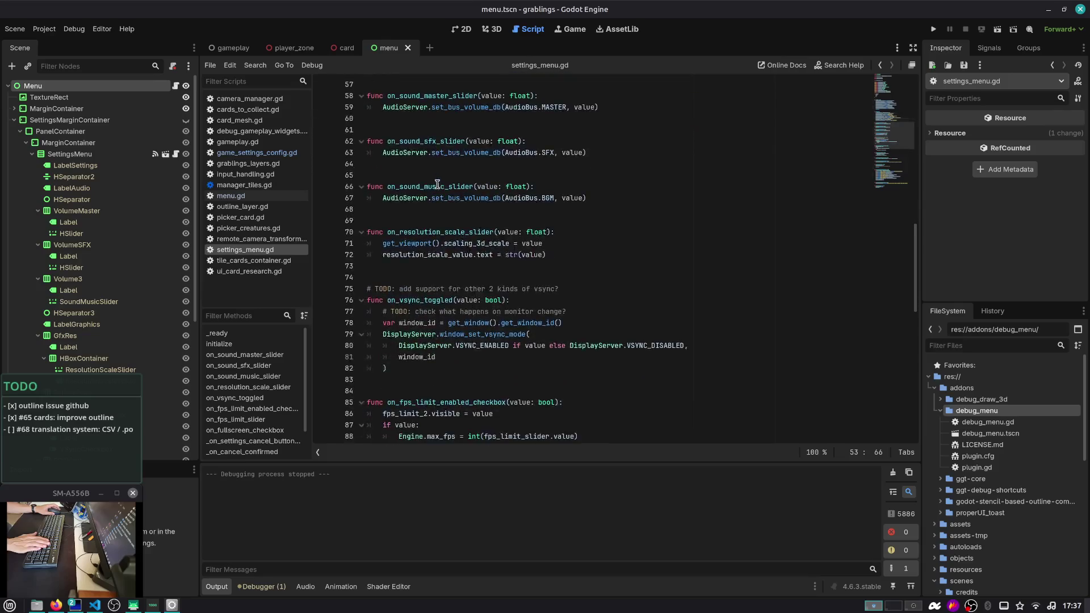
scroll(437, 183, "down", 8)
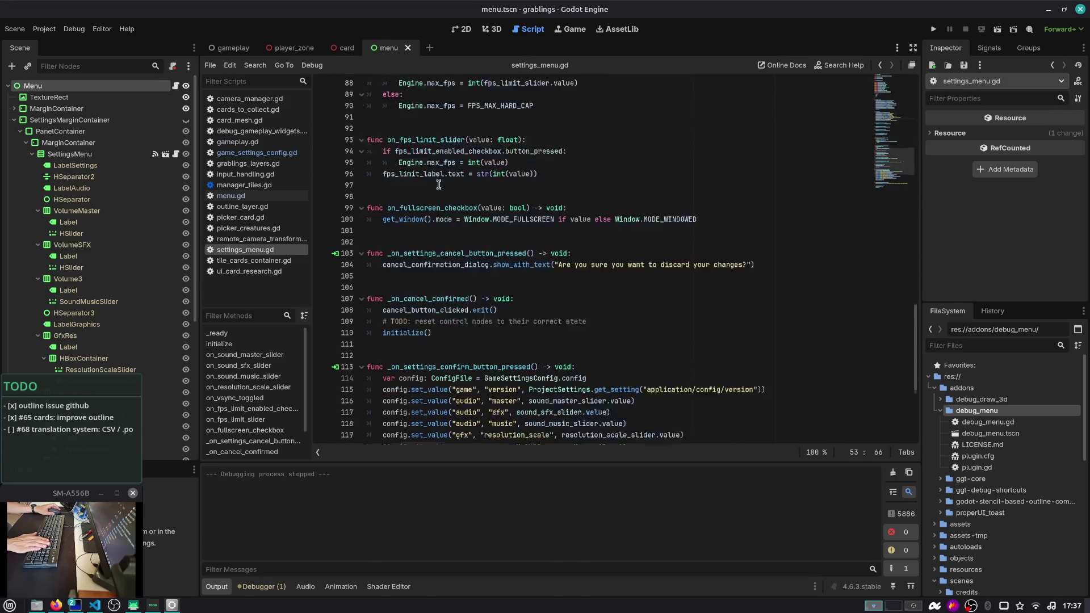
scroll(438, 185, "down", 2)
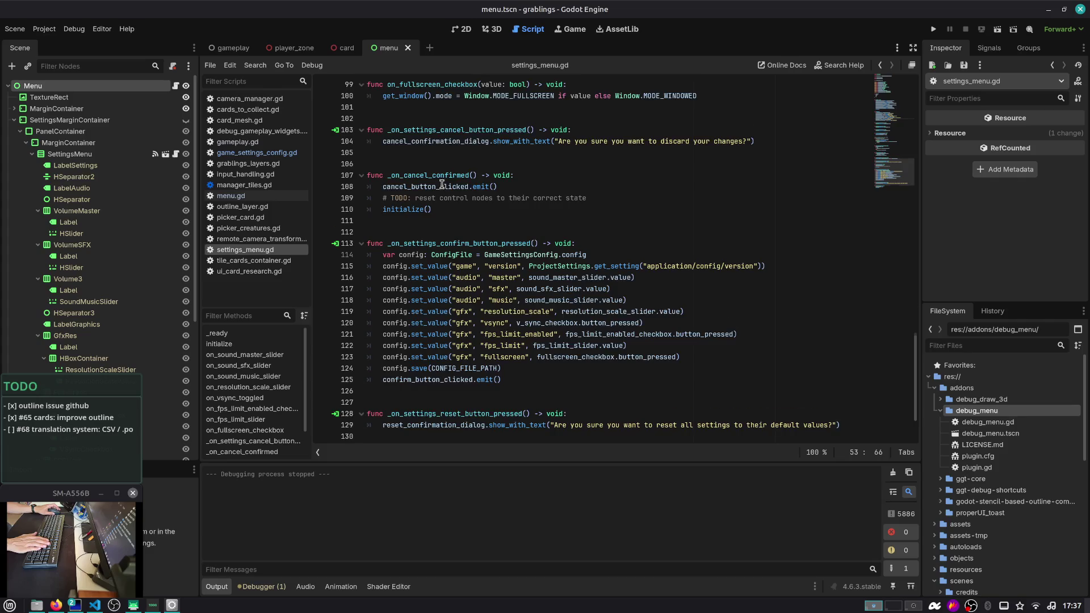
scroll(441, 185, "down", 2)
scroll(437, 338, "up", 20)
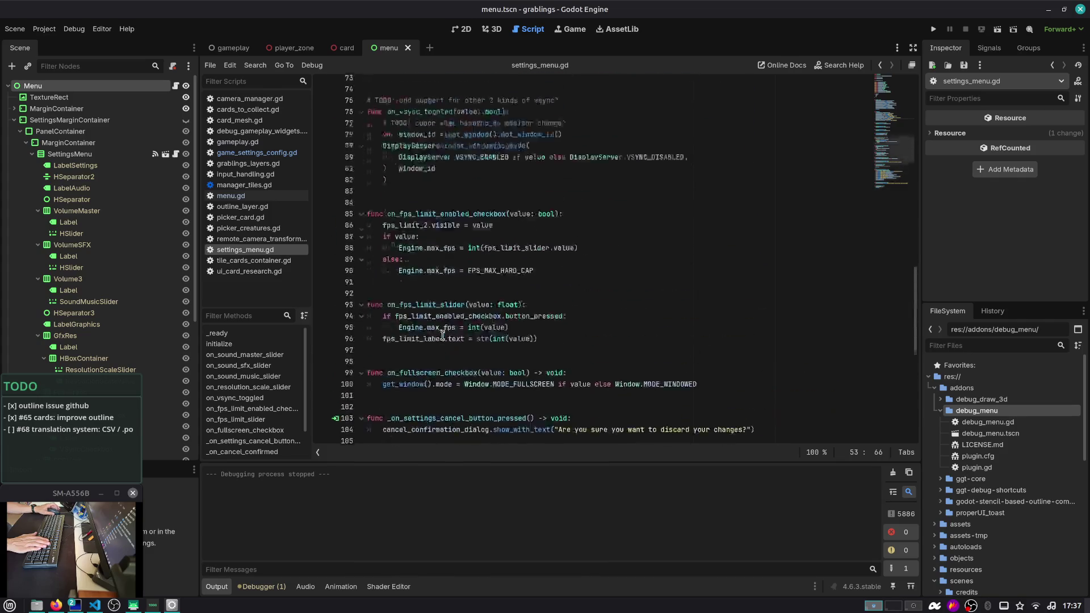
scroll(465, 318, "up", 3)
scroll(465, 318, "down", 7)
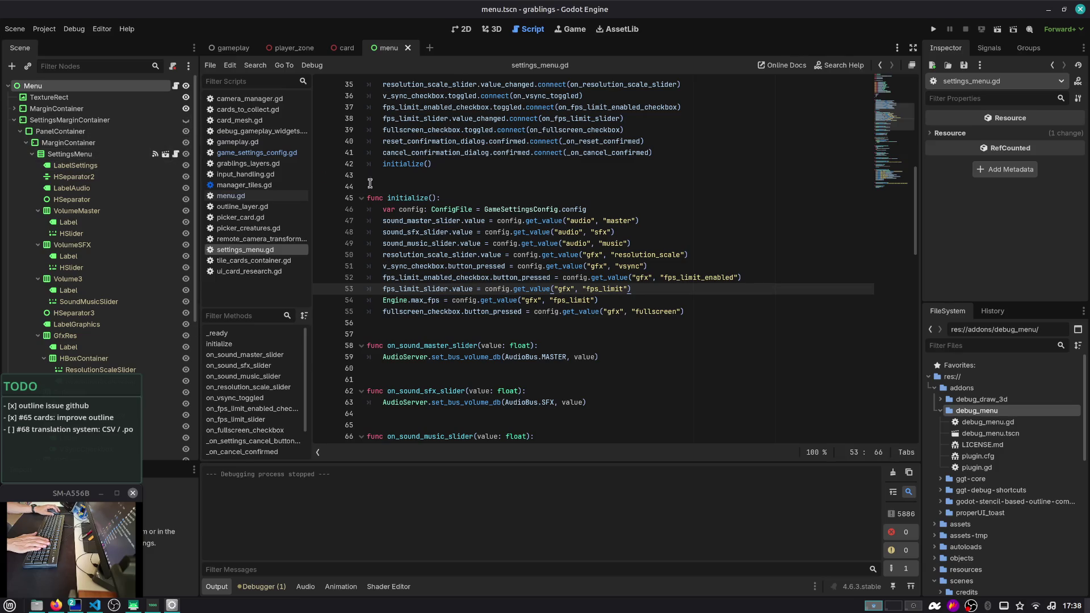
Show the Signals list, then switch the script editor to menu.gd
left_click(424, 188)
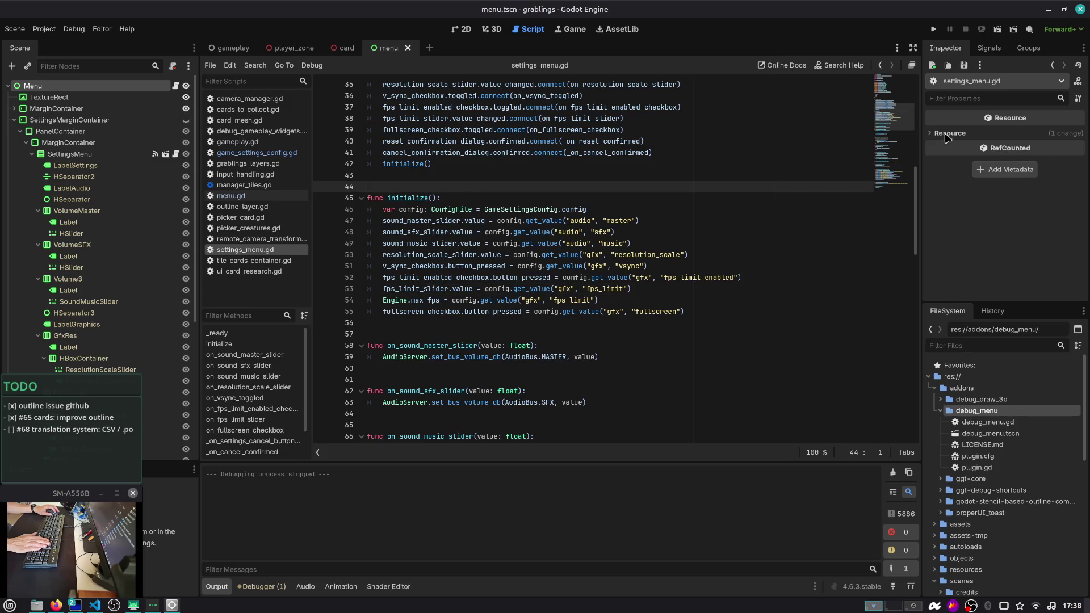
left_click(1002, 48)
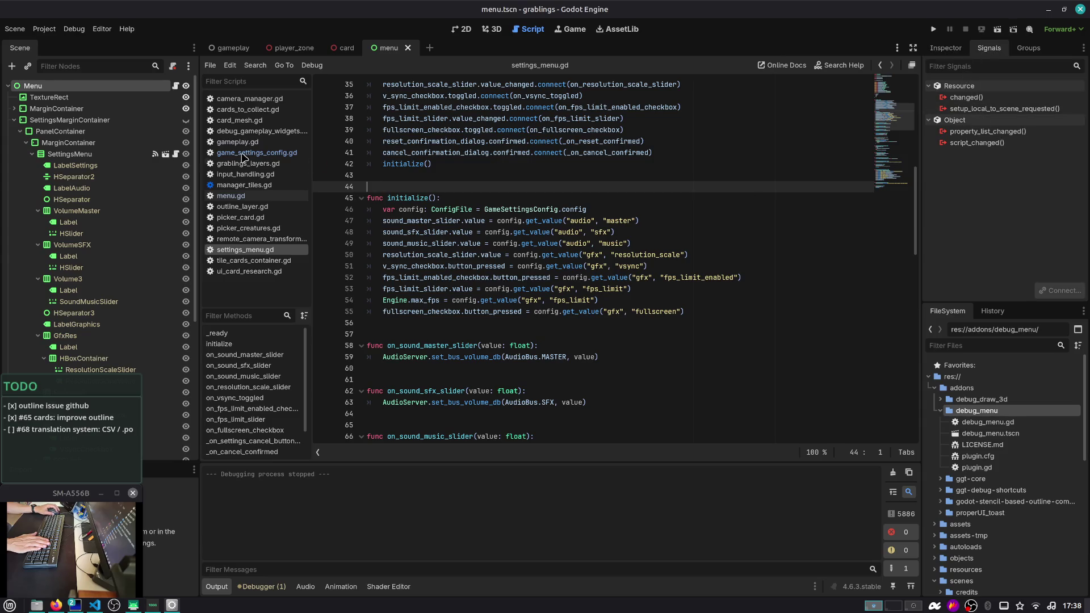
left_click(178, 90)
left_click(455, 158)
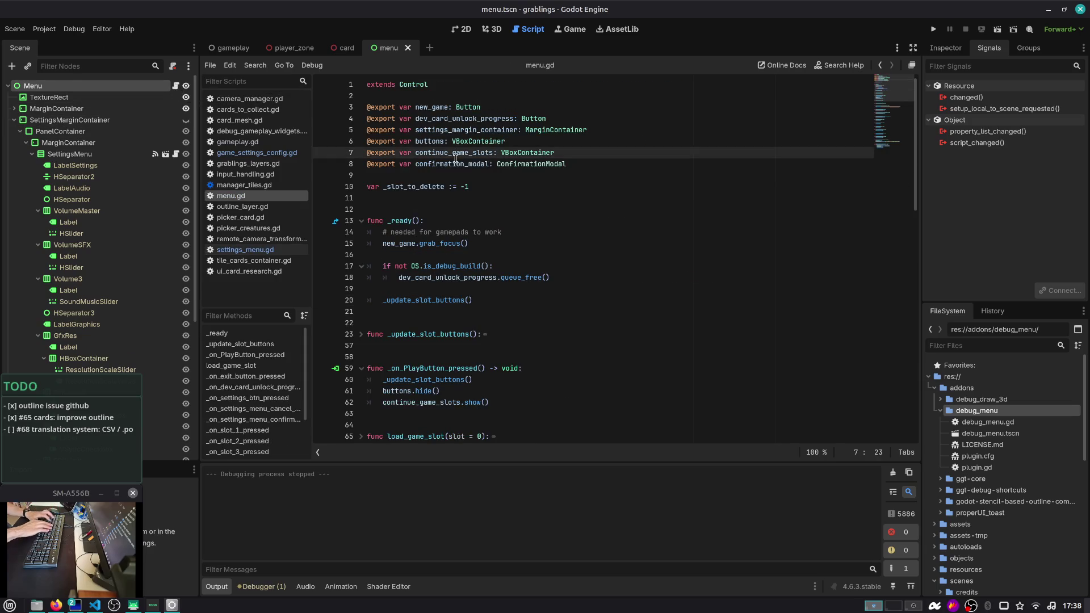
Search menu.gd for 'settings' to locate the settings menu references
key("ctrl+f")
type("settings")
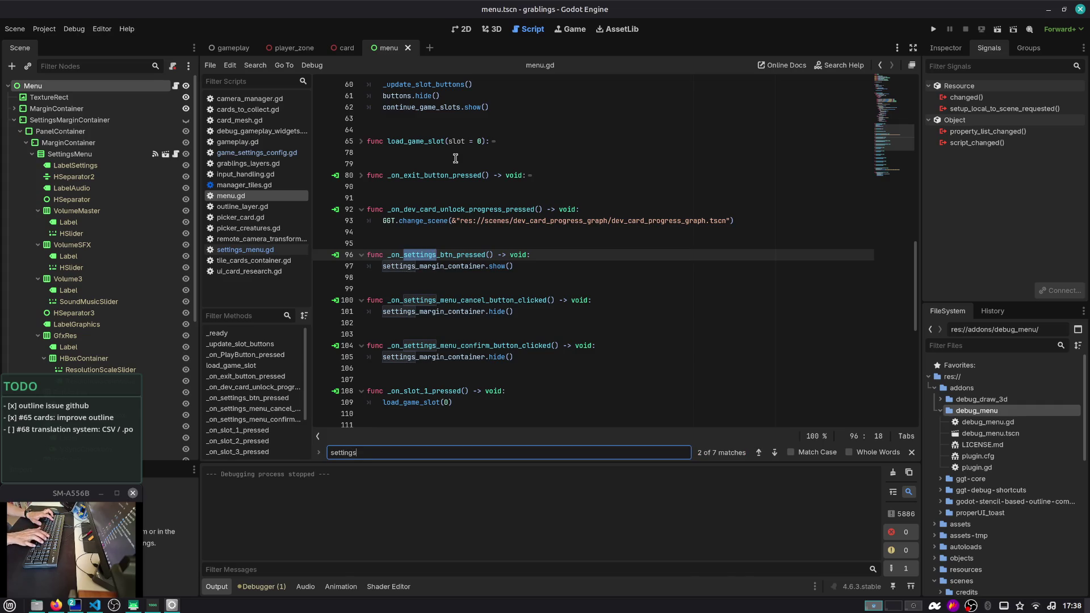
left_click(488, 266)
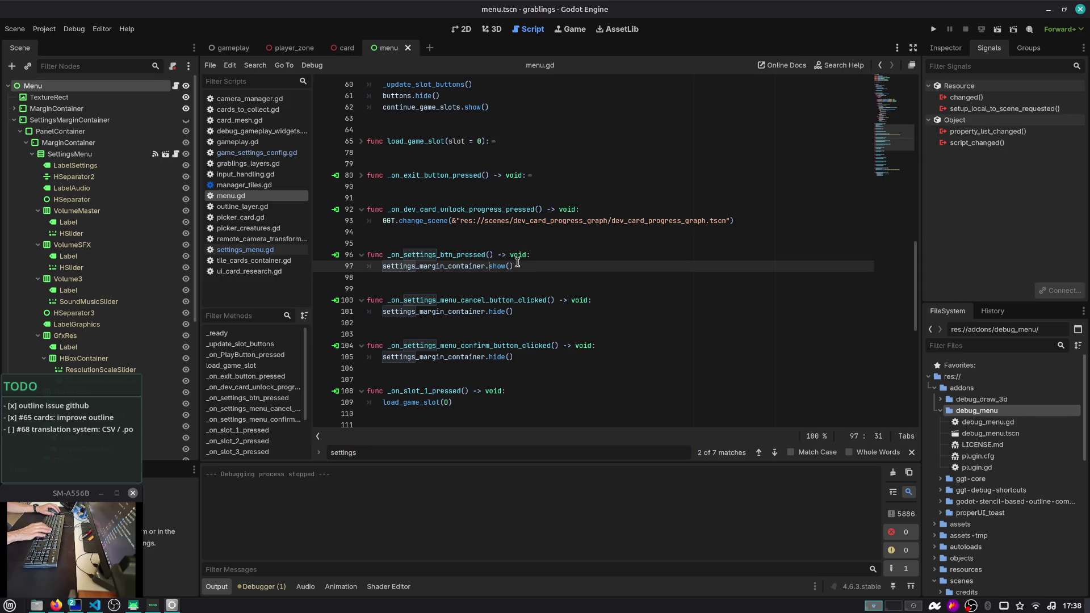
key("Return")
type("settings_")
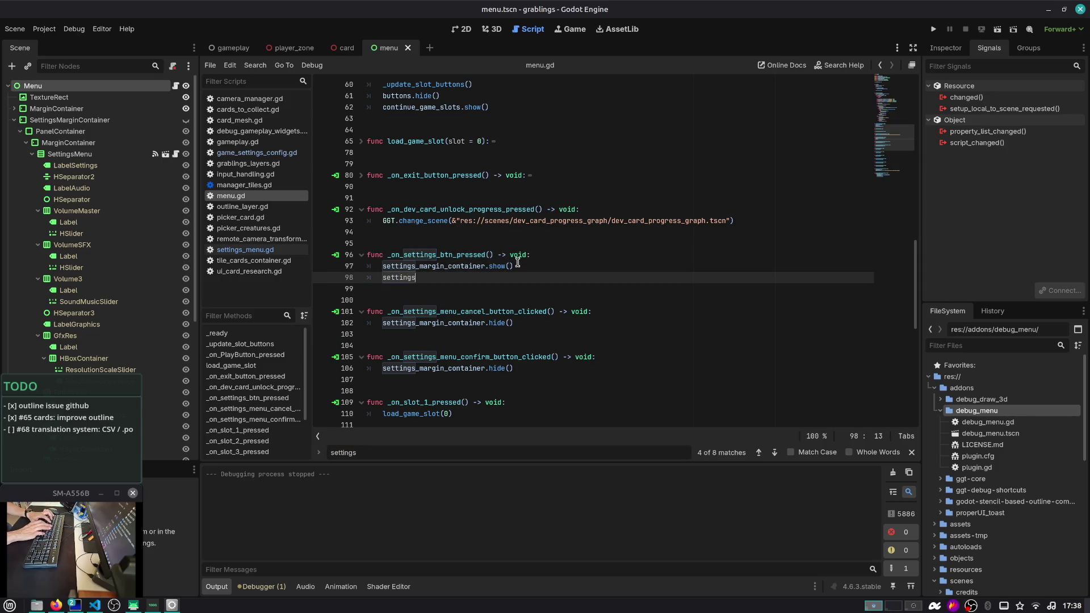
key("BackSpace")
key("BackSpace")
key("BackSpace")
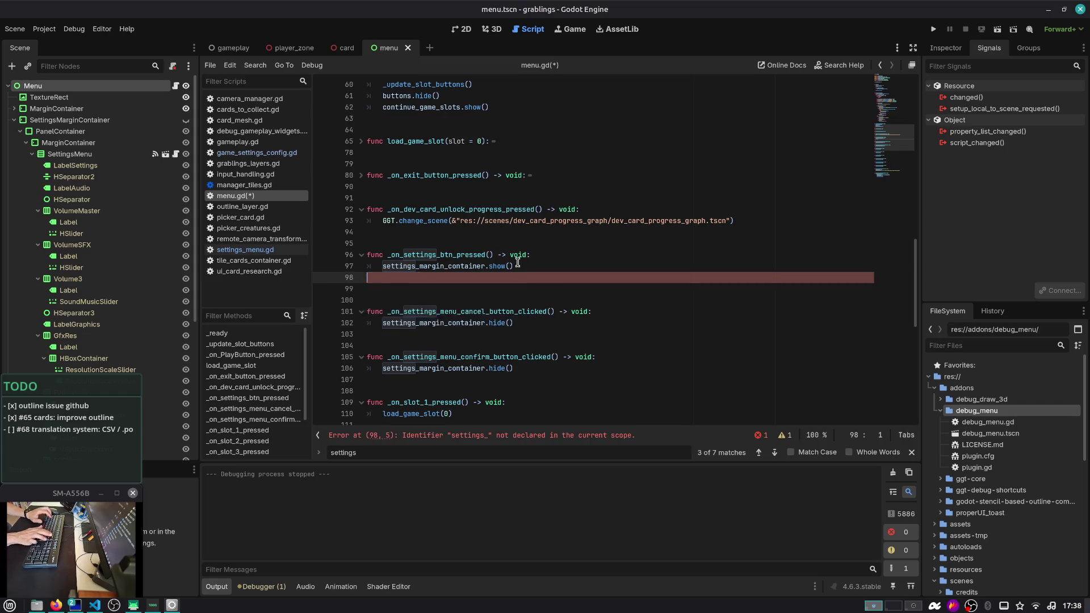
In SettingsMenu's script, append an empty func _notification(what: int) -> void: stub with pass
left_click(101, 155)
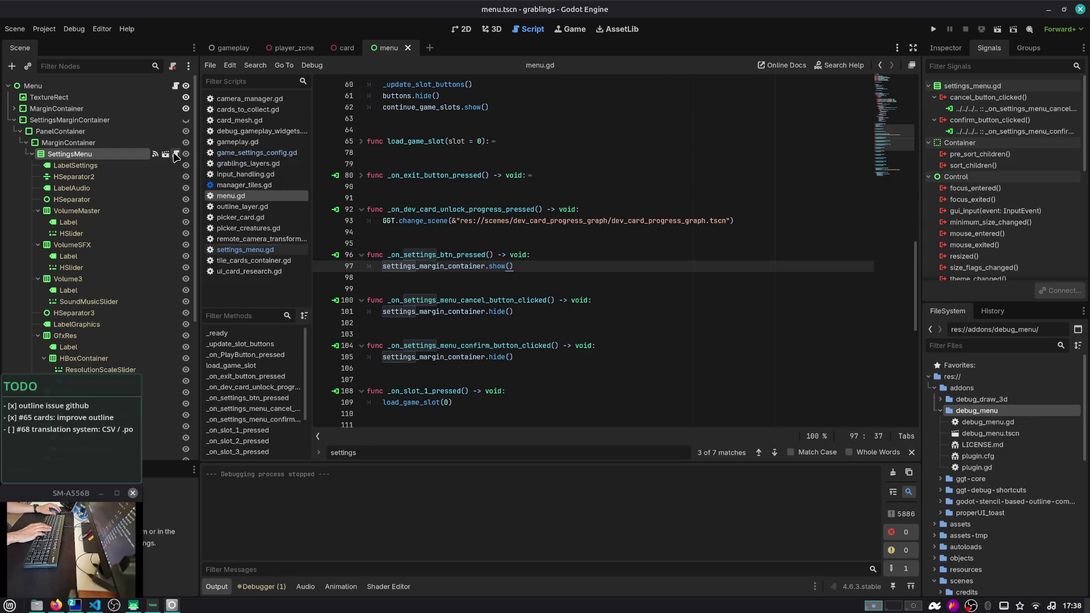
left_click(175, 154)
scroll(491, 355, "down", 10)
scroll(491, 354, "down", 10)
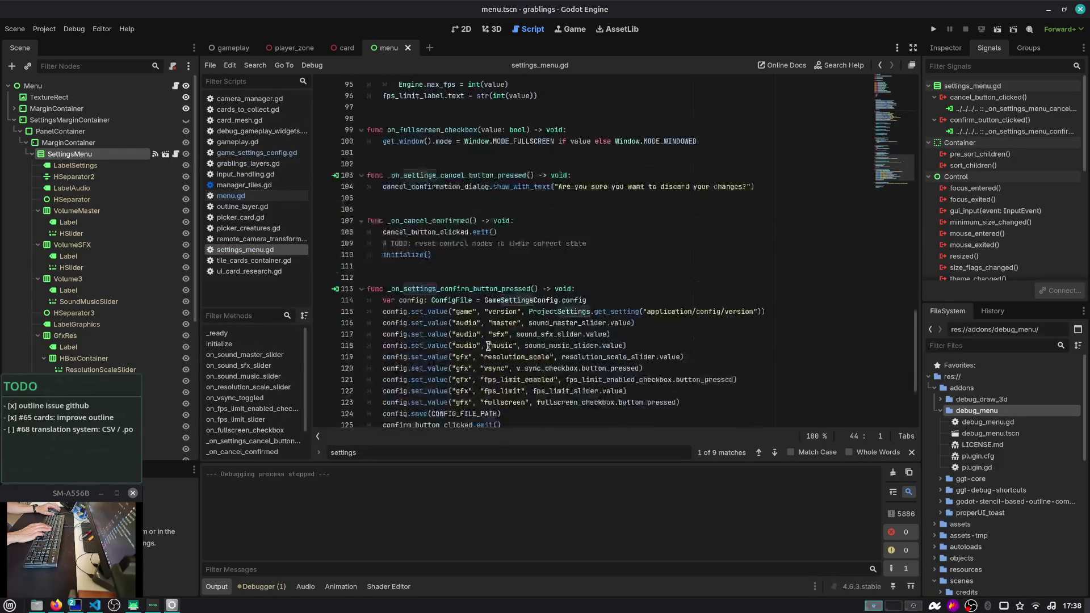
left_click(484, 406)
key("Return")
key("Down")
type("c _")
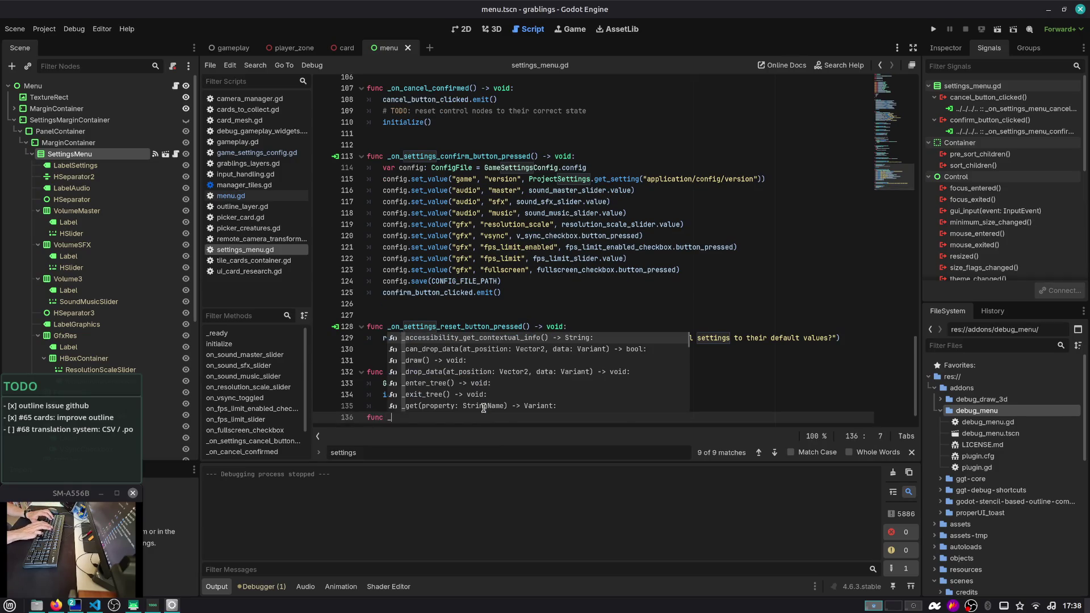
type("notification(what: int) -> void:")
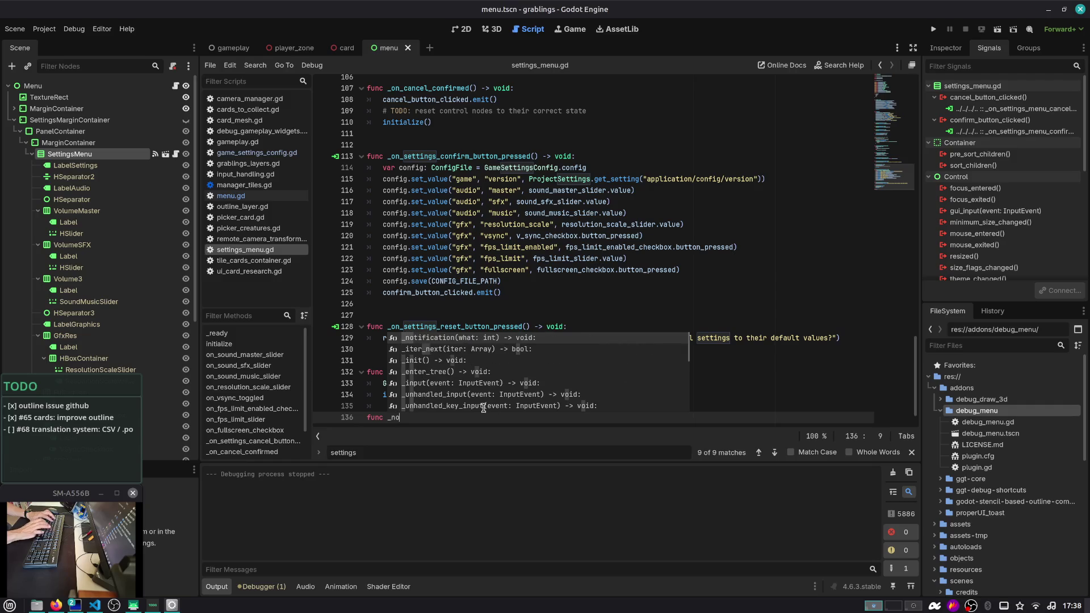
key("Return")
key("Return")
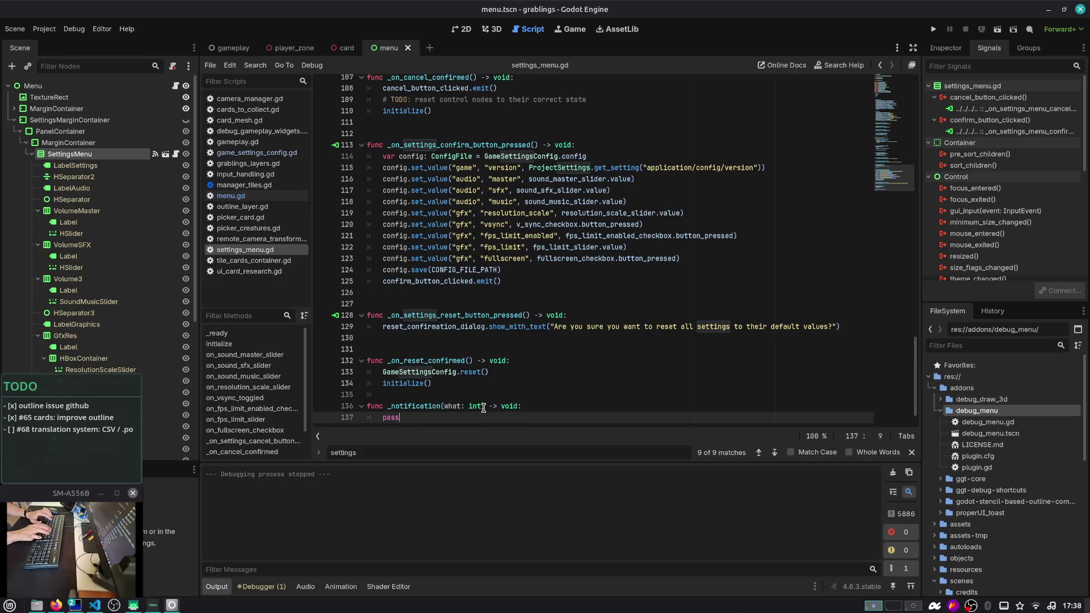
key("Escape")
Search the help docs for 'notification' and browse the NOTIFICATION constants
key("F1")
type("notification")
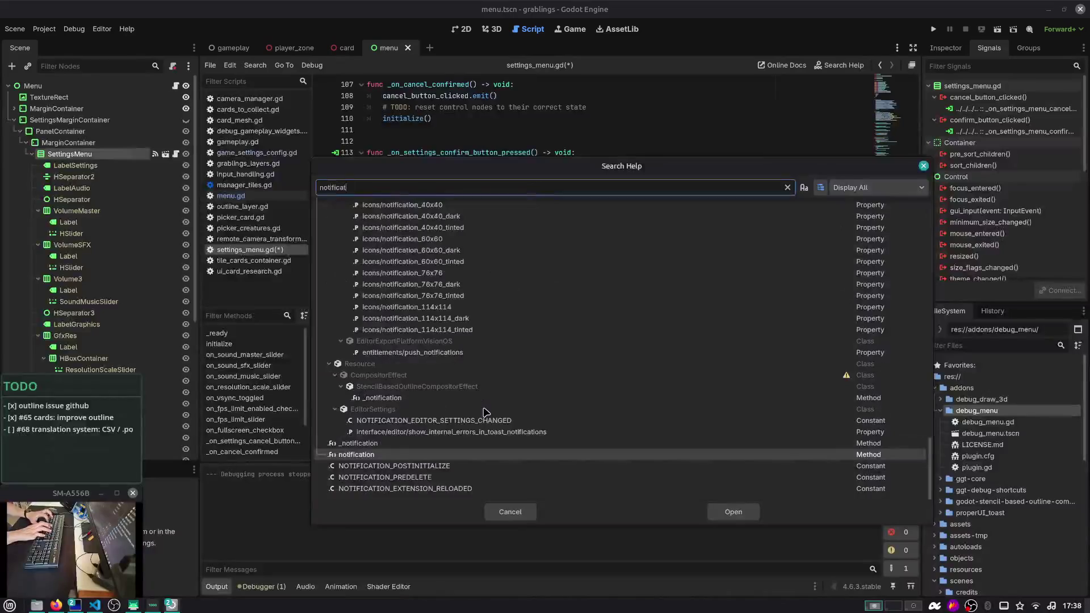
key("Down")
key("Down")
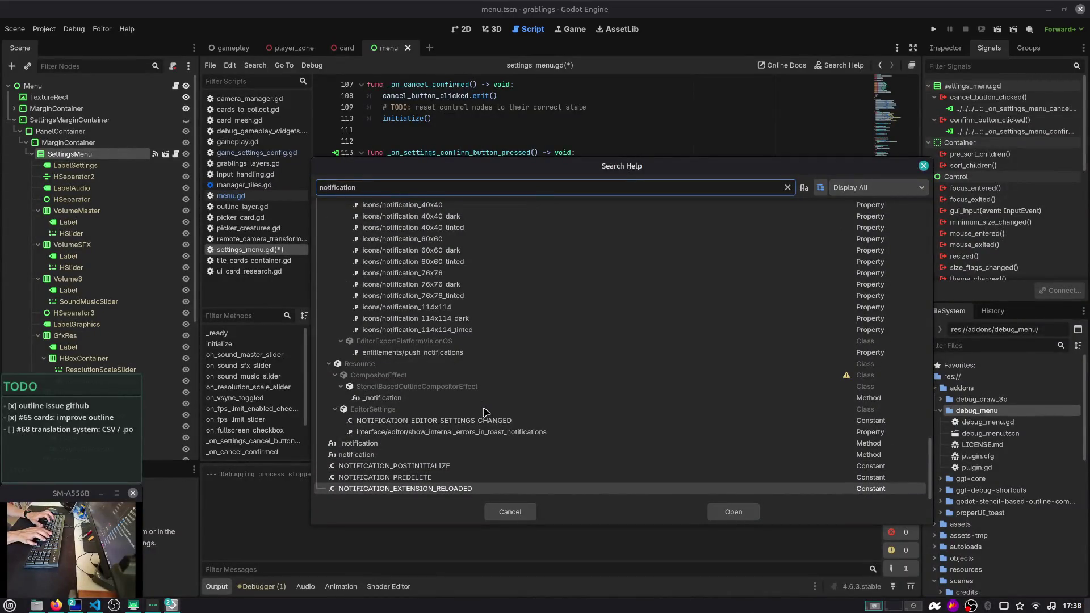
key("Up")
key("Up")
key("Up")
key("Up")
key("Up")
key("Up")
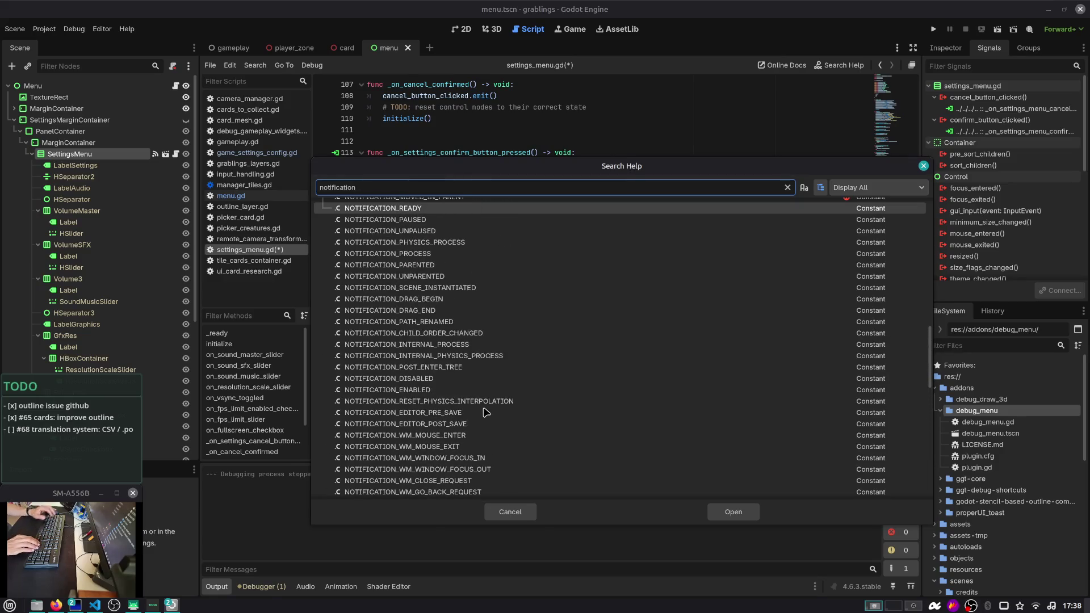
scroll(454, 418, "down", 5)
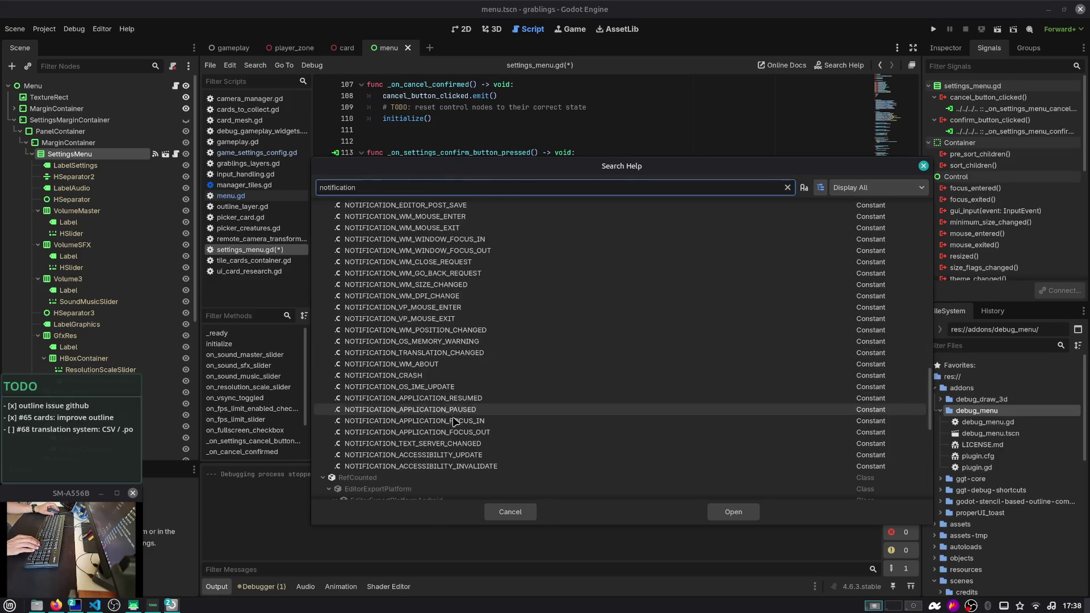
scroll(449, 417, "up", 6)
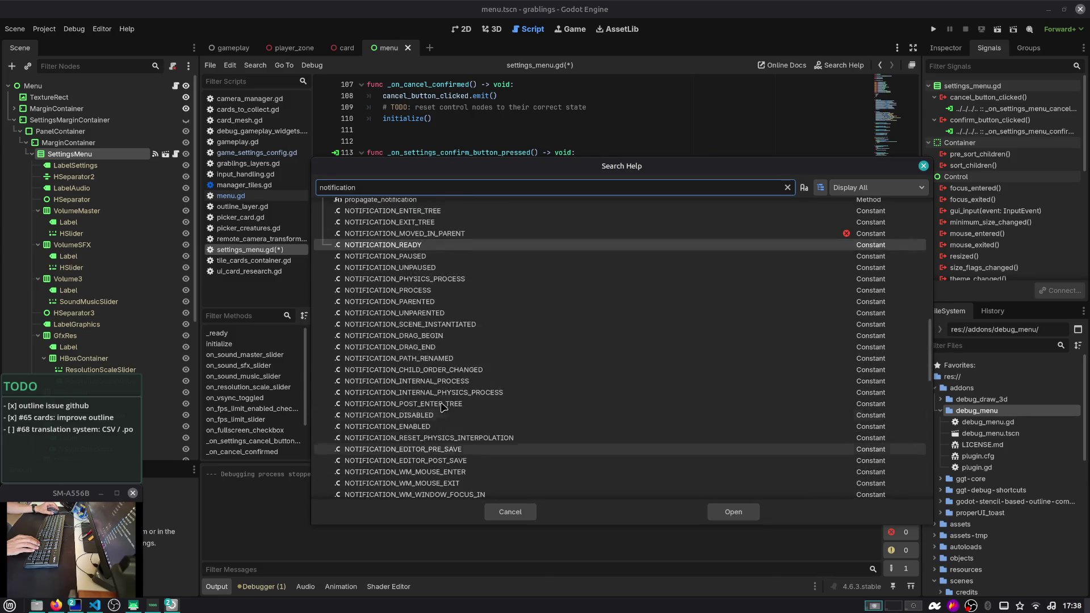
scroll(444, 392, "up", 1)
Read the NOTIFICATION_READY documentation, then close the help and return to Firefox
left_click(441, 284)
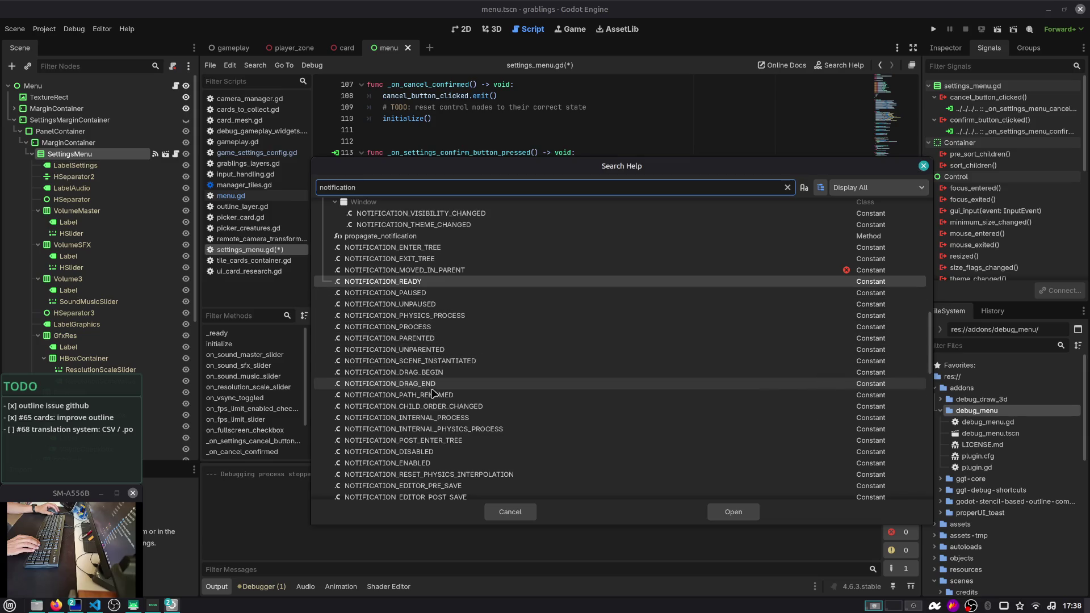
scroll(434, 392, "down", 3)
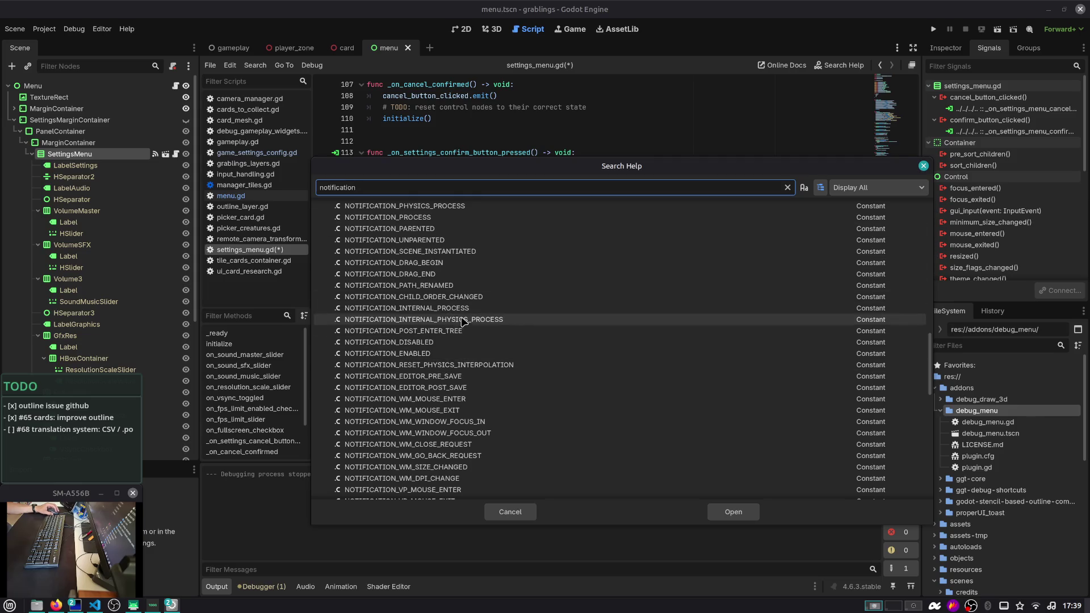
scroll(464, 322, "down", 1)
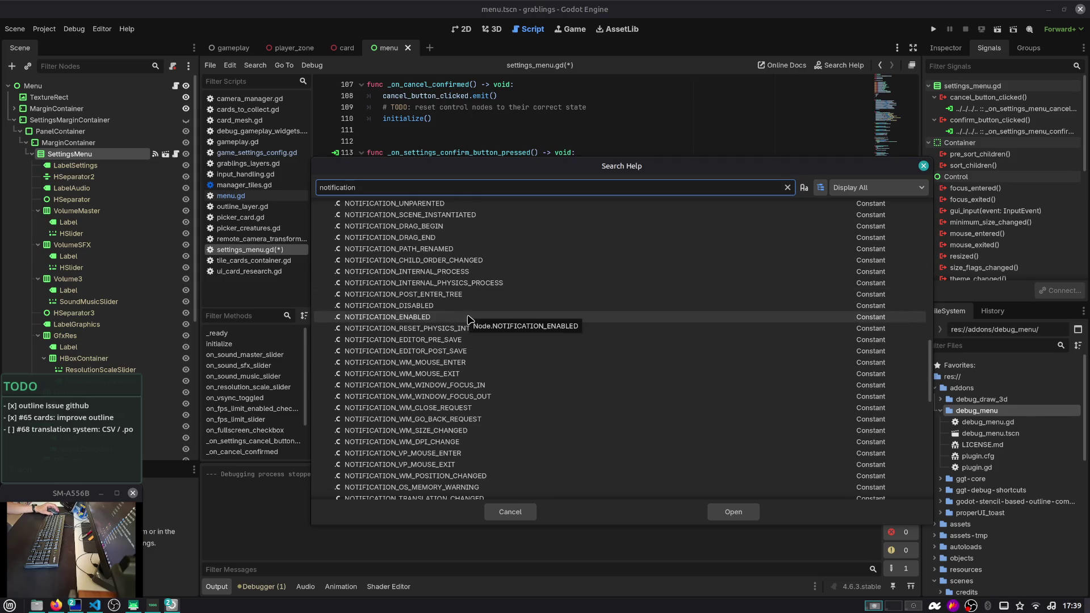
scroll(468, 320, "down", 1)
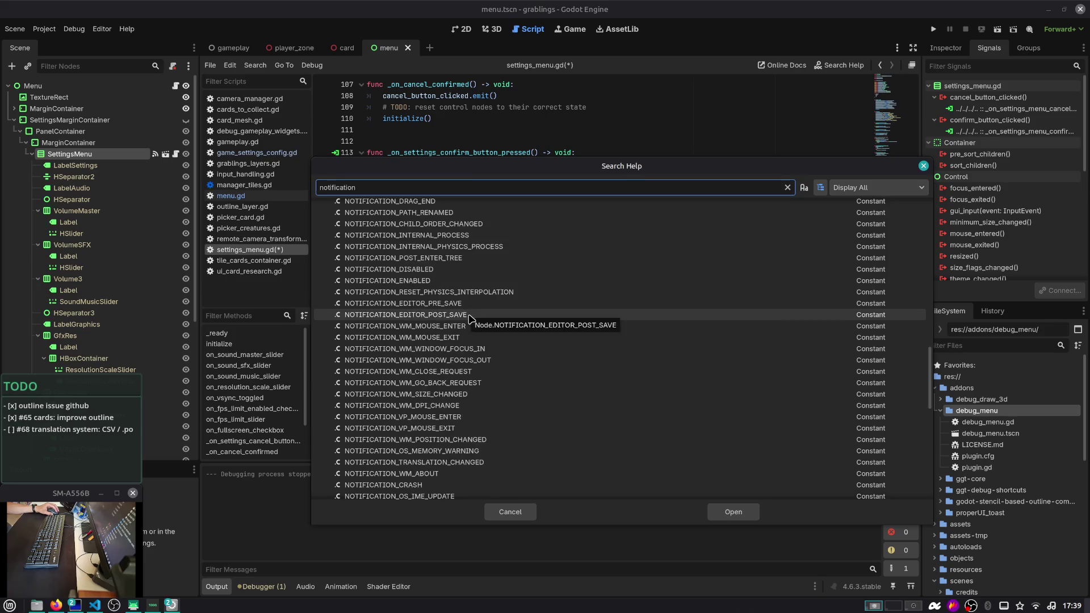
scroll(473, 357, "down", 3)
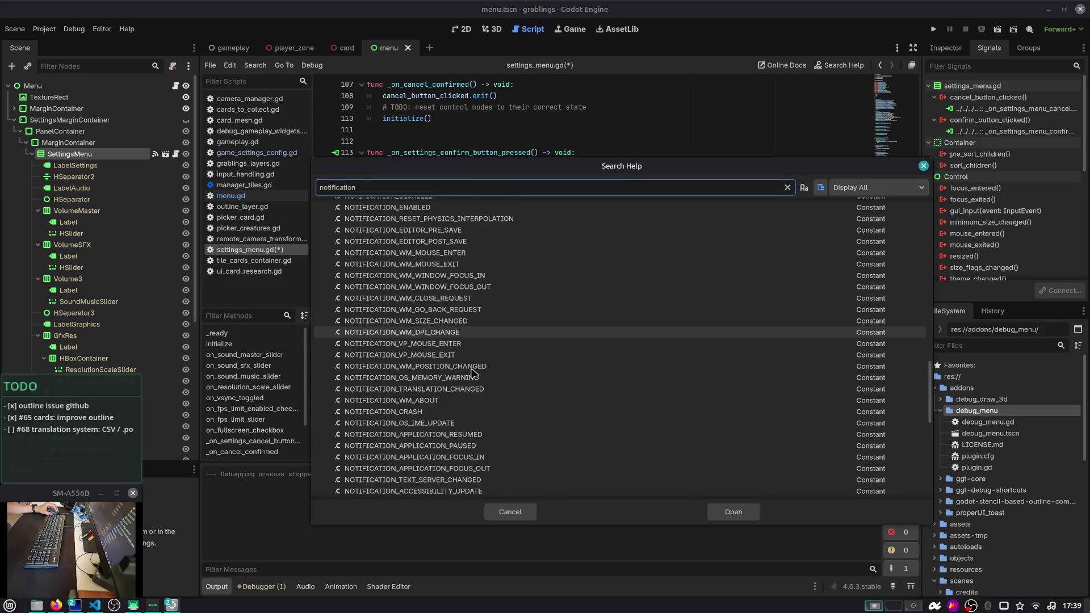
scroll(471, 373, "down", 1)
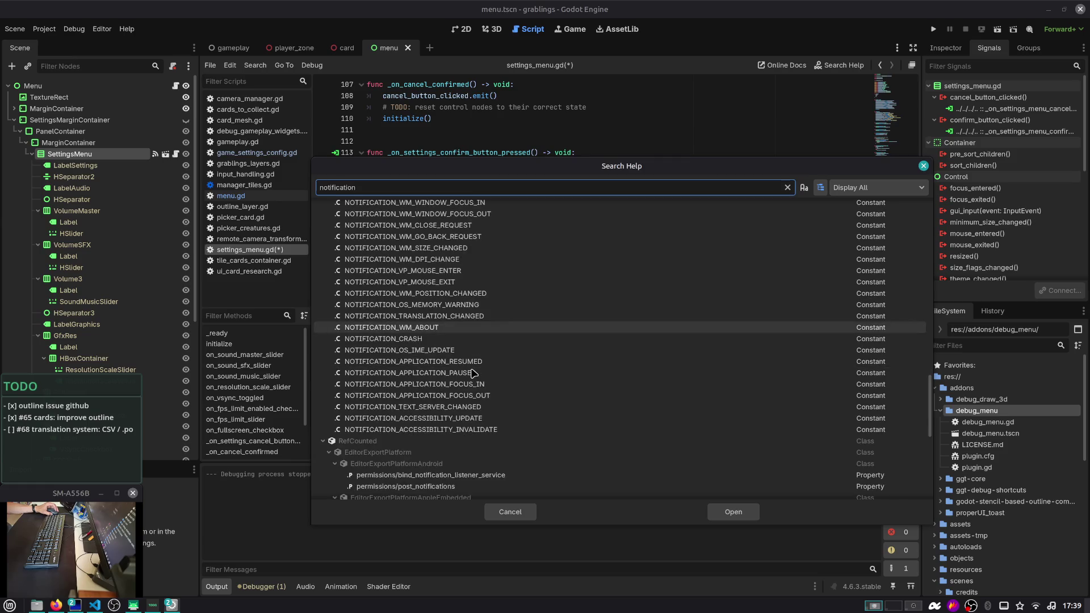
key("Escape")
key("alt+Tab")
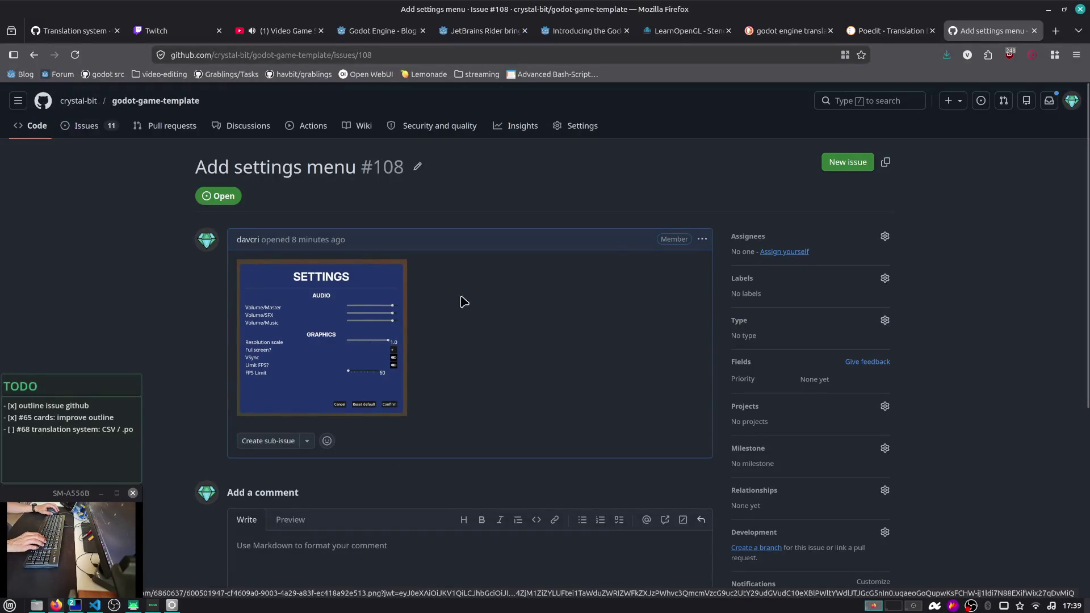
Add a note to issue #108's description: support manual config file editing, bypassing UI limits/checks
left_click(702, 239)
left_click(720, 323)
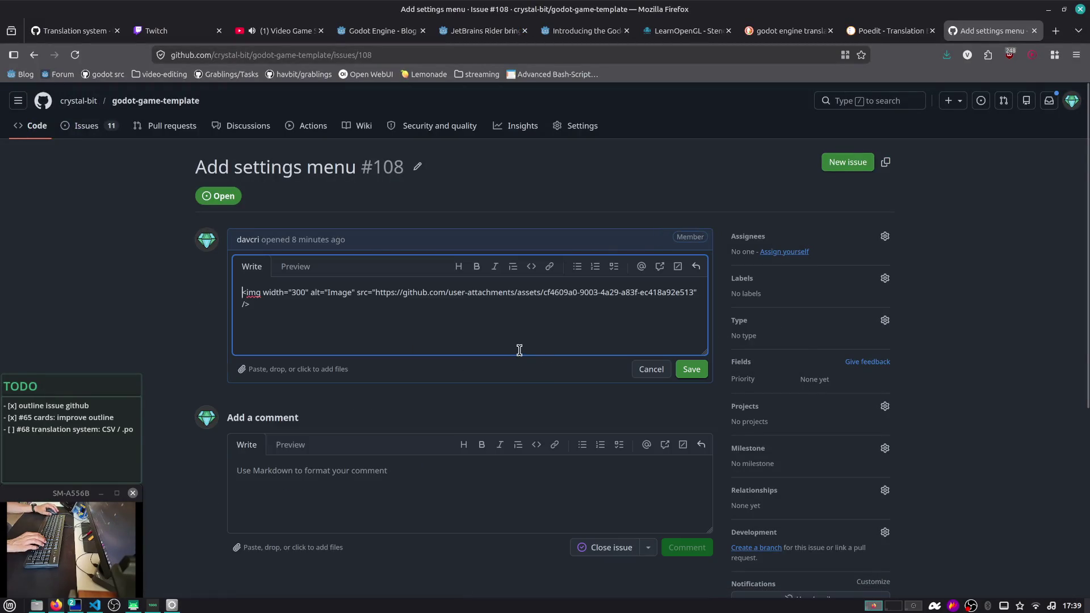
left_click(465, 351)
key("Return")
key("Return")
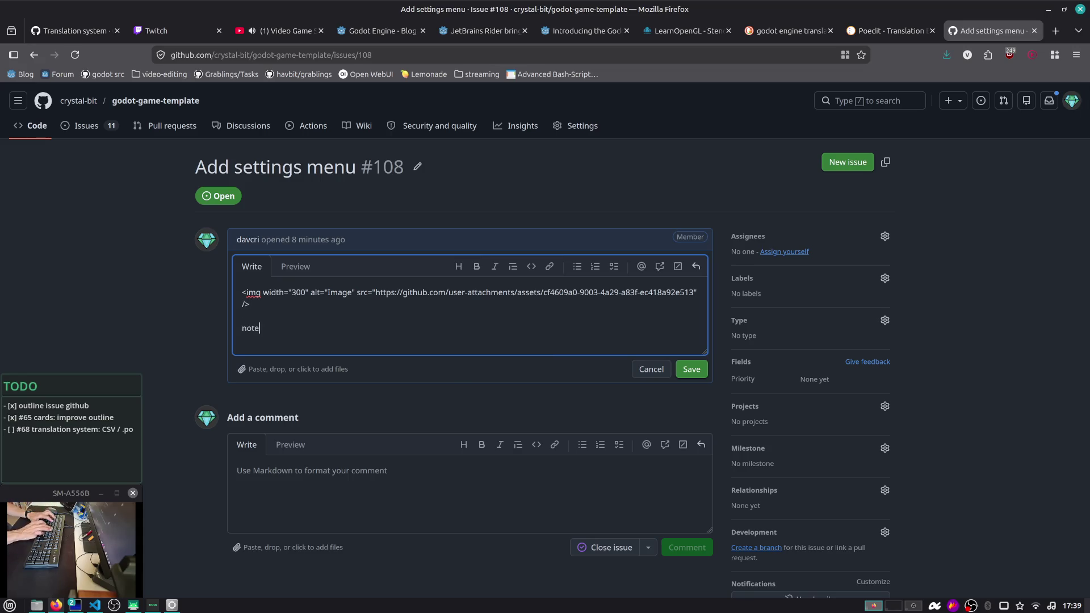
type(":")
key("Return")
key("Return")
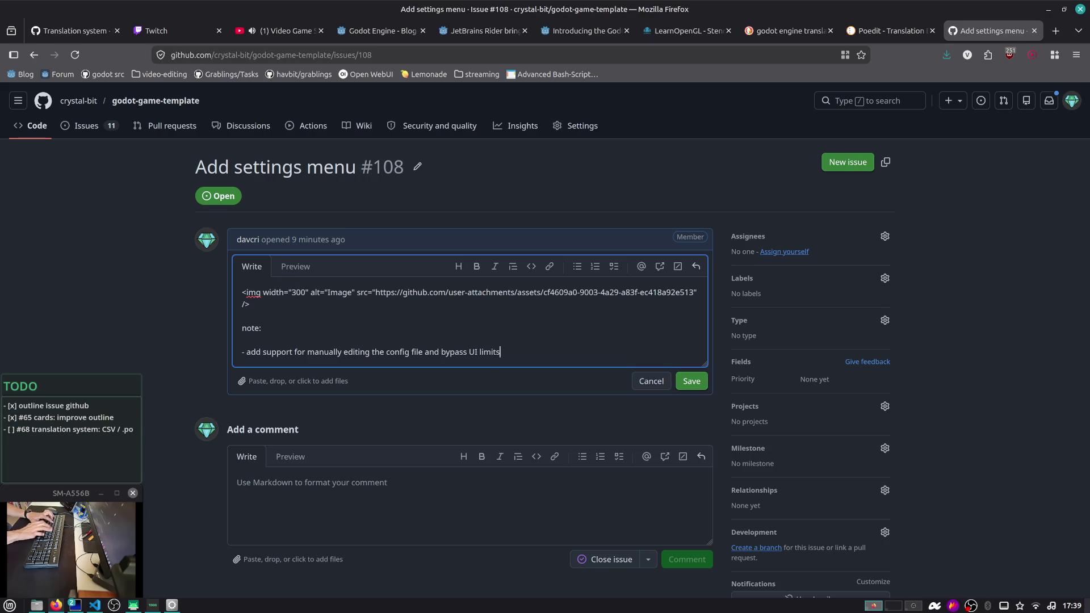
type("/checks")
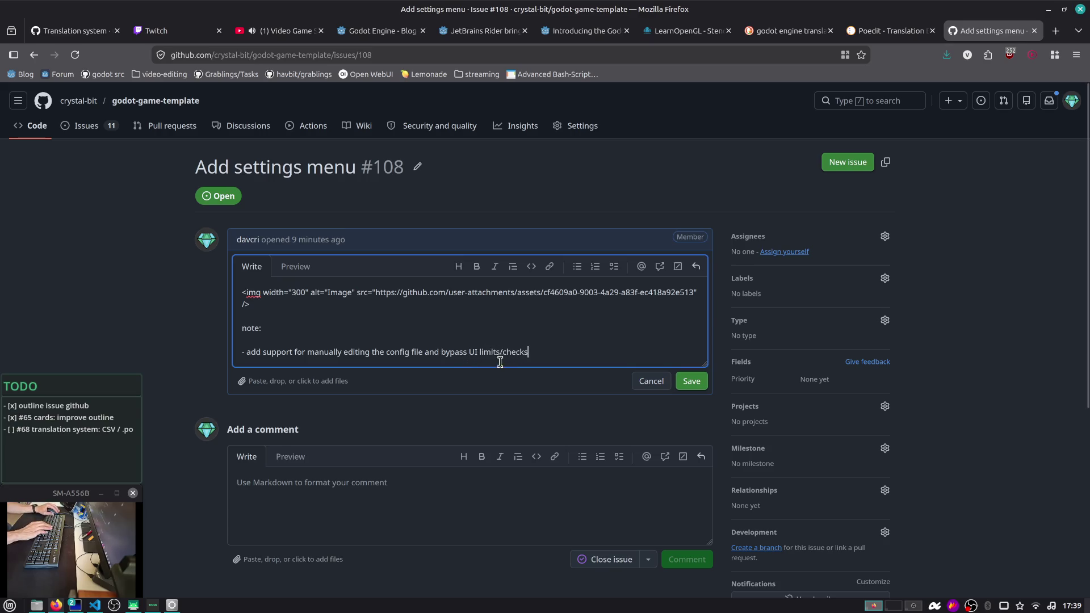
left_click(681, 381)
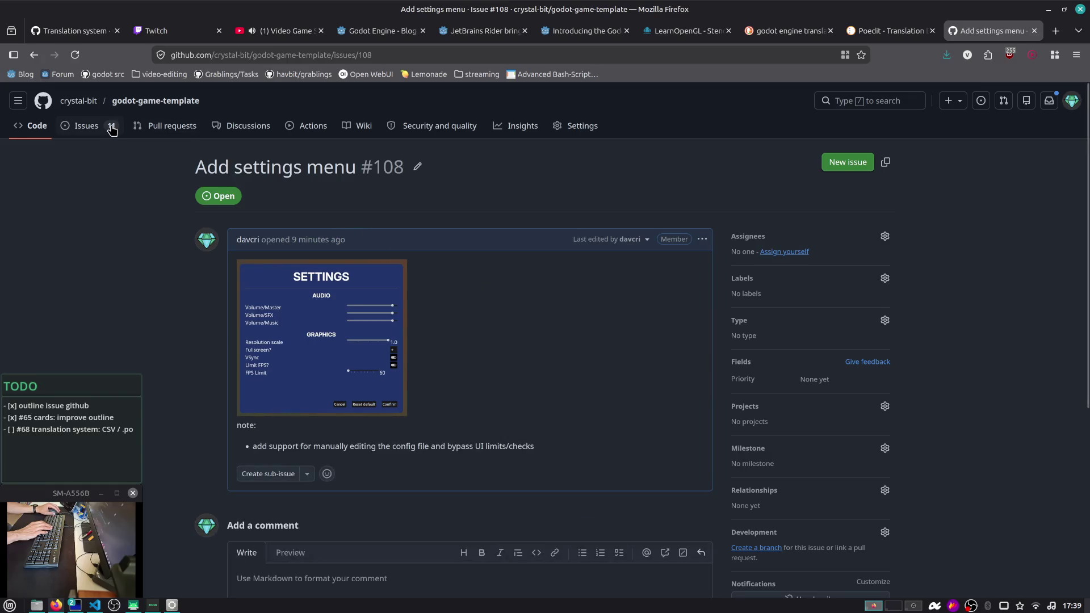
left_click(90, 125)
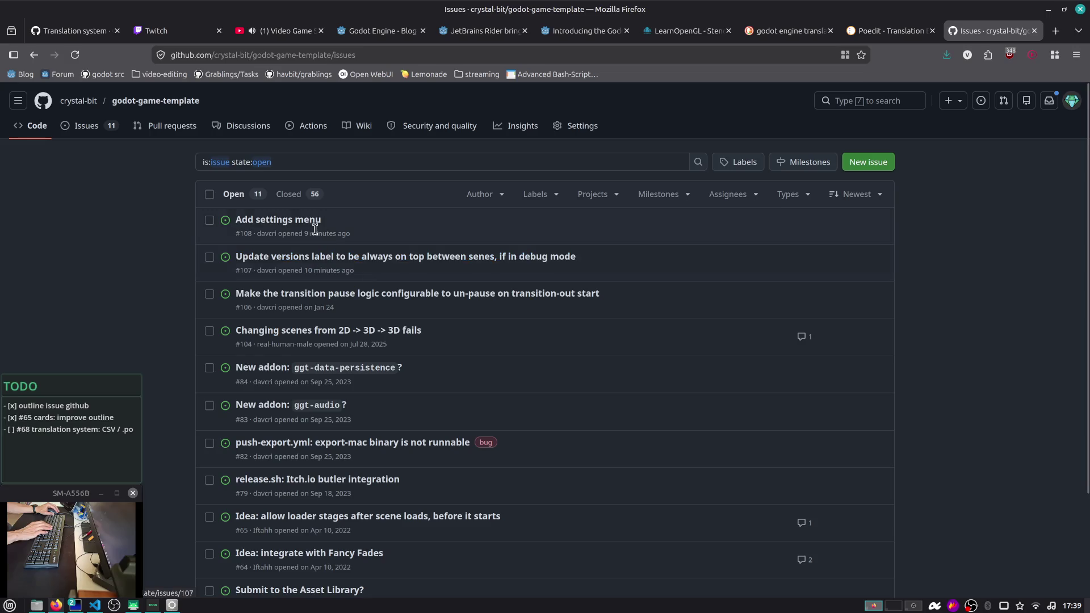
Create issue #109 titled 'add debug menu addon (stats, fps, resolution, etc.)'
left_click(857, 161)
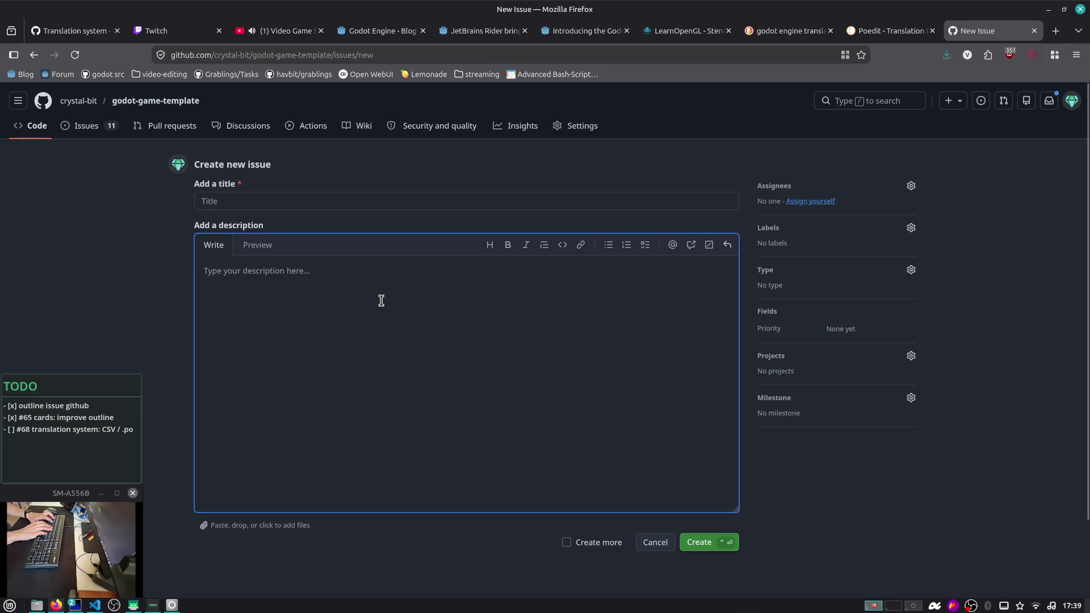
left_click(295, 198)
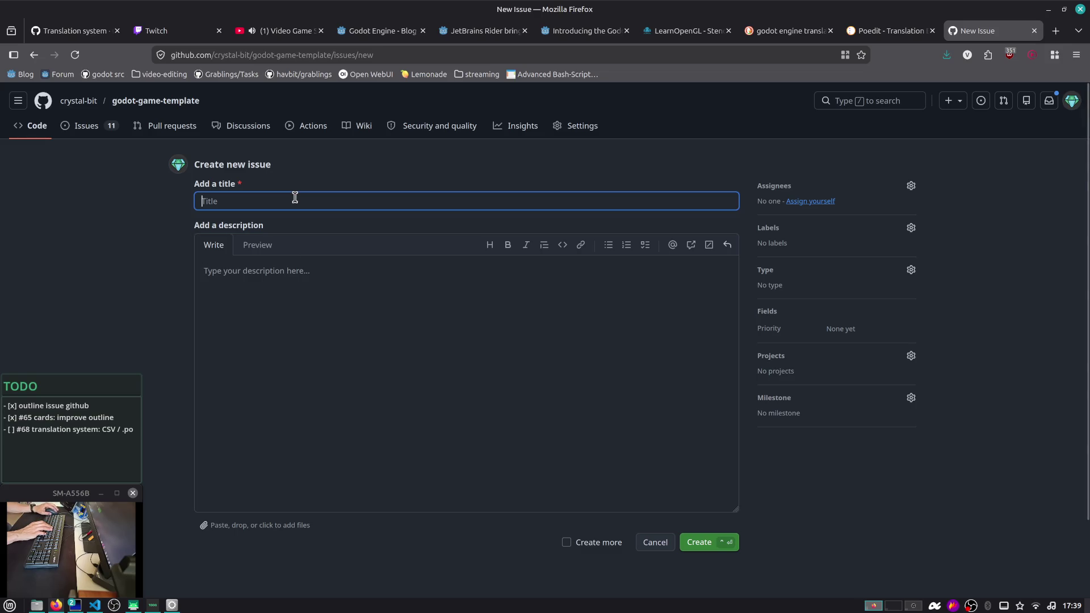
type("add debug menu (stats, fps, resolution, etc.")
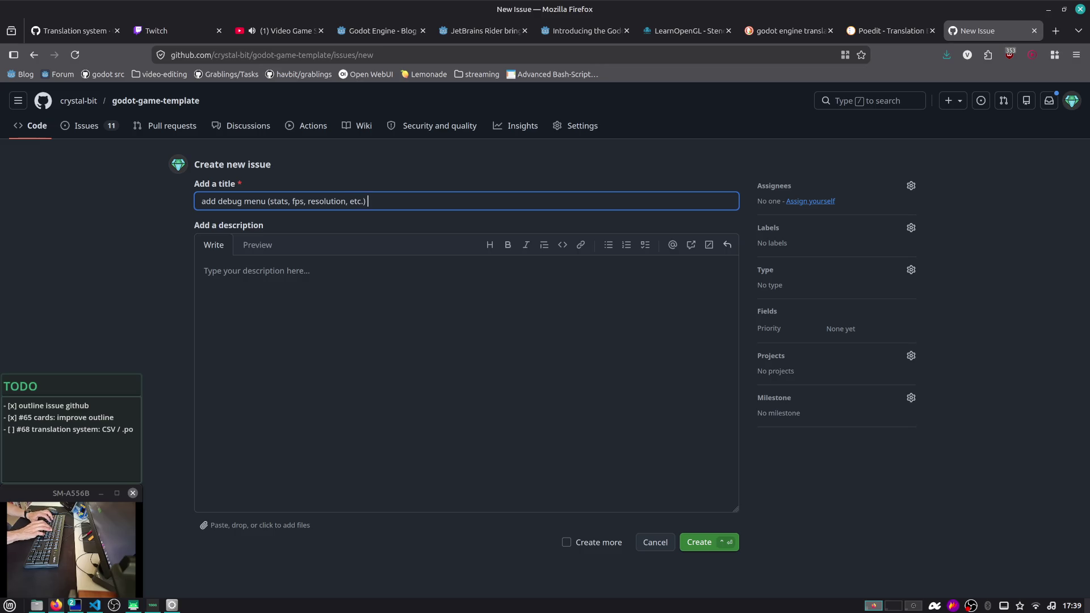
left_click(349, 201)
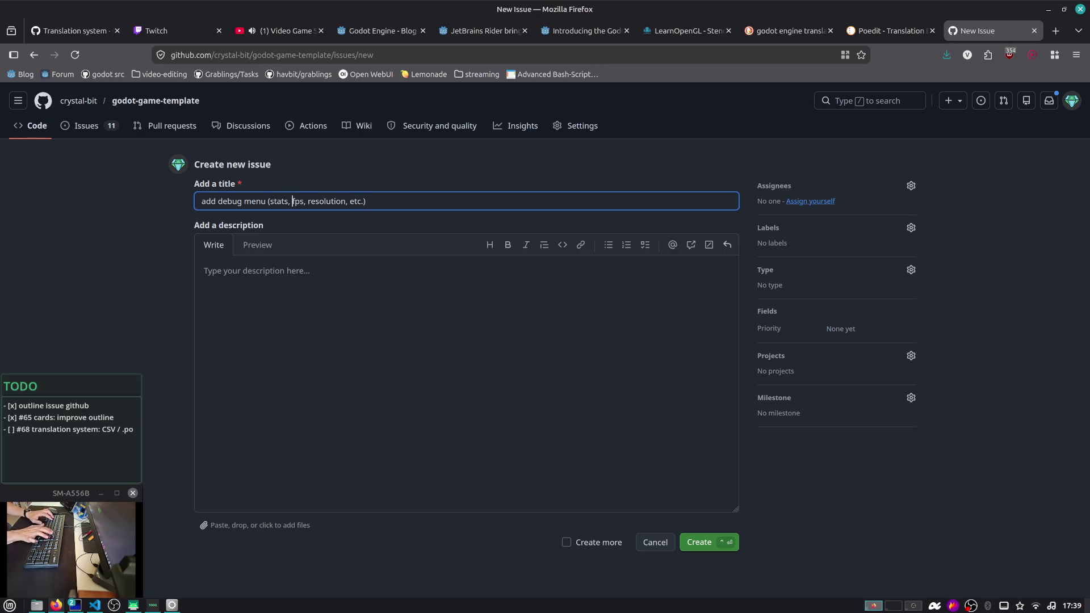
type("addon")
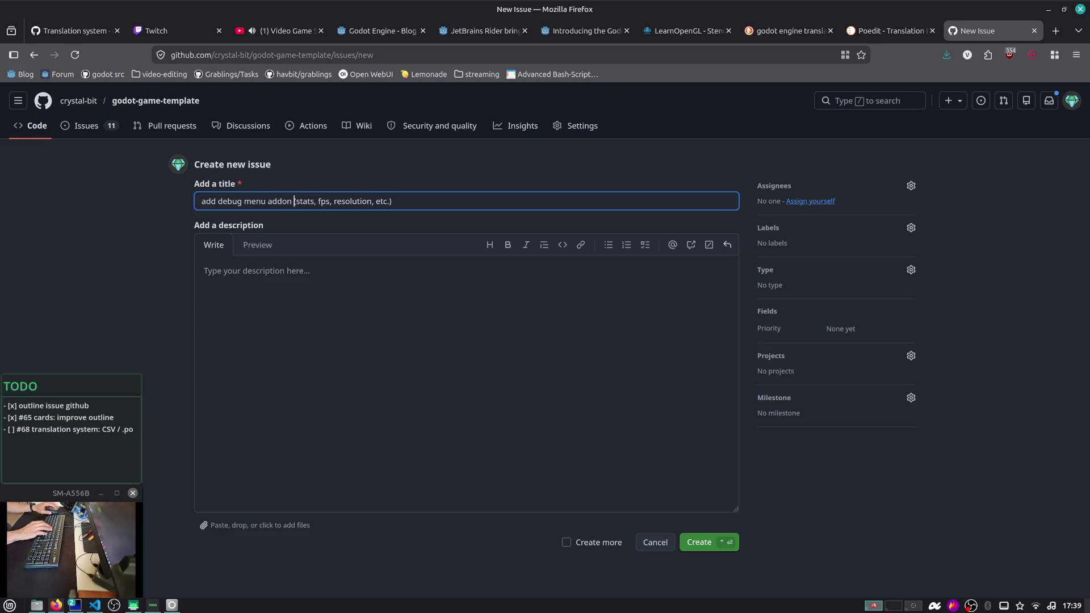
left_click(702, 546)
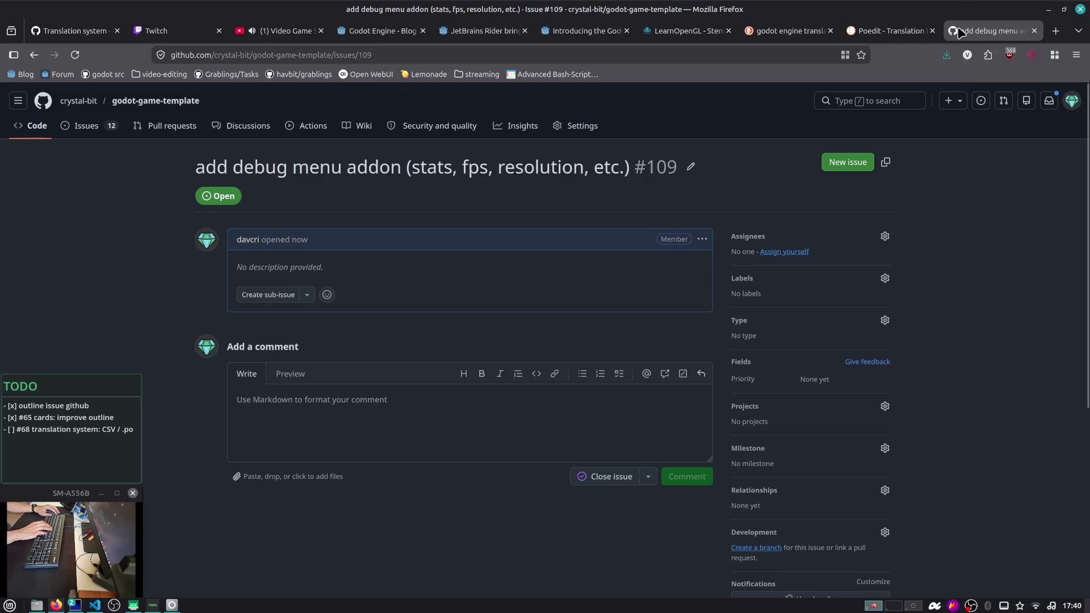
key("alt+Tab")
key("alt+Tab")
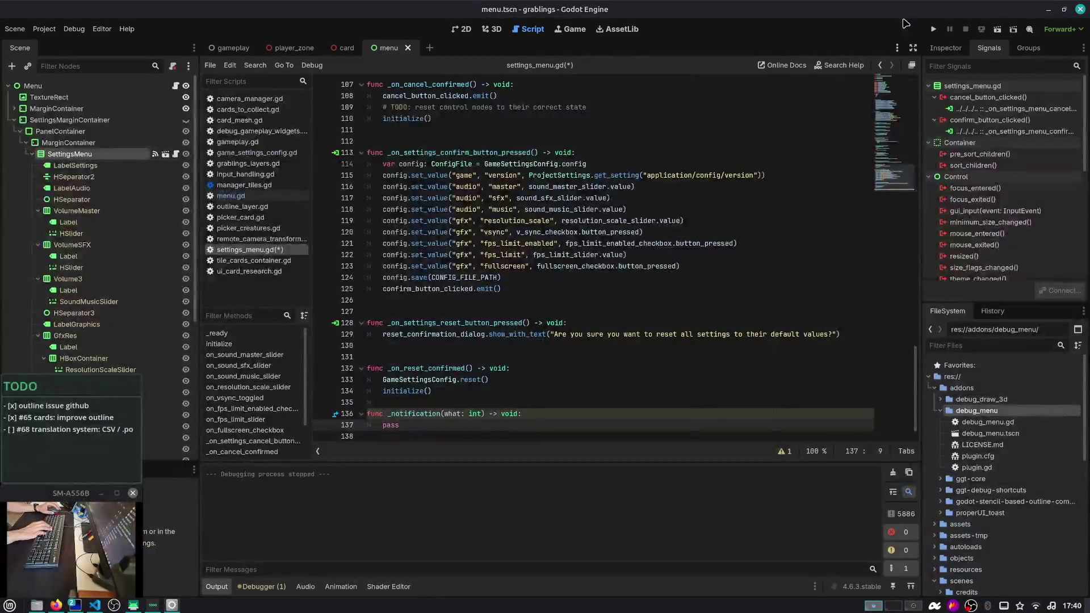
Inspect the debug_draw_3d and native_api folders in the FileSystem dock, then collapse them
left_click(941, 410)
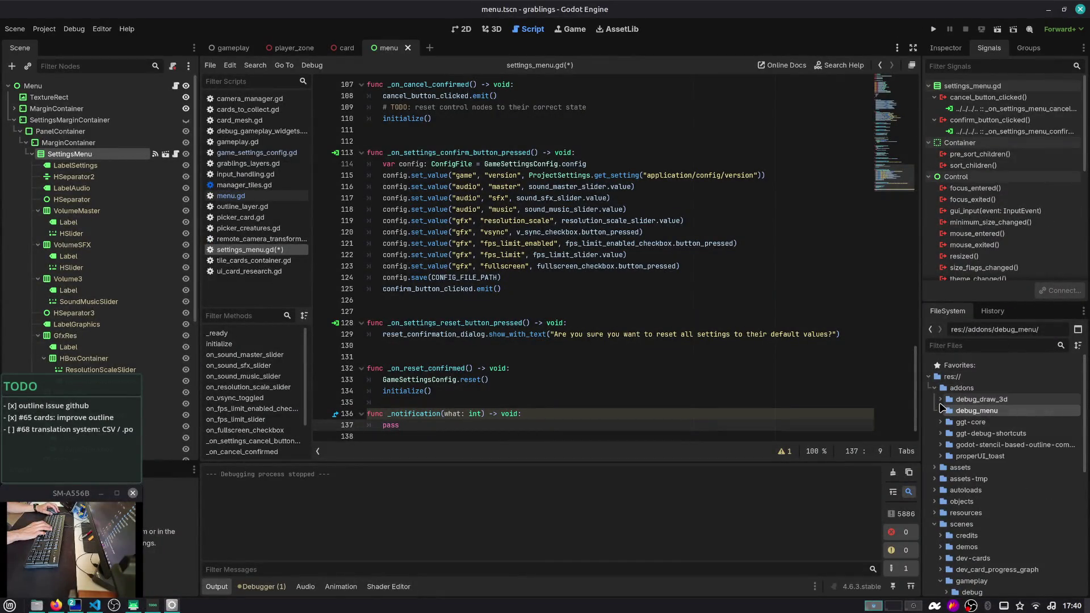
left_click(940, 399)
left_click(968, 400)
left_click(946, 411)
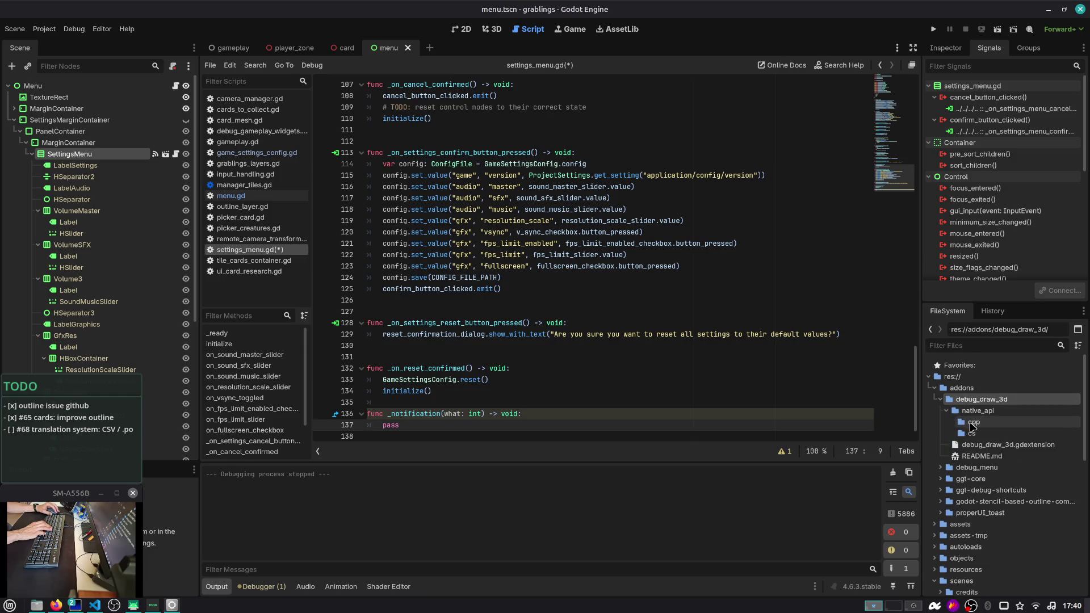
left_click(946, 410)
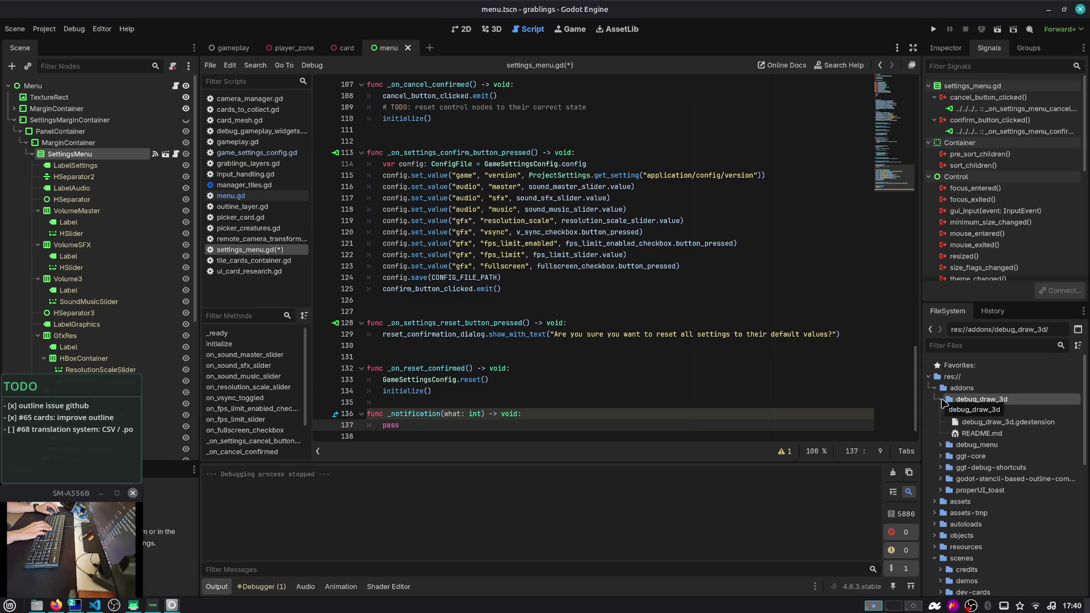
left_click(942, 402)
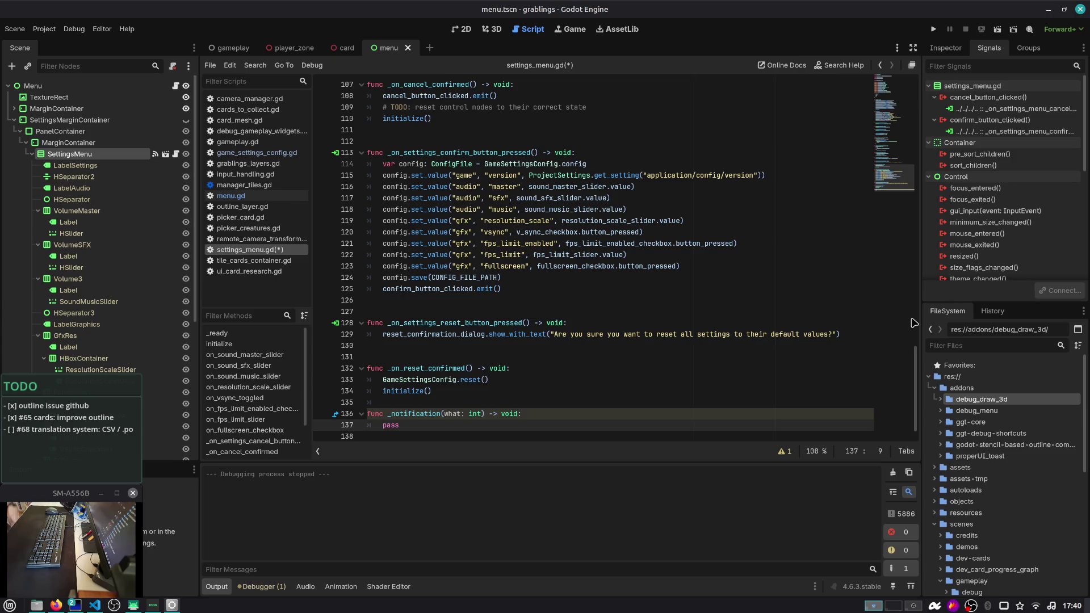
key("alt+Tab")
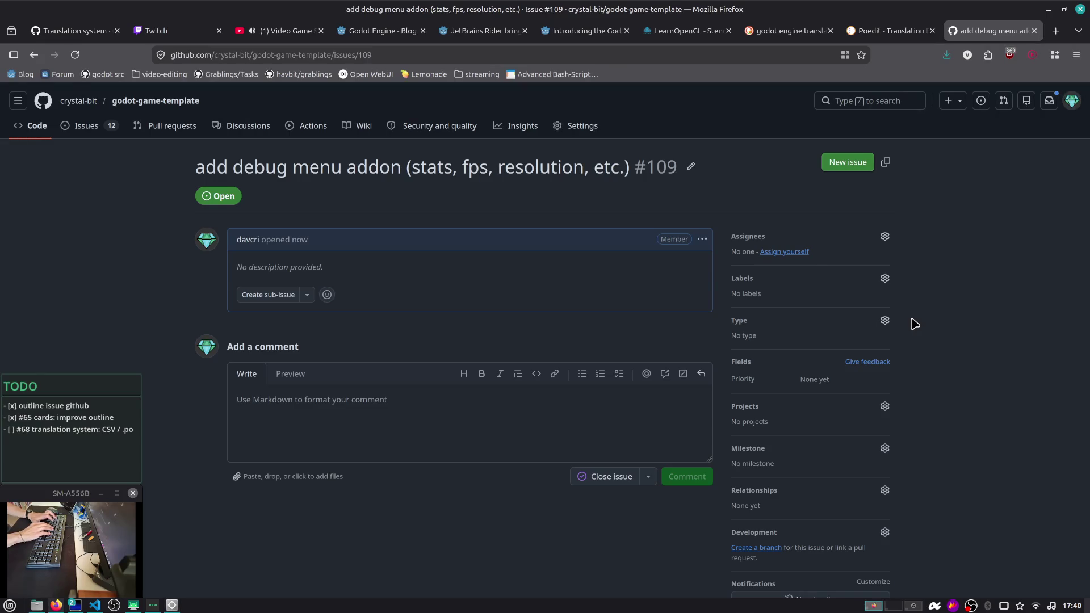
In a new tab, enter the search 'godot engine downloads'
key("ctrl+t")
type("godot engine d")
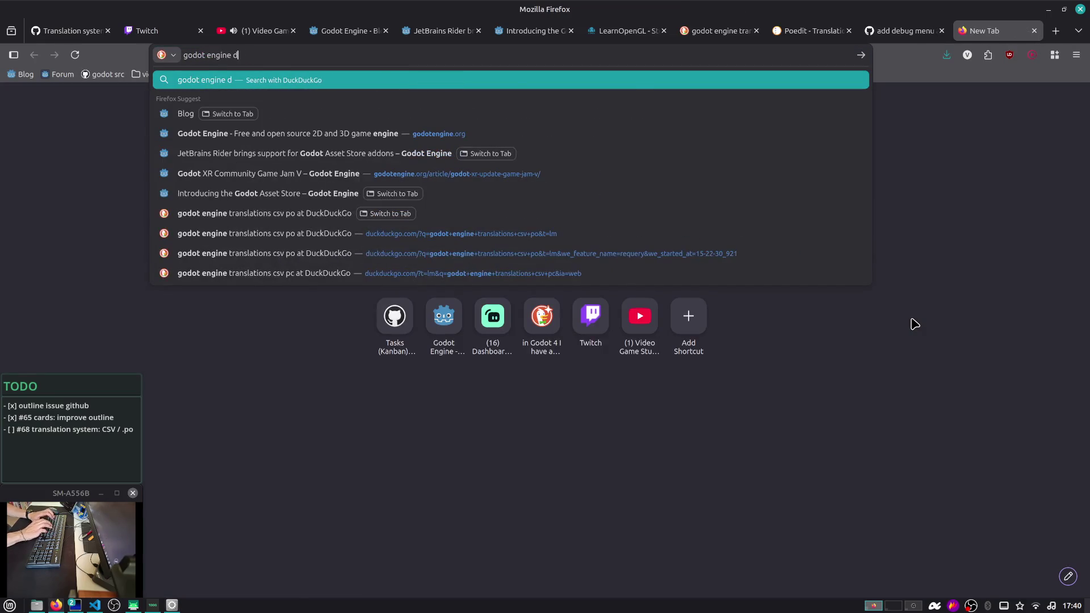
type("ownloads")
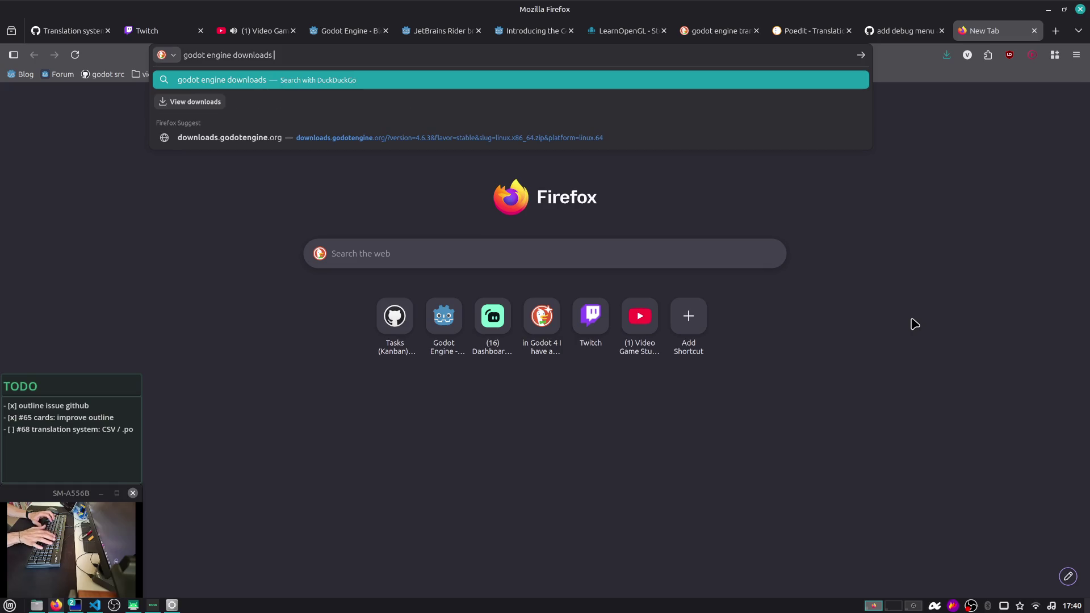
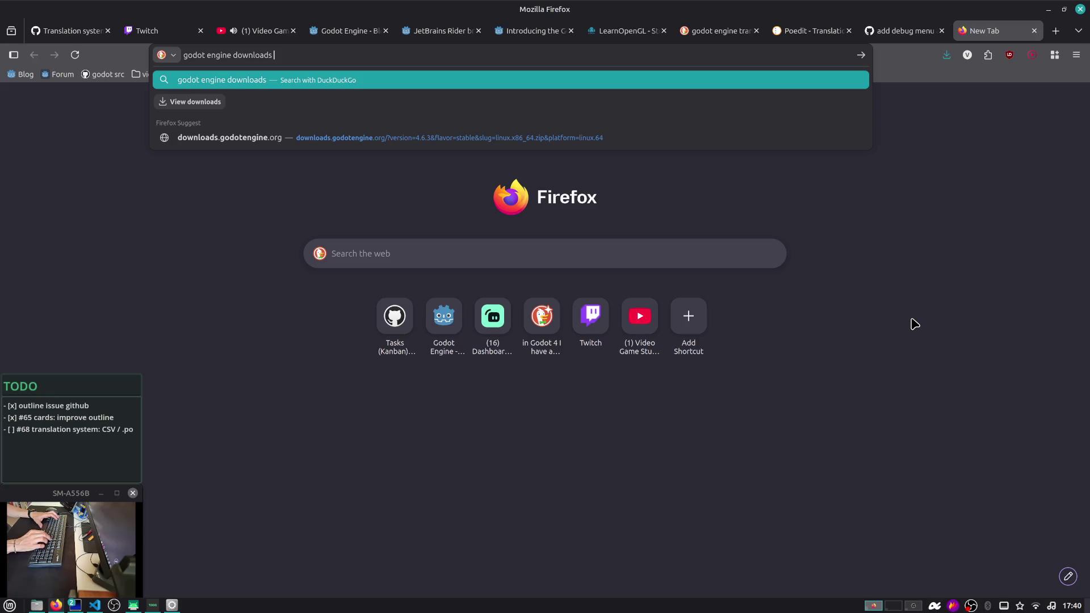
Load the downloads.godotengine.org address with its URL query removed
key("Down")
key("Up")
key("Down")
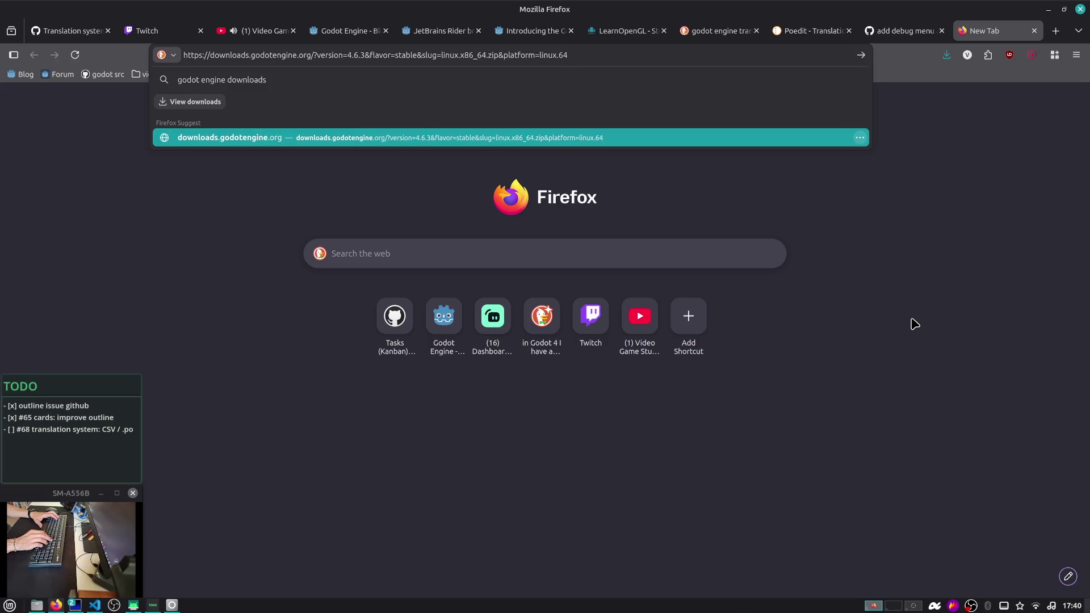
key("ctrl+shift+Left")
key("ctrl+shift+Left")
key("ctrl+shift+Left")
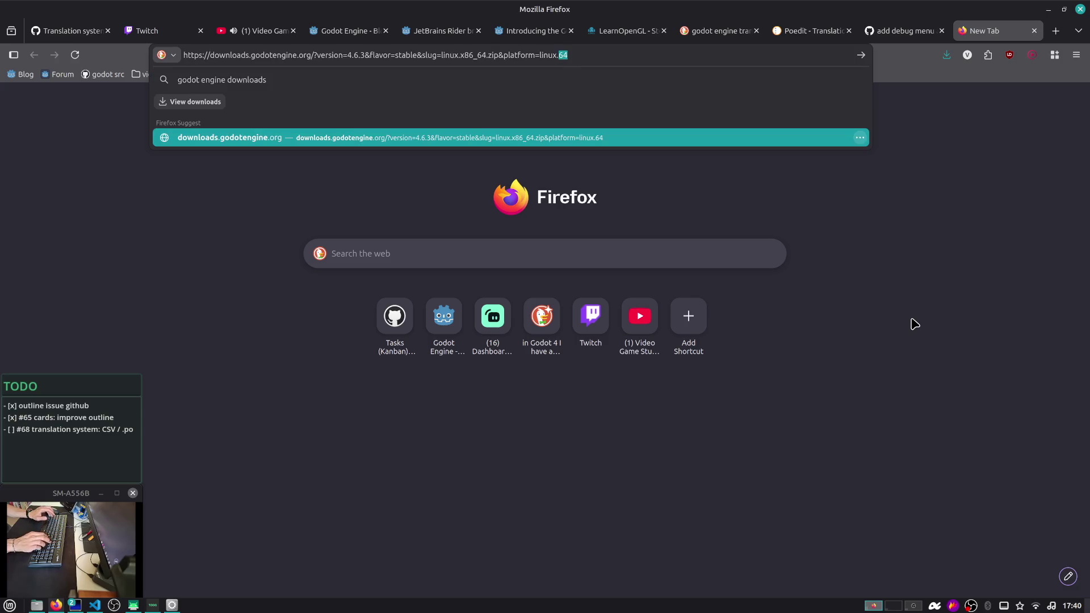
key("ctrl+shift+Left")
key("BackSpace")
key("Return")
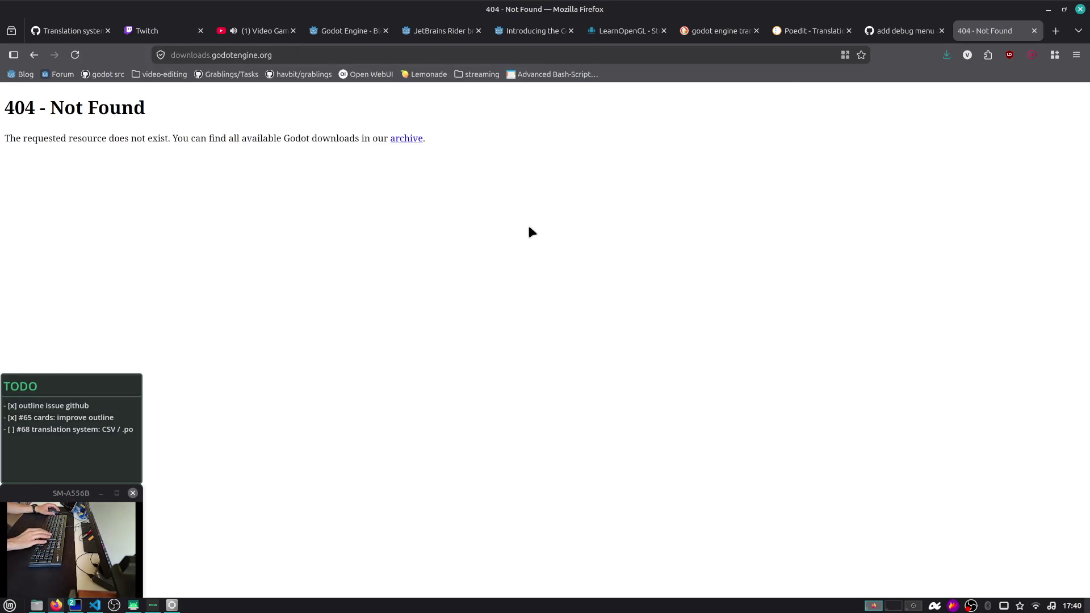
Browse the Godot download archive, then go to the Download Godot for Linux page
left_click(407, 139)
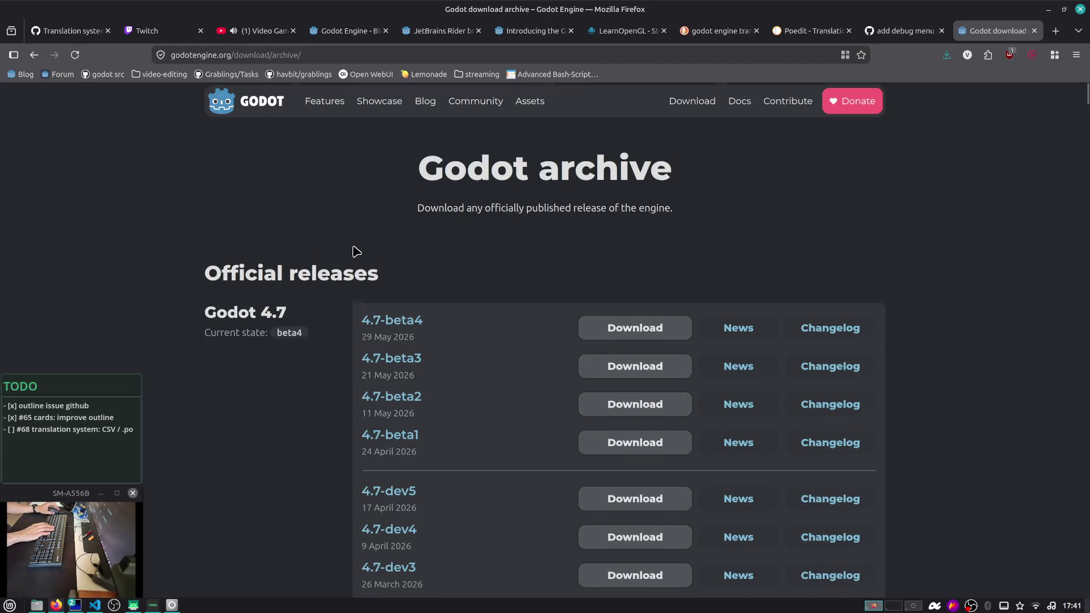
scroll(353, 246, "down", 15)
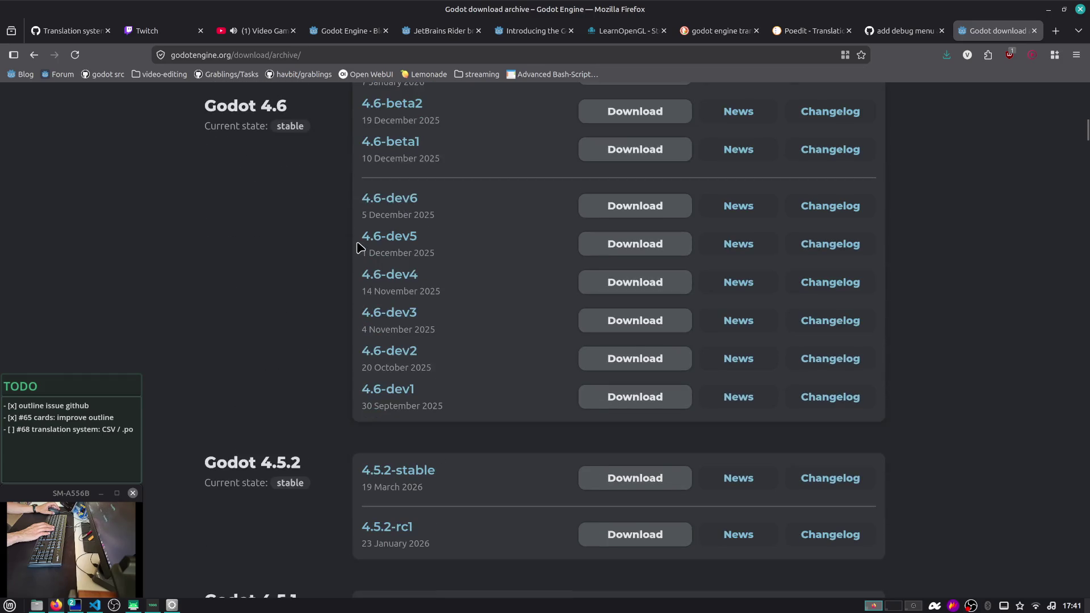
scroll(360, 248, "down", 15)
key("End")
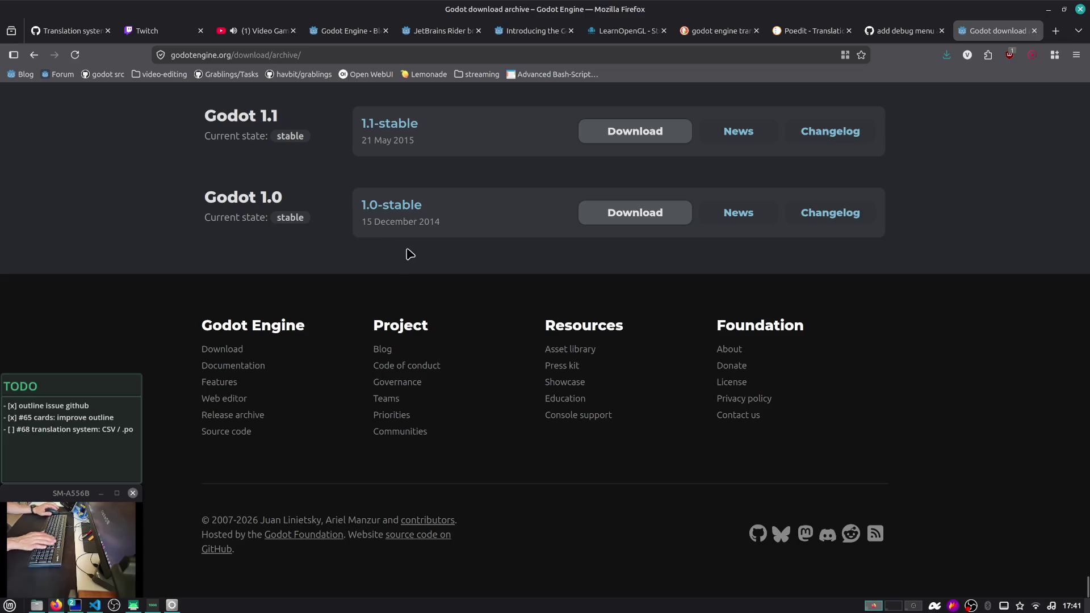
key("Home")
key("Tab")
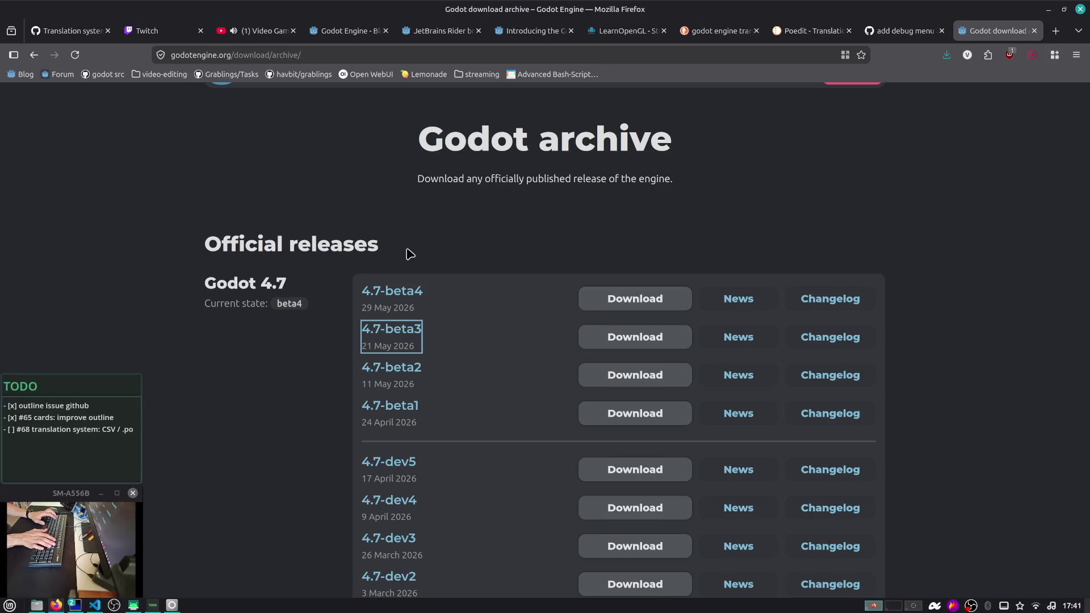
scroll(410, 253, "down", 10)
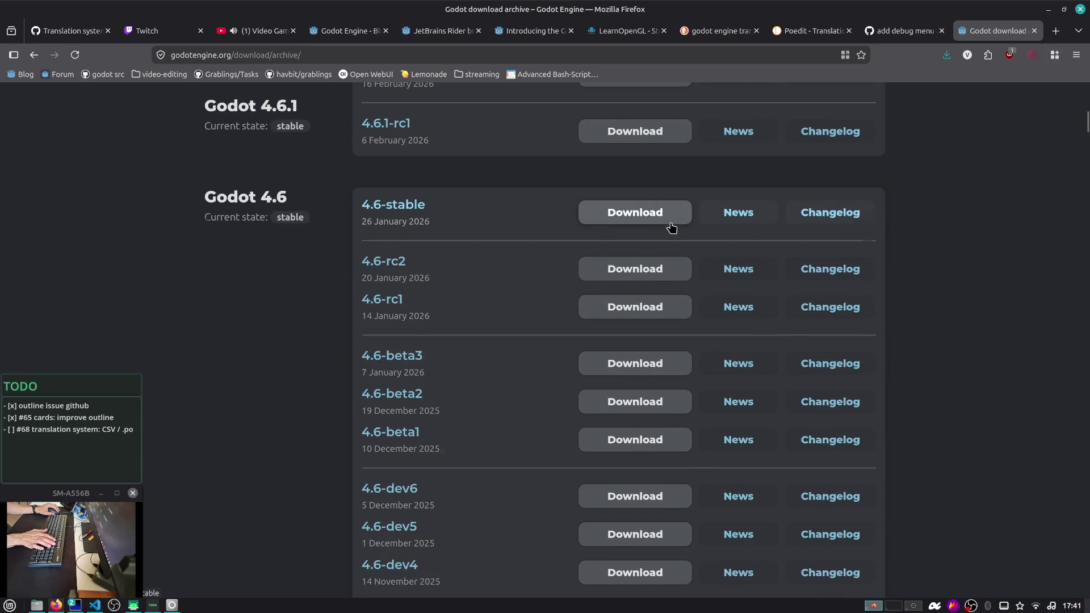
scroll(671, 227, "down", 20)
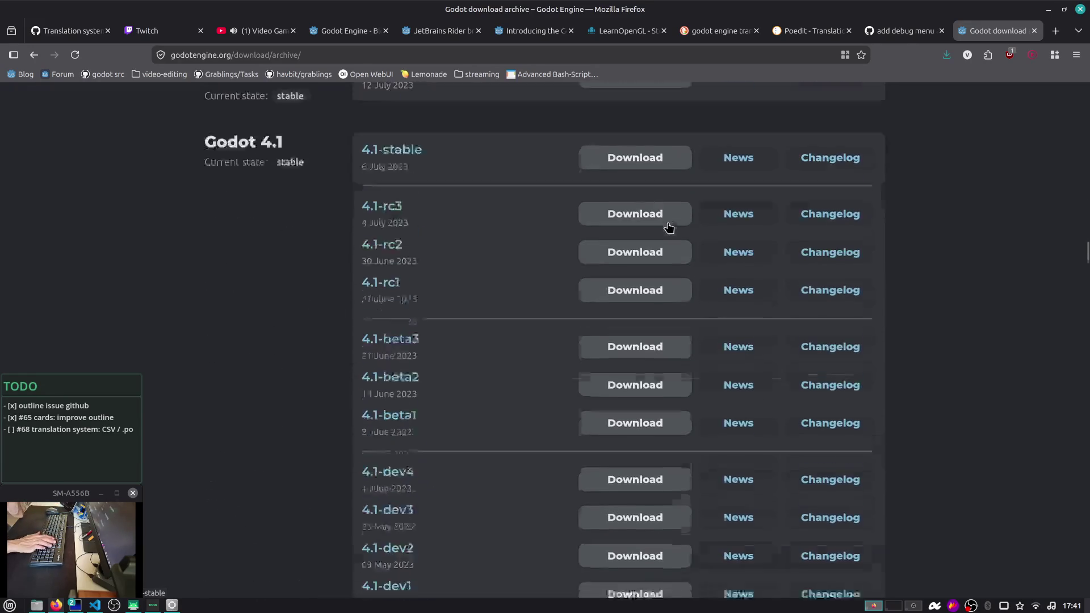
scroll(668, 227, "down", 10)
key("Home")
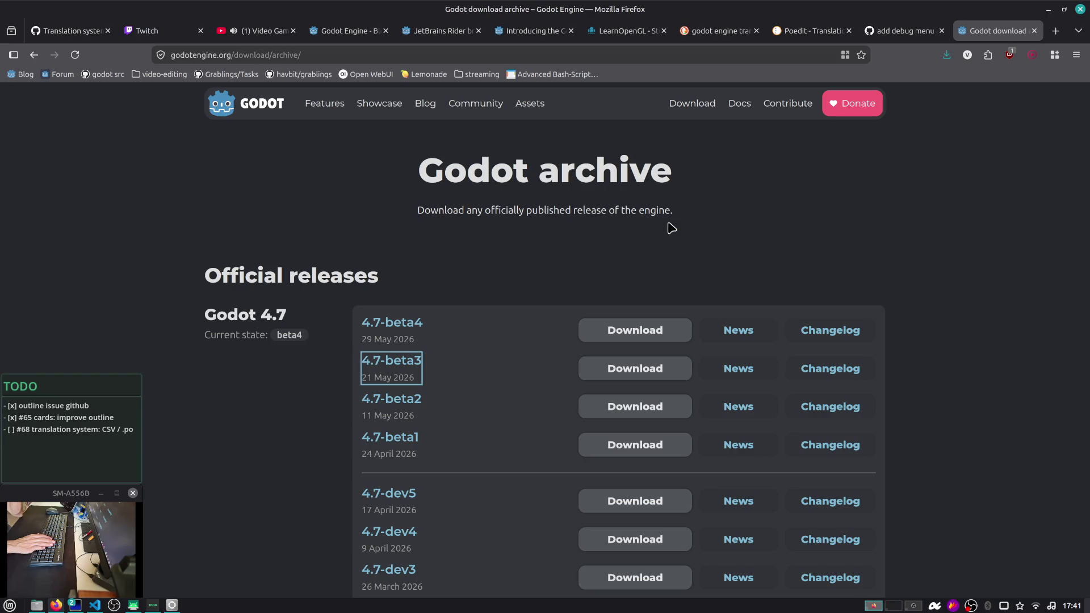
left_click(680, 107)
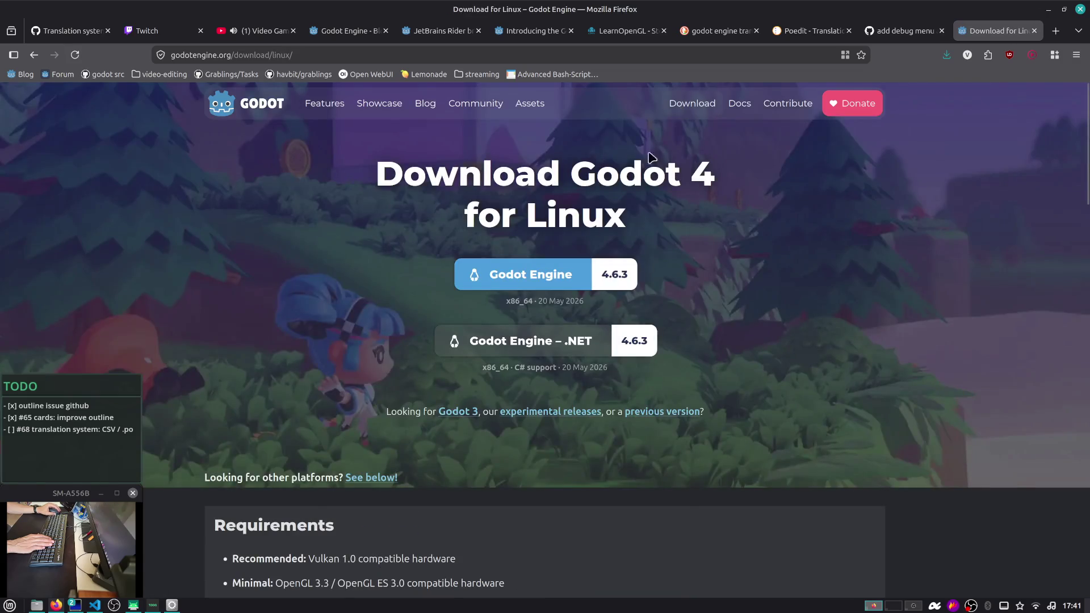
Open the previous-versions archive in new tabs and scroll down to the 4.1 dev releases
middle_click(554, 411)
middle_click(643, 413)
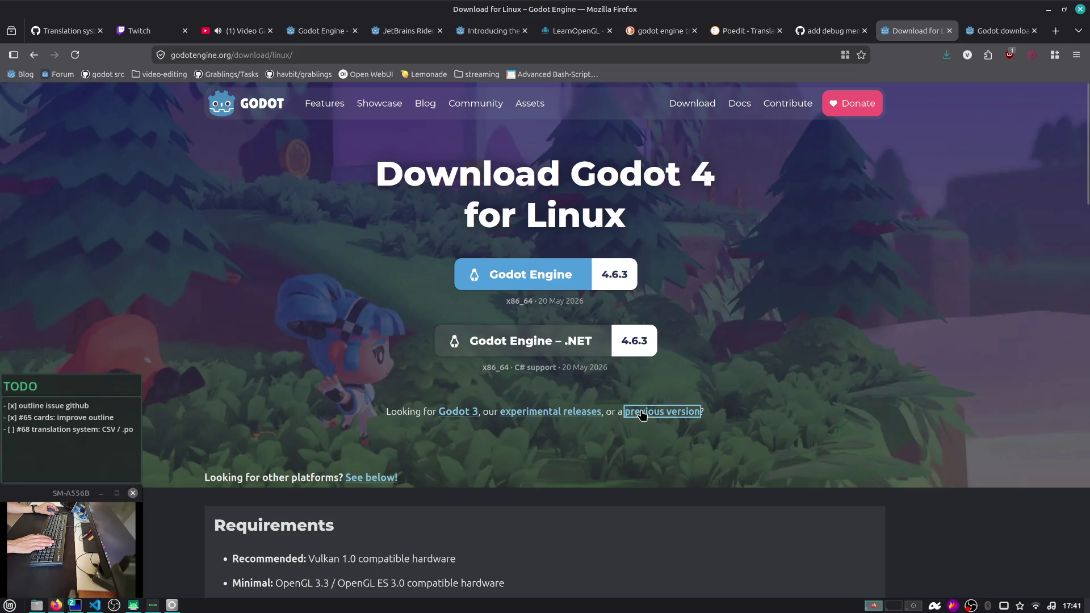
left_click(920, 33)
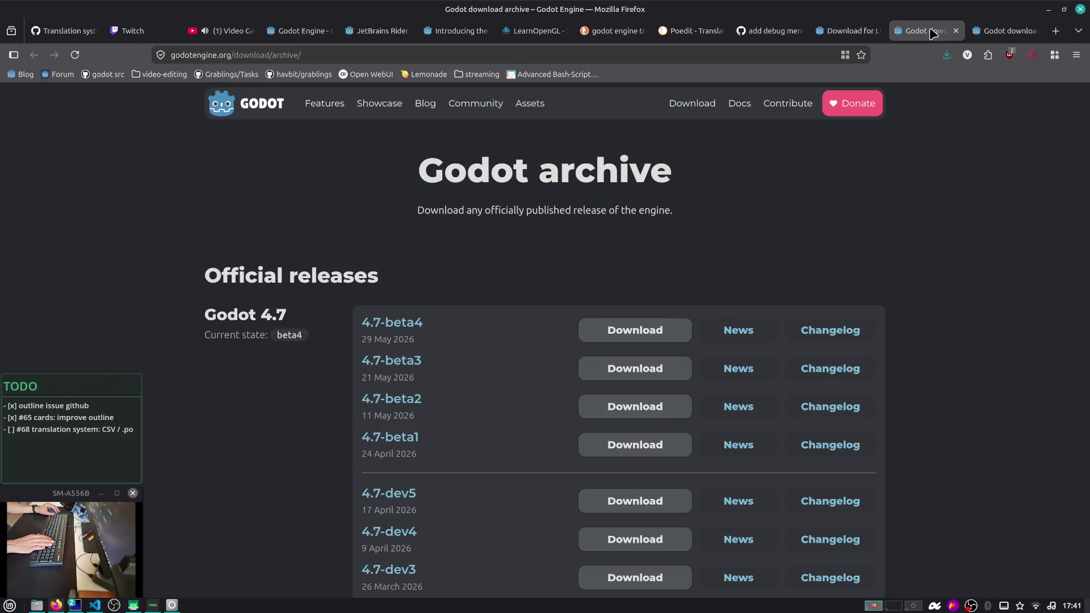
left_click(993, 33)
left_click(926, 32)
key("Page_Down")
key("Page_Down")
key("Page_Down")
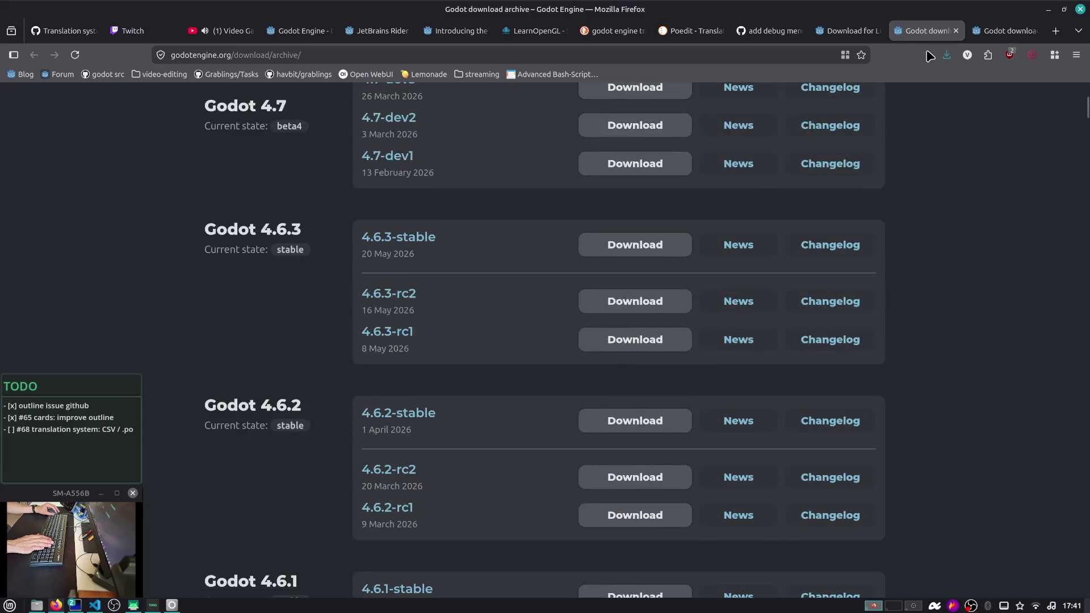
key("Page_Down")
key("Page_Down")
key("Page_Down")
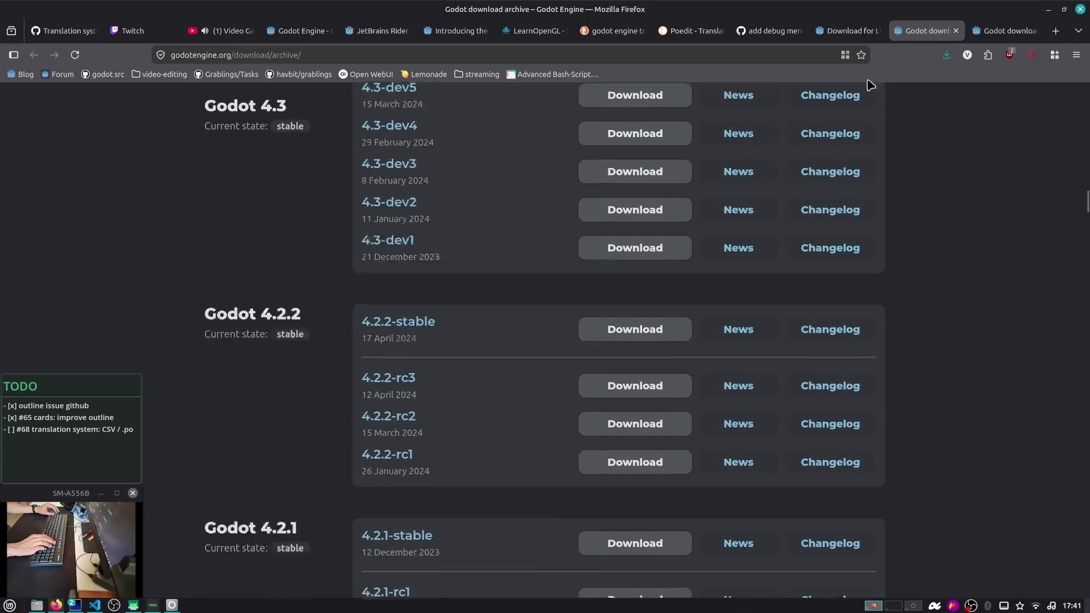
key("Page_Down")
key("Page_Down")
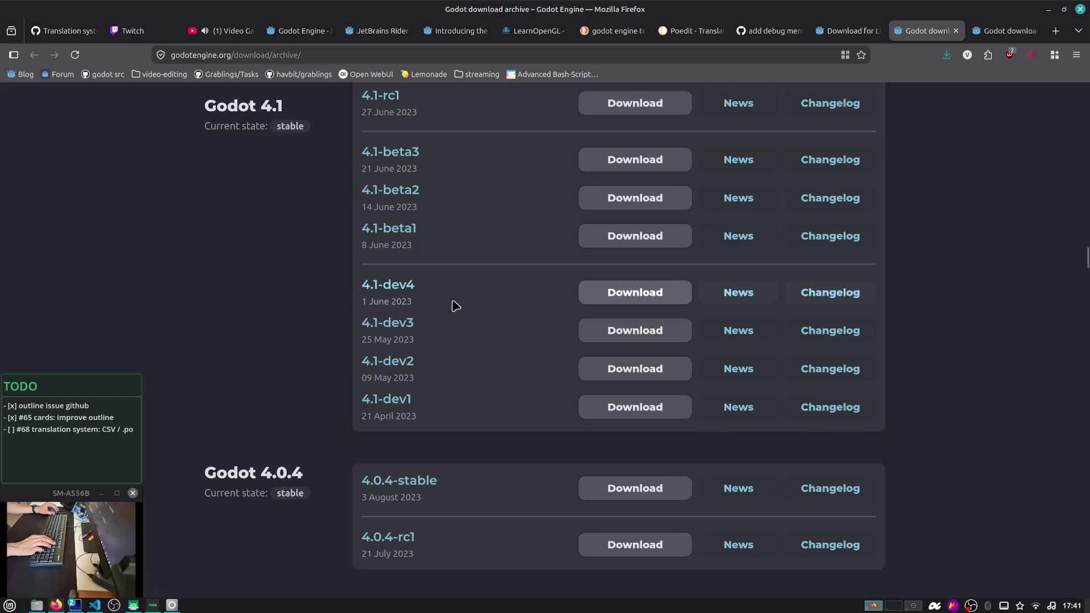
Show all Godot 4.1 dev4 downloads, then return to the Godot 4 Linux download page
left_click(611, 292)
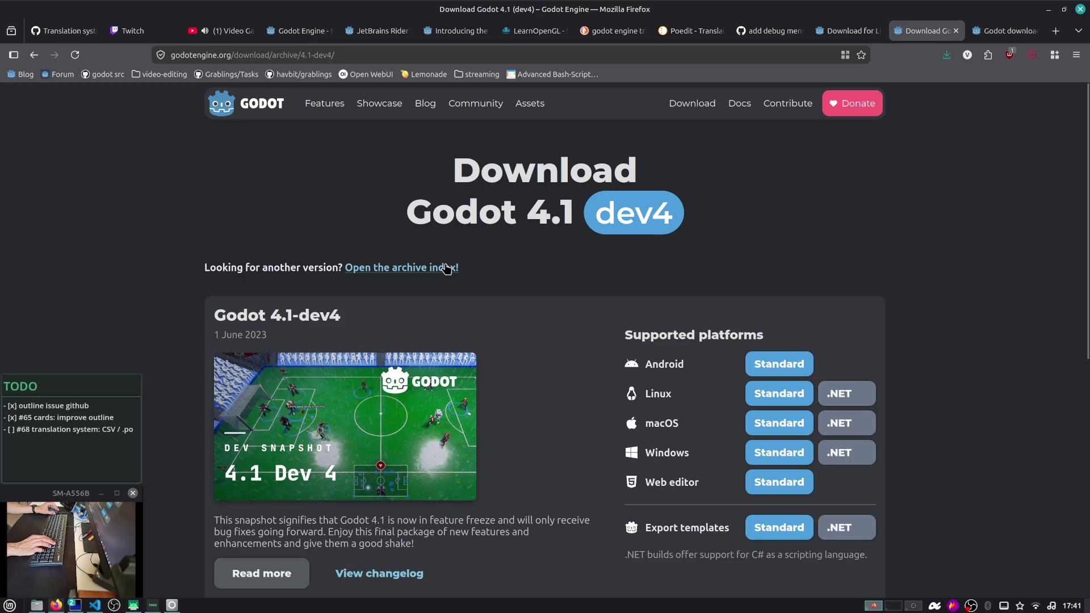
left_click(437, 275)
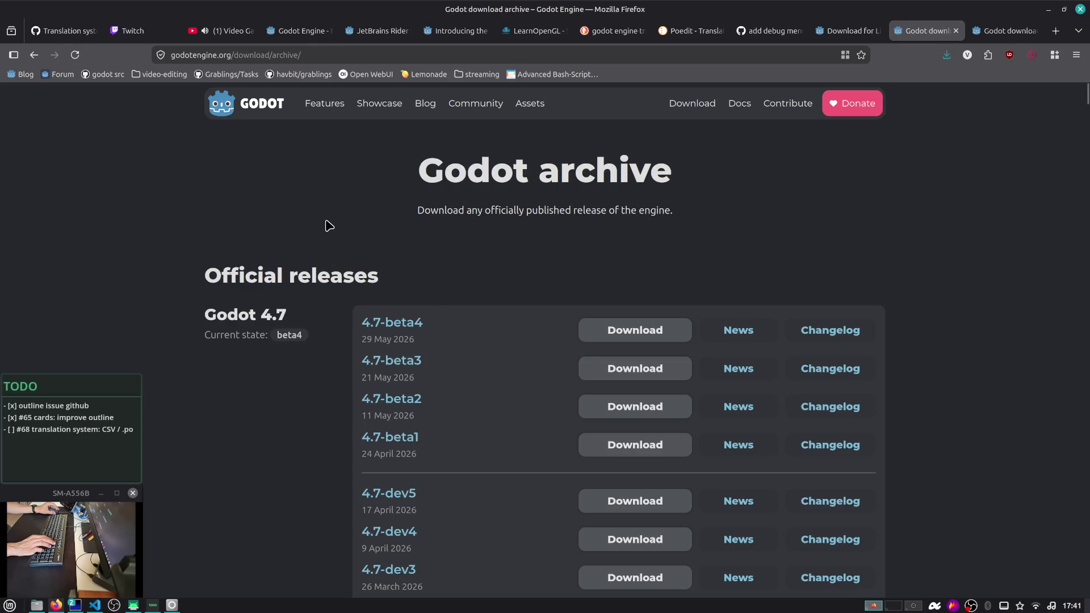
key("alt+Left")
scroll(575, 255, "down", 3)
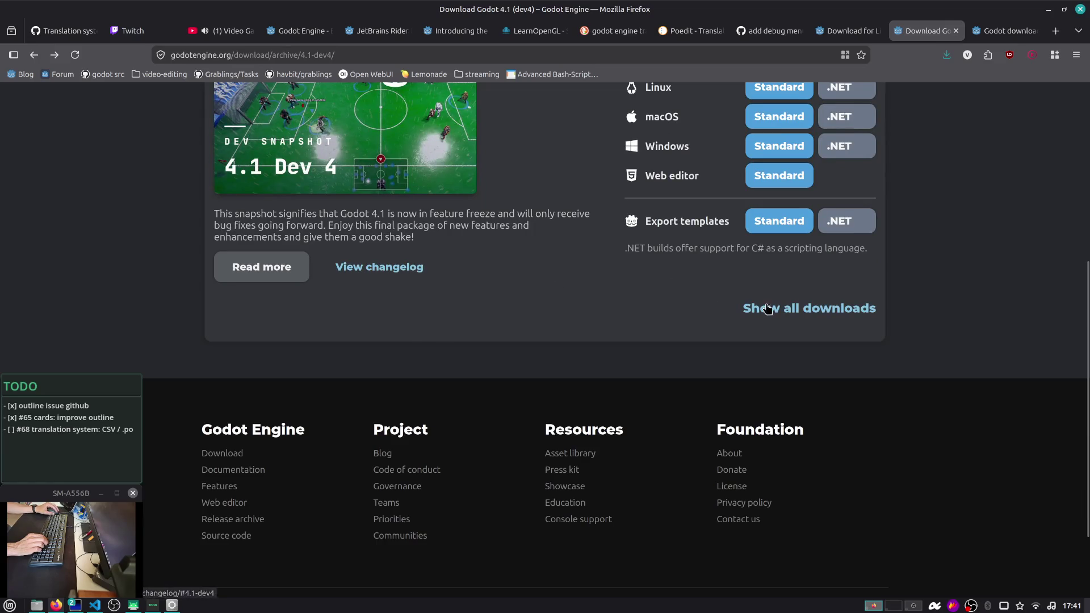
left_click(786, 310)
scroll(760, 297, "down", 4)
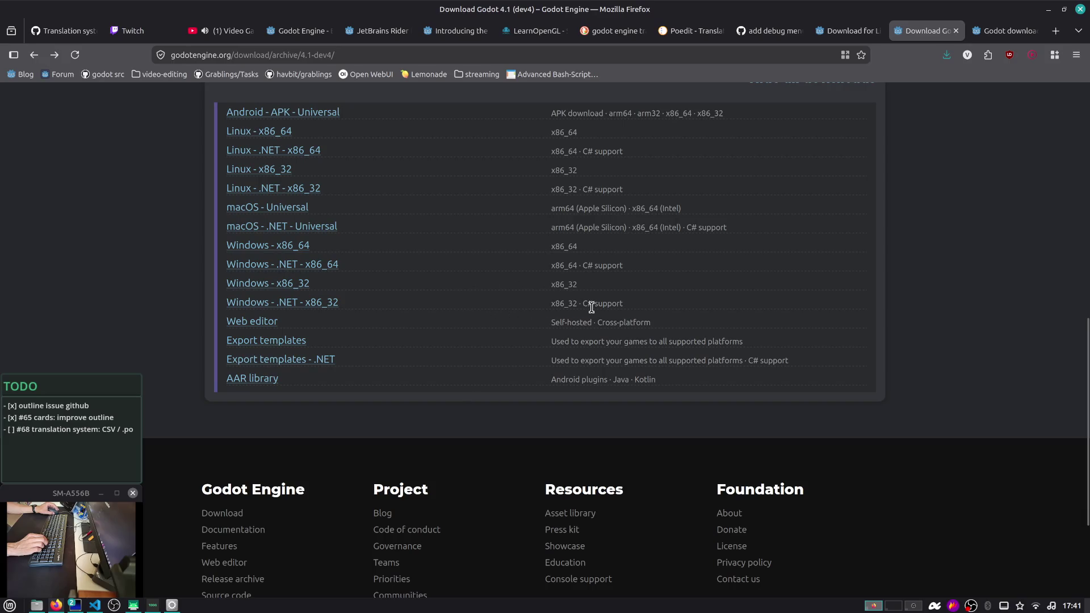
scroll(604, 305, "up", 1)
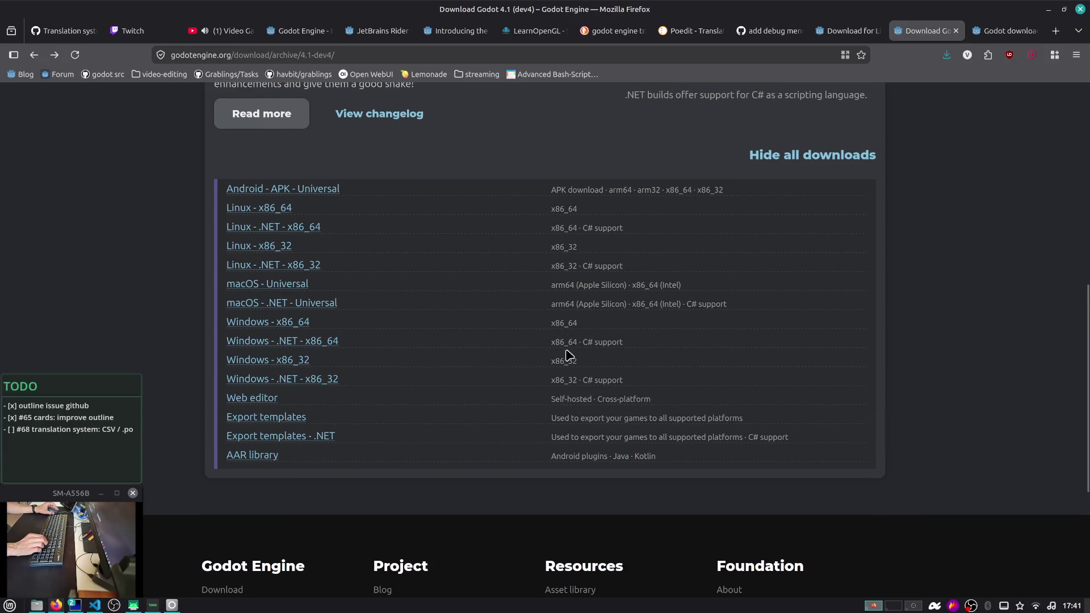
left_click_drag(352, 365, 227, 366)
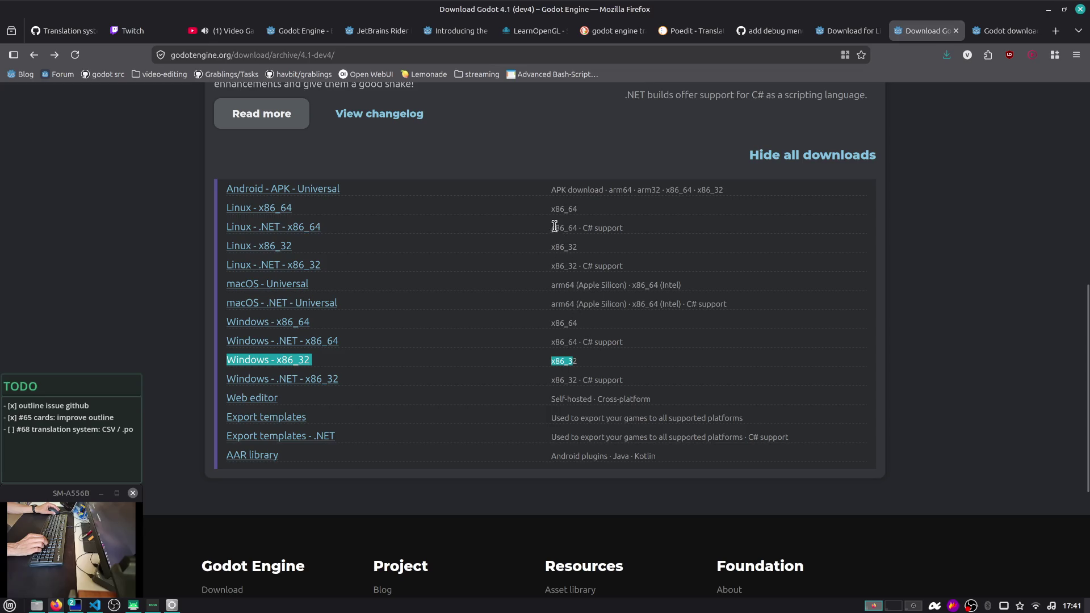
scroll(585, 206, "up", 6)
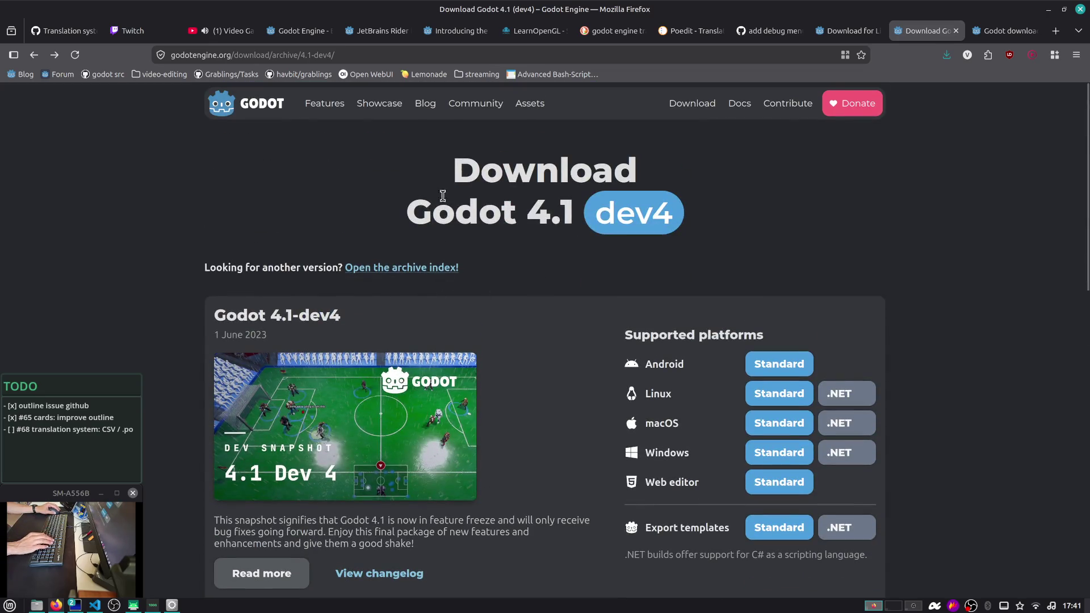
left_click(701, 103)
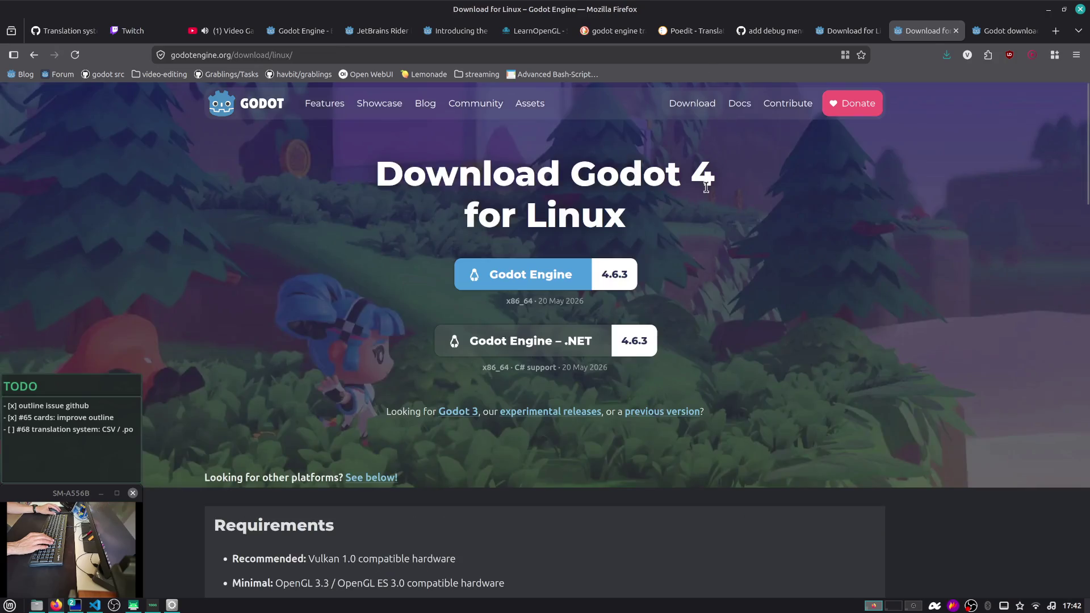
Open the Godot 3 download page and scroll to its Linux downloads
scroll(641, 300, "down", 5)
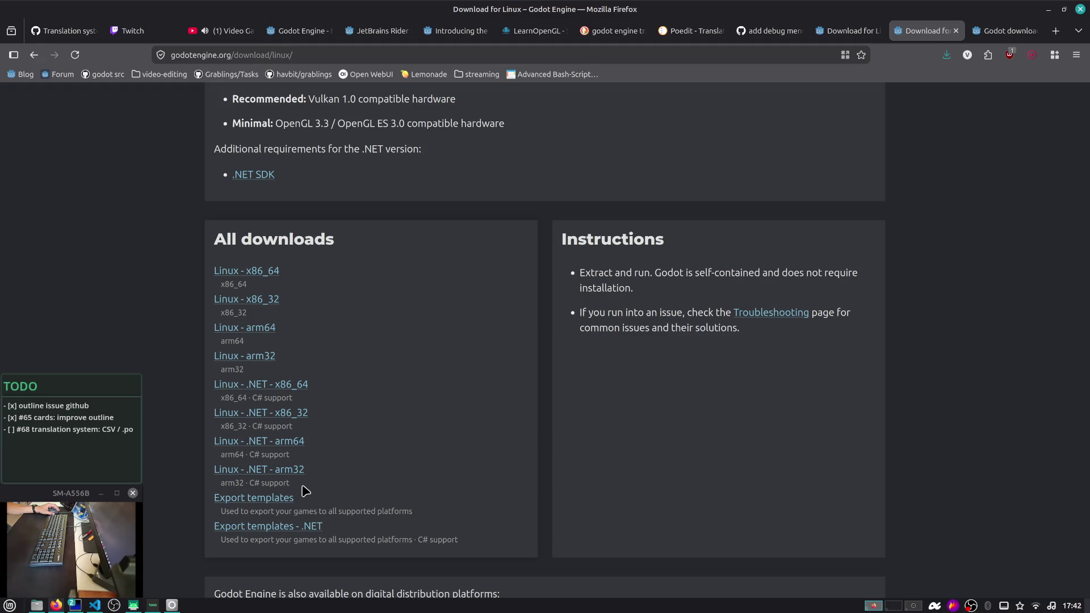
scroll(476, 359, "up", 5)
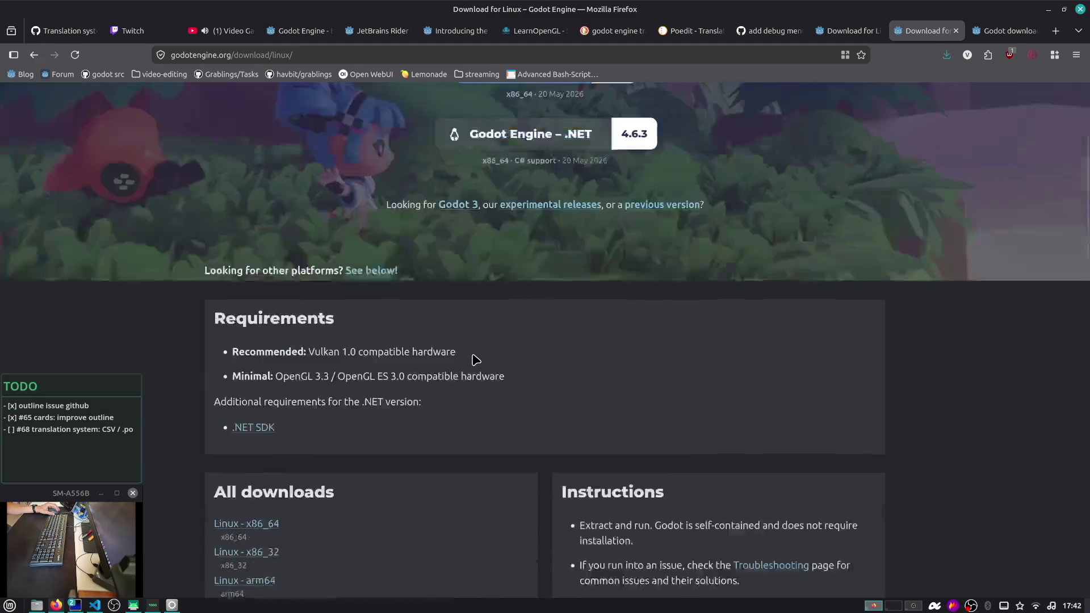
left_click(463, 259)
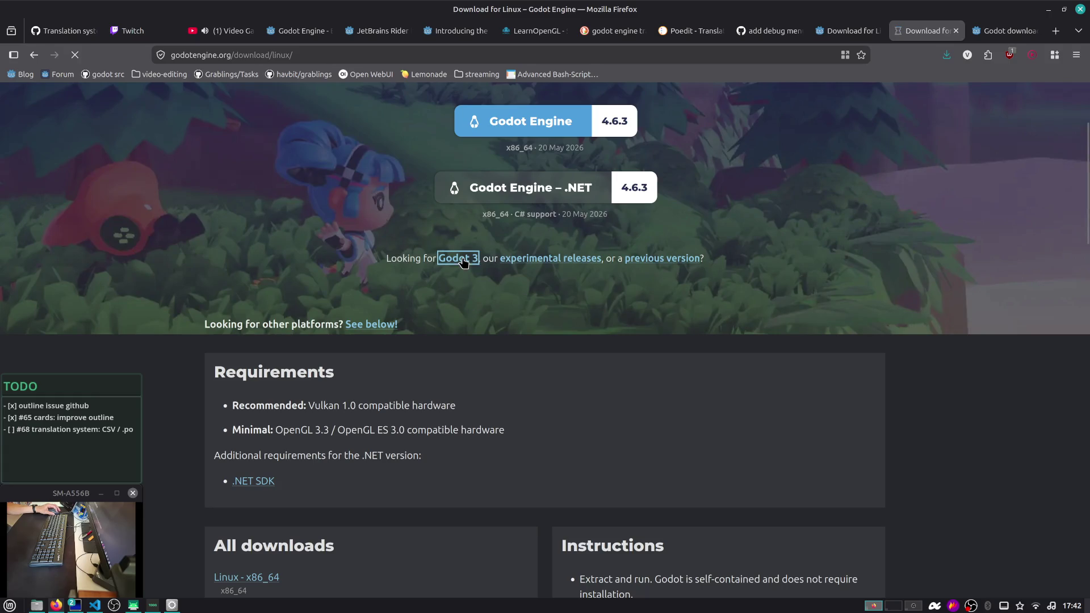
scroll(469, 287, "down", 8)
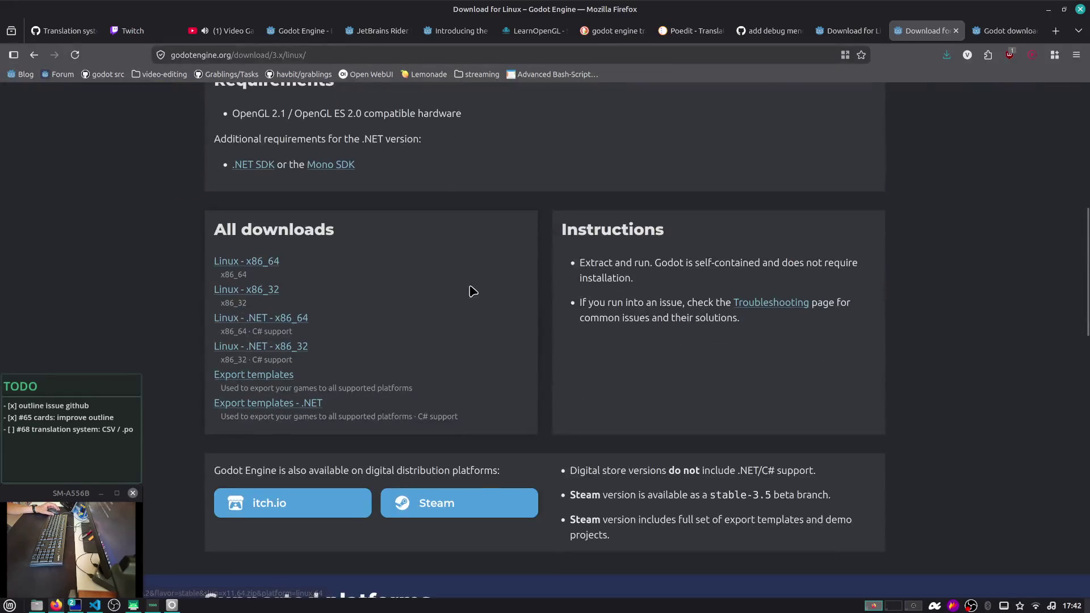
scroll(271, 307, "down", 3)
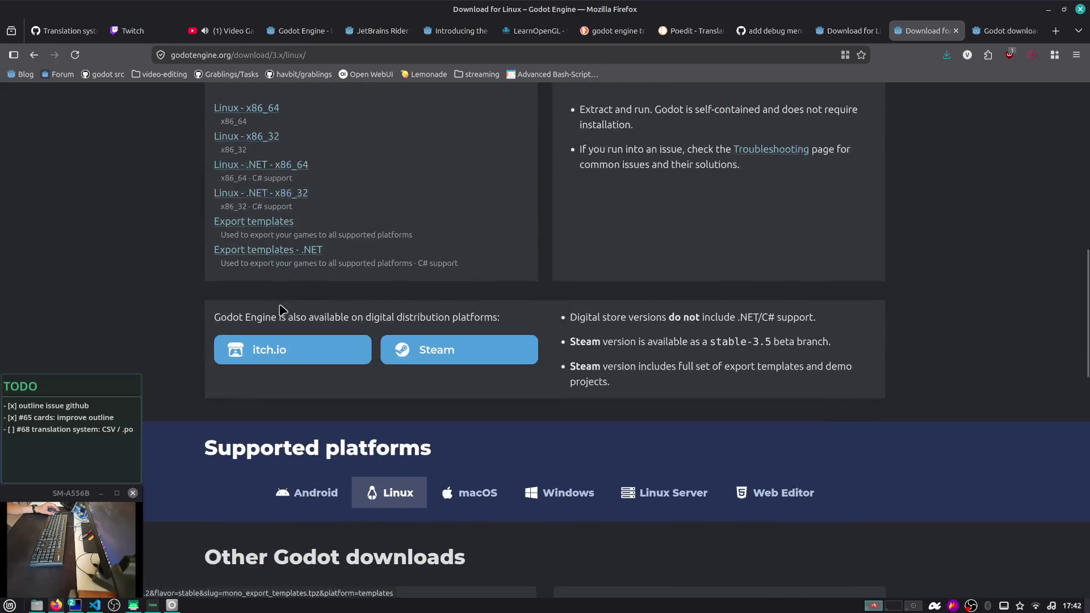
Close the Godot 3 download, archive and extra Linux download tabs
middle_click(943, 28)
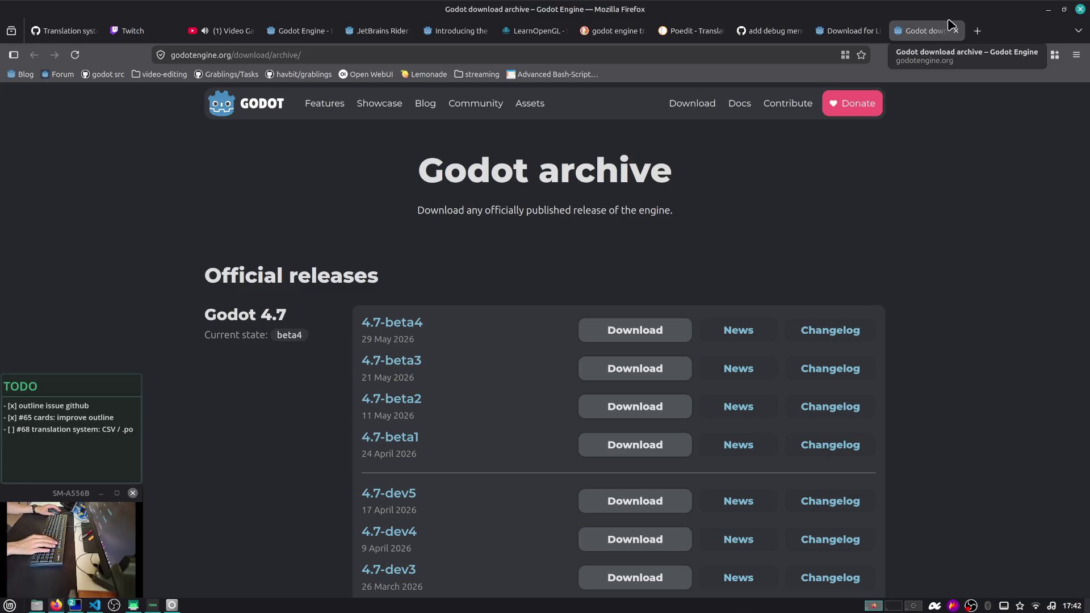
middle_click(929, 36)
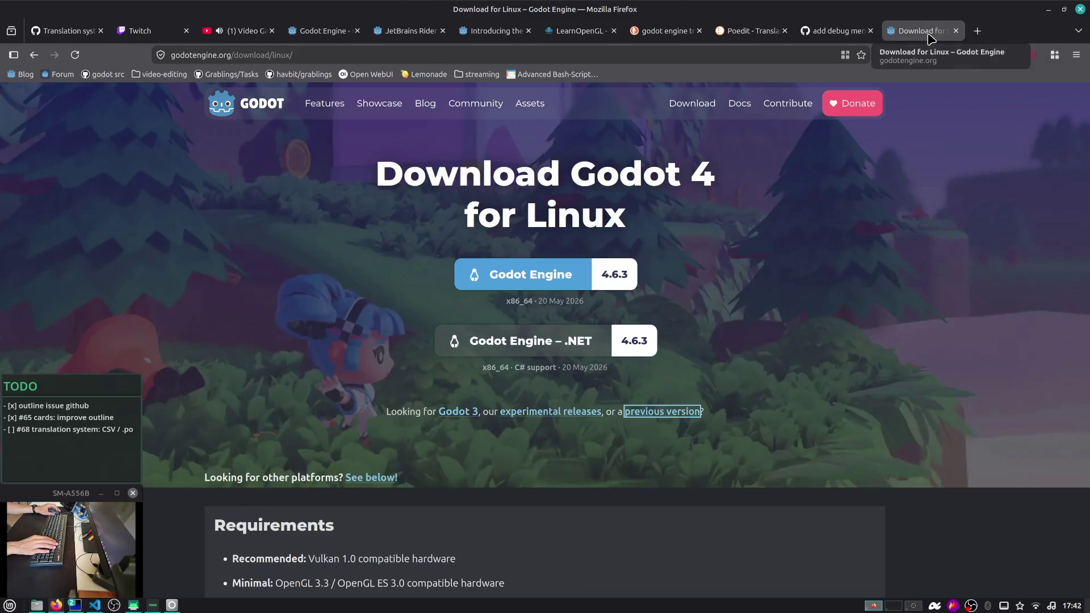
middle_click(912, 34)
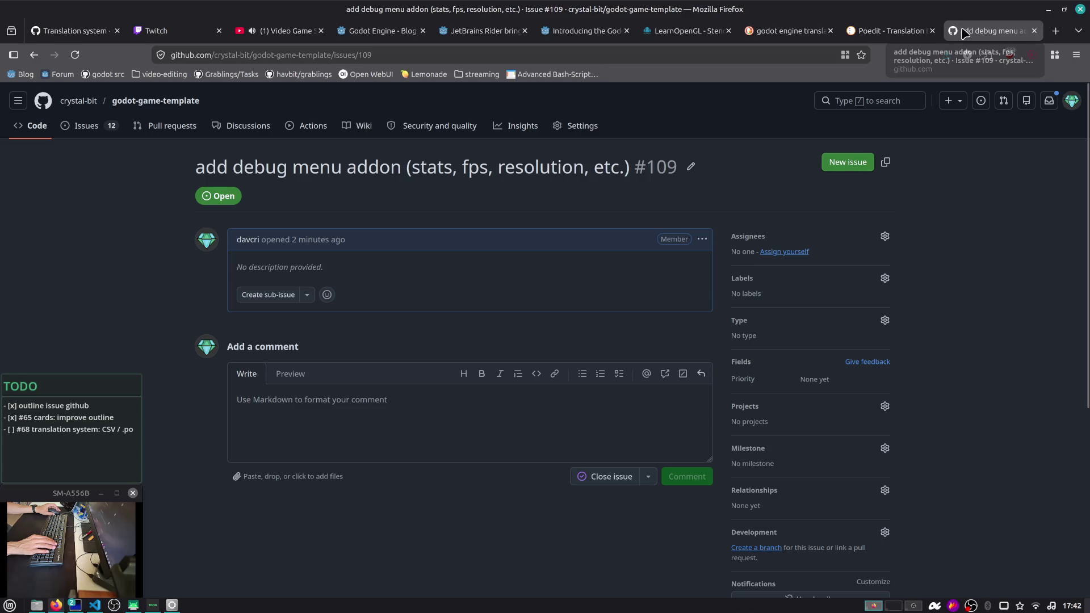
left_click(1054, 32)
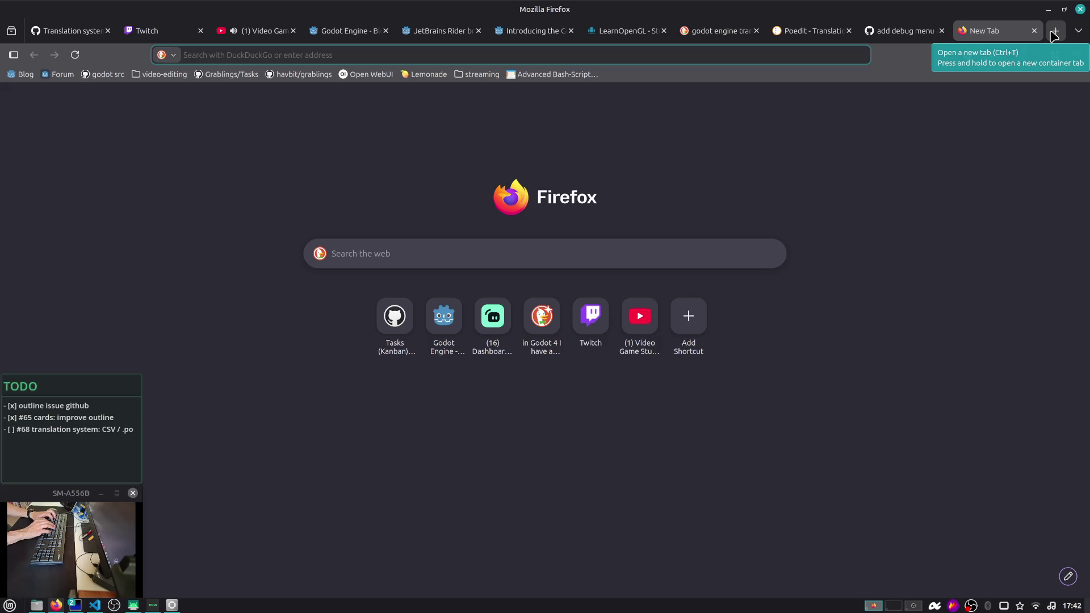
type("raylib")
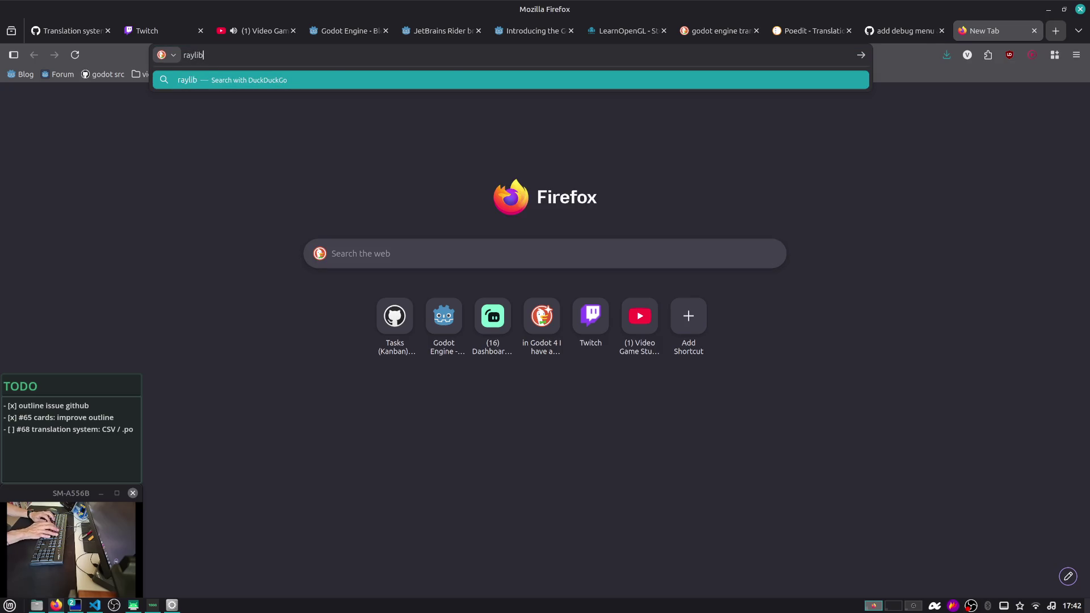
key("Return")
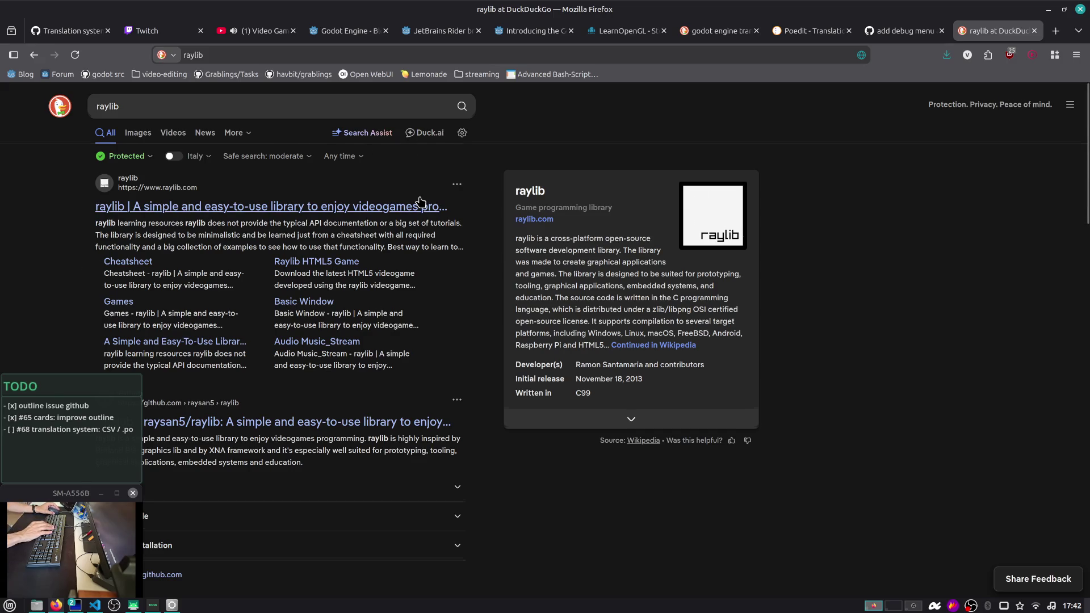
scroll(420, 202, "down", 3)
scroll(352, 147, "up", 2)
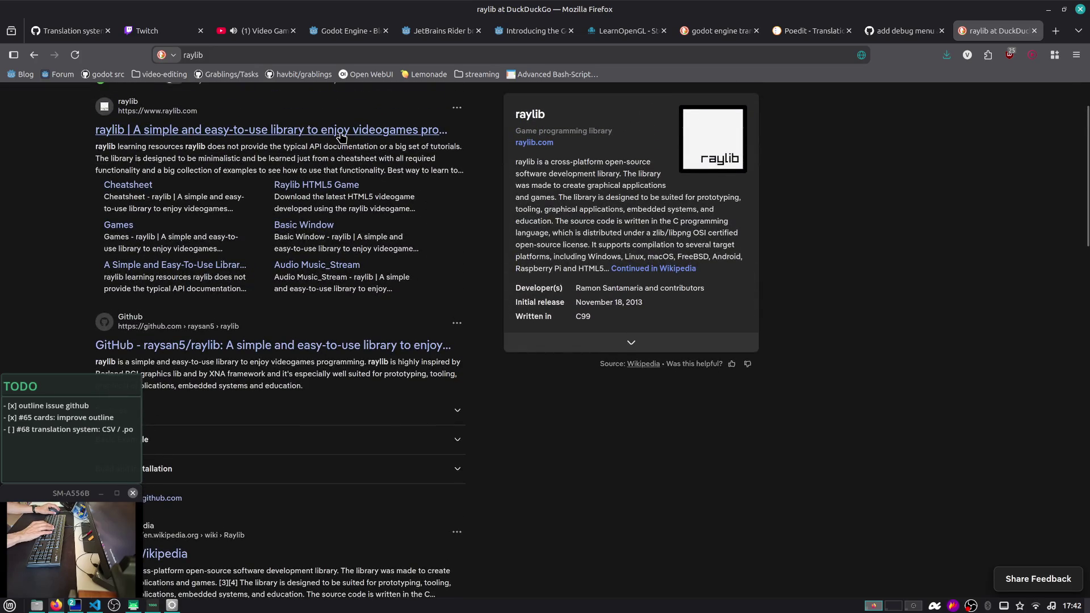
scroll(130, 272, "up", 3)
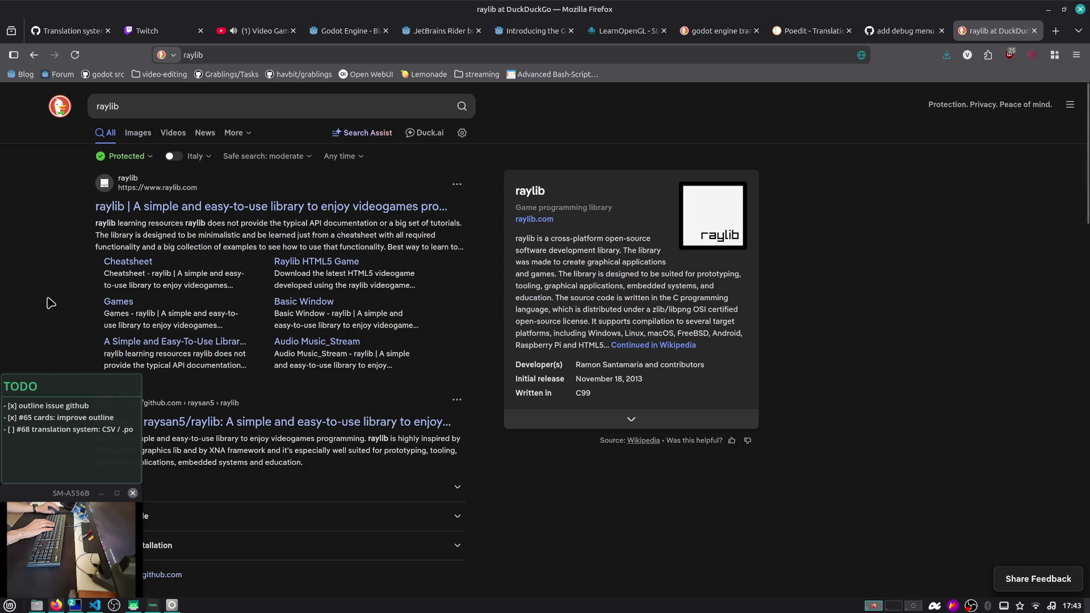
middle_click(991, 35)
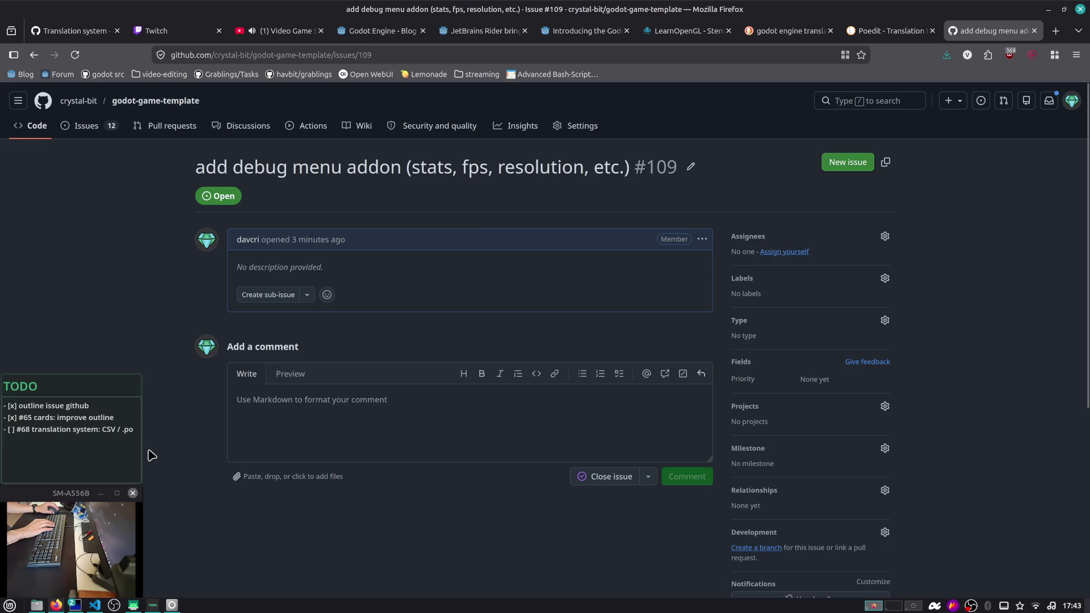
Search the web for 'steam desktop companion' in a new tab and open Desktop Mate on Steam
left_click(107, 427)
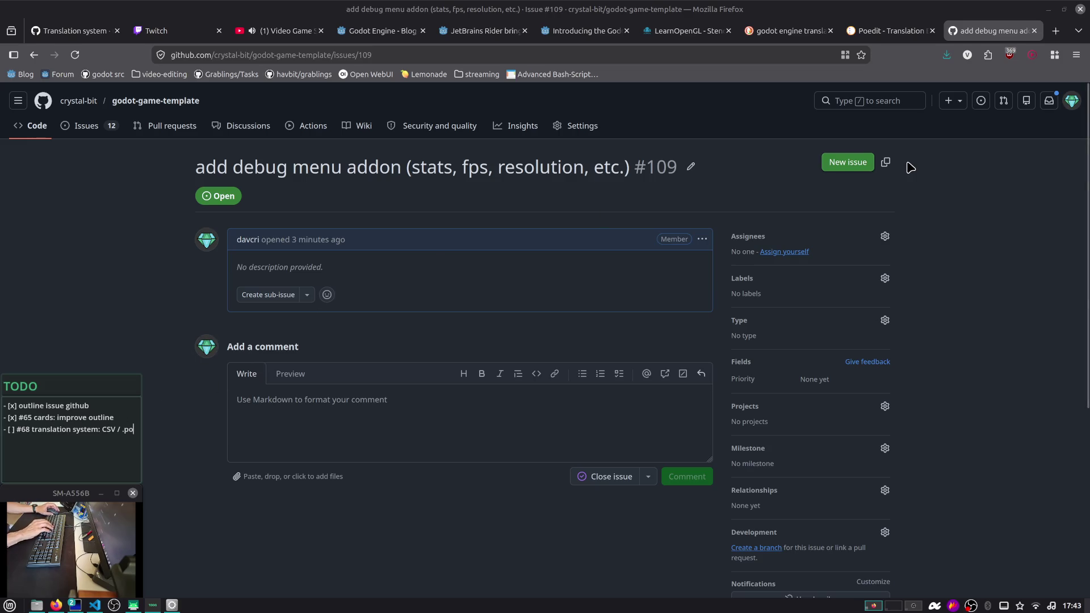
left_click(1054, 35)
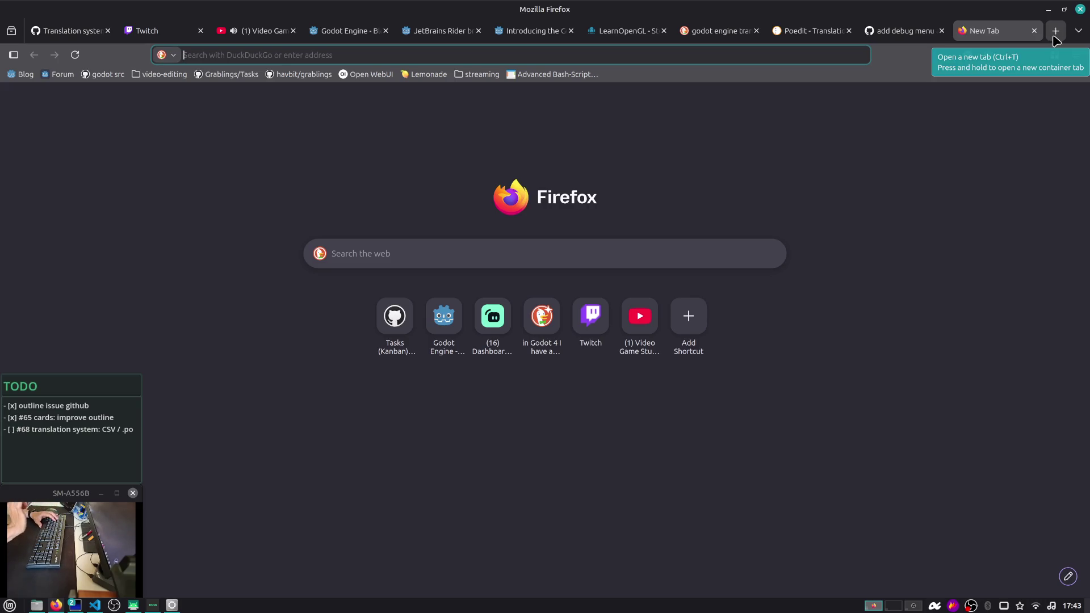
type("steam d")
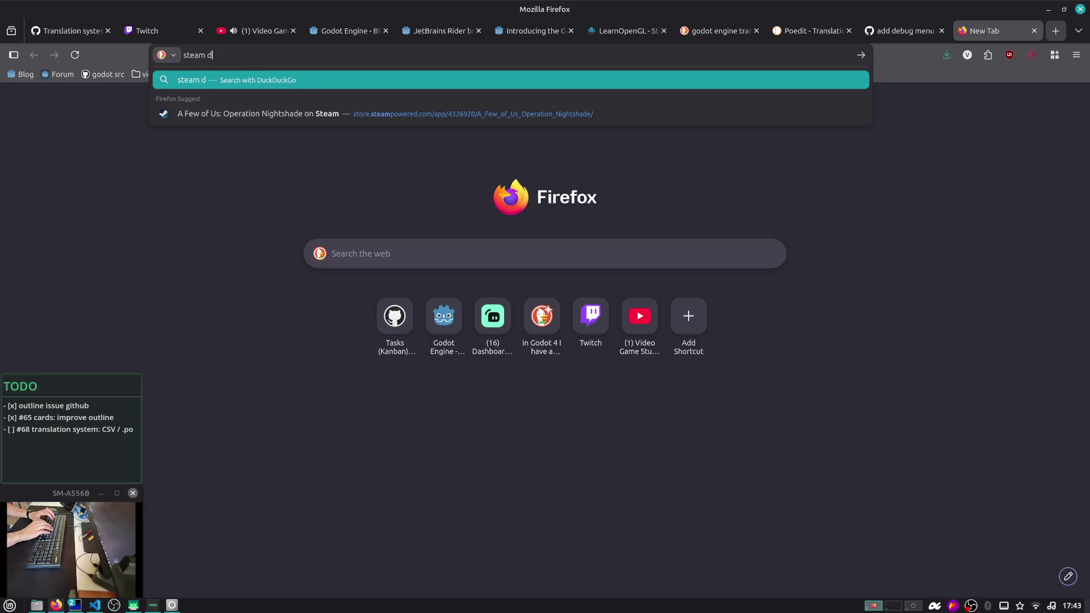
type("esktop")
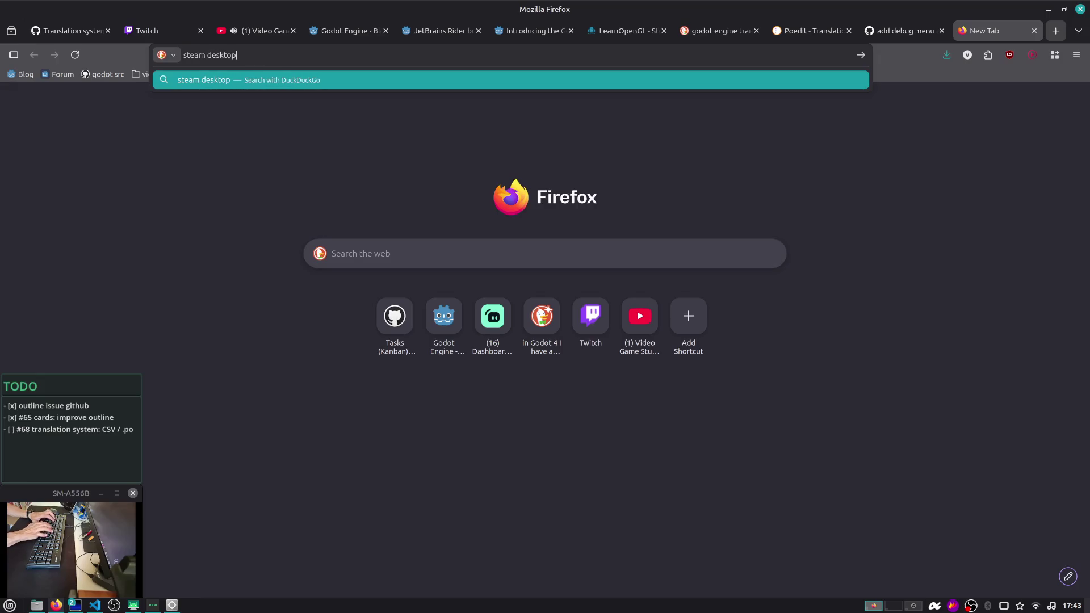
type(" companion")
key("Return")
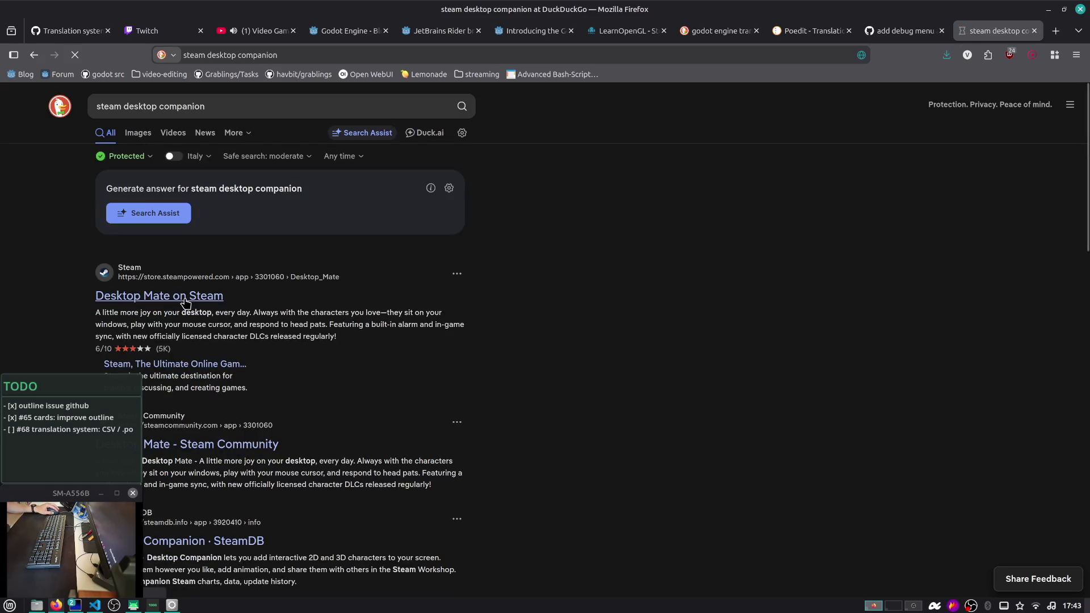
left_click(186, 302)
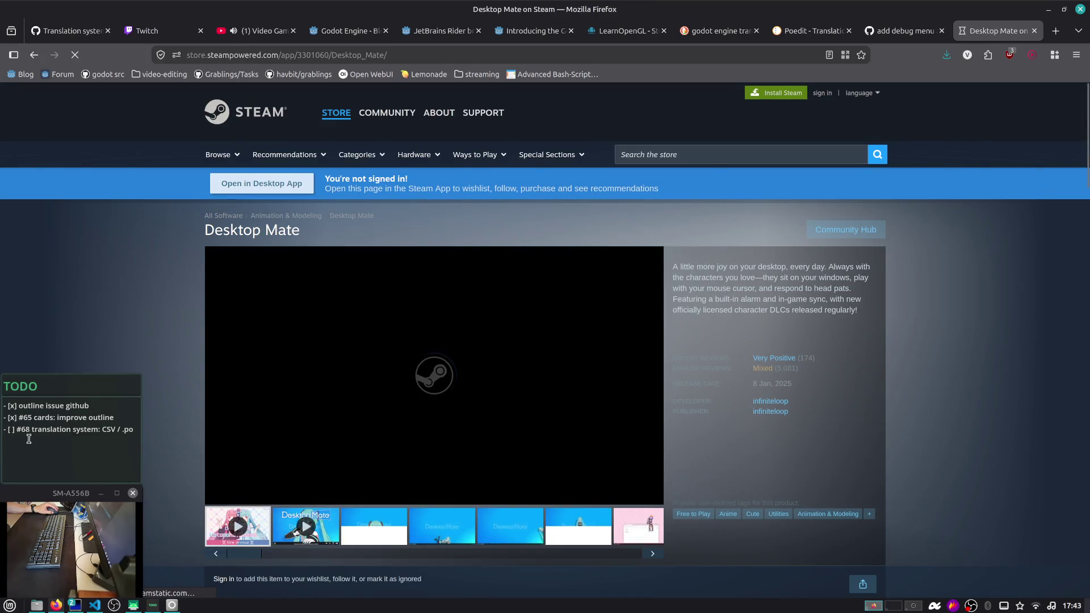
Browse Desktop Mate screenshots, including the standing-character one, and reposition the TODO note
scroll(267, 417, "down", 1)
scroll(268, 414, "down", 1)
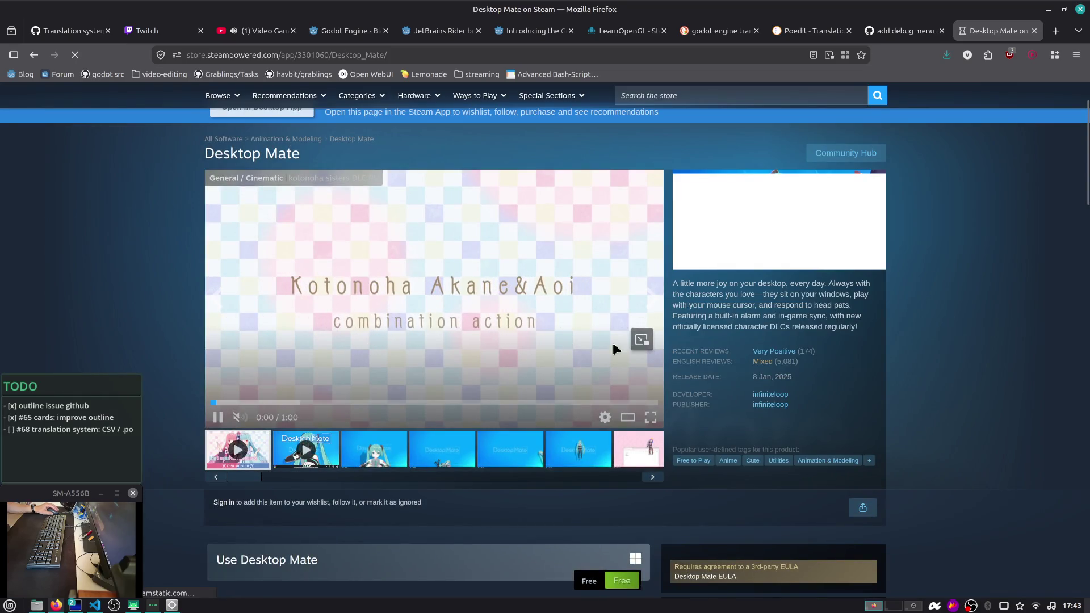
scroll(603, 341, "down", 5)
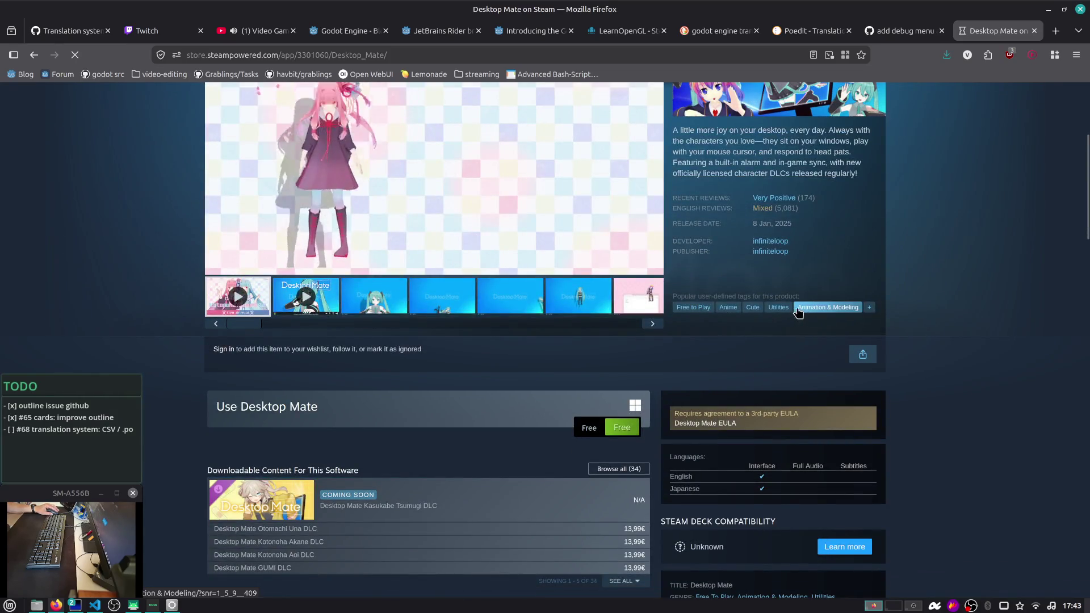
scroll(611, 266, "up", 6)
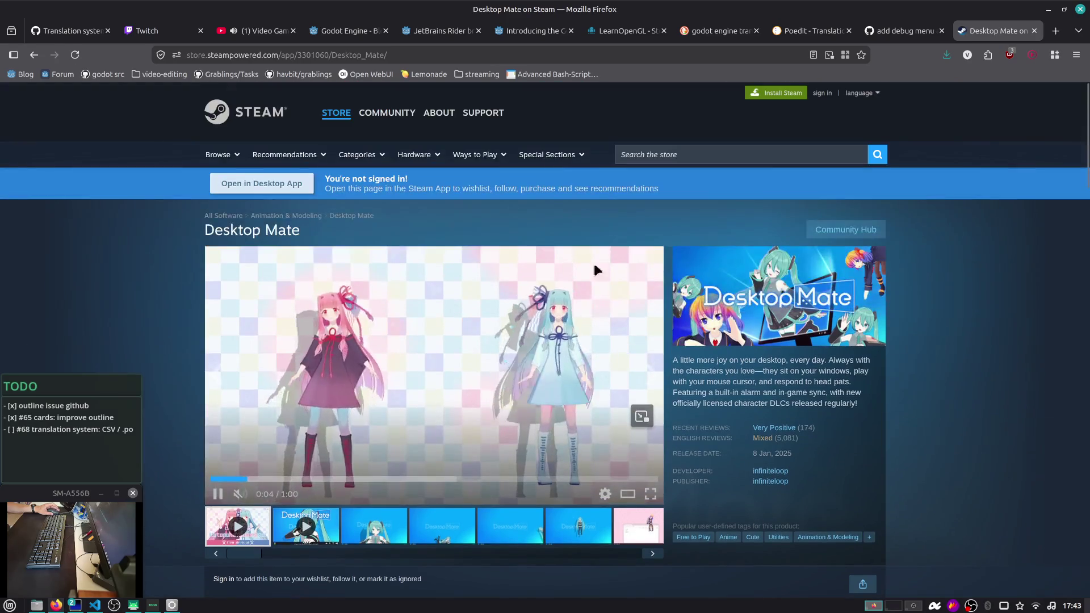
left_click(472, 525)
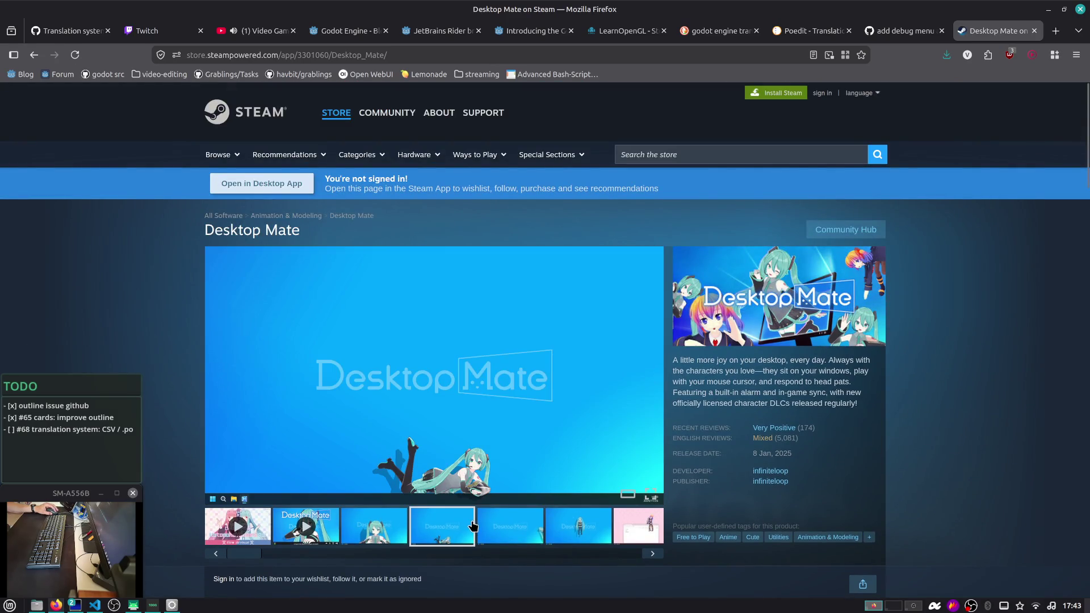
left_click(590, 524)
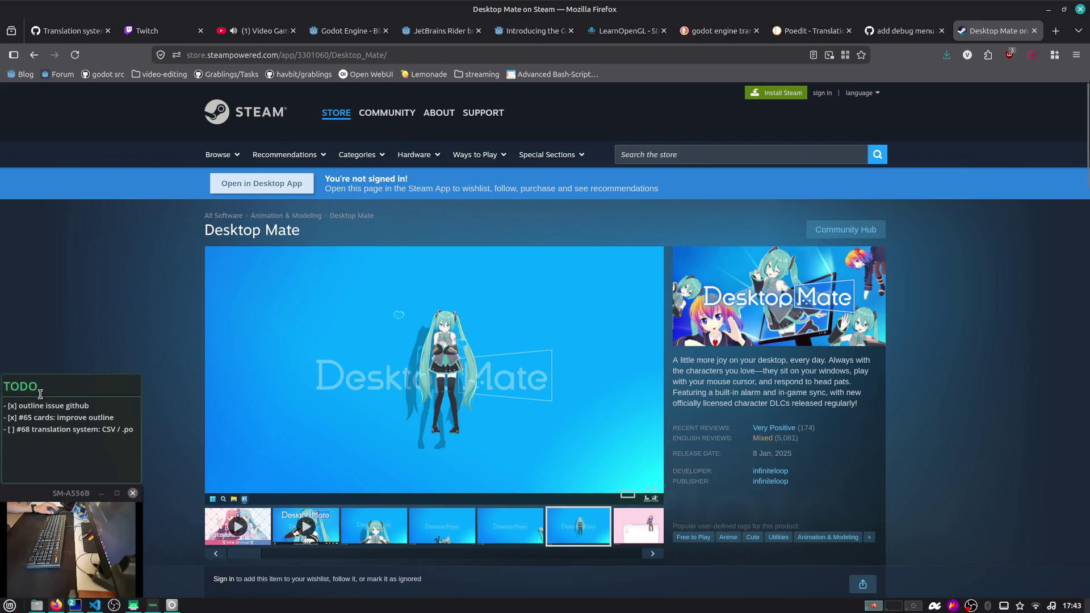
mouse_move(73, 425)
left_mouse_down()
mouse_move(126, 365)
mouse_move(149, 376)
mouse_move(70, 424)
left_mouse_up()
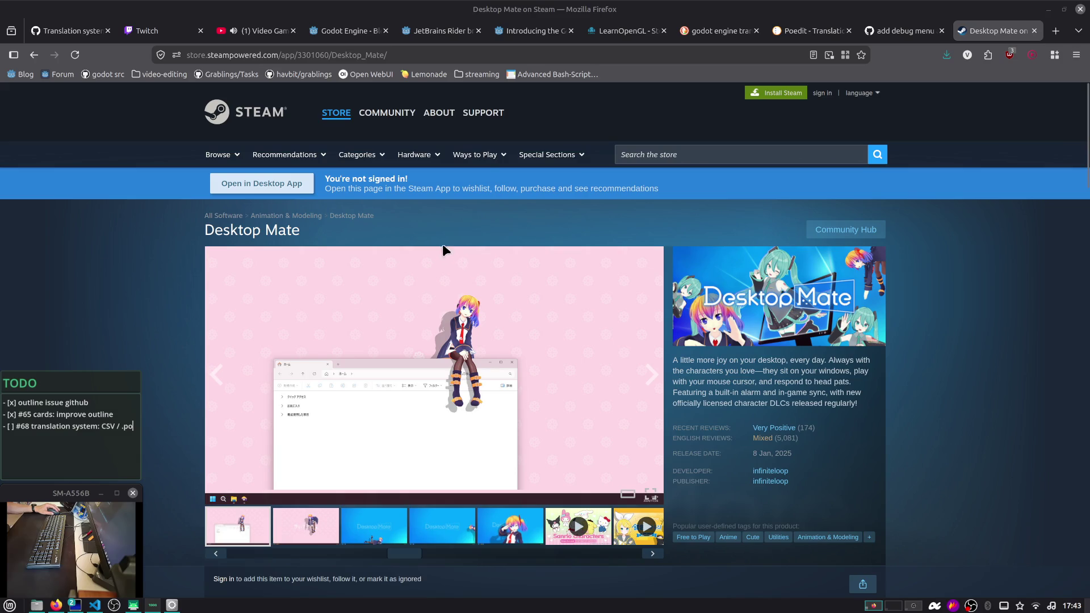
Search the Steam store for 'desktop companion', correcting the misspelled 'compnaion'
left_click(657, 146)
type("de")
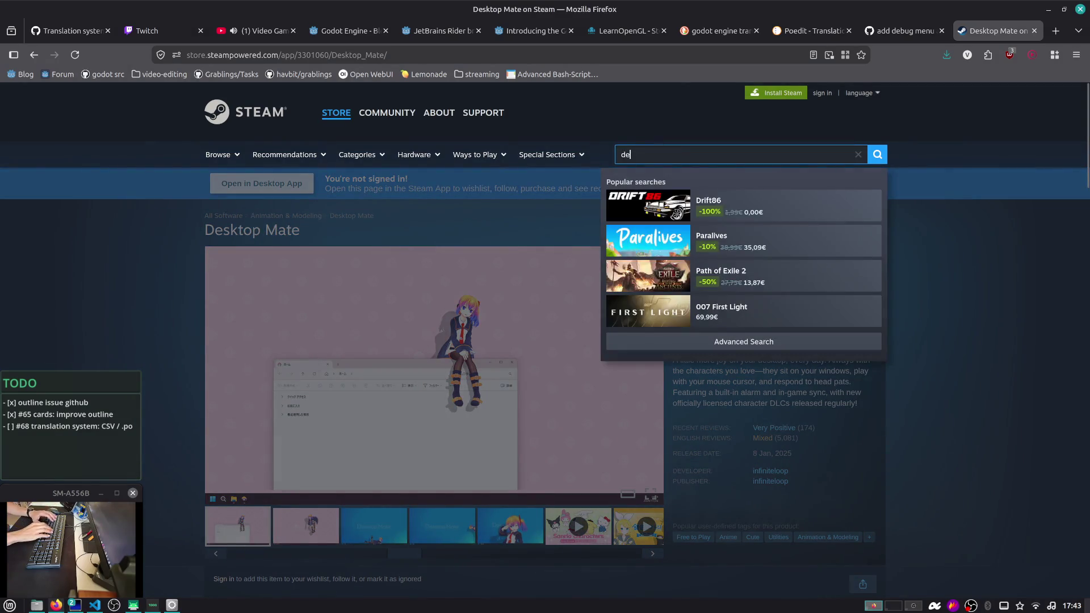
type("sktop coomp")
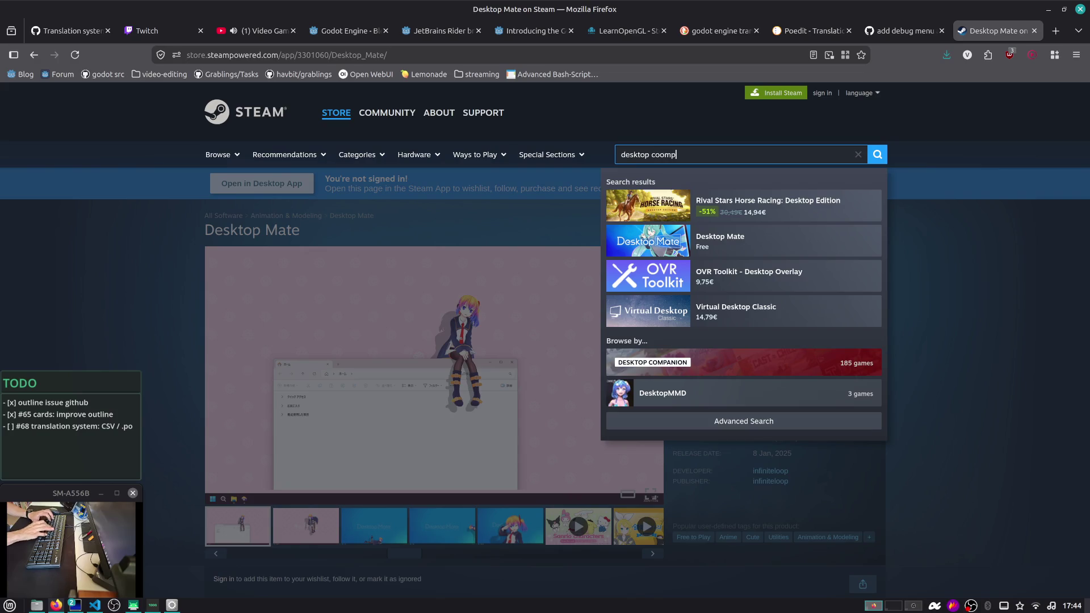
key("BackSpace")
key("BackSpace")
key("BackSpace")
type("mpnaion")
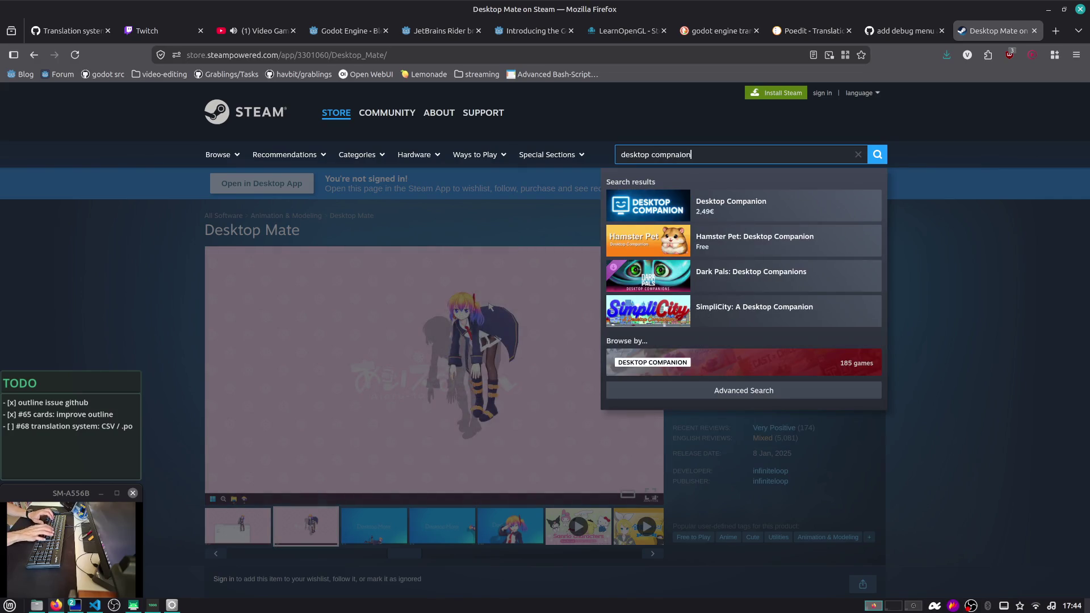
key("Return")
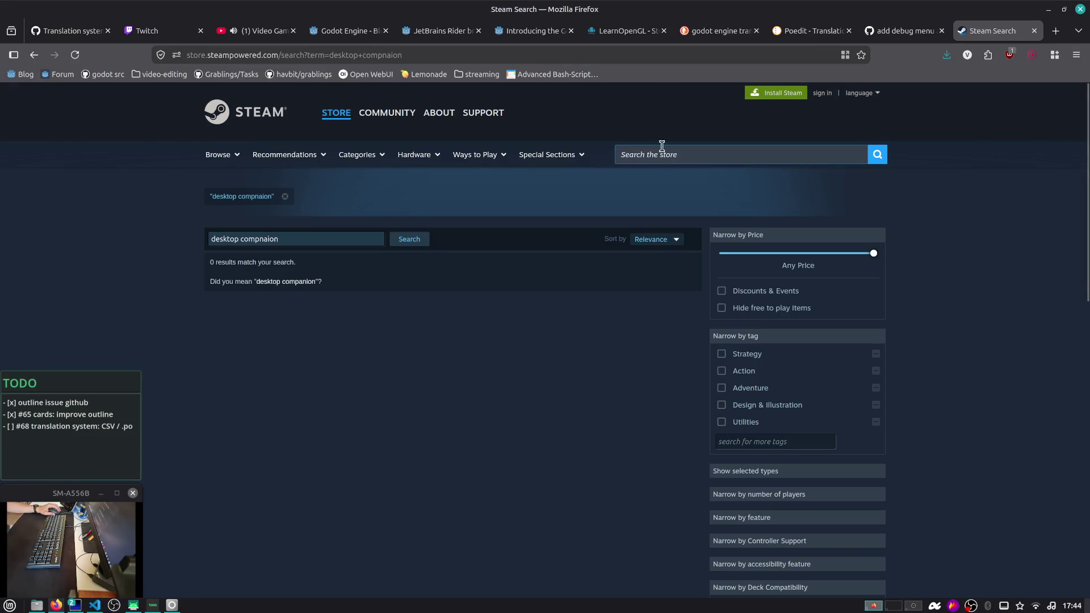
left_click(364, 234)
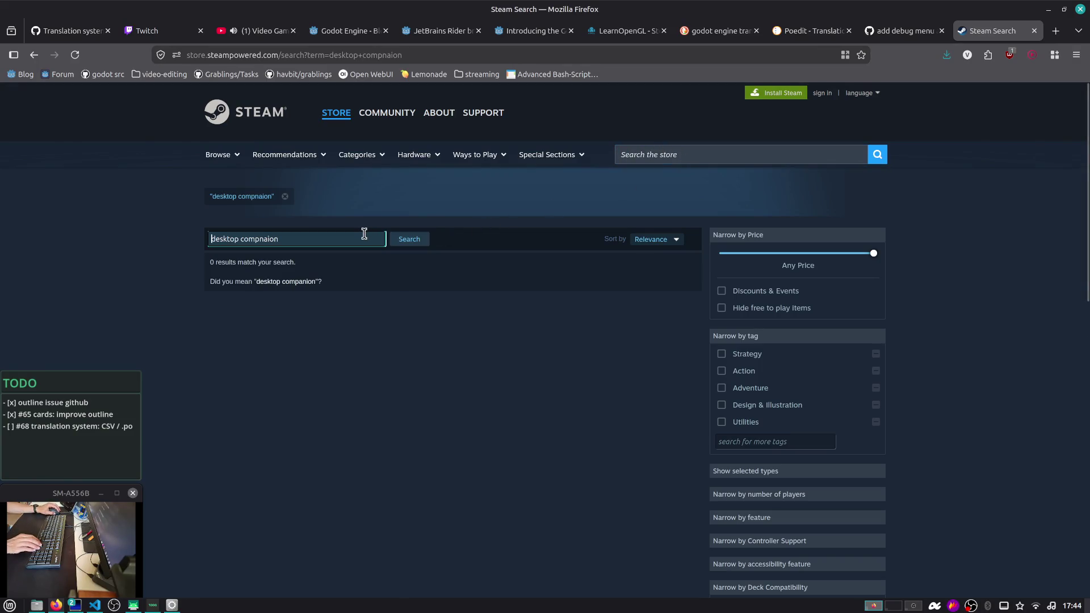
key("ctrl+a")
type("desktop companion")
key("Return")
Scroll through the search results and open the Tap Tap Loot store page
scroll(317, 352, "down", 3)
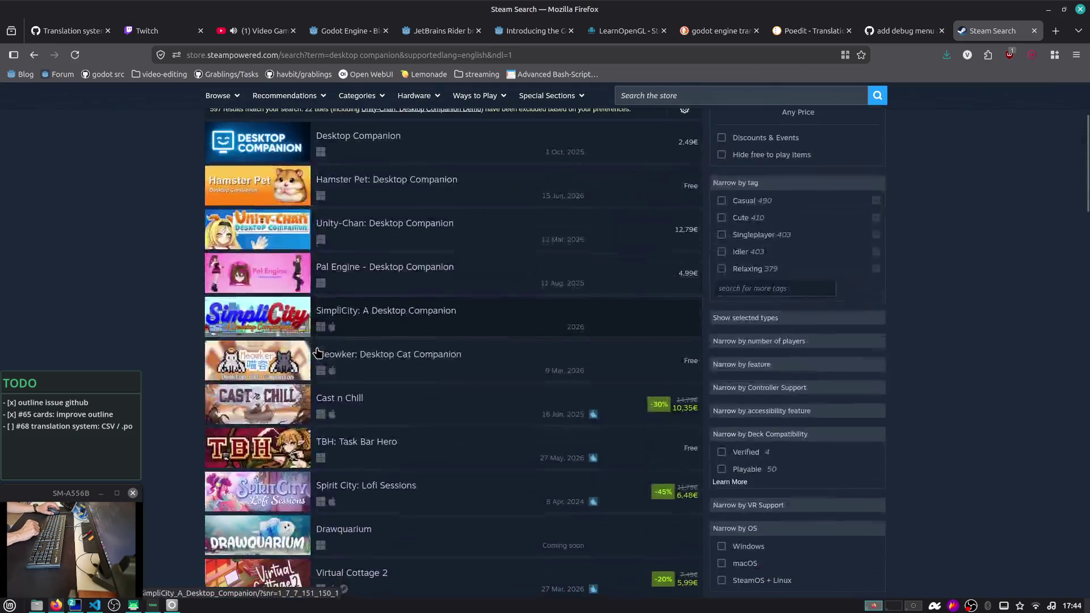
scroll(318, 353, "down", 2)
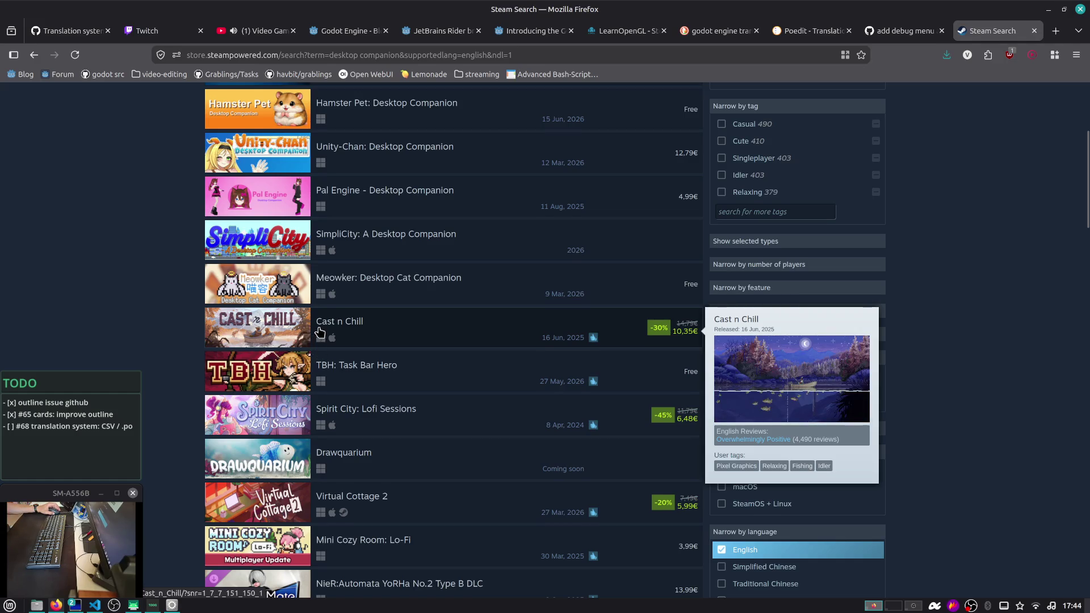
scroll(319, 332, "down", 3)
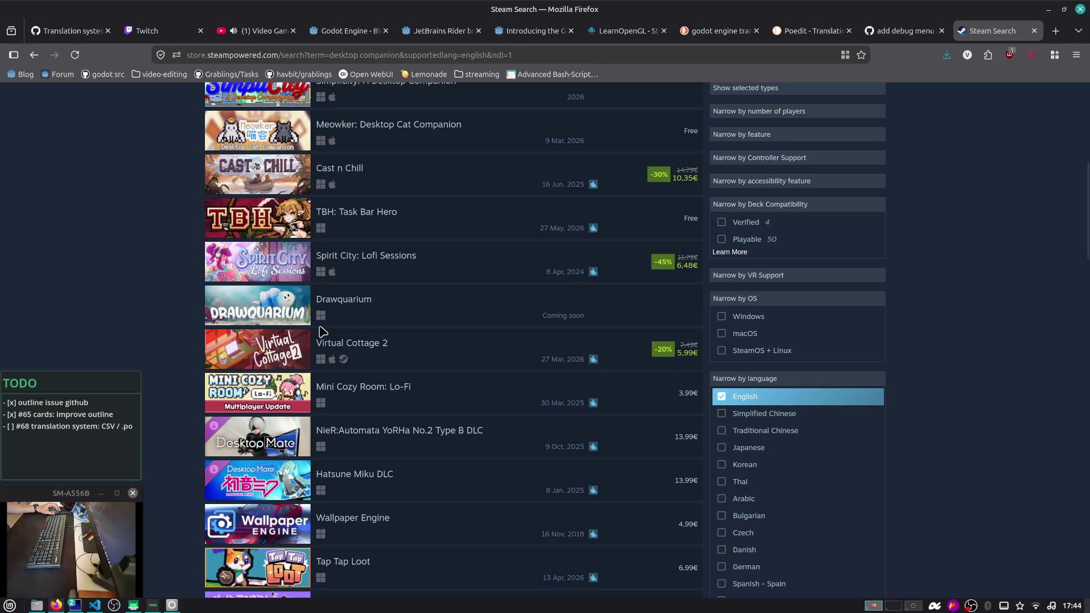
scroll(322, 332, "down", 3)
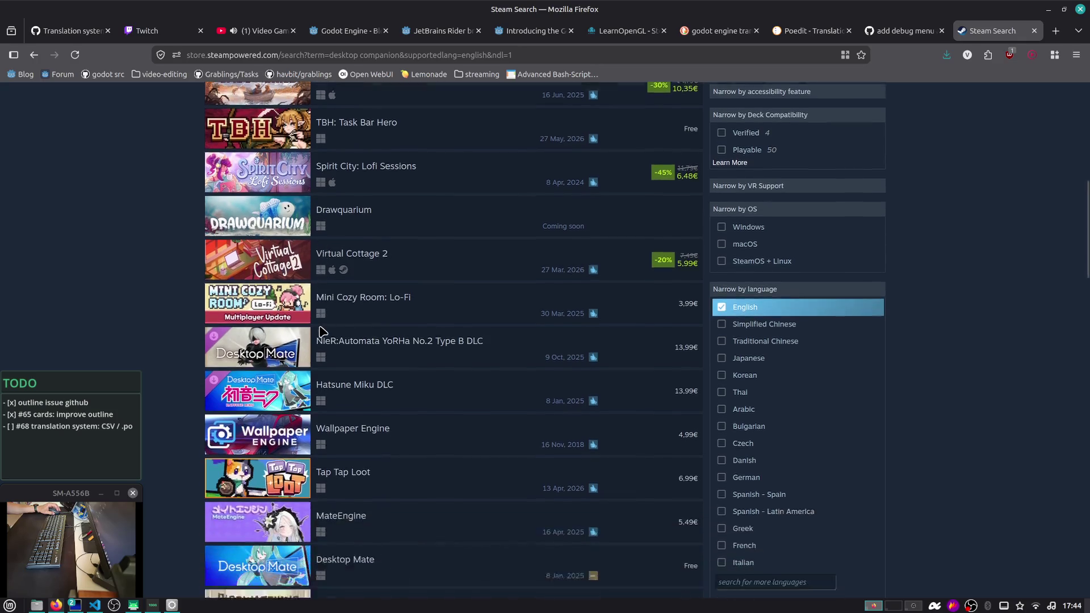
mouse_move(329, 309)
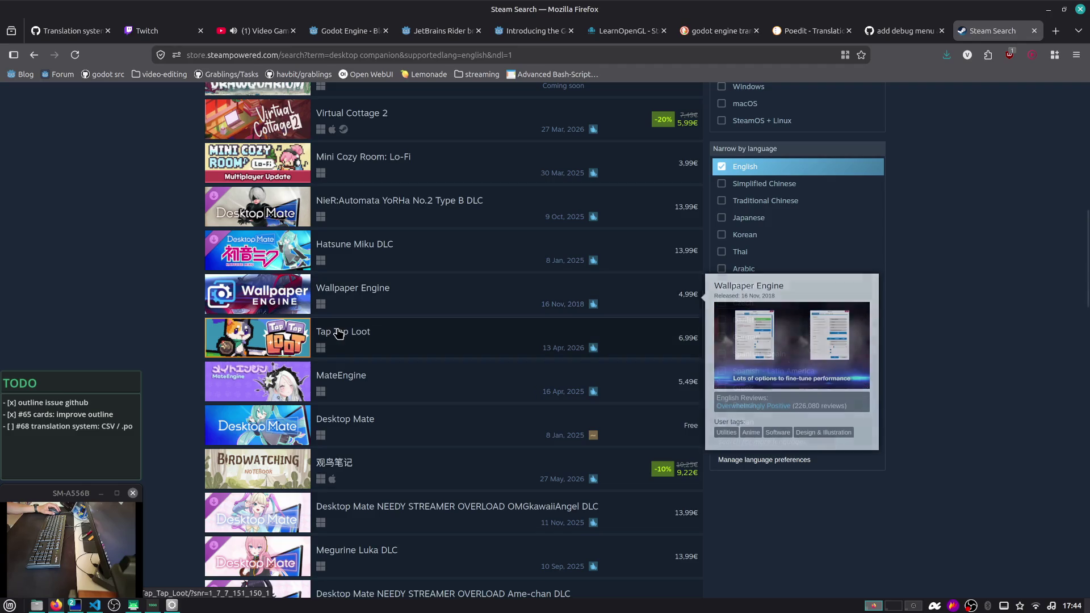
mouse_move(339, 334)
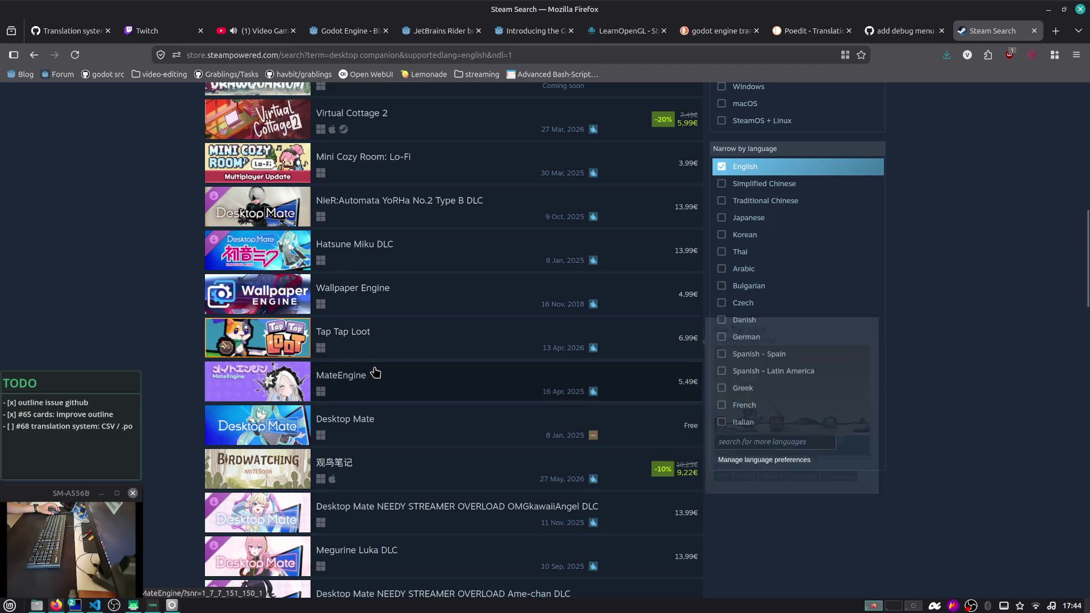
mouse_move(370, 310)
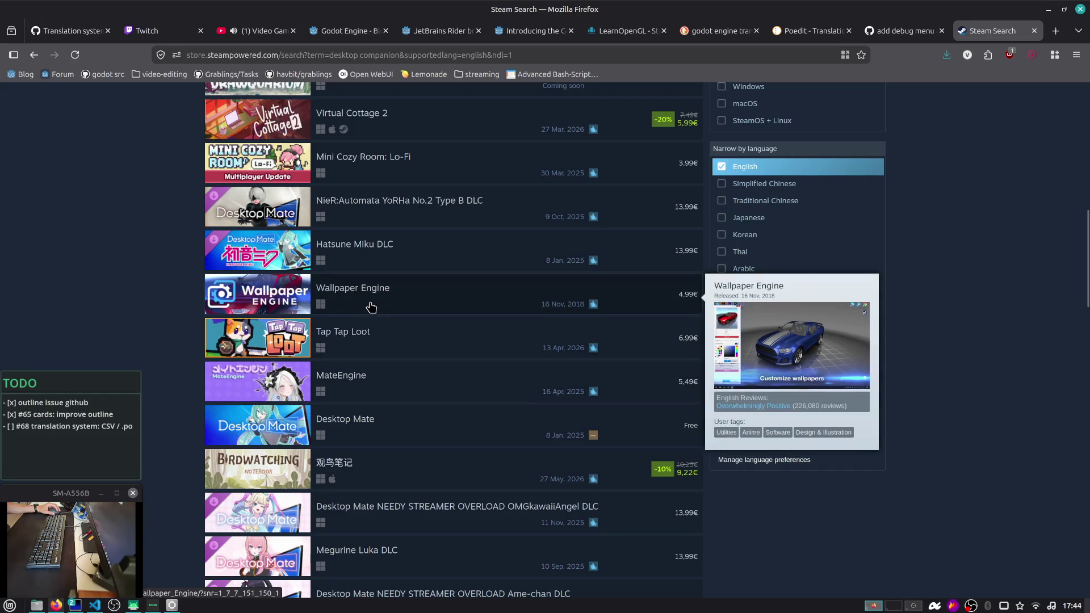
left_click(376, 338)
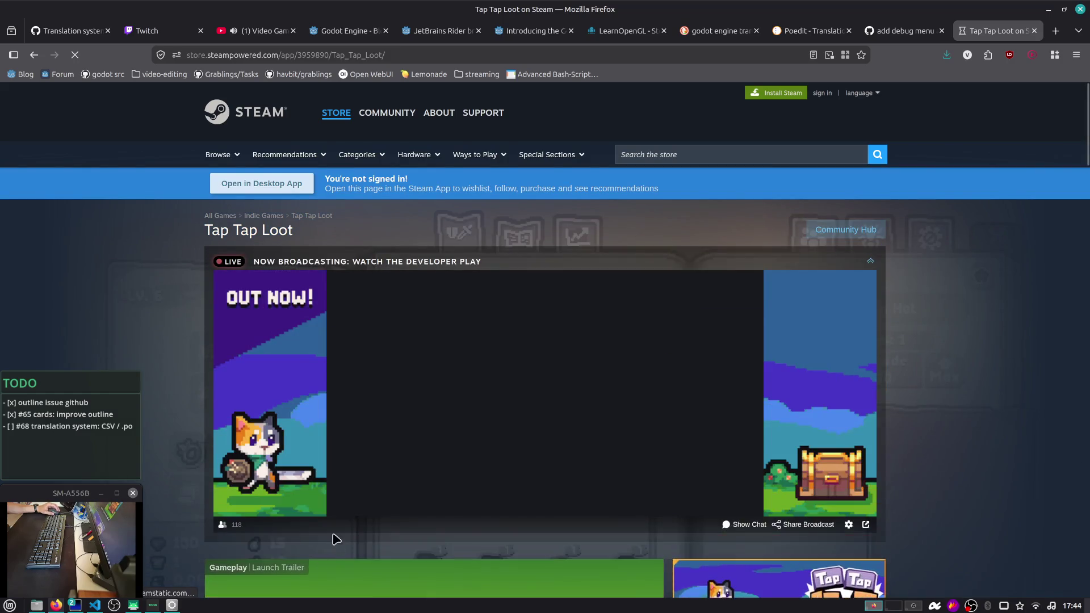
View Tap Tap Loot's inventory, desert battle and green-field screenshots, then return to search results
scroll(337, 541, "down", 6)
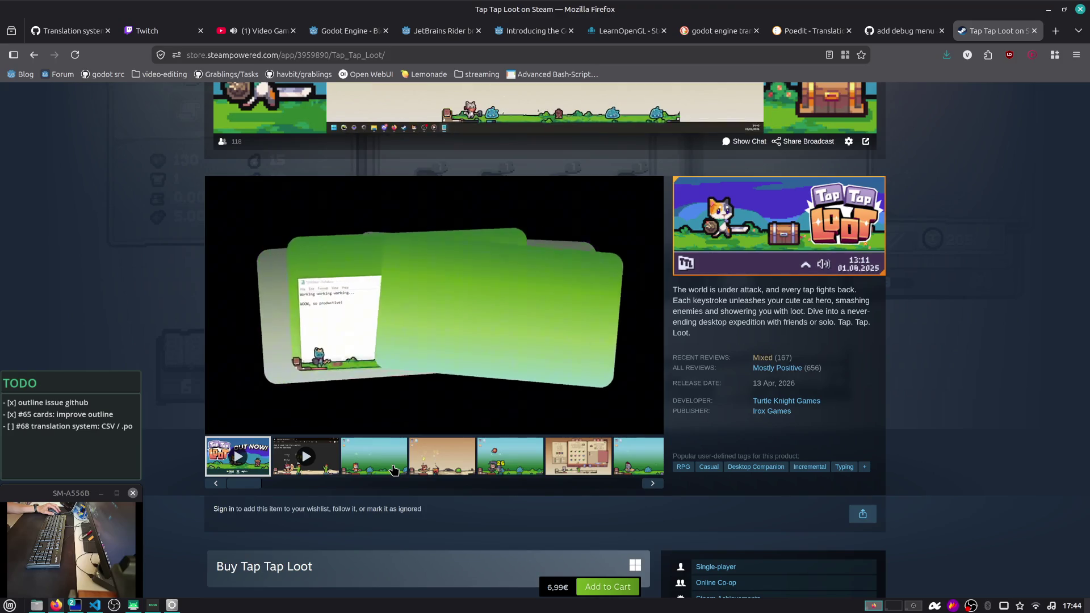
left_click(393, 469)
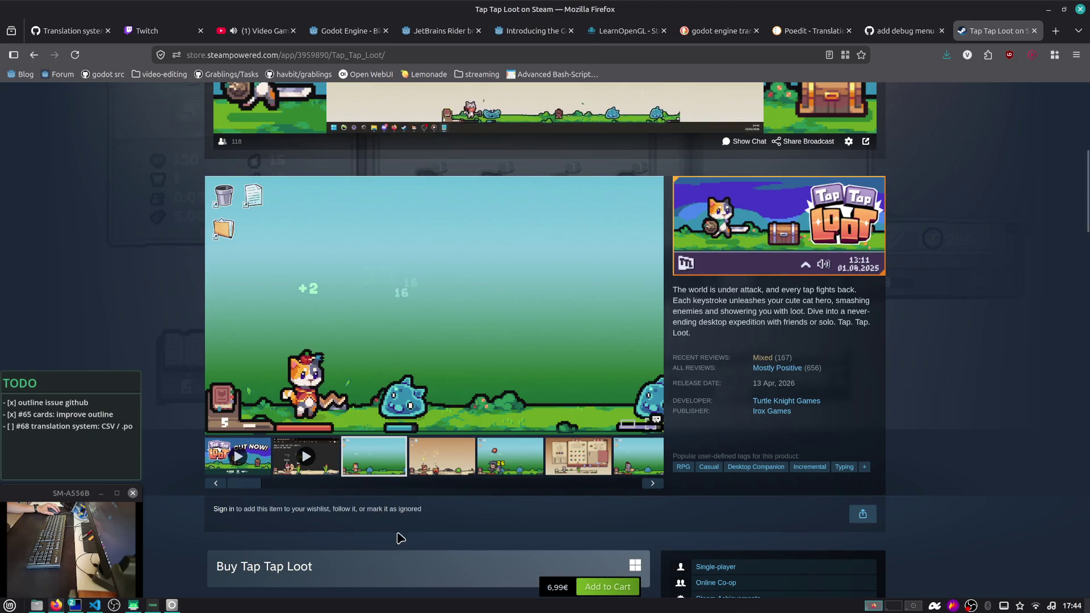
left_click(481, 459)
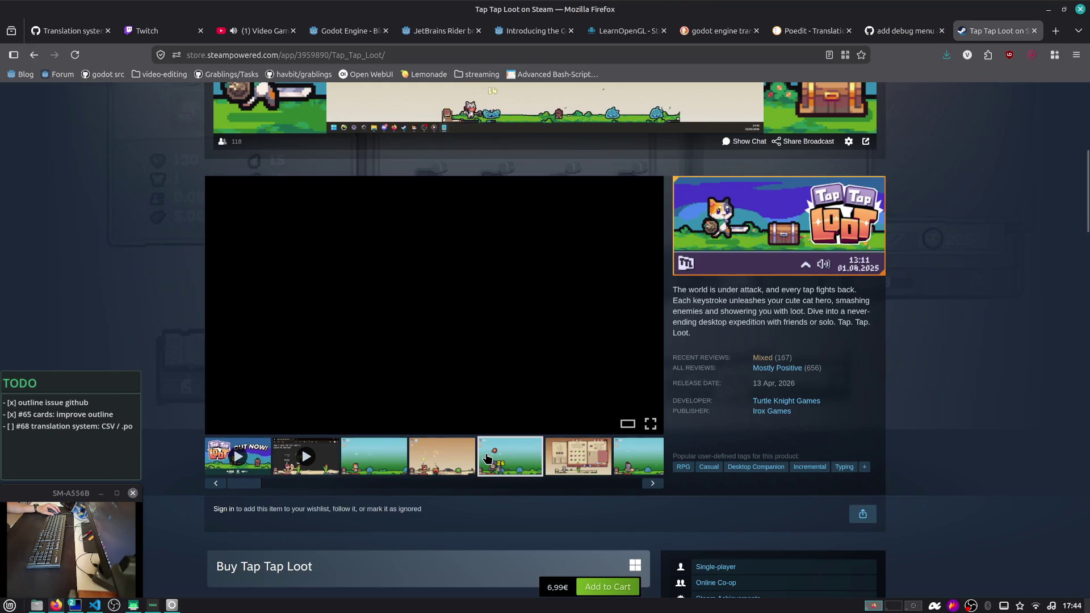
left_click(565, 458)
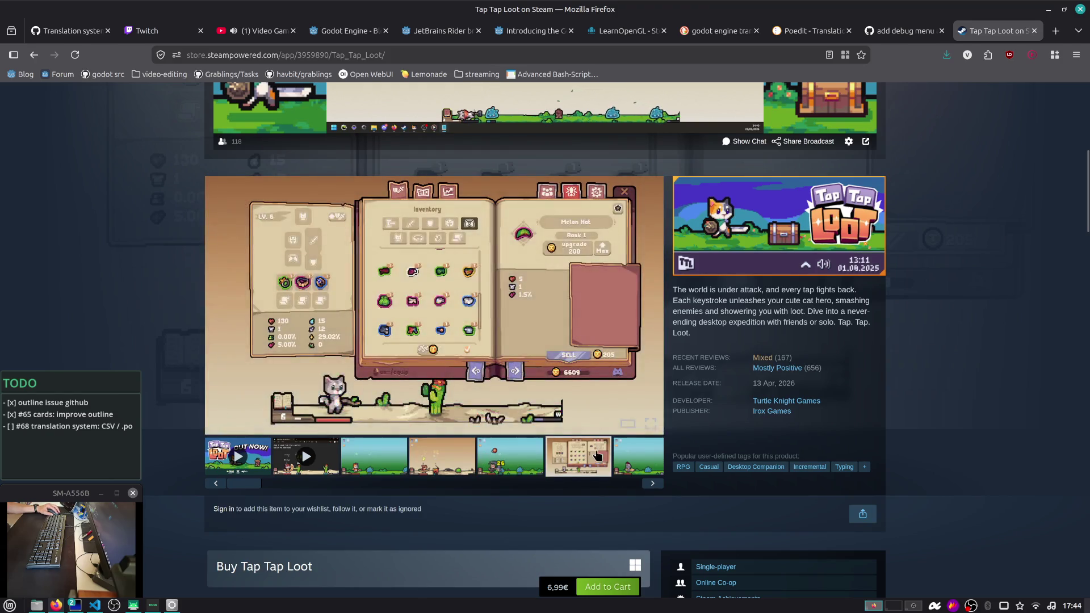
left_click(460, 483)
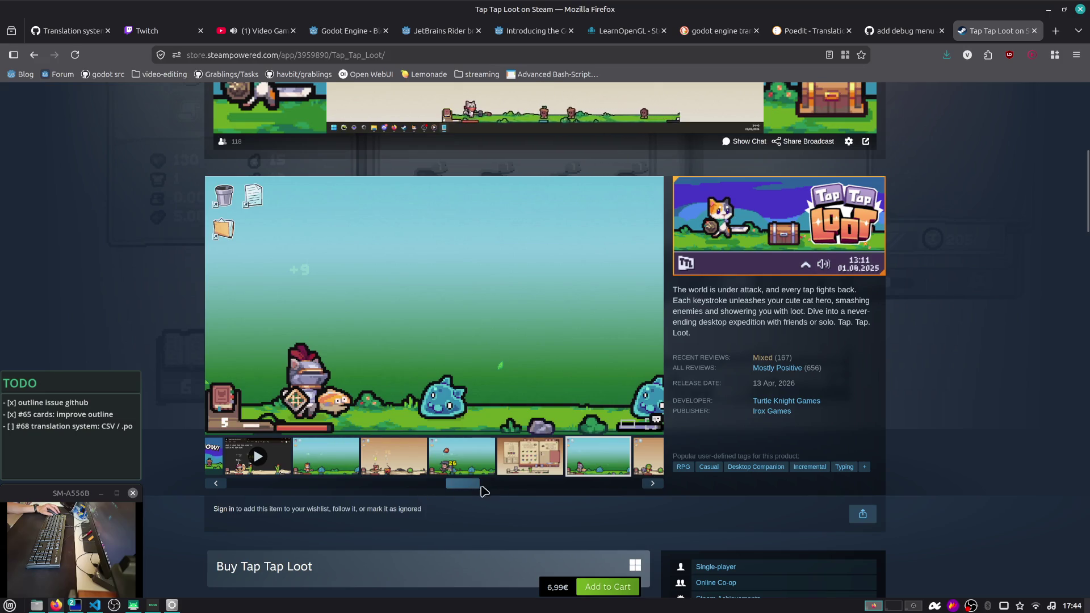
left_click_drag(480, 483, 584, 483)
left_click(494, 463)
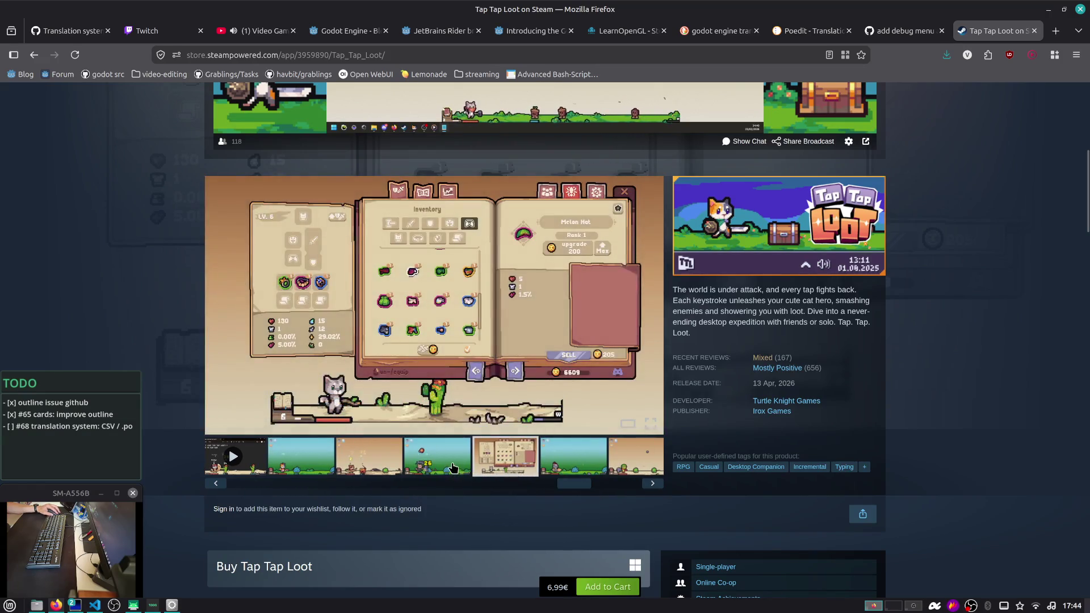
left_click(452, 467)
left_click(381, 464)
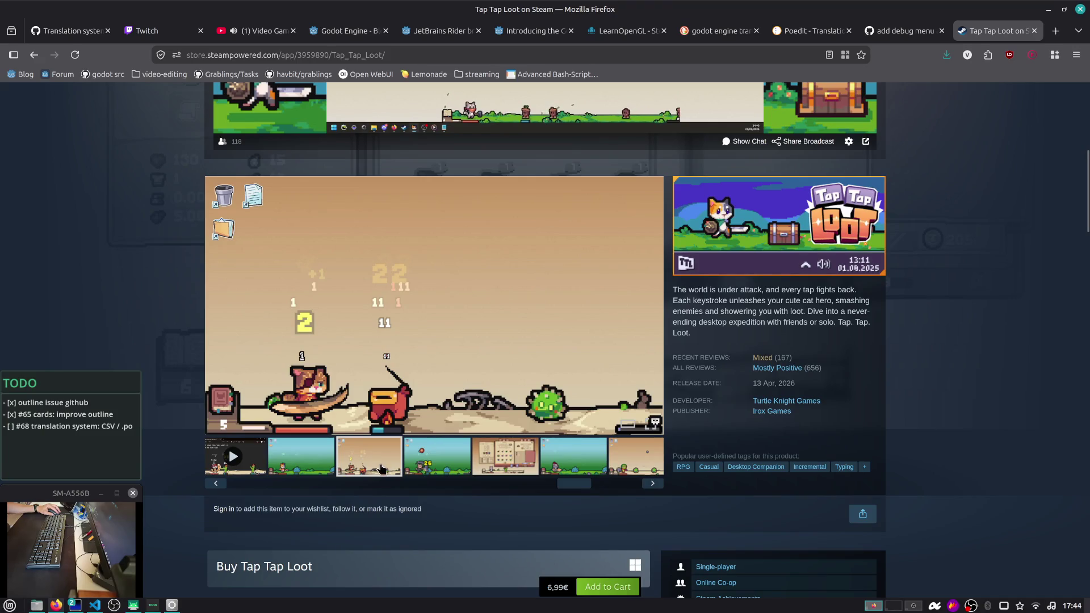
left_click(304, 452)
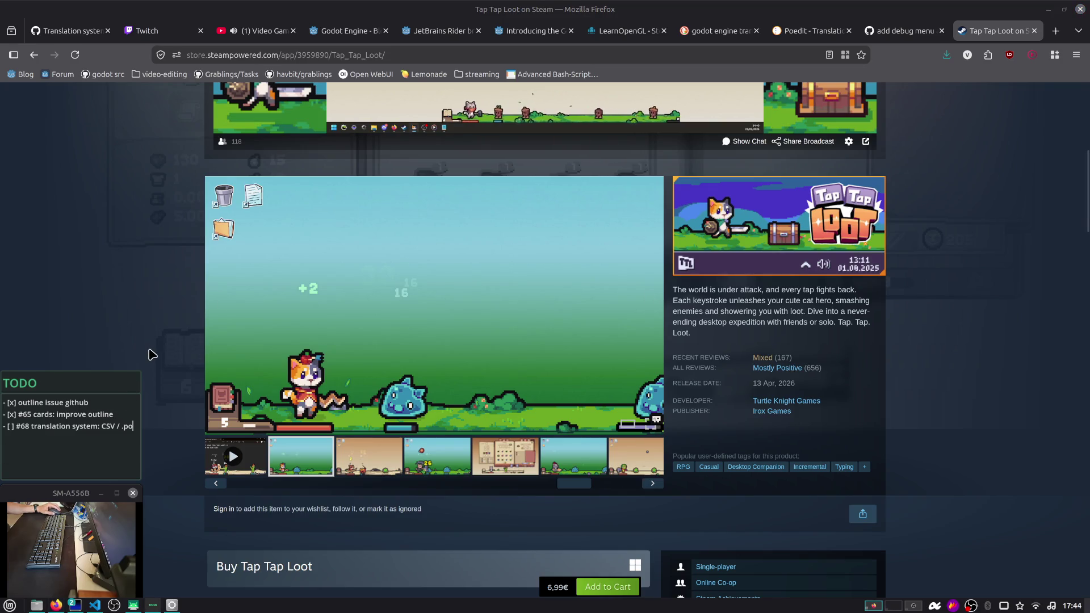
scroll(151, 353, "up", 5)
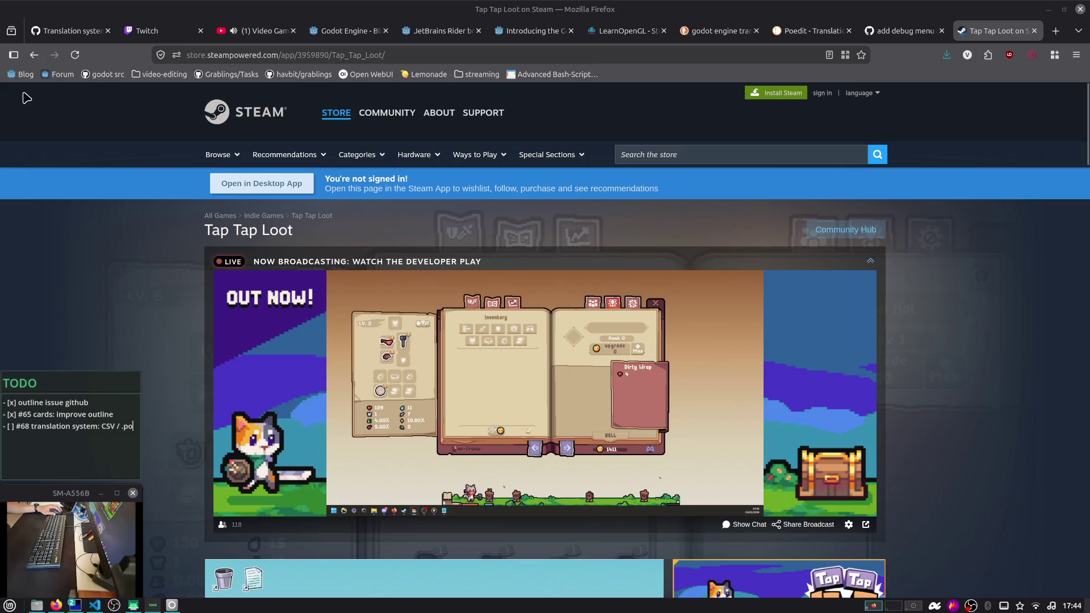
left_click(34, 55)
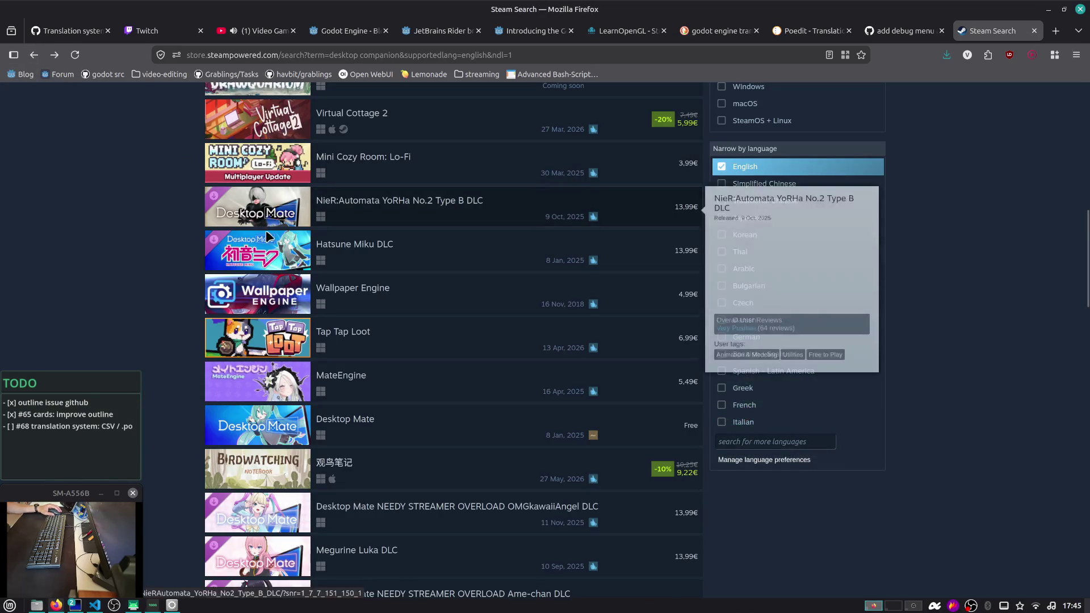
Open Hamster Pet: Desktop Companion, view one screenshot enlarged, then return to the results
scroll(261, 232, "up", 5)
scroll(290, 243, "up", 2)
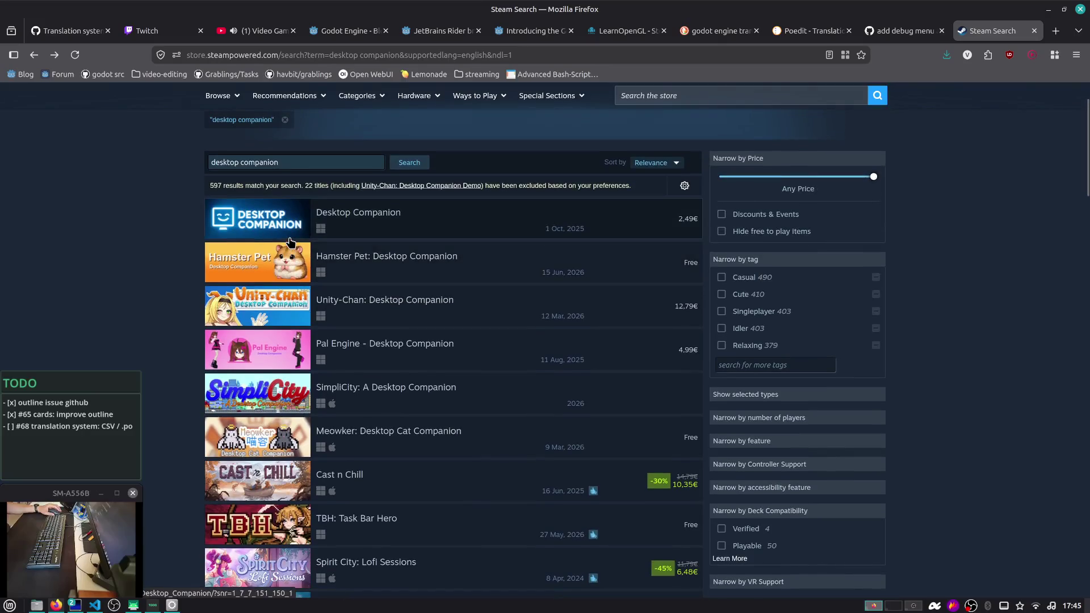
left_click(366, 255)
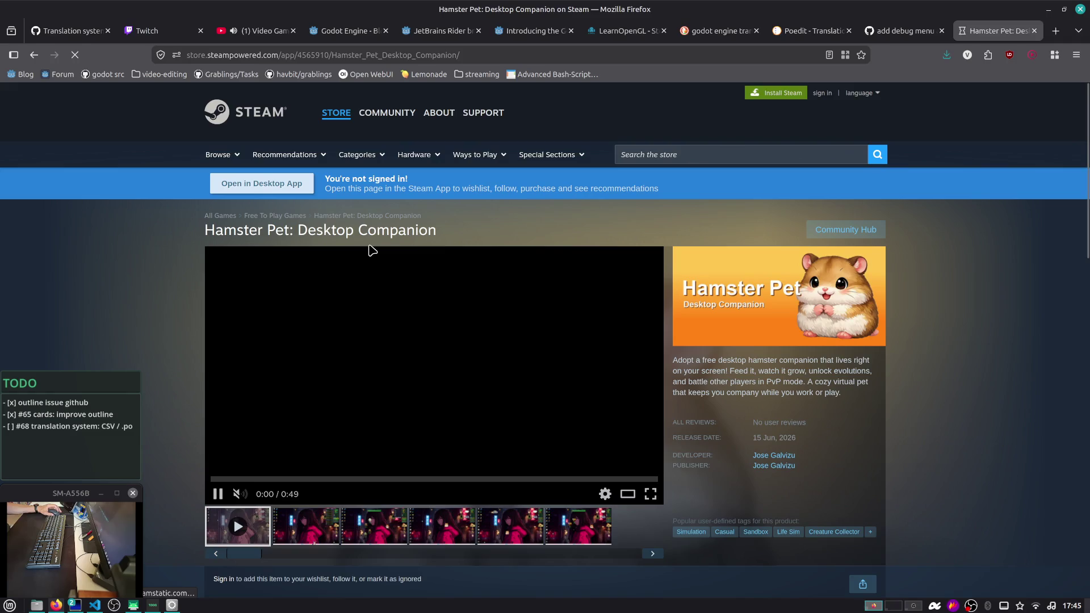
scroll(372, 250, "down", 5)
scroll(372, 234, "up", 2)
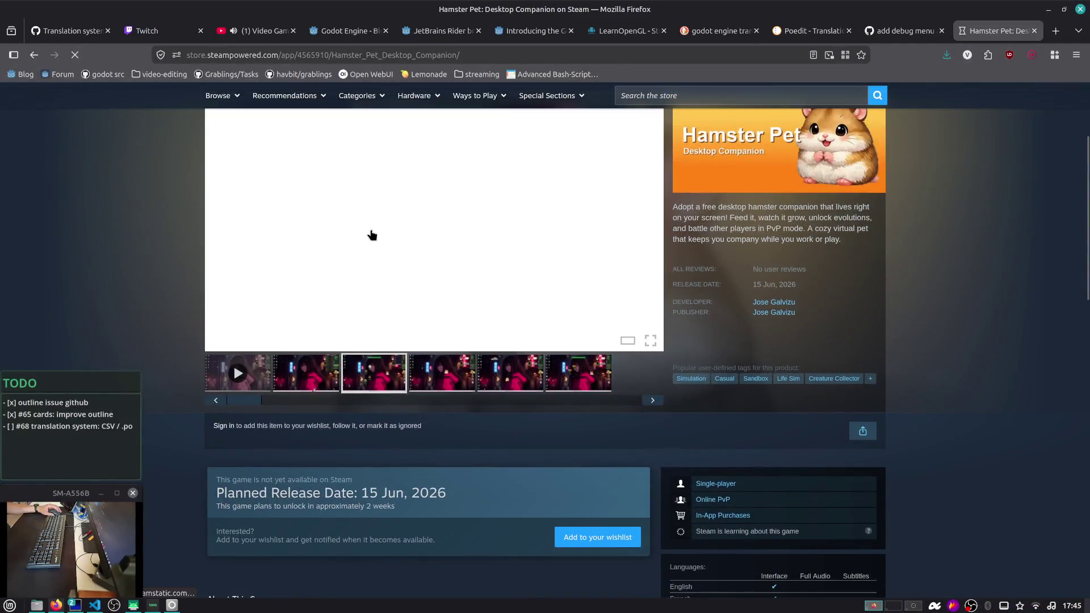
scroll(476, 321, "up", 1)
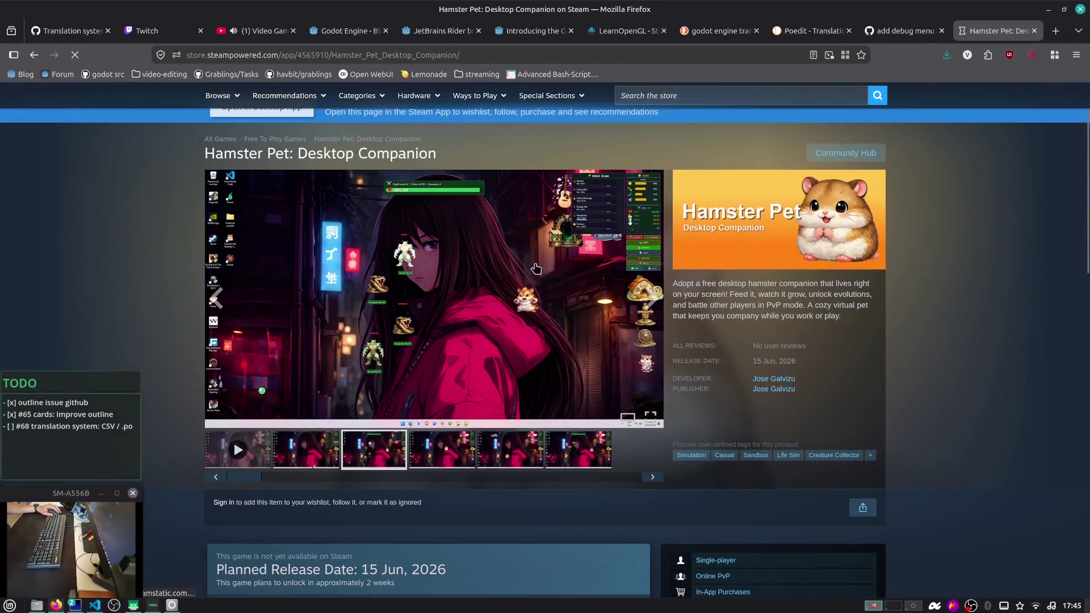
left_click(570, 218)
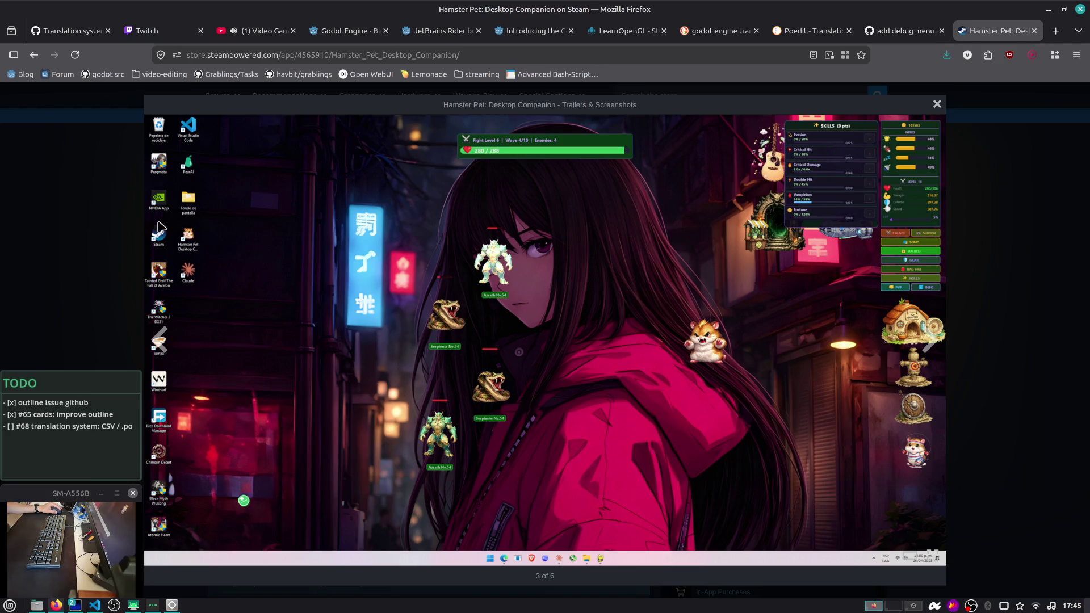
left_click(94, 180)
left_click(33, 58)
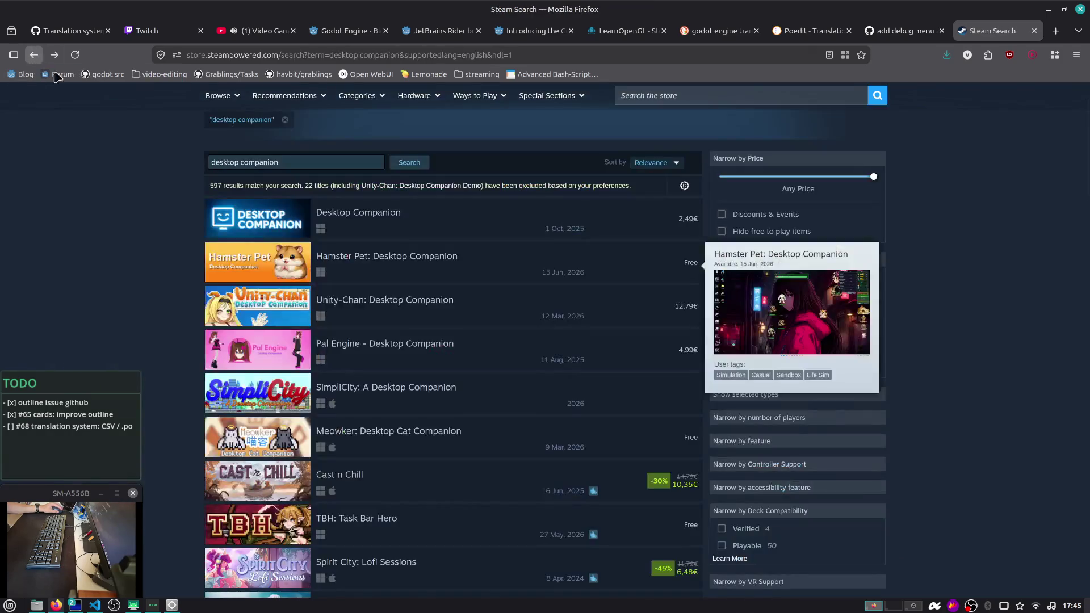
Scroll to the bottom of the first results page and open Desktop Cat Cafe
scroll(369, 181, "down", 5)
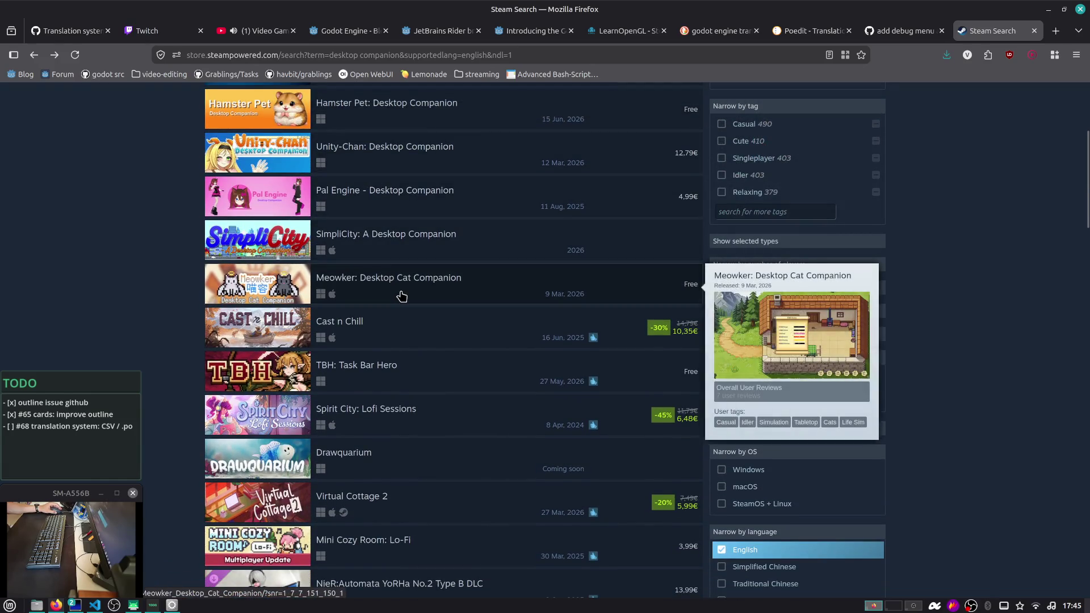
scroll(401, 294, "down", 5)
scroll(383, 341, "down", 5)
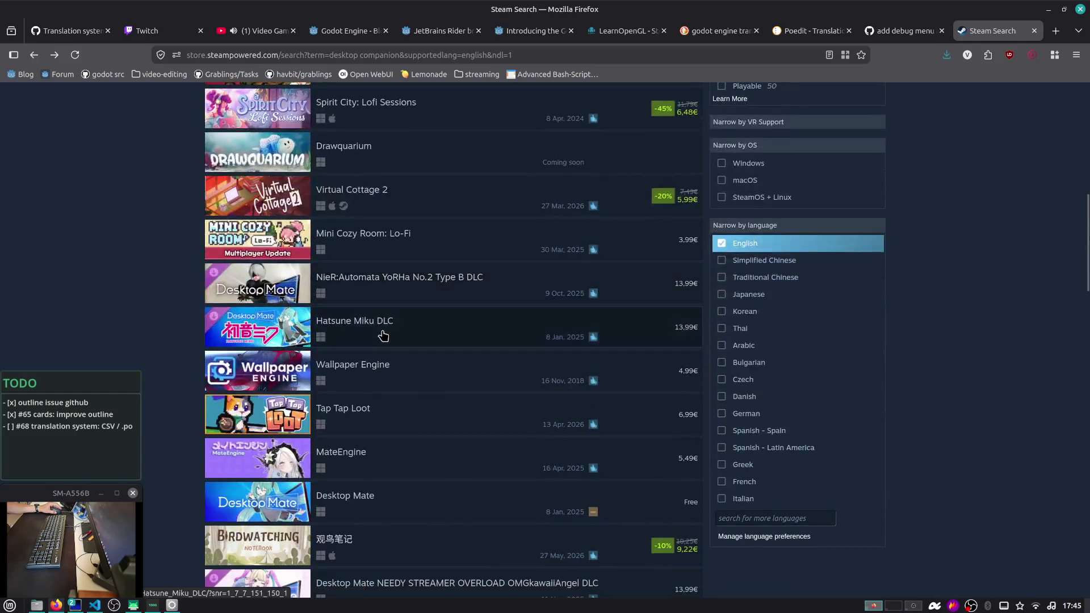
scroll(386, 358, "down", 5)
scroll(388, 356, "down", 20)
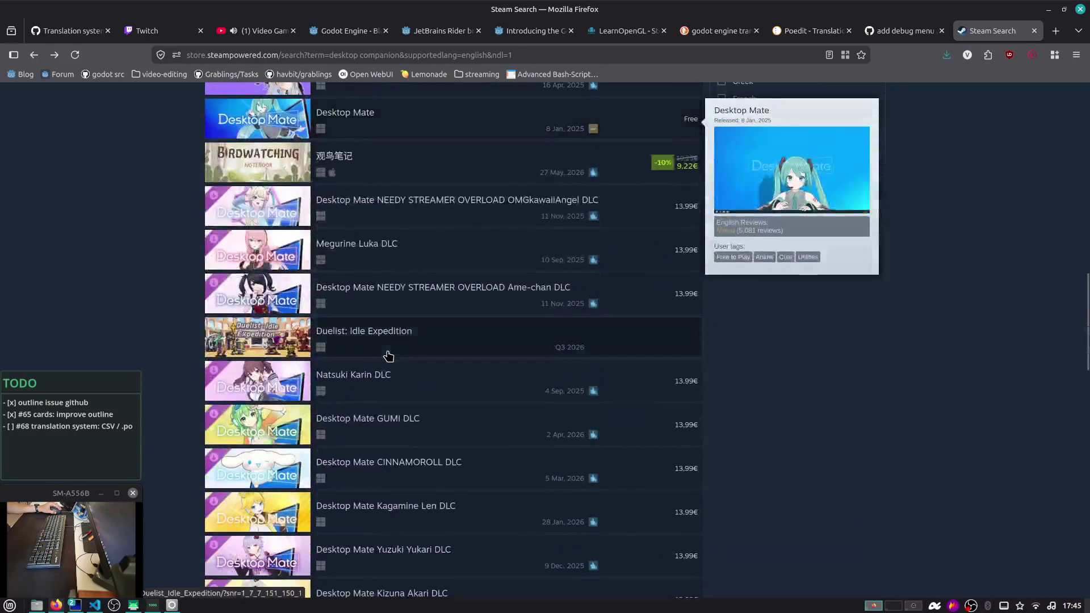
scroll(390, 353, "down", 8)
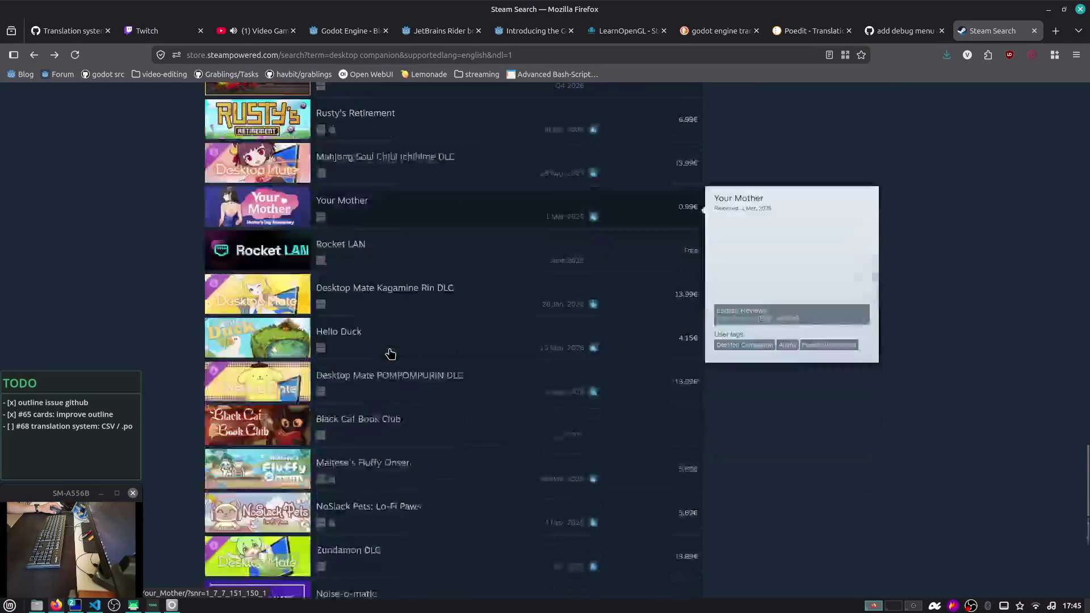
scroll(390, 353, "down", 5)
mouse_move(390, 353)
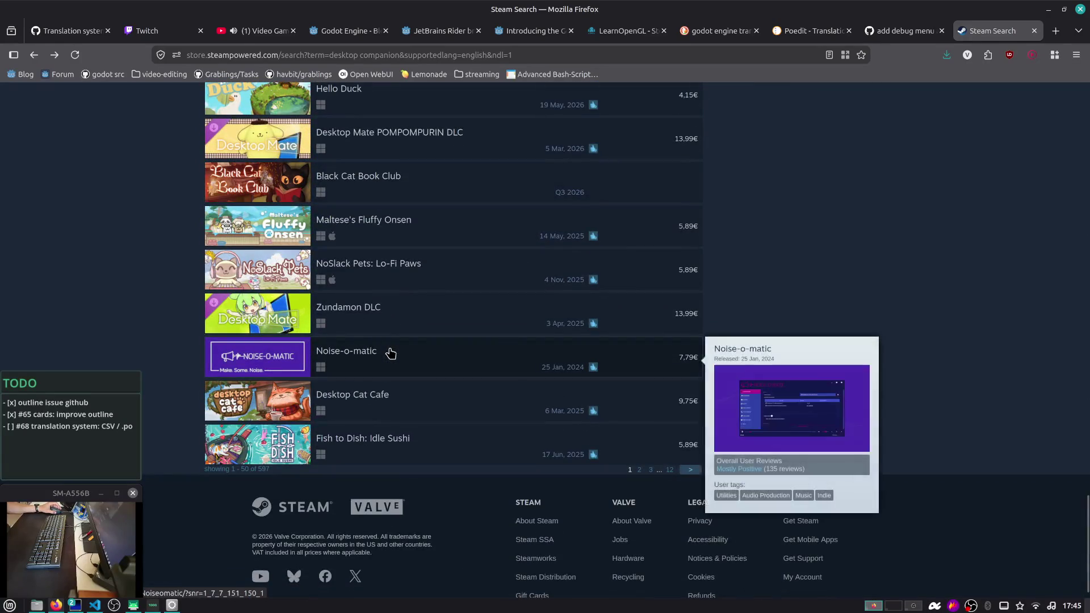
left_click(382, 397)
View Desktop Cat Cafe's black cat, campfire and furniture catalog screenshots, then close its tab
scroll(389, 399, "down", 3)
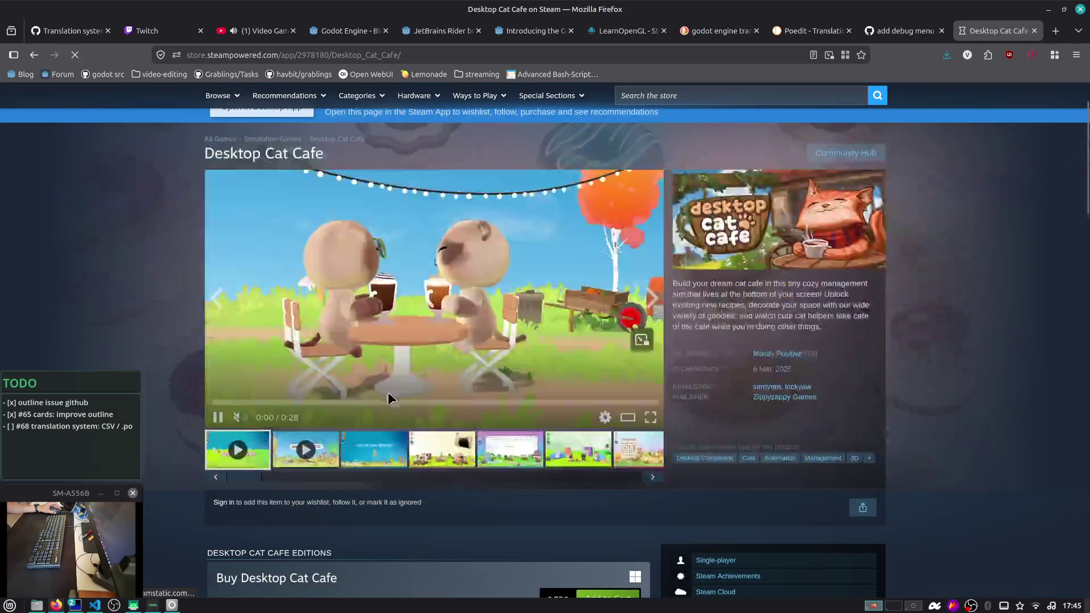
left_click(374, 449)
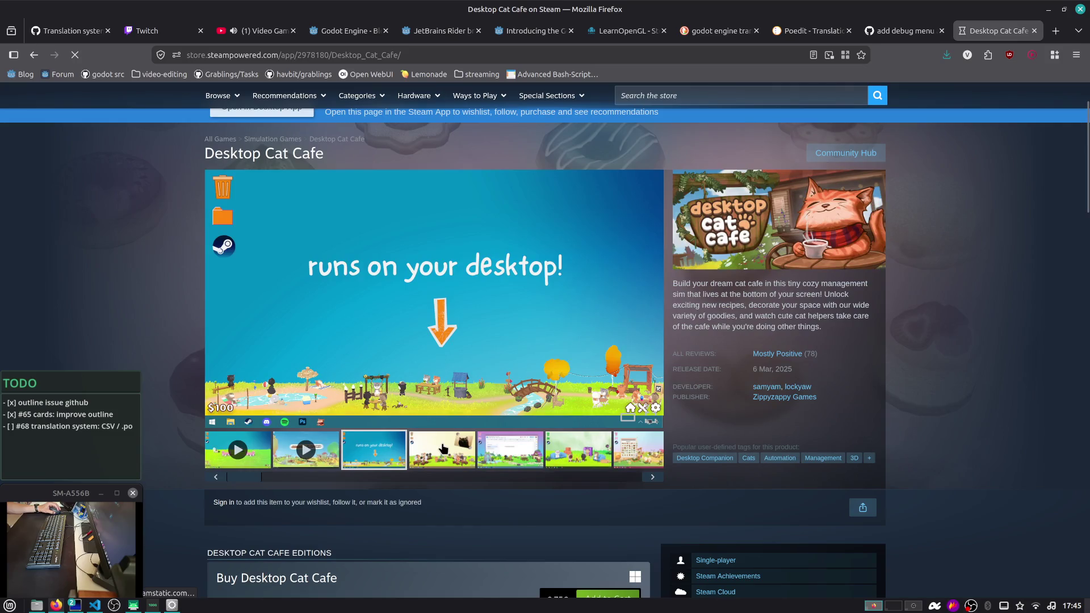
left_click(443, 450)
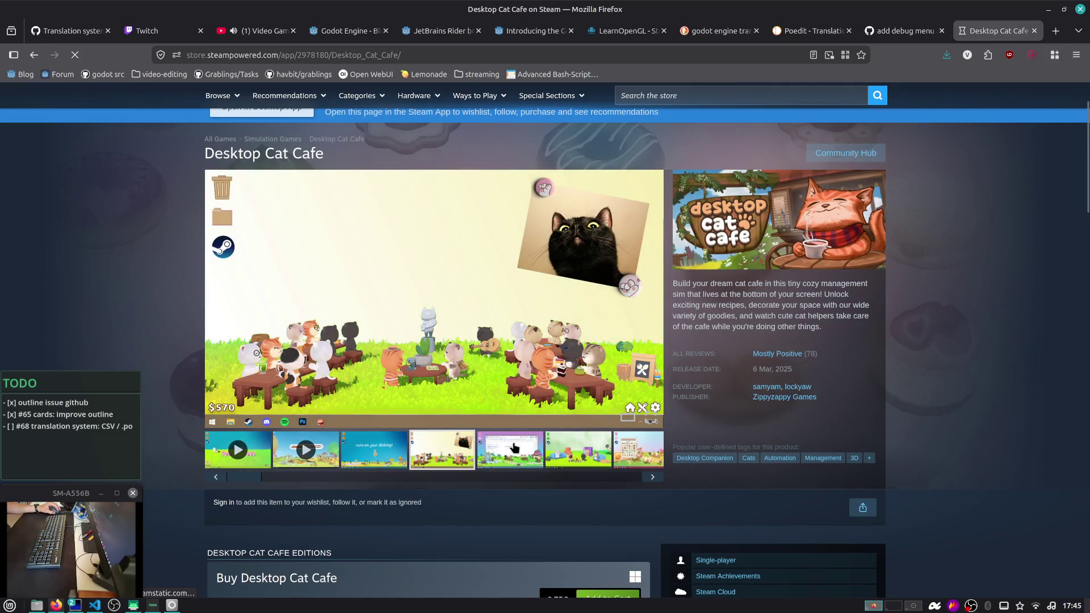
left_click(514, 447)
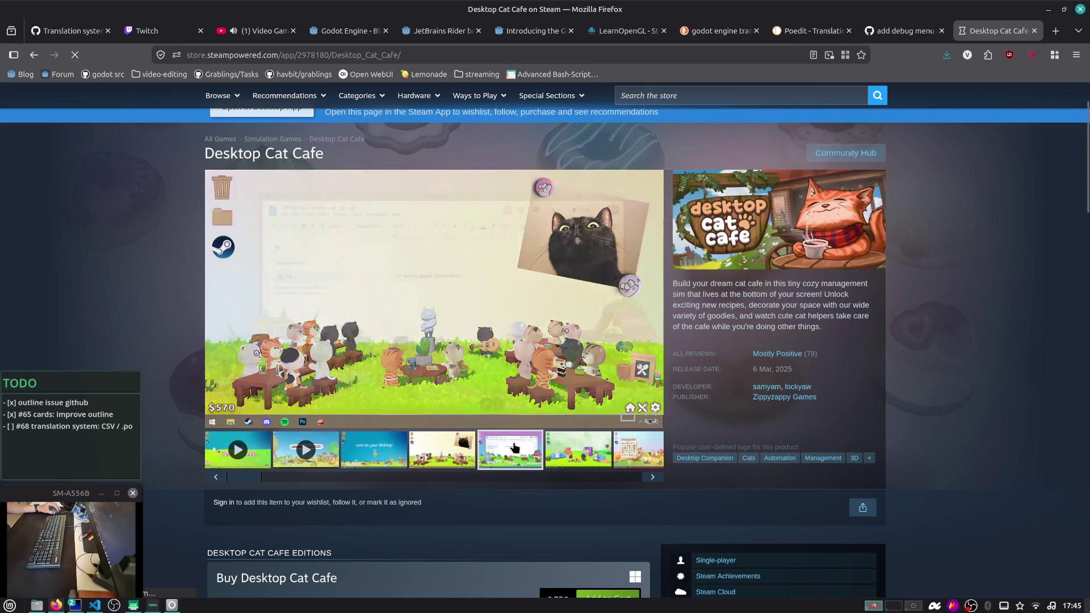
left_click(607, 446)
left_click(622, 448)
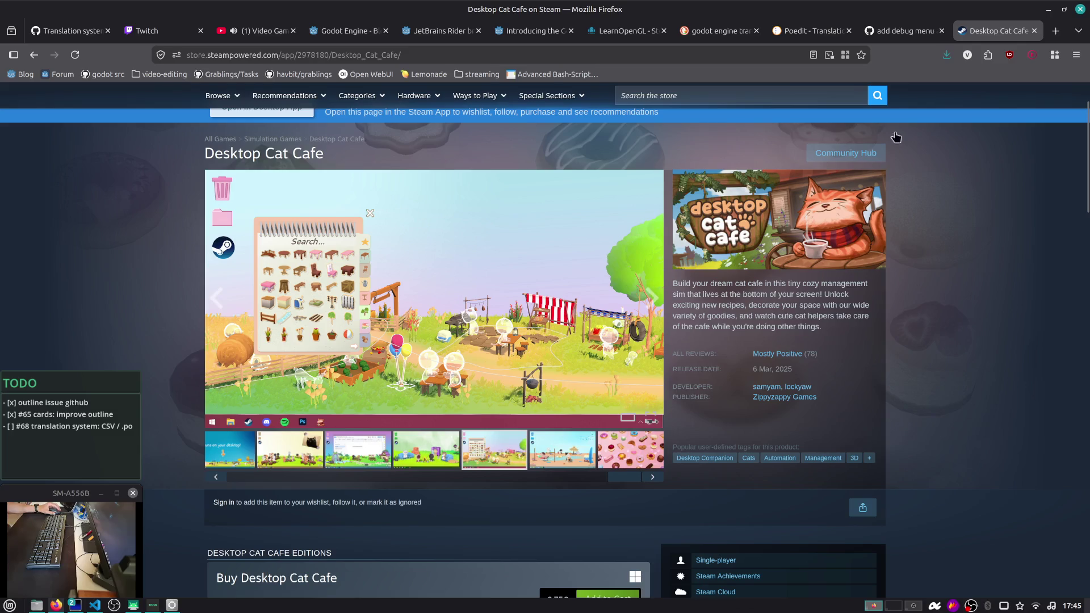
middle_click(1008, 38)
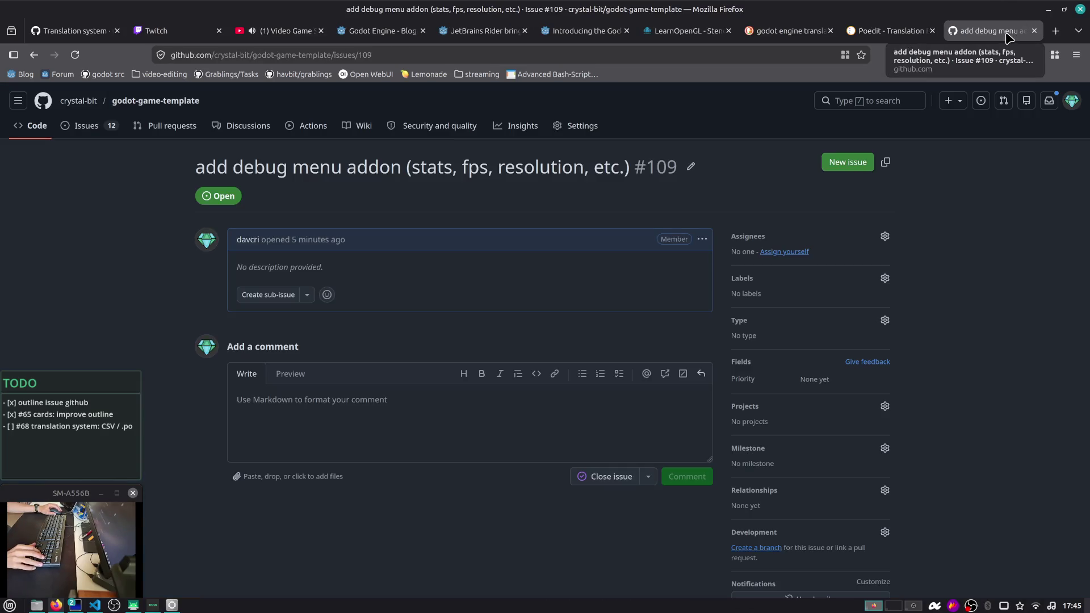
Close issue #109, check the translation tabs, and open the Importing translations docs result
middle_click(1008, 37)
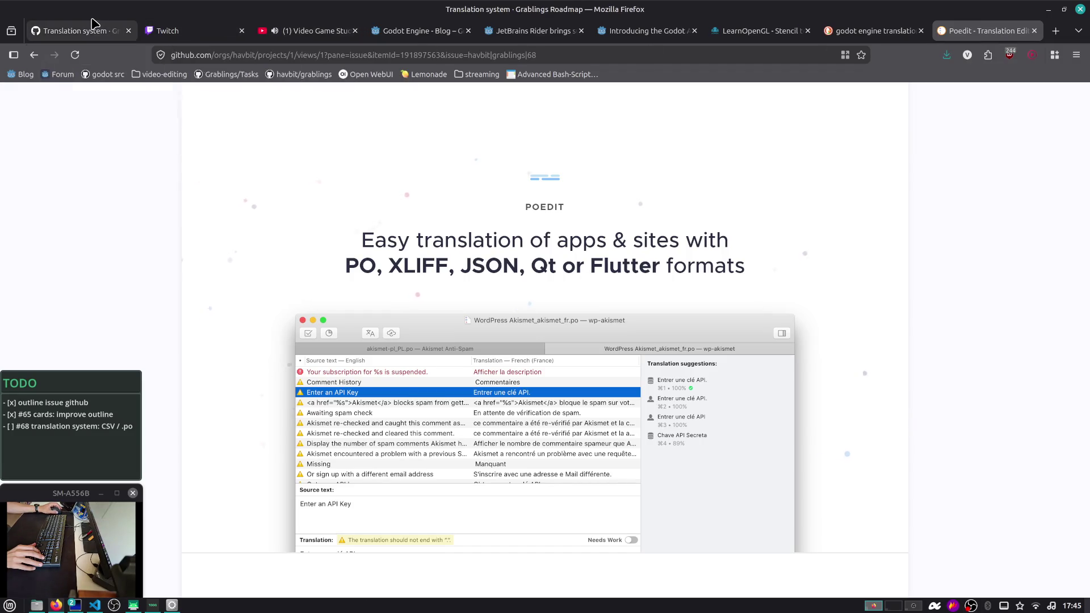
left_click(85, 31)
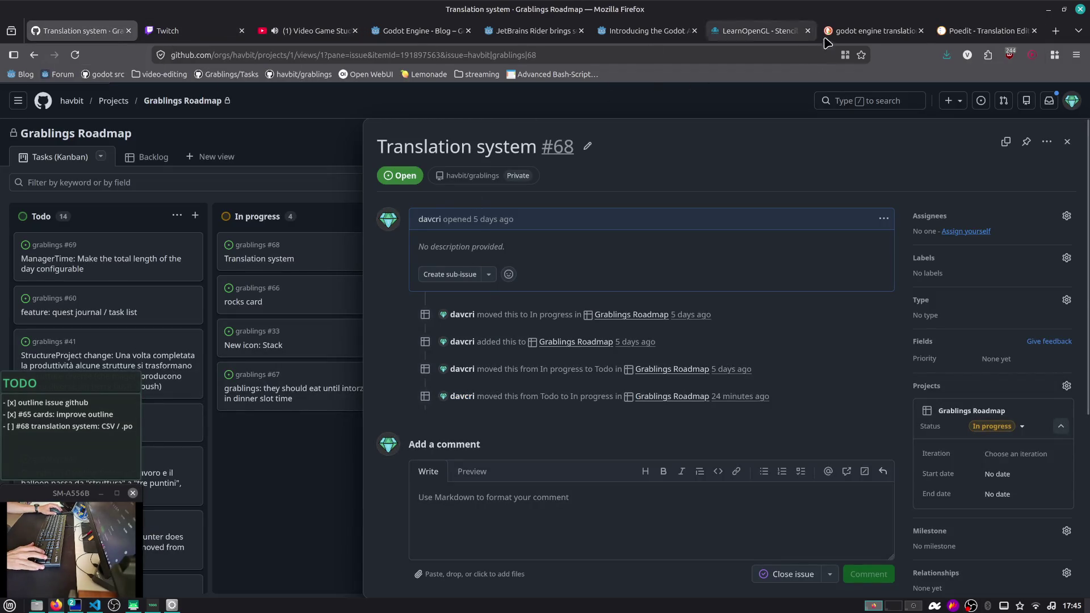
left_click(878, 31)
left_click(954, 30)
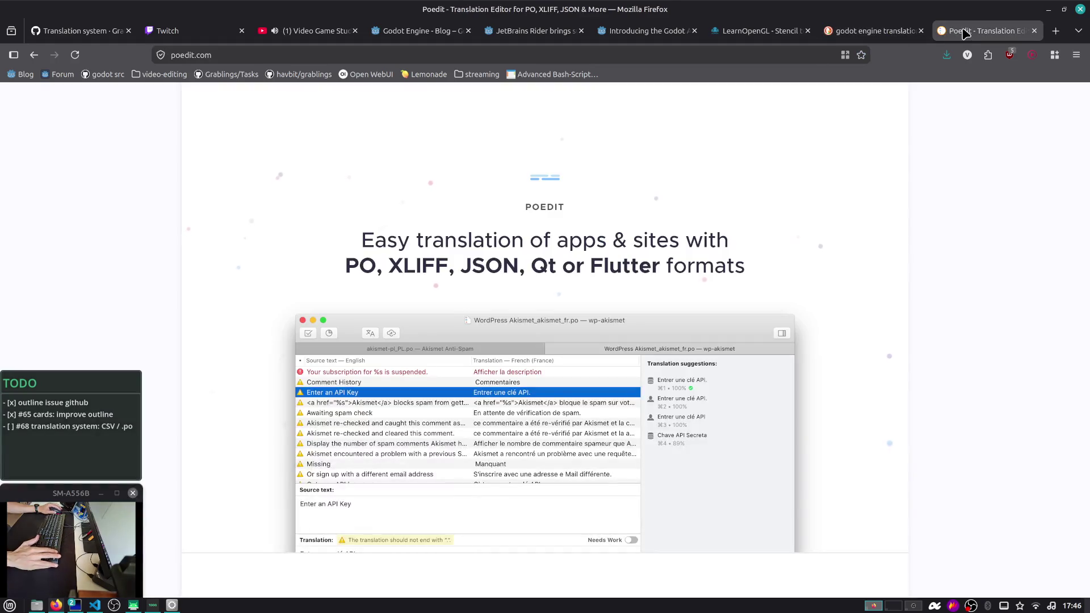
scroll(721, 131, "down", 5)
left_click(874, 31)
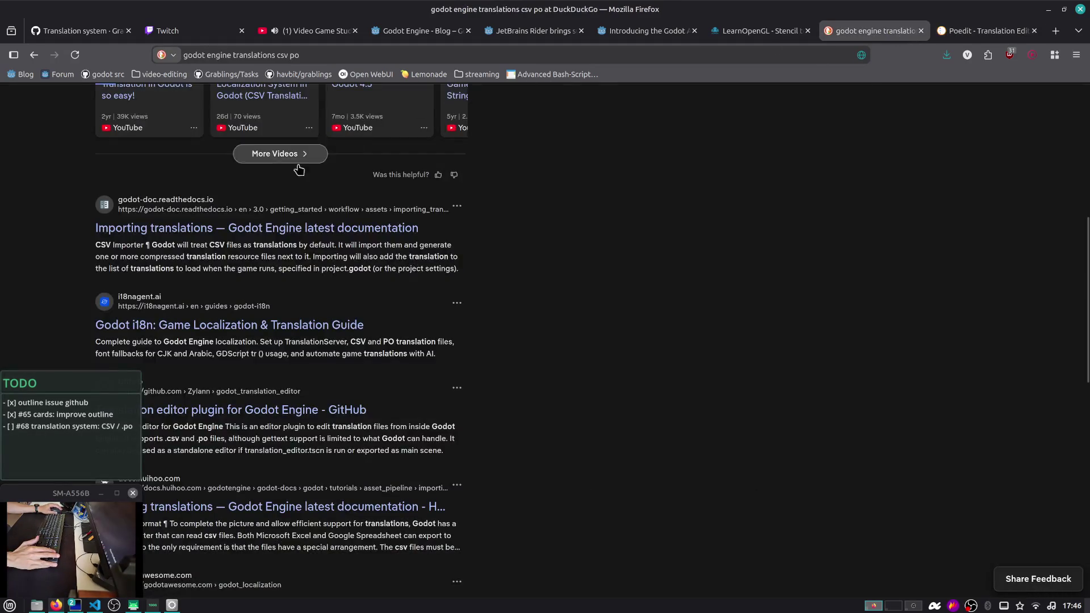
left_click(285, 218)
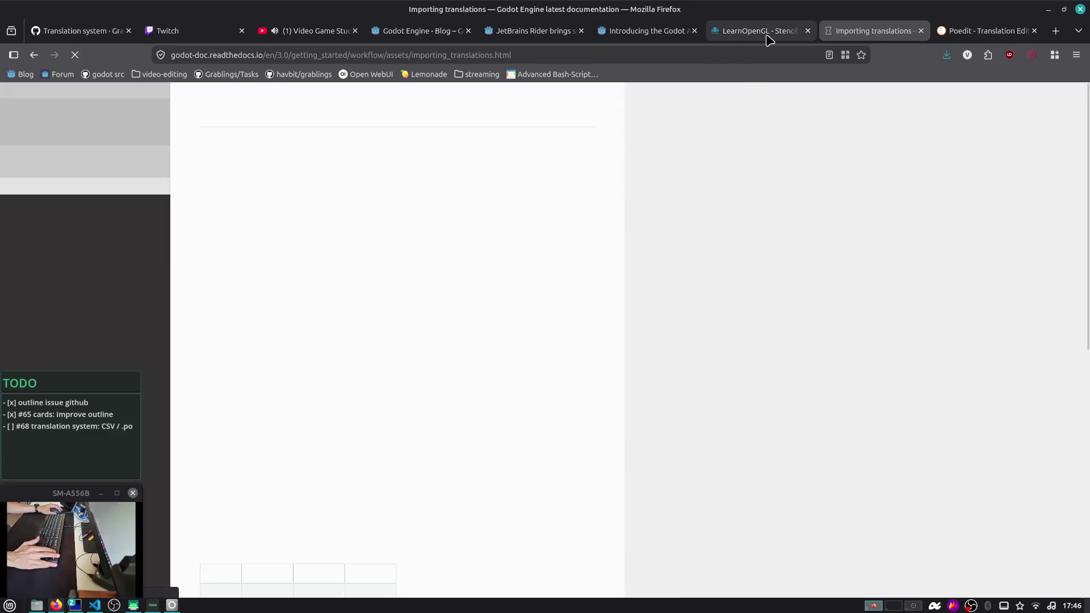
Switch to the Importing translations docs tab and close the Godot Asset Store article tab
left_click(766, 34)
left_click(868, 31)
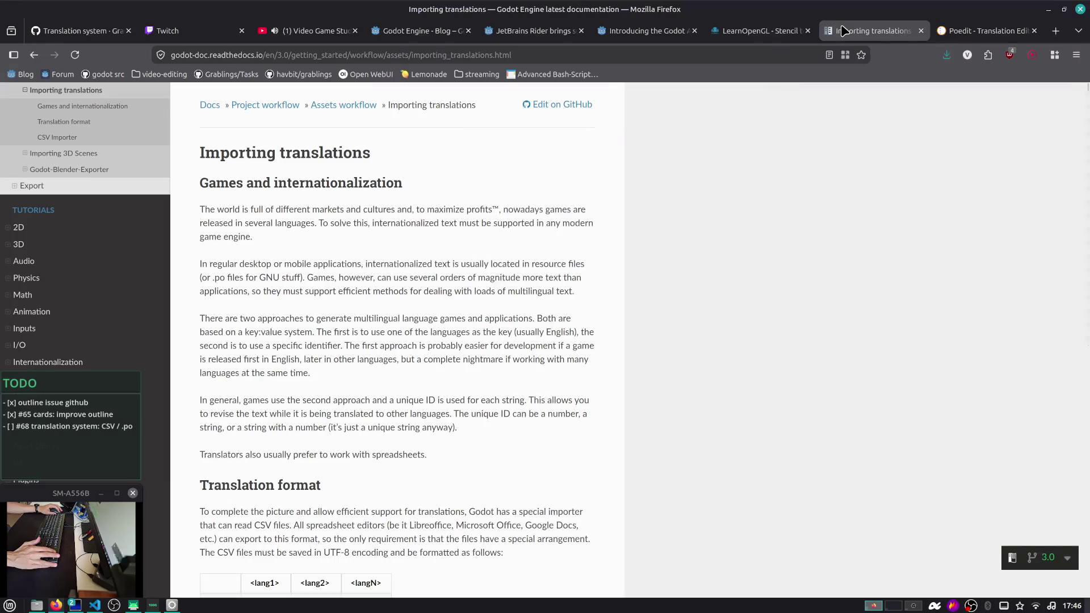
middle_click(664, 31)
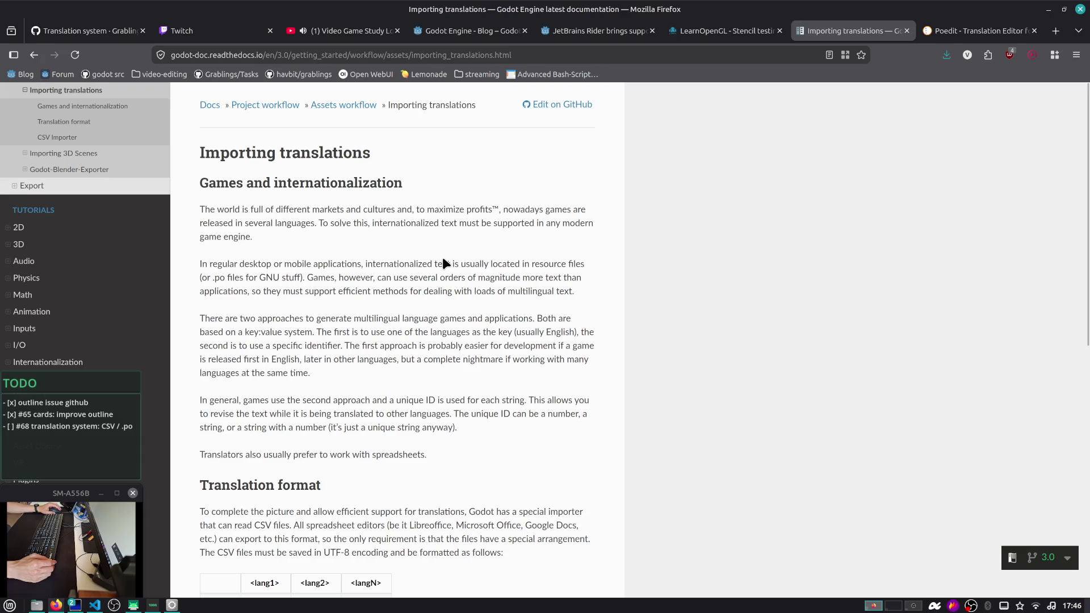
Read the Importing translations introduction, including the note about spreadsheet editors
scroll(441, 242, "down", 3)
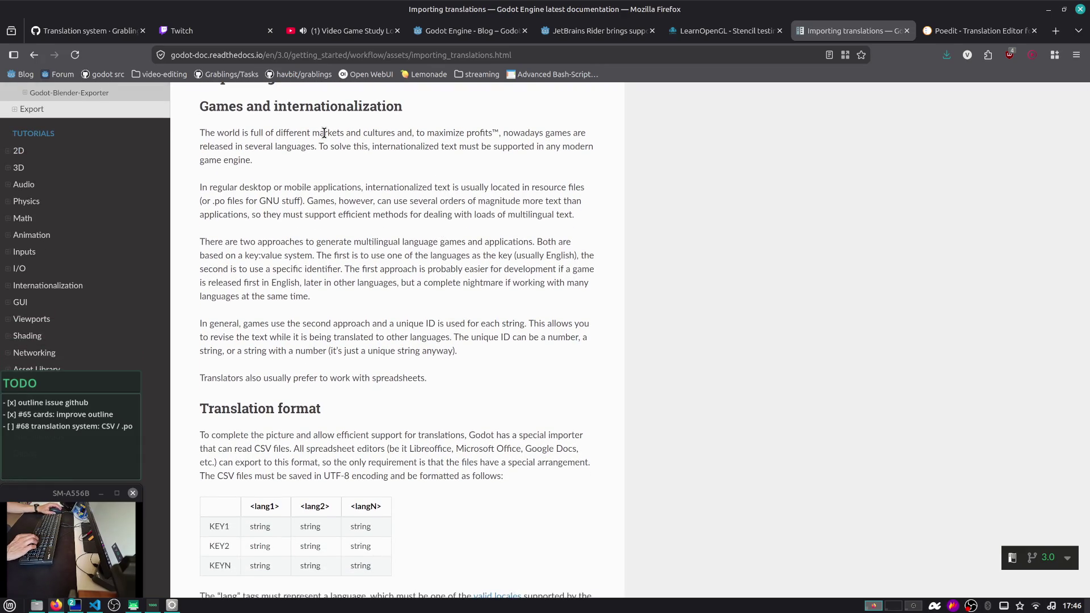
left_click_drag(257, 159, 200, 128)
left_click(192, 124)
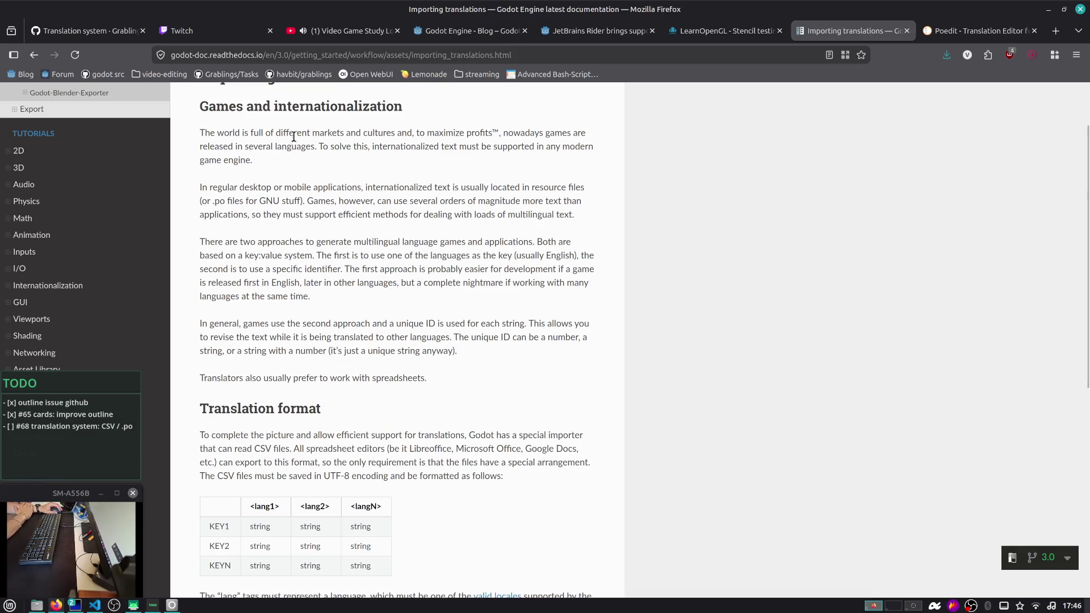
left_click_drag(276, 168, 277, 133)
left_click(402, 133)
scroll(463, 186, "down", 5)
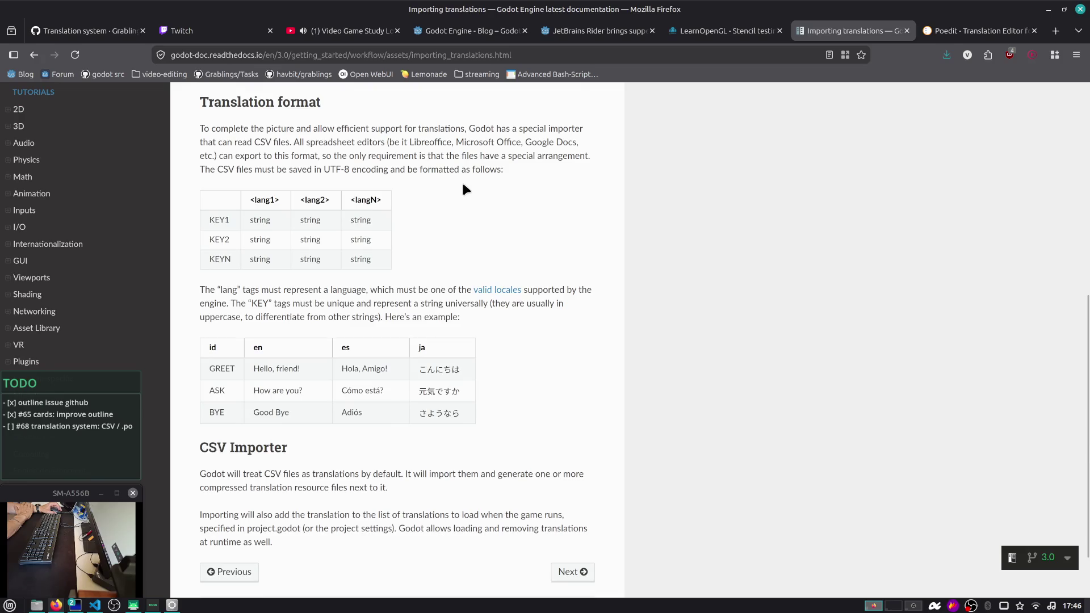
left_click_drag(309, 142, 492, 170)
left_click(497, 170)
Study the CSV format table with its KEY1/KEY2 rows and the CSV Importer paragraph
scroll(398, 156, "down", 2)
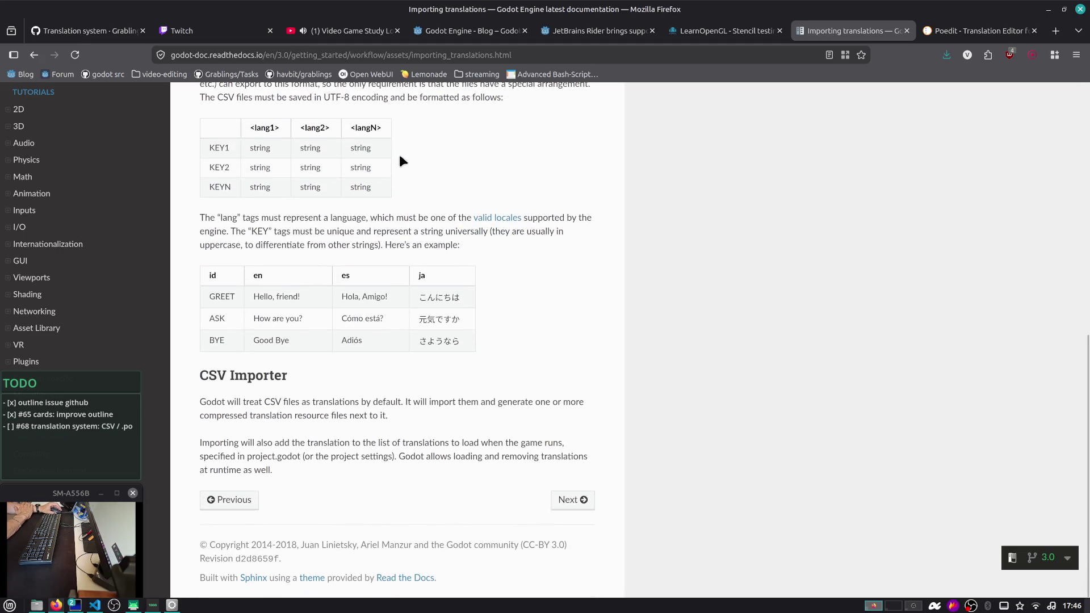
left_click_drag(207, 144, 363, 170)
left_click(437, 162)
double_click(267, 147)
double_click(310, 146)
left_click(233, 156)
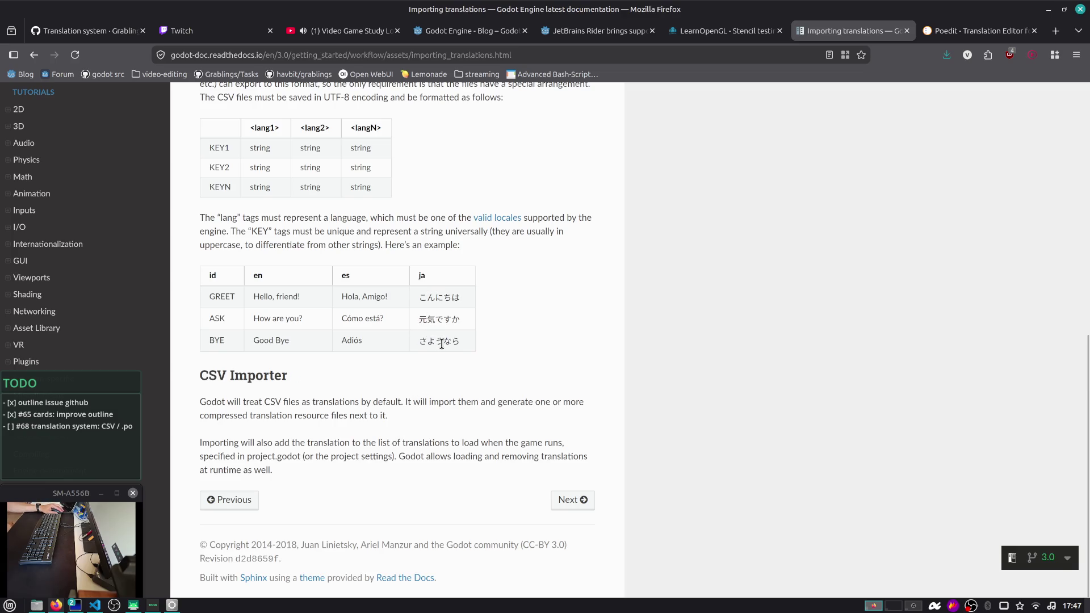
scroll(448, 346, "up", 3)
scroll(447, 345, "down", 3)
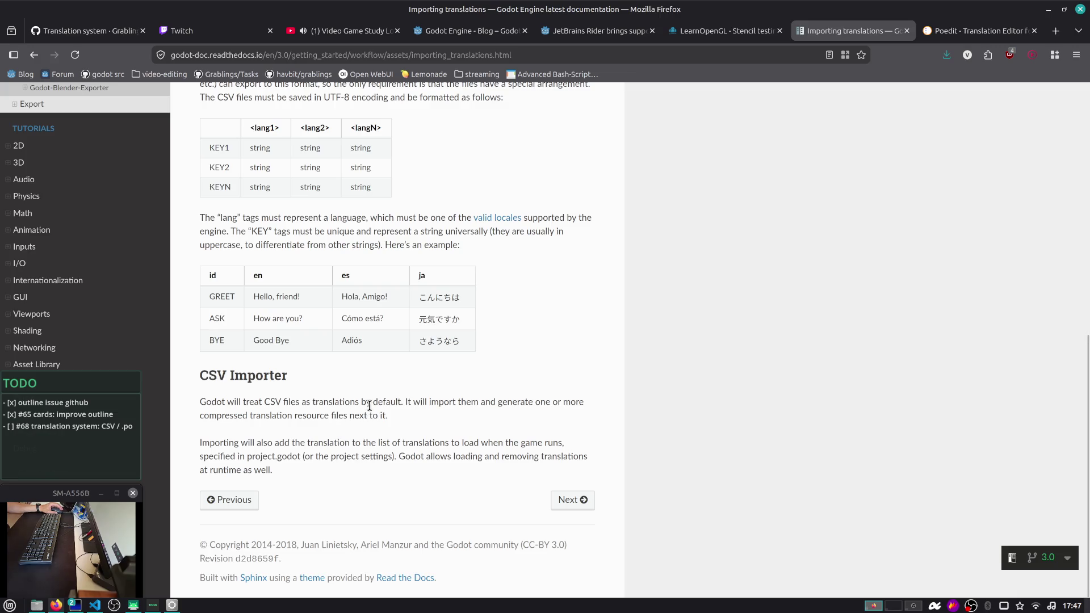
triple_click(422, 417)
left_click(423, 416)
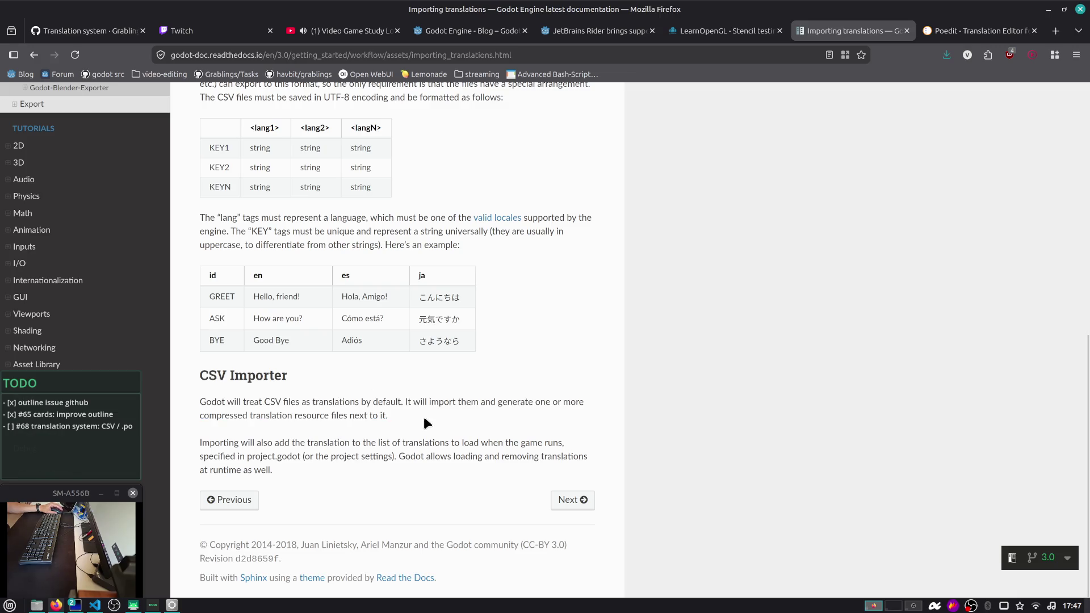
Return to the DuckDuckGo 'godot engine translations csv po' search results
scroll(424, 417, "up", 15)
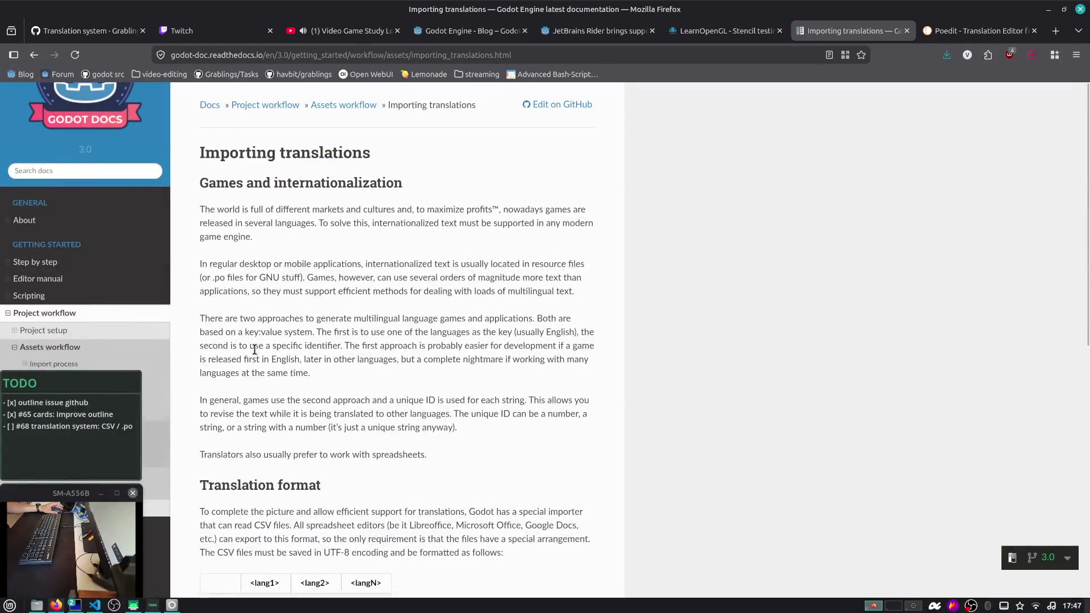
scroll(254, 349, "down", 3)
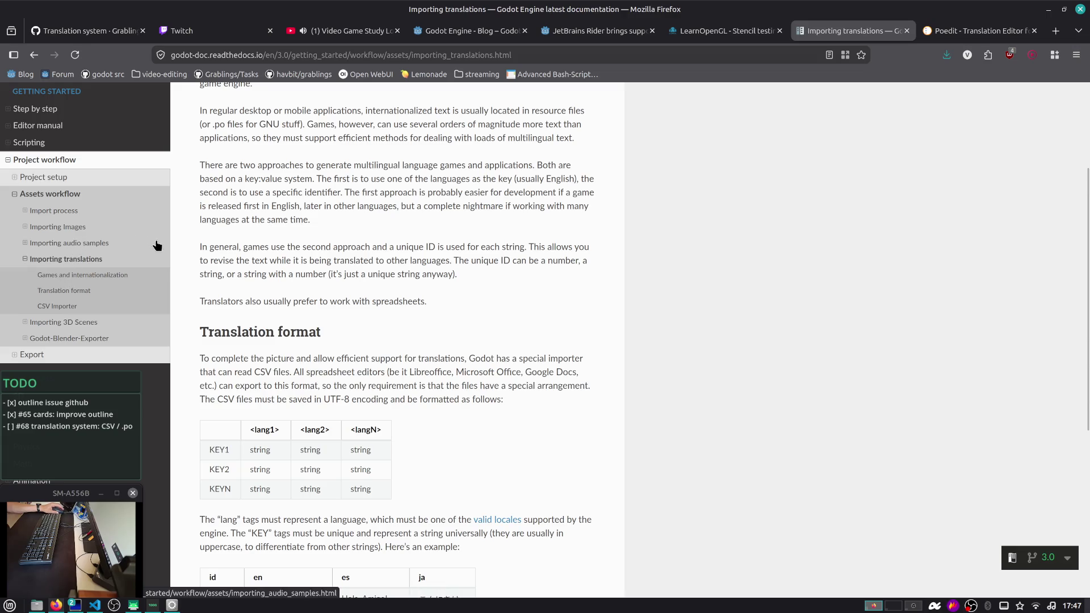
scroll(157, 246, "down", 5)
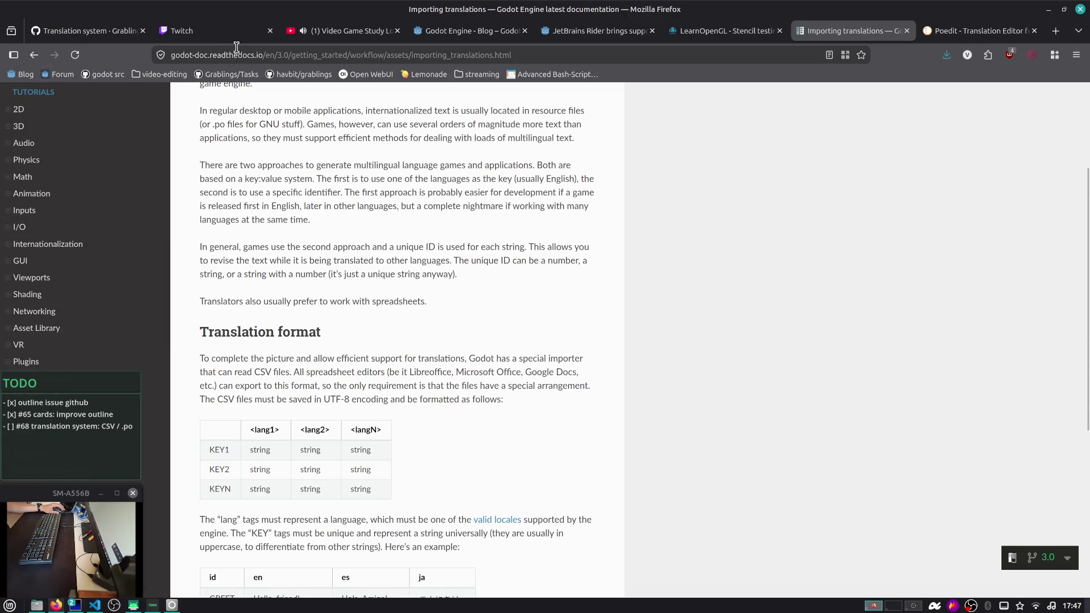
left_click_drag(264, 53, 645, 57)
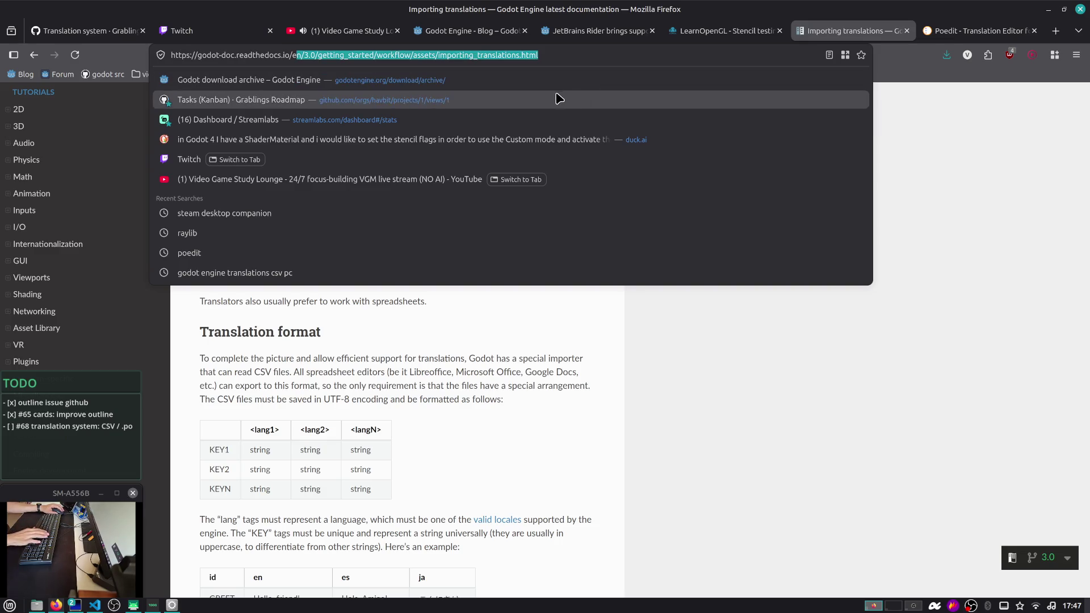
left_click(34, 55)
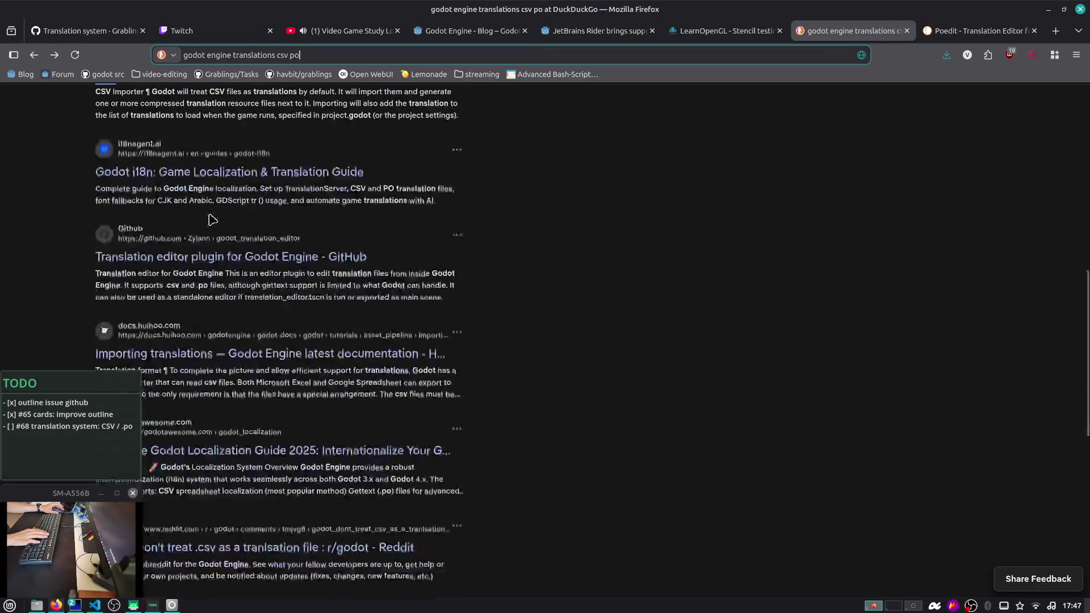
Open the stable Godot docs 'Importing translations' result from the search results
scroll(210, 216, "up", 2)
left_click(176, 107)
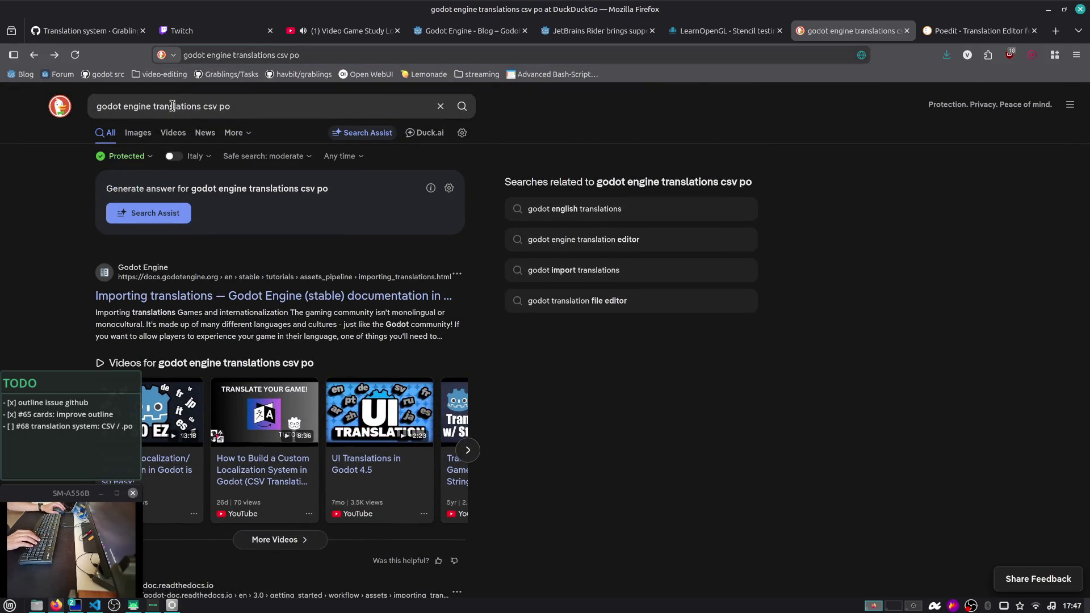
left_click(199, 296)
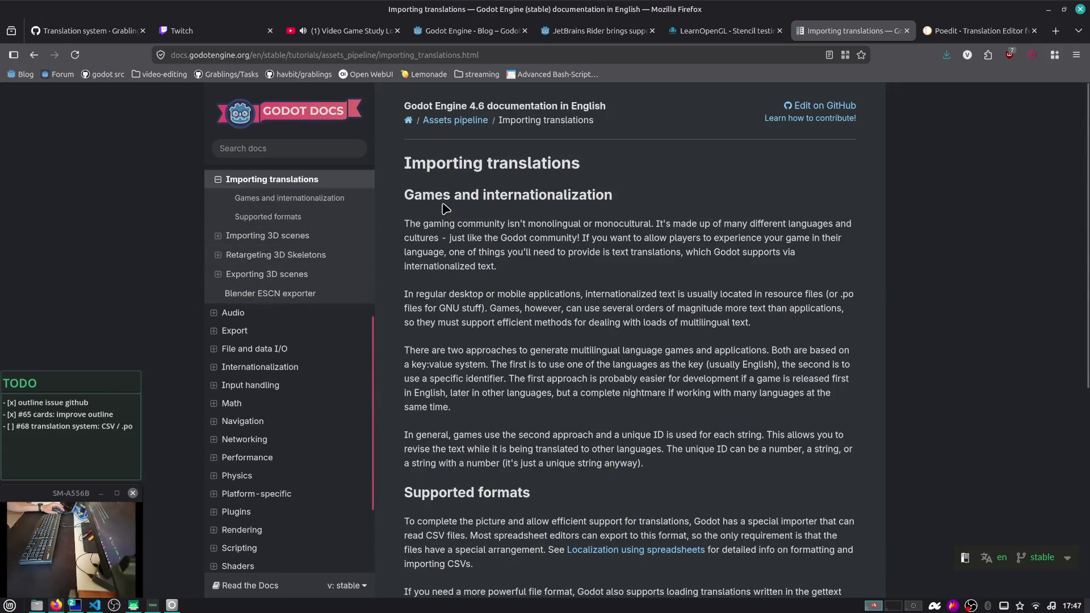
Queue 'Localization using gettext' in a background tab and open 'Localization using spreadsheets'
scroll(443, 227, "down", 4)
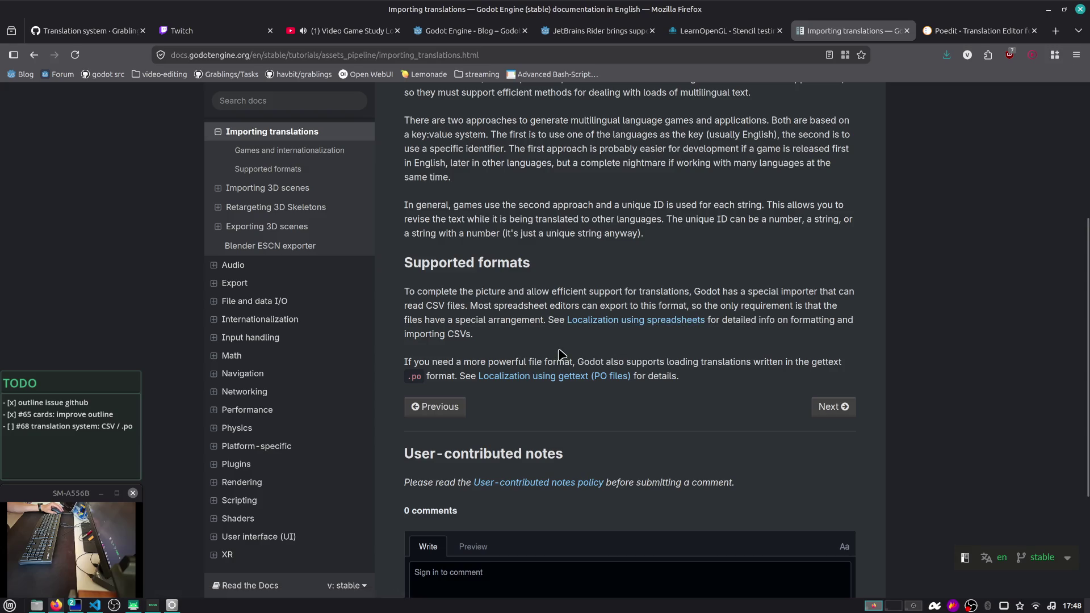
scroll(559, 354, "down", 2)
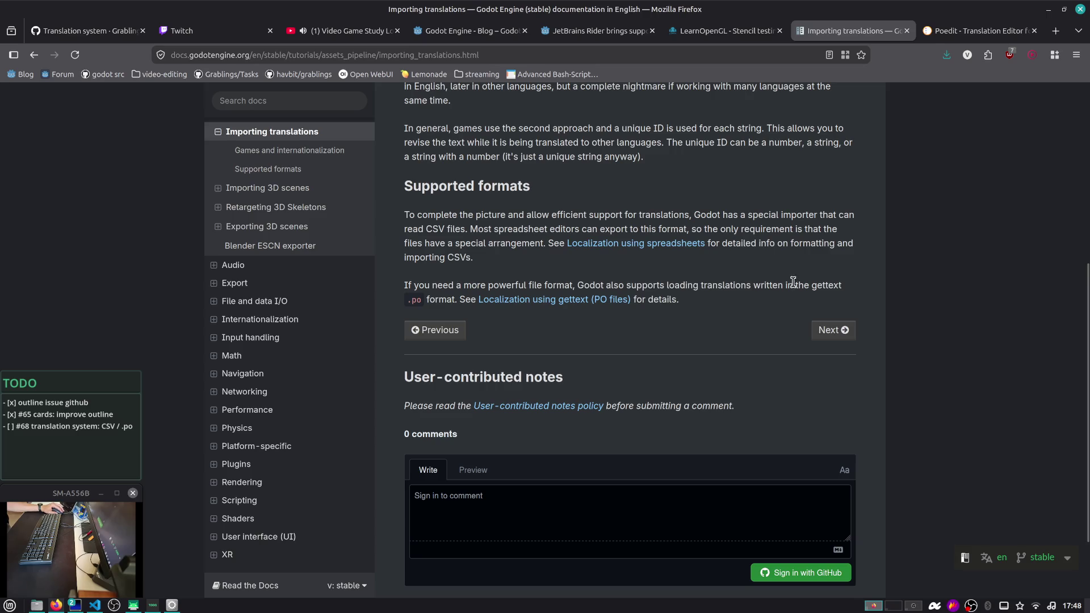
middle_click(563, 301)
left_click(604, 244)
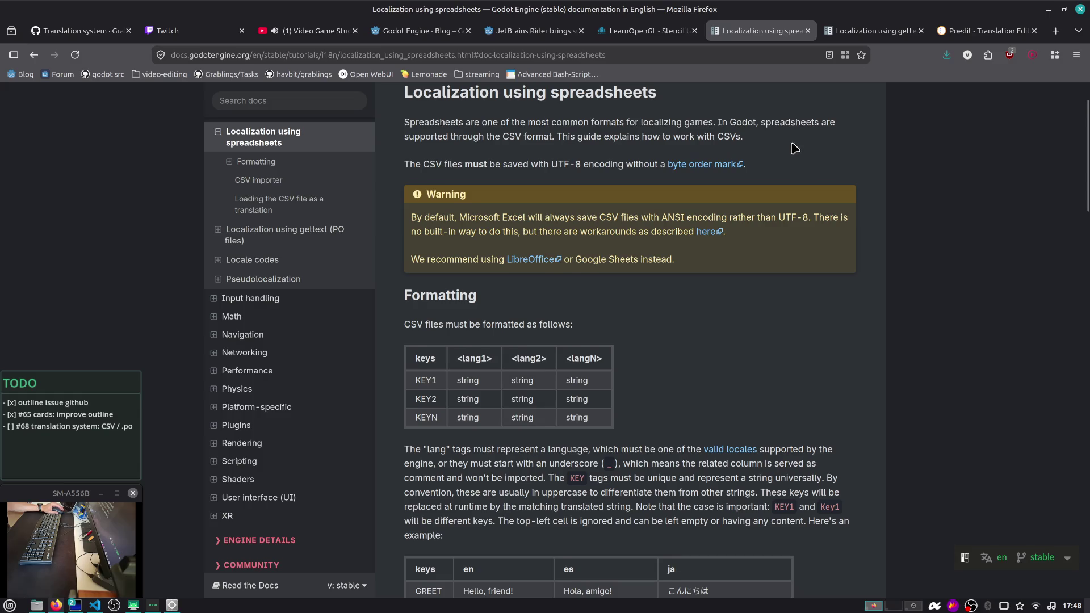
Read the CSV rules on lang tags, comment columns, key conventions and quoting, down to 'Specifying plural forms'
scroll(793, 149, "down", 2)
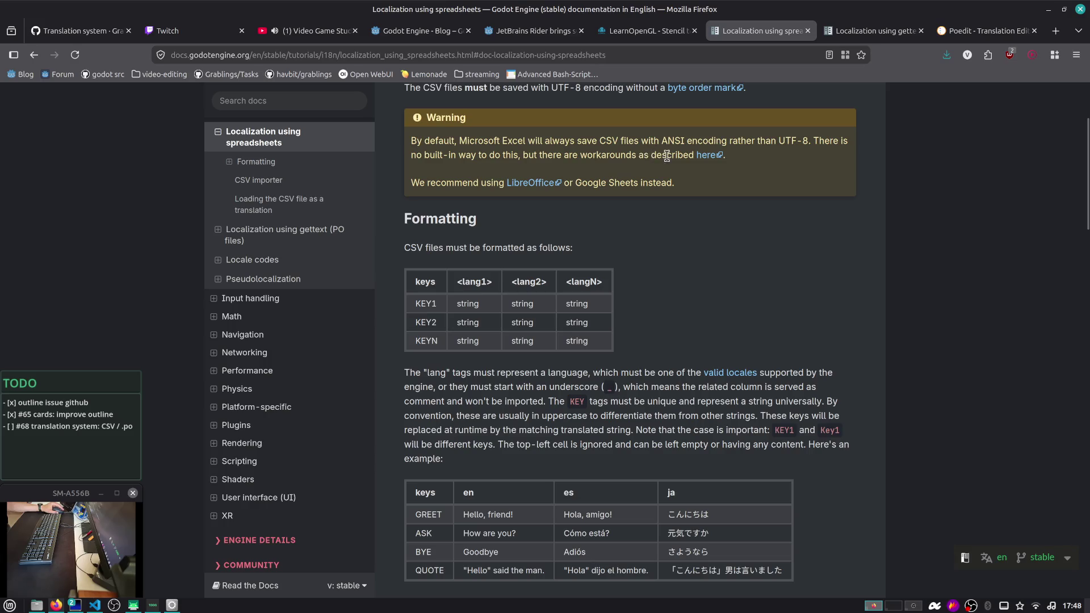
scroll(687, 165, "down", 4)
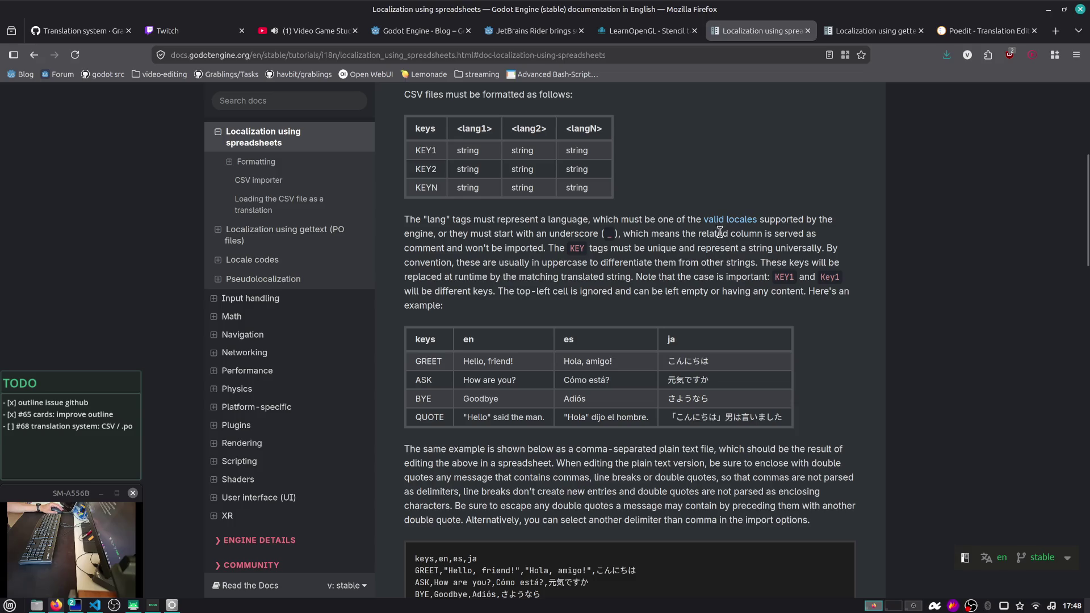
left_click_drag(695, 222, 789, 291)
left_click(790, 292)
mouse_move(630, 233)
left_mouse_down()
mouse_move(683, 262)
mouse_move(702, 288)
left_mouse_up()
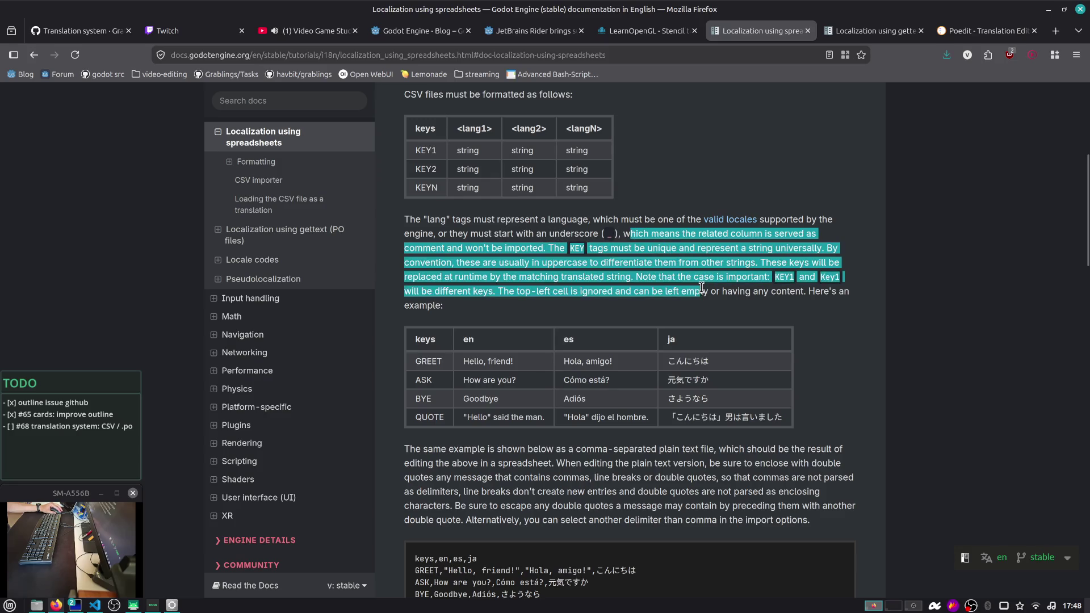
left_click(902, 247)
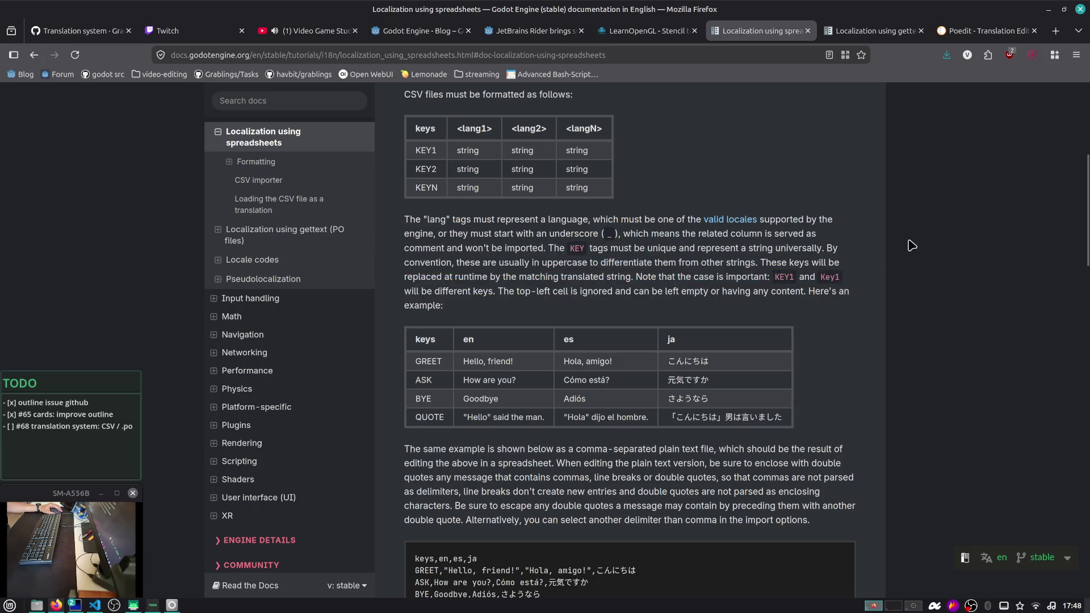
left_click_drag(487, 262, 572, 303)
left_click(572, 304)
scroll(549, 276, "down", 5)
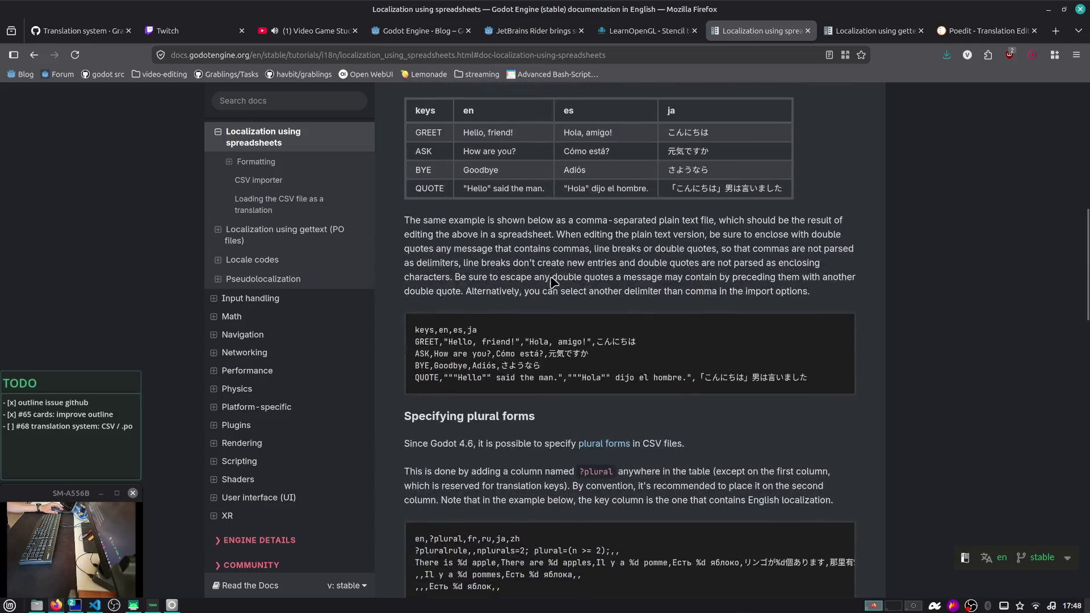
mouse_move(507, 219)
left_mouse_down()
mouse_move(737, 290)
mouse_move(848, 296)
left_mouse_up()
left_click(852, 295)
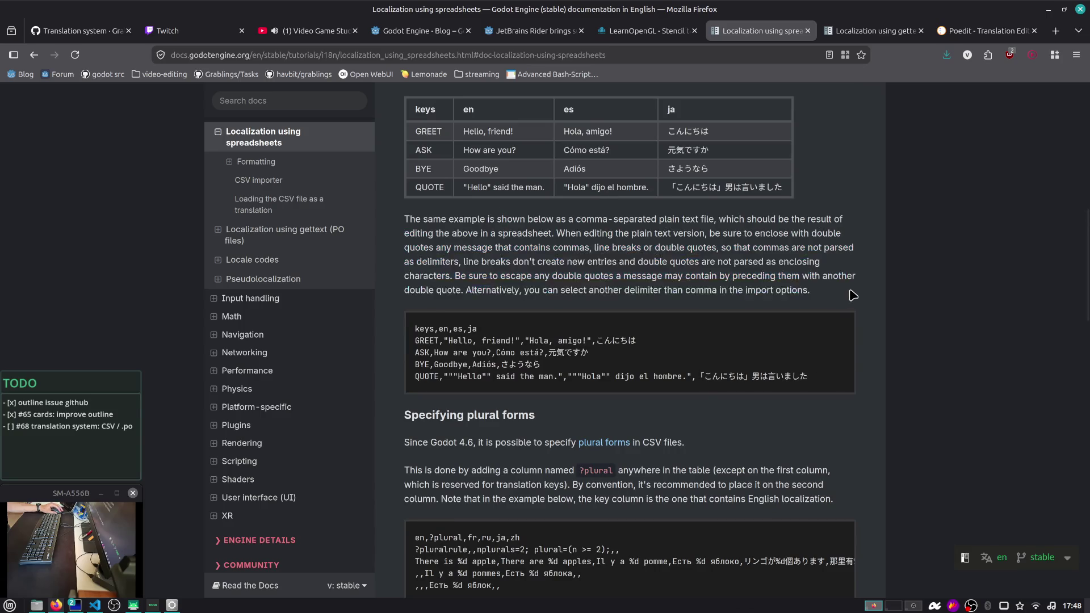
scroll(853, 295, "down", 3)
Examine the ?plural column explanation and the ?pluralrule CSV example
scroll(853, 296, "down", 3)
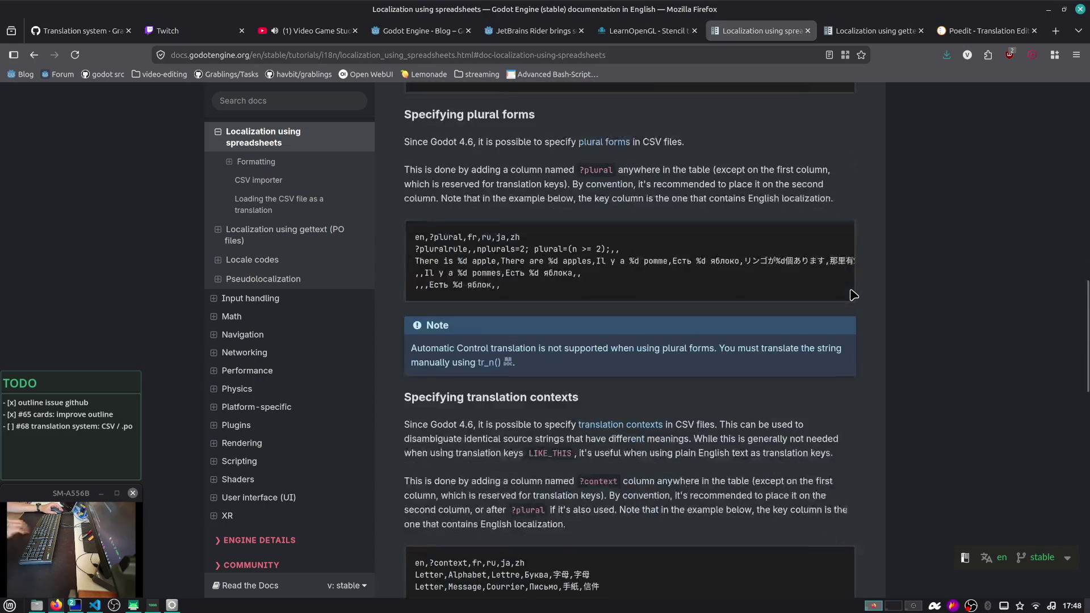
scroll(476, 281, "up", 3)
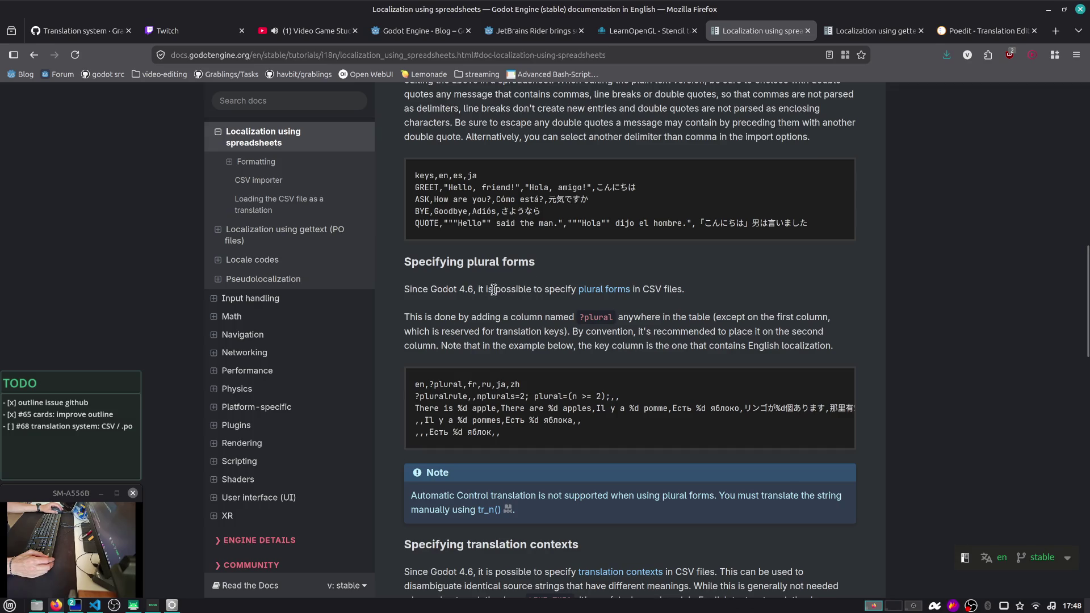
scroll(509, 312, "down", 2)
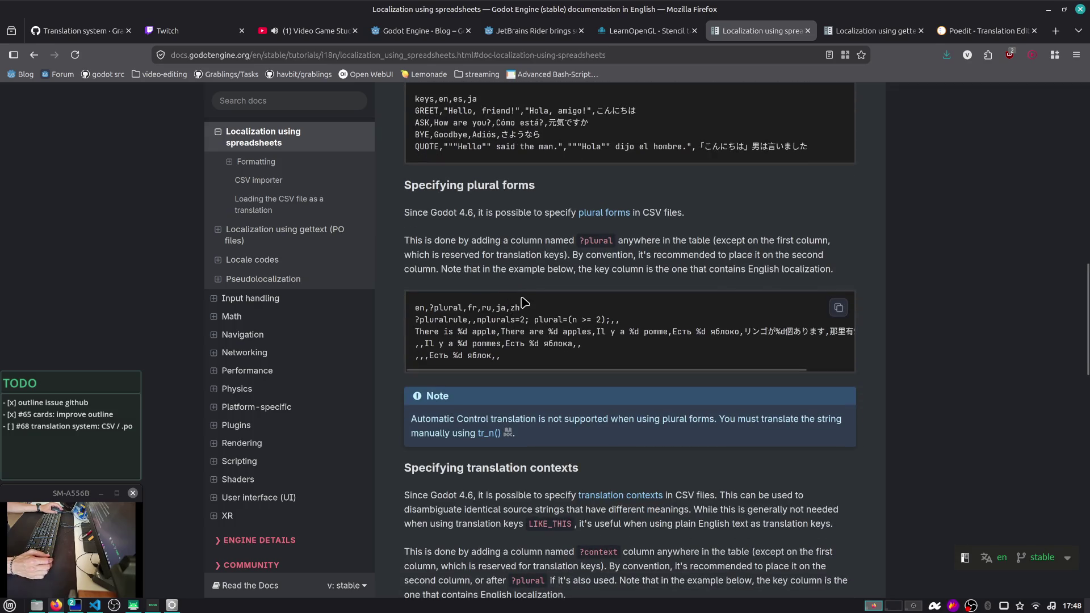
left_click_drag(564, 241, 708, 274)
left_click(528, 241)
double_click(585, 241)
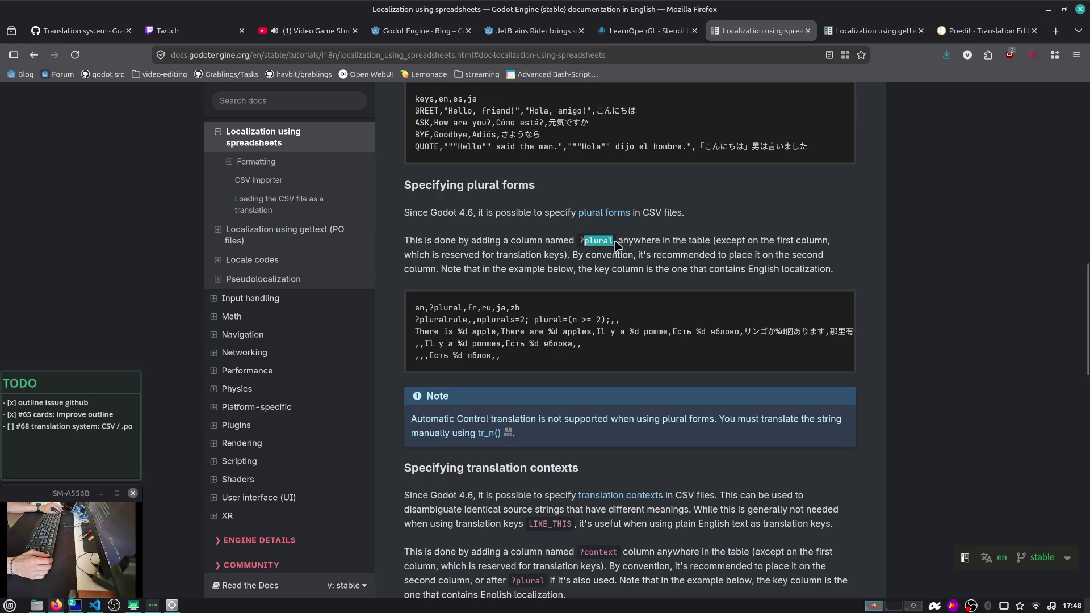
left_click(659, 241)
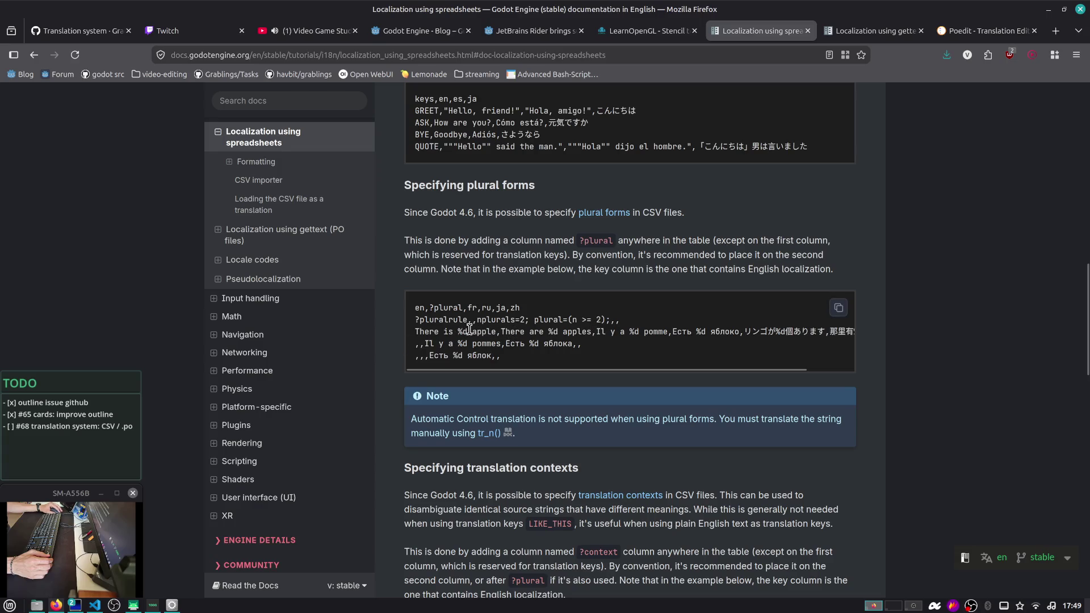
mouse_move(416, 331)
left_mouse_down()
mouse_move(597, 331)
mouse_move(583, 319)
left_mouse_up()
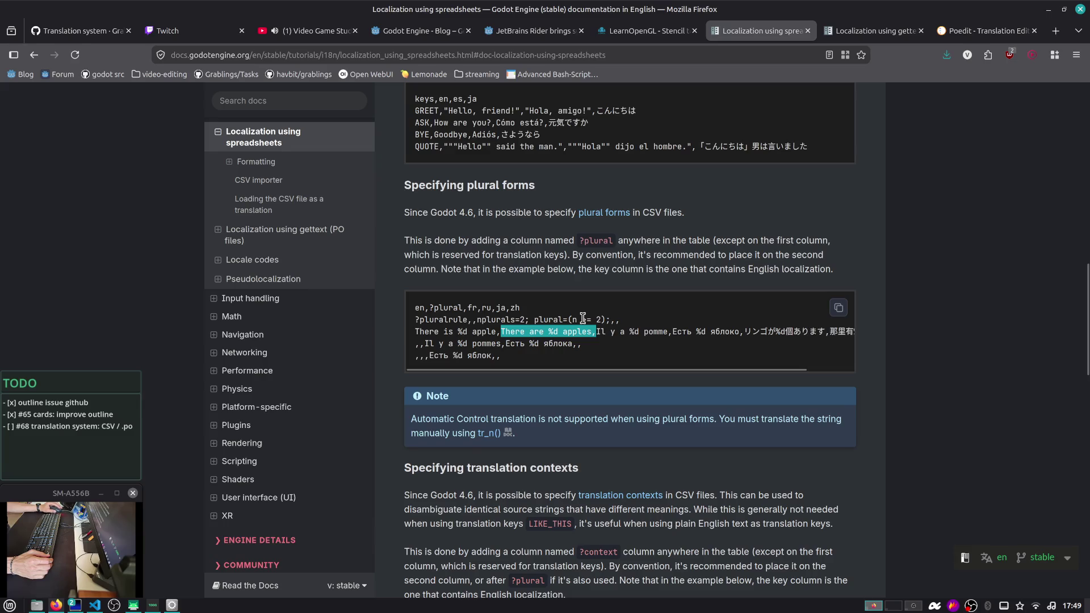
double_click(445, 320)
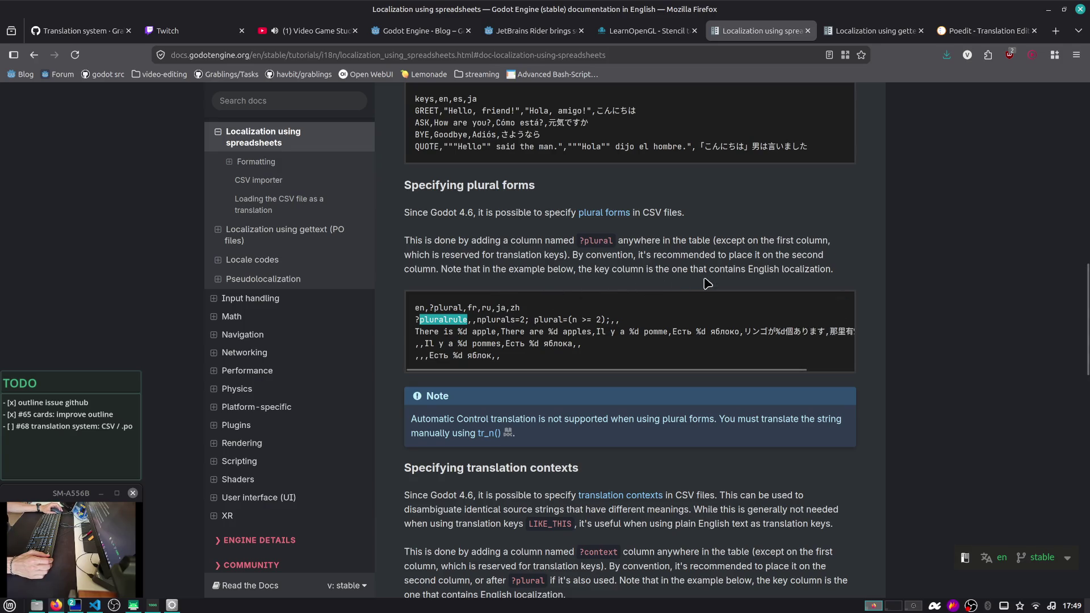
Read the note on plural forms with tr_n() and the translation contexts paragraph
scroll(511, 329, "down", 2)
left_click_drag(585, 343, 648, 361)
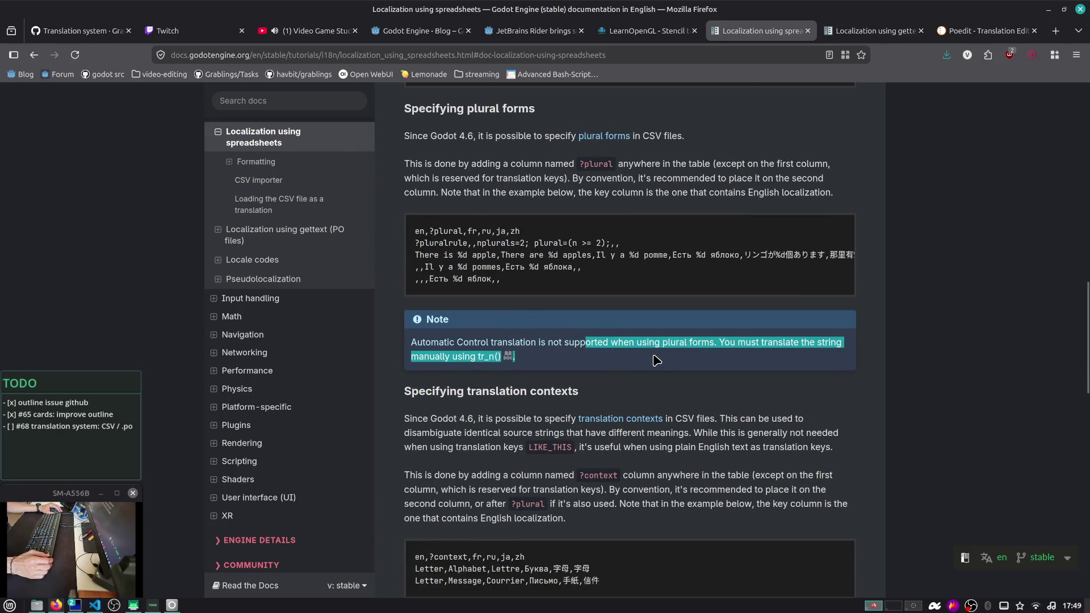
left_click(657, 359)
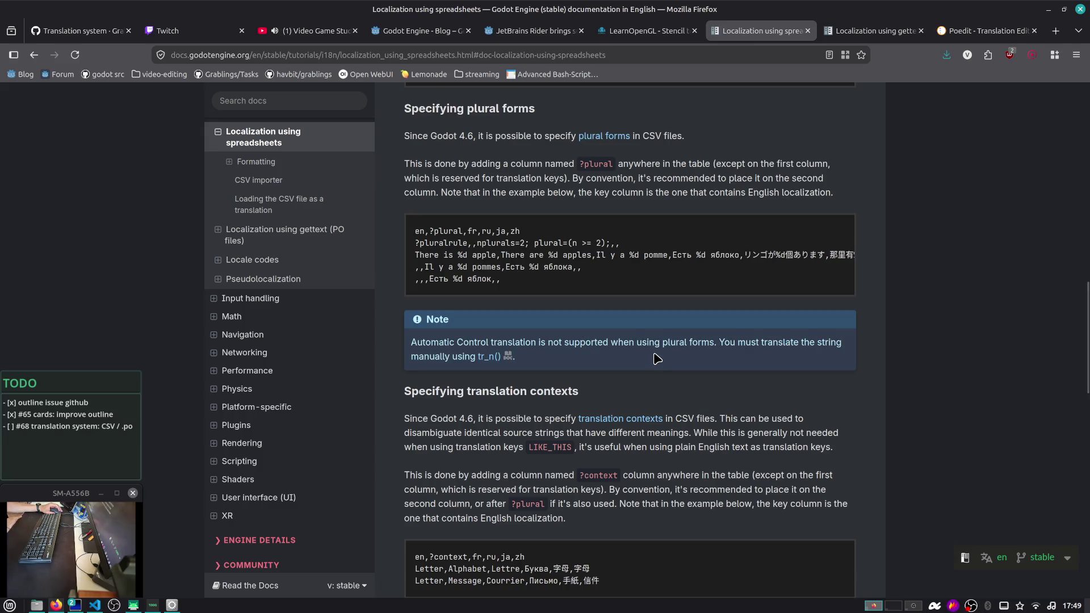
scroll(656, 359, "down", 2)
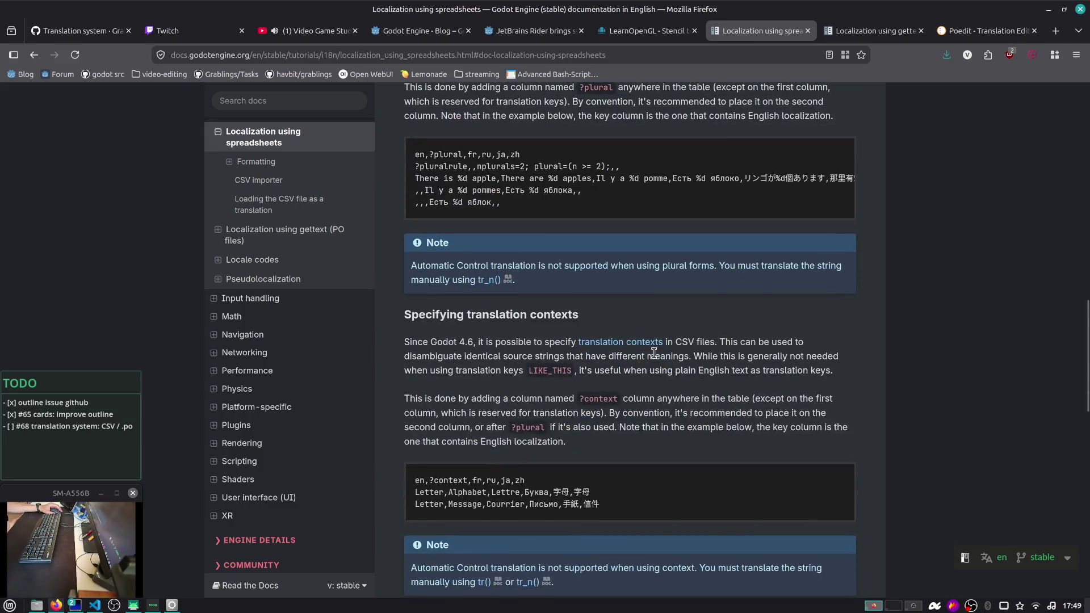
scroll(611, 335, "down", 2)
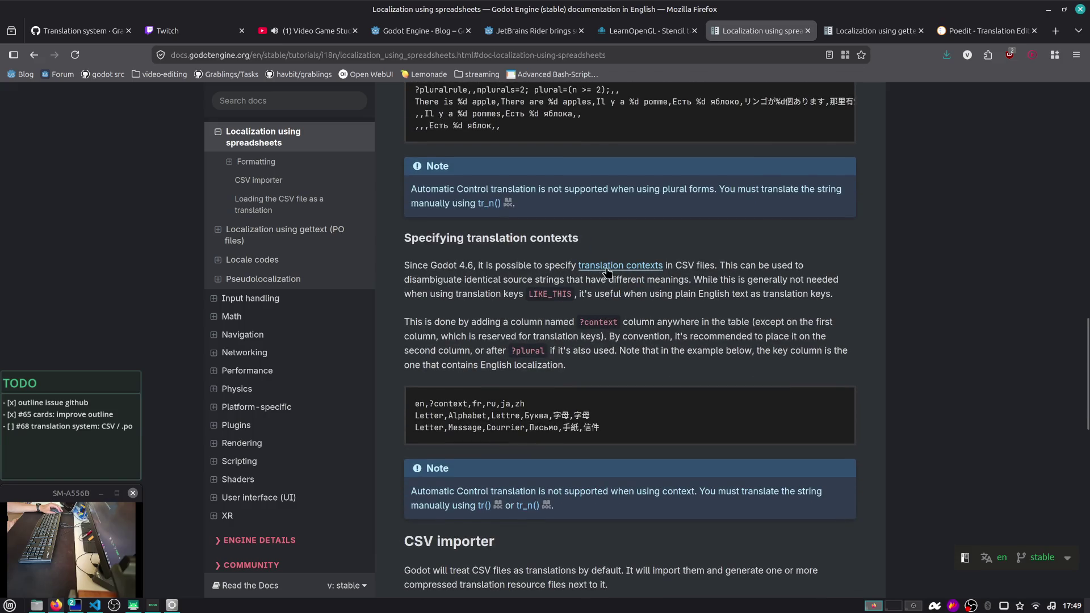
left_click_drag(731, 265, 820, 293)
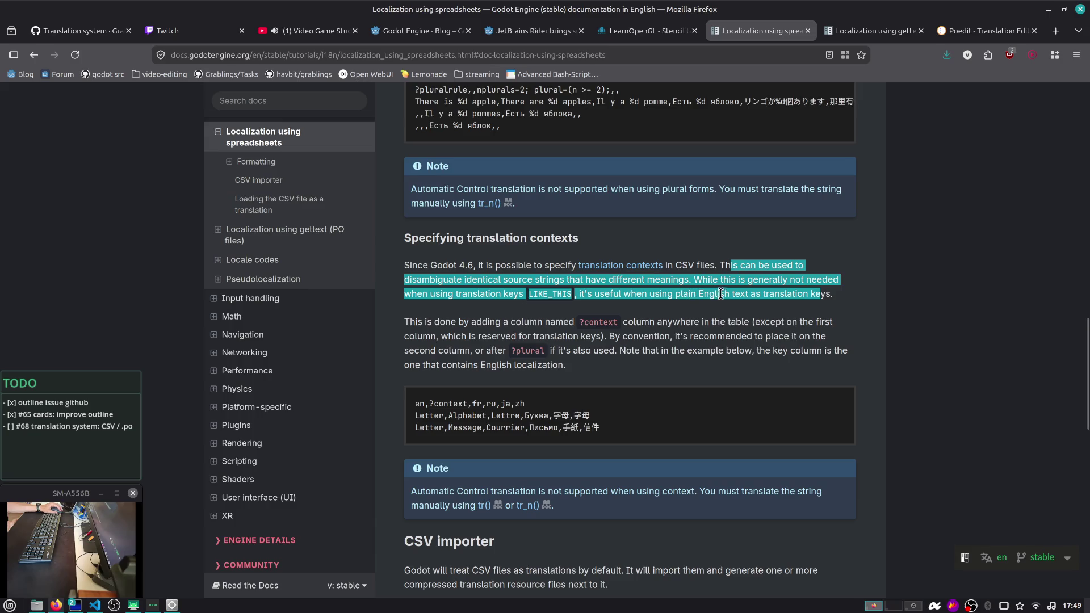
left_click(824, 289)
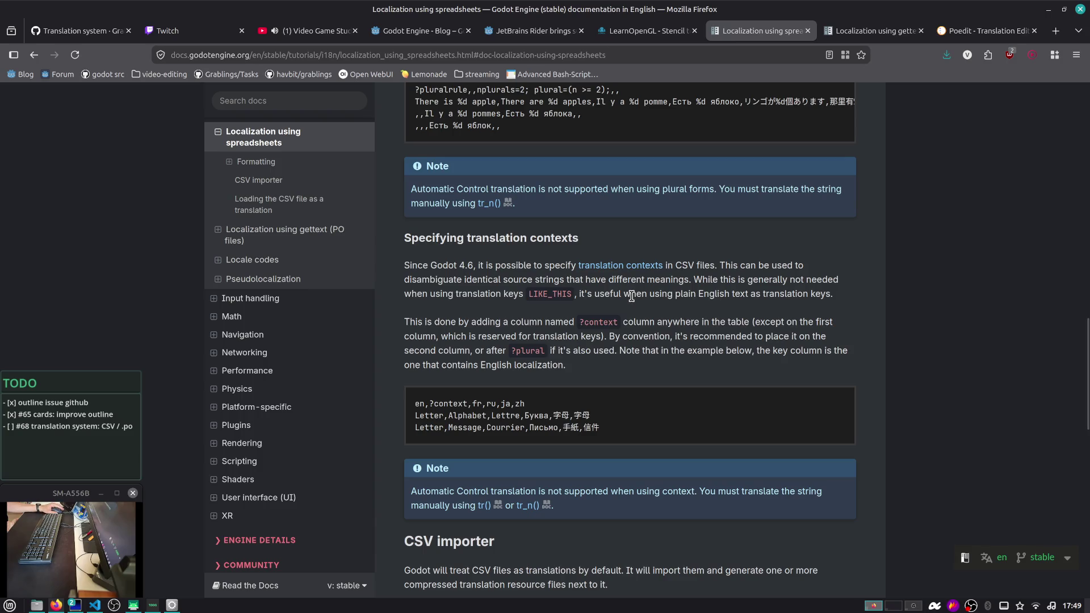
triple_click(505, 294)
left_click(507, 293)
Open the 'translation contexts' link as the Internationalizing games page and read about ambiguous source strings
middle_click(629, 266)
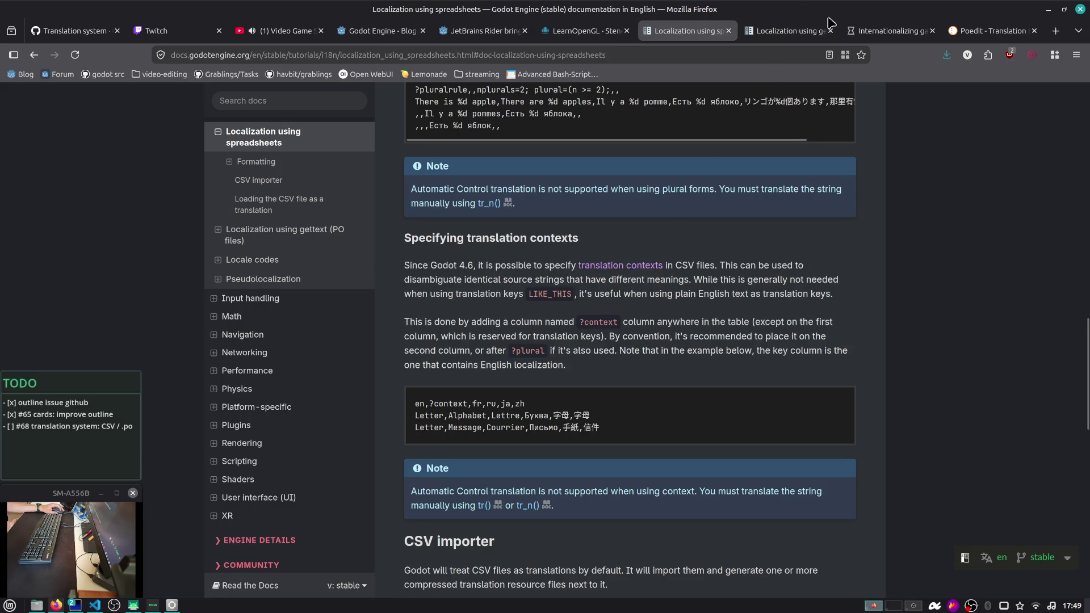
left_click(870, 33)
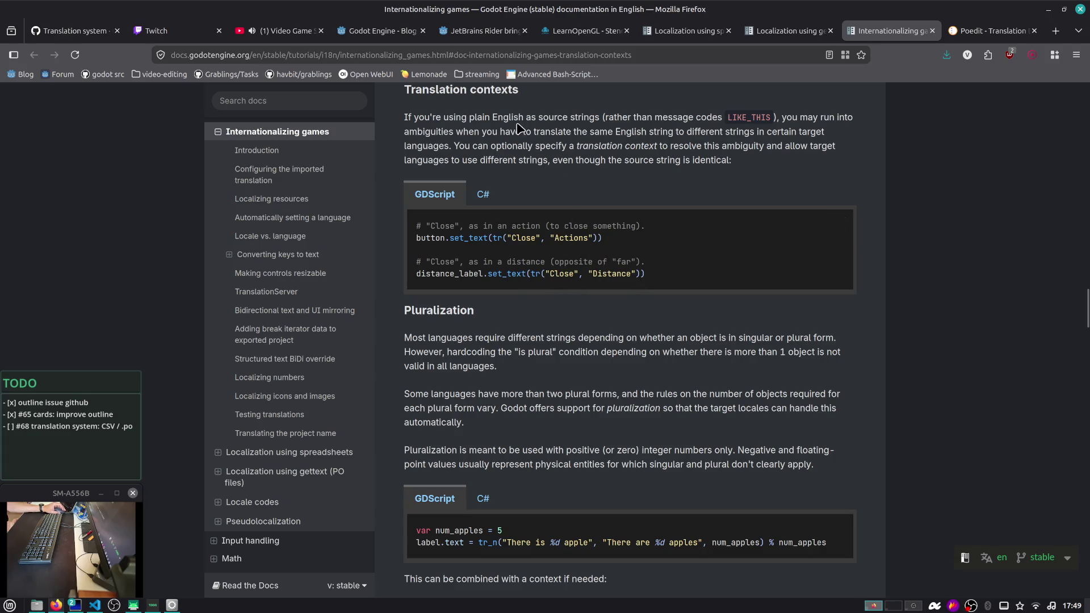
left_click_drag(492, 119, 800, 126)
left_click(643, 121)
left_click_drag(659, 132, 772, 160)
left_click(760, 159)
Read through the Pluralization section, including the warning against hardcoding plural checks
scroll(747, 163, "down", 3)
mouse_move(458, 185)
left_mouse_down()
mouse_move(583, 190)
mouse_move(651, 216)
left_mouse_up()
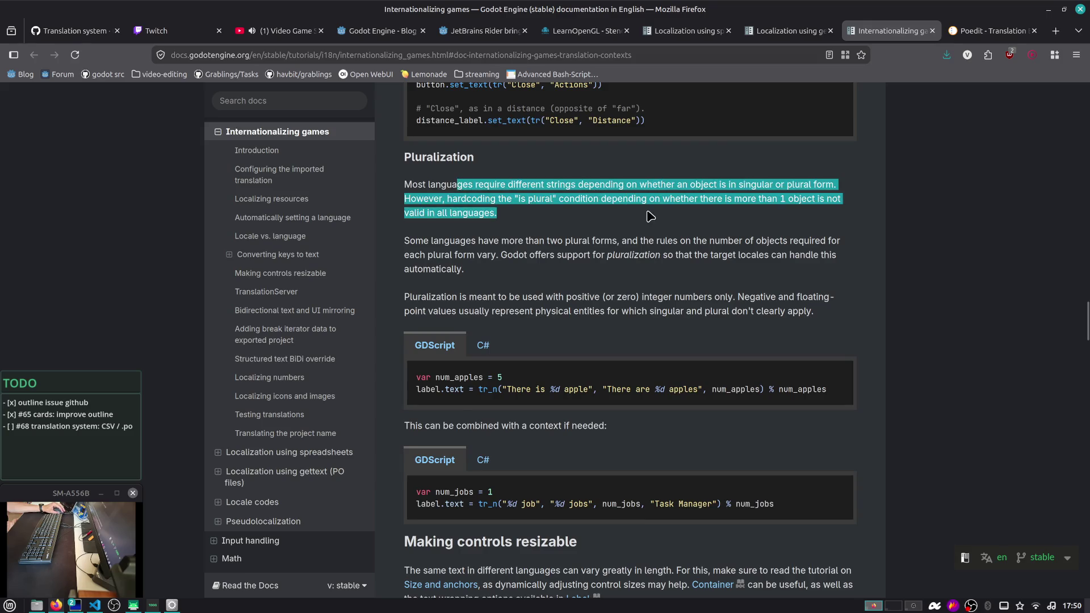
left_click(703, 202)
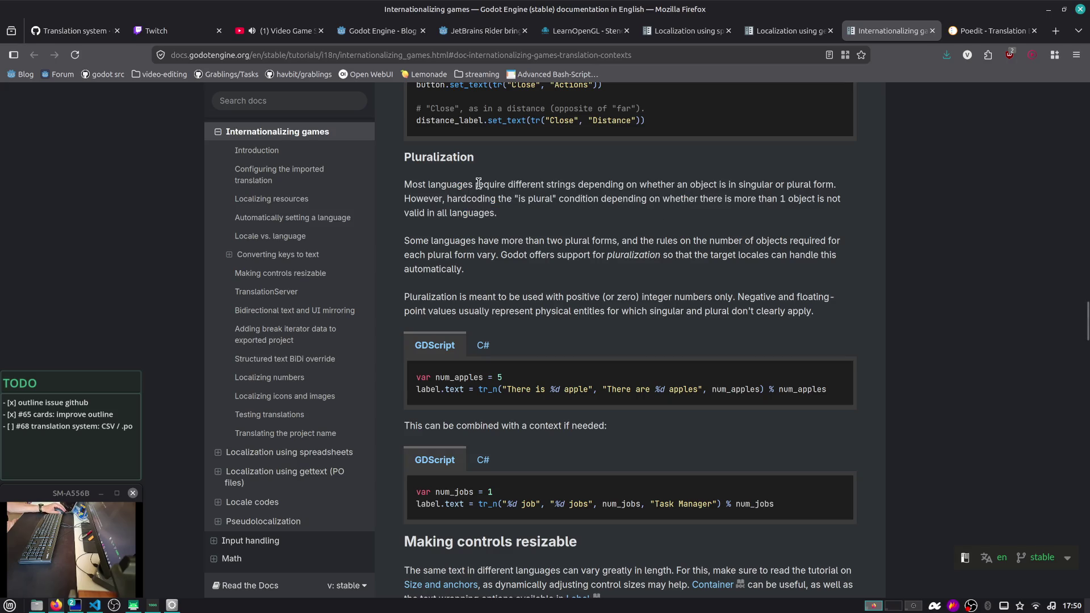
scroll(491, 181, "up", 3)
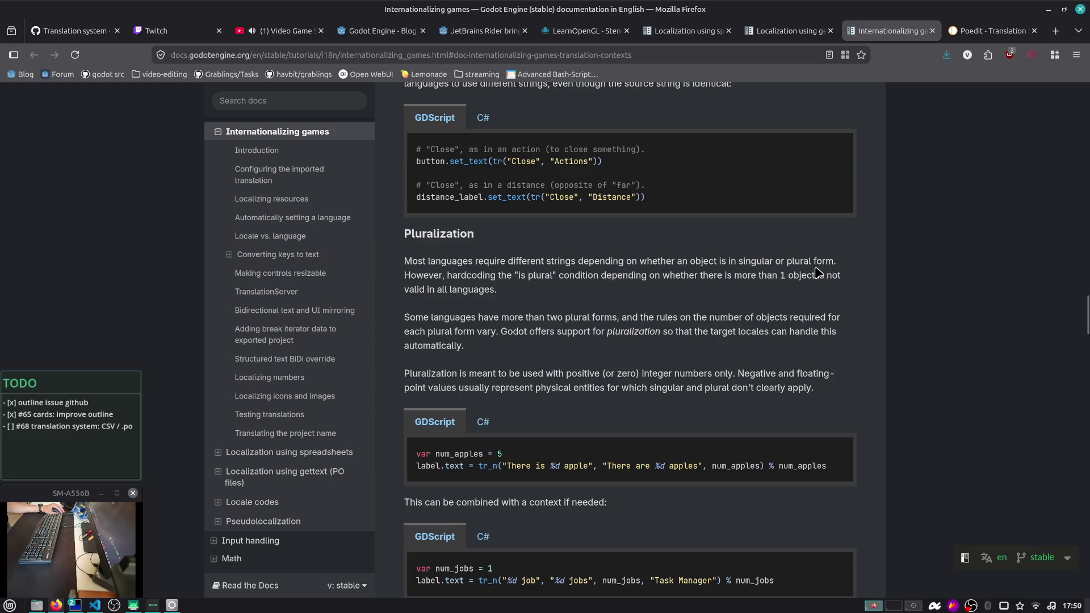
left_click_drag(479, 276, 534, 290)
left_click(555, 287)
scroll(490, 290, "down", 2)
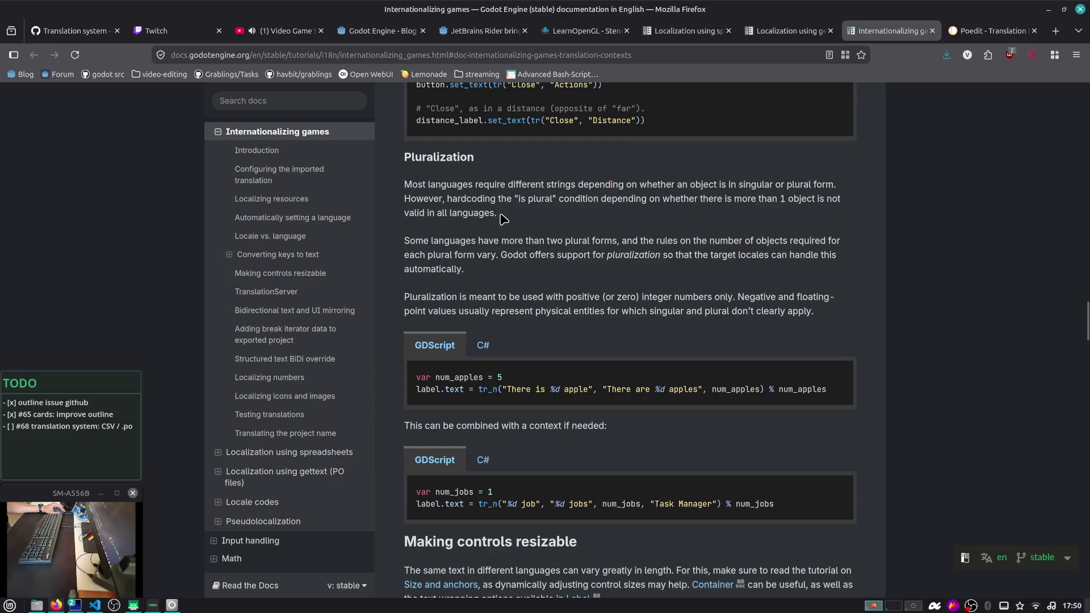
scroll(502, 219, "down", 3)
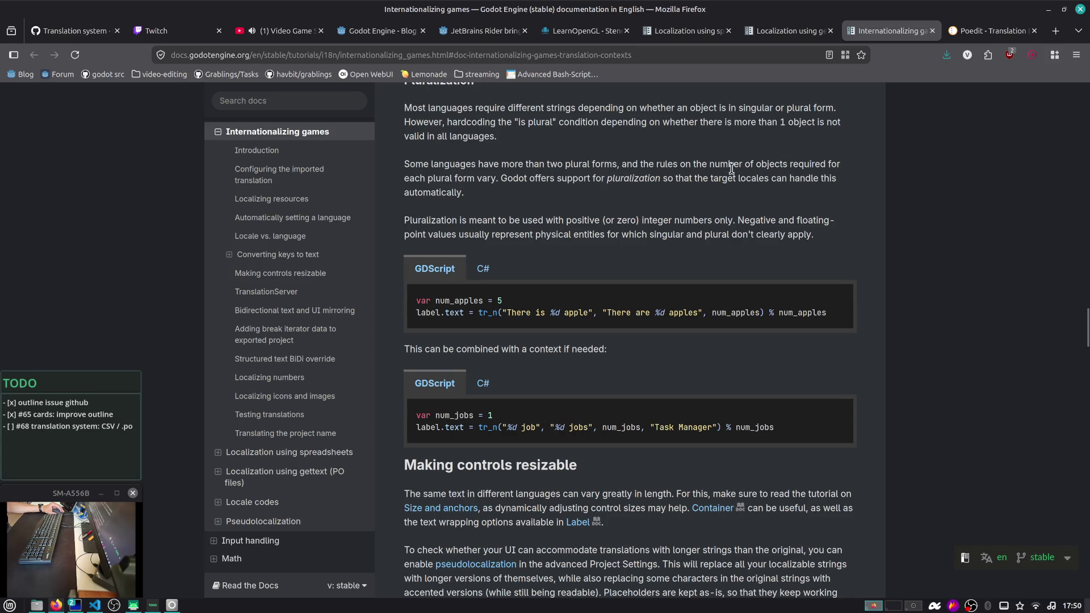
scroll(594, 227, "down", 2)
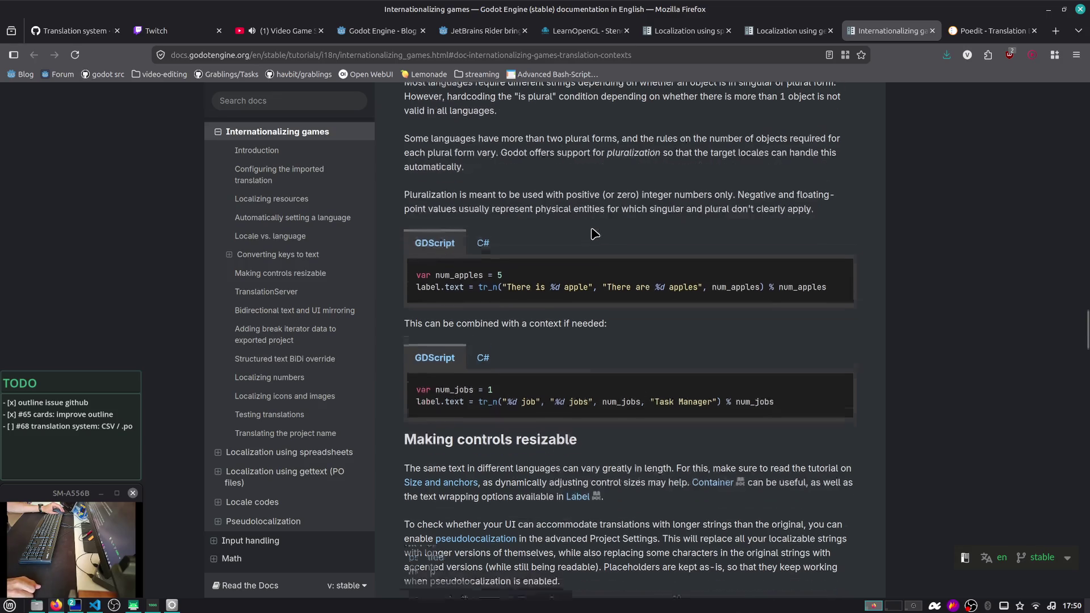
left_click_drag(595, 144, 727, 157)
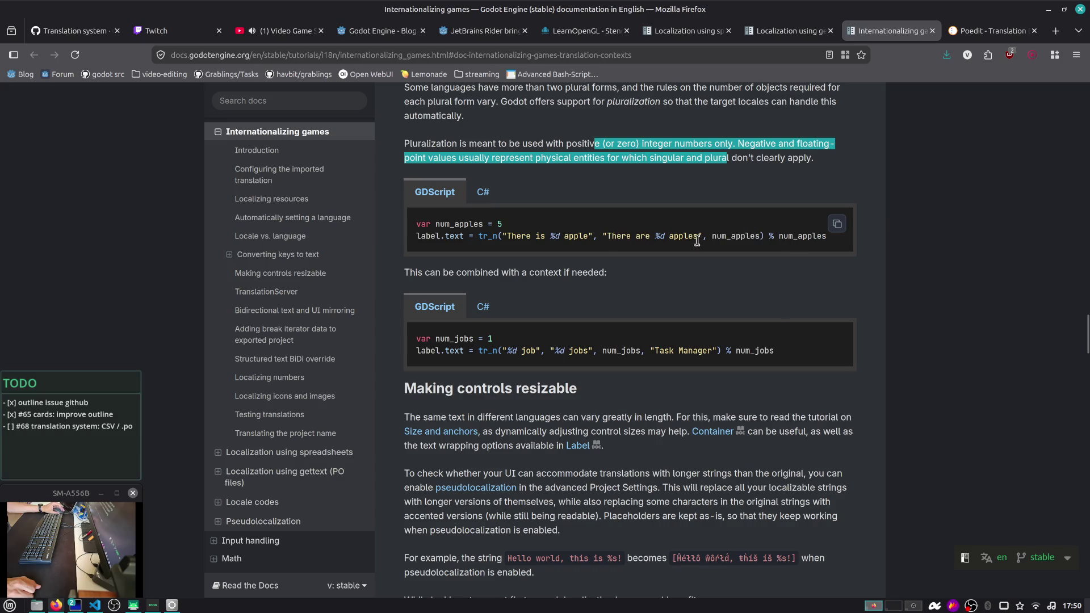
scroll(596, 288, "down", 4)
scroll(570, 309, "down", 3)
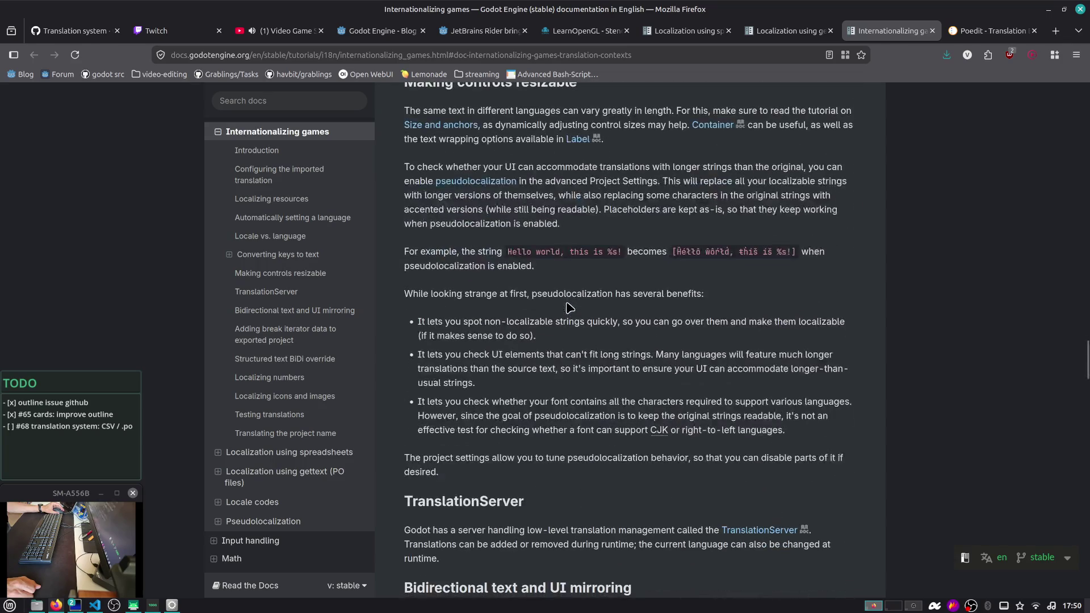
scroll(576, 301, "down", 7)
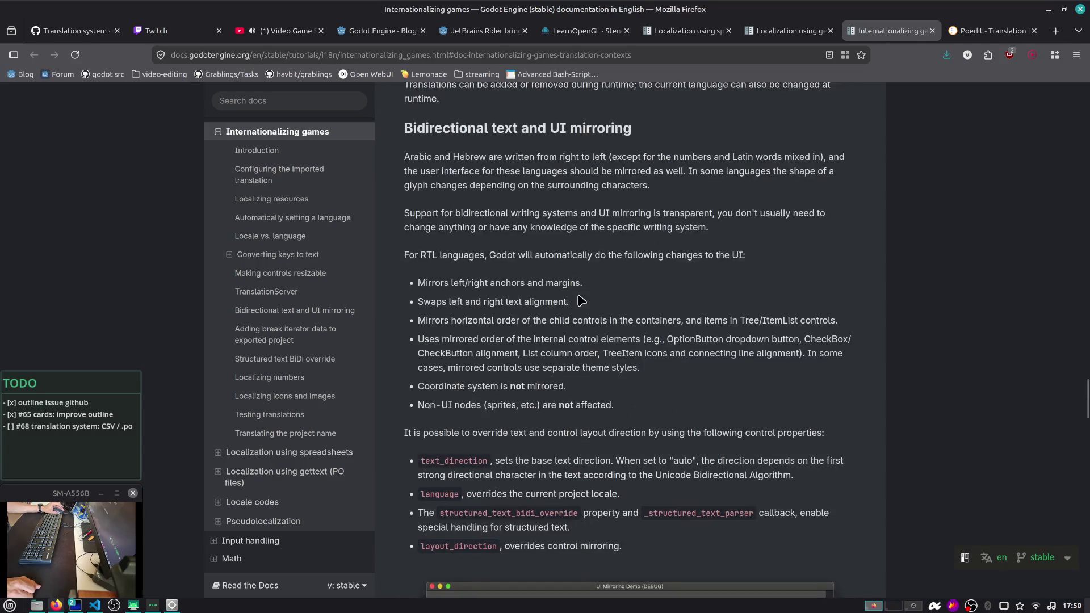
Back on Localization using spreadsheets, copy the plural-forms CSV example with its ?pluralrule line
left_click(687, 30)
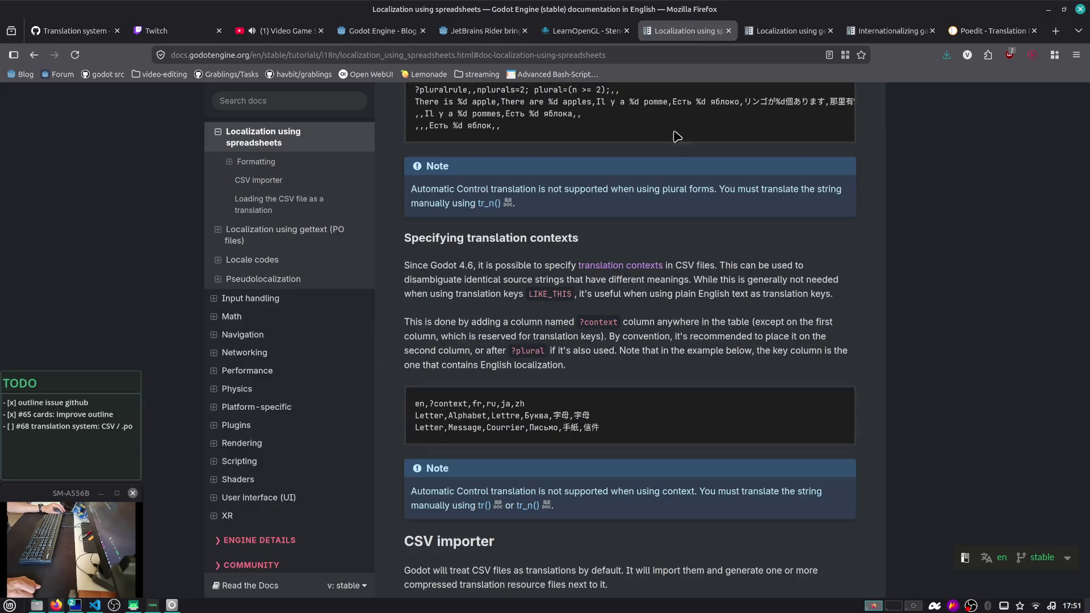
scroll(680, 173, "down", 2)
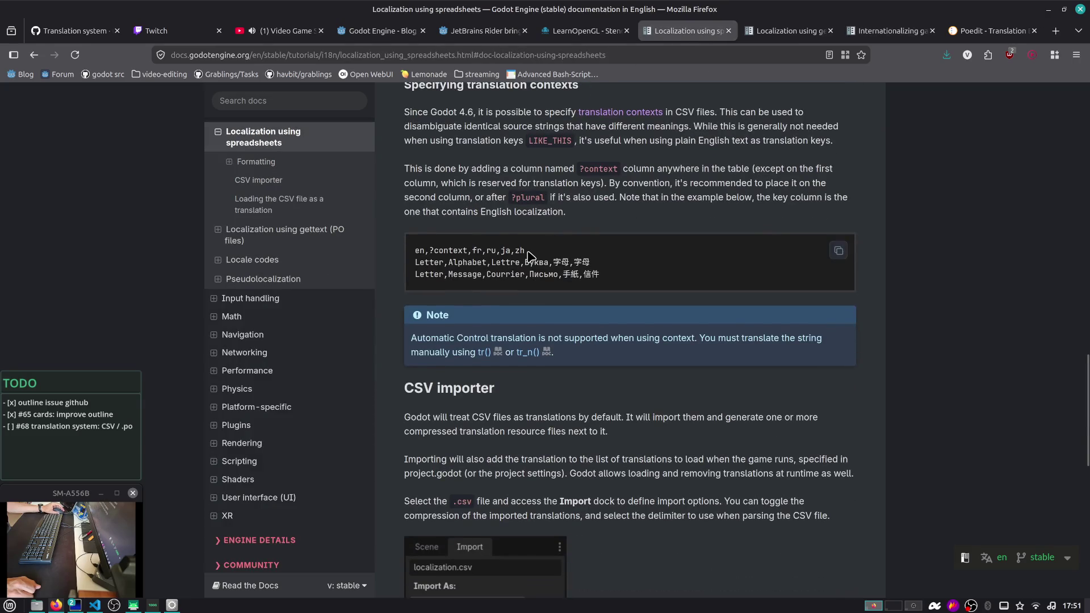
scroll(528, 257, "up", 4)
scroll(528, 257, "up", 6)
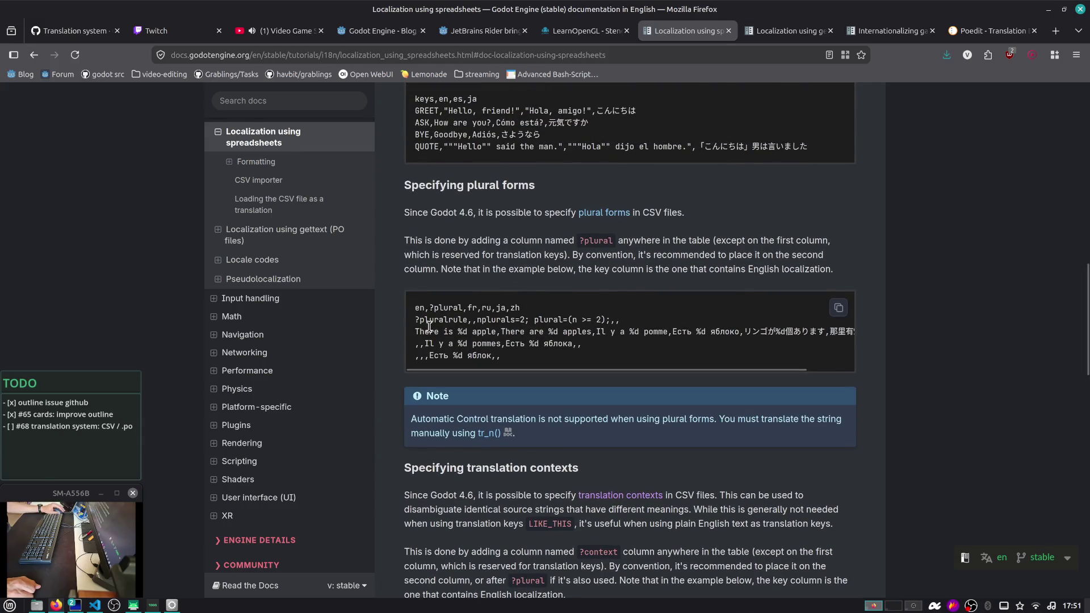
double_click(504, 320)
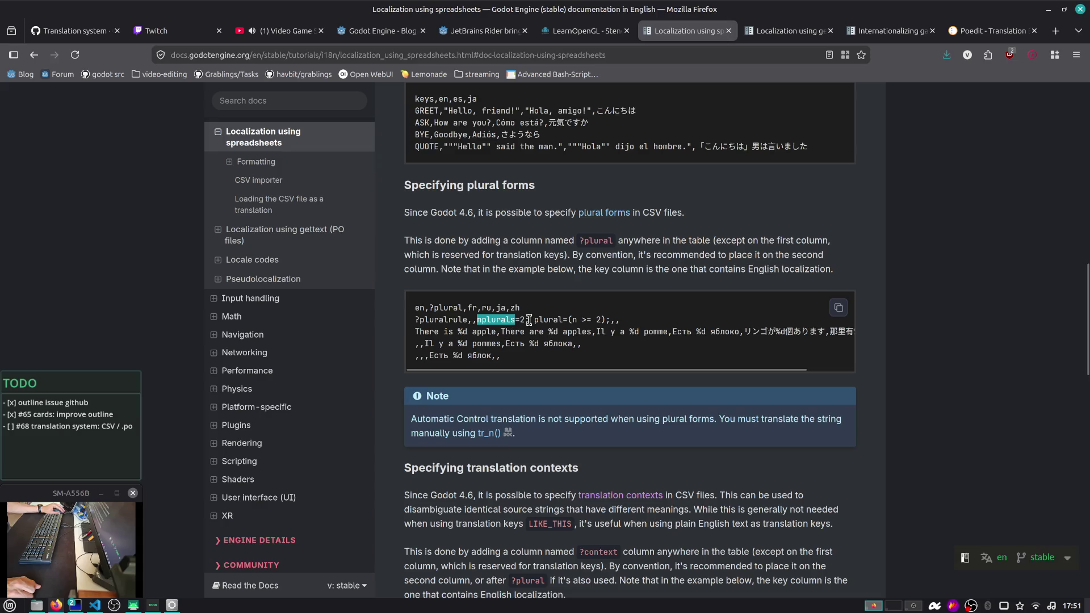
double_click(548, 319)
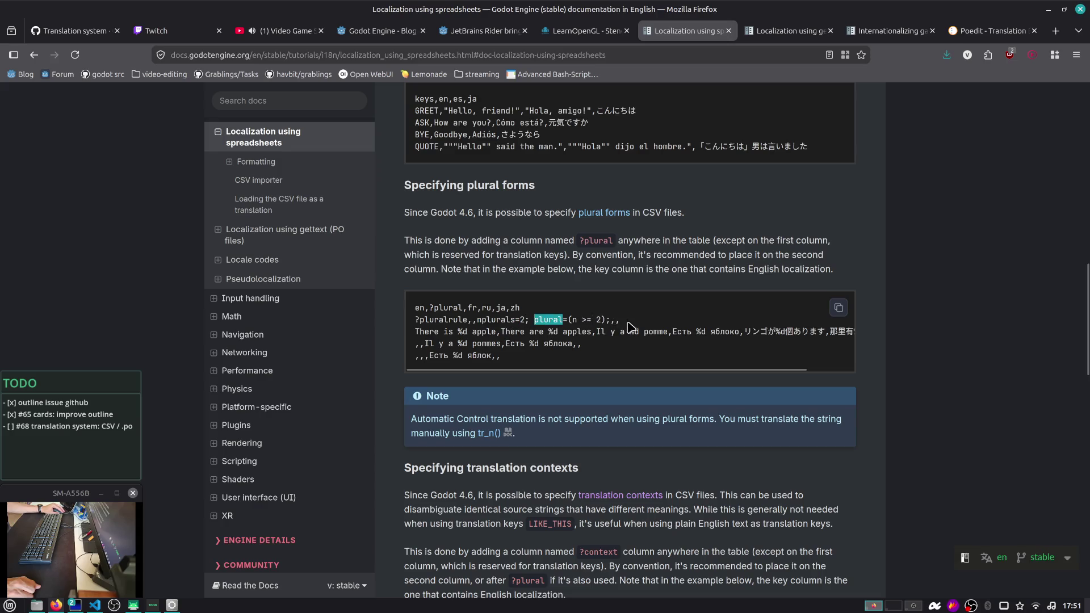
left_click_drag(620, 321, 409, 328)
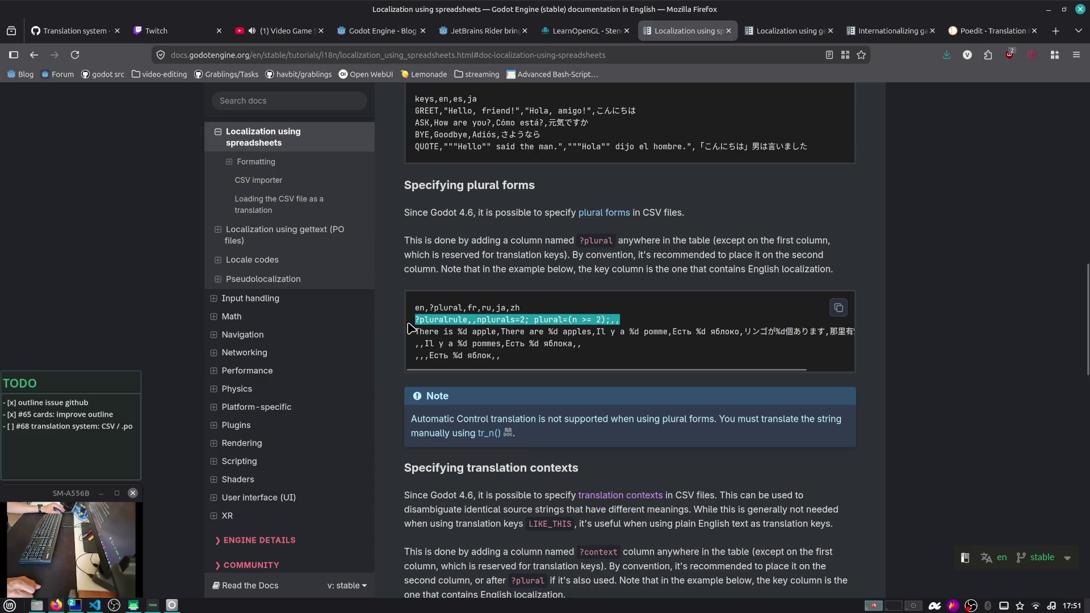
left_click(441, 319)
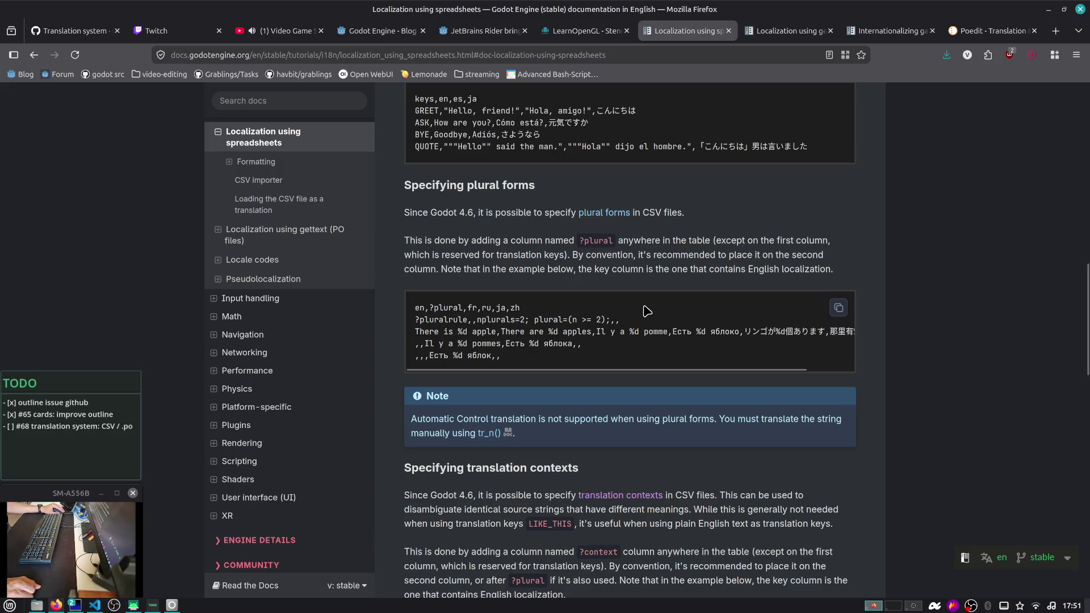
left_click(839, 307)
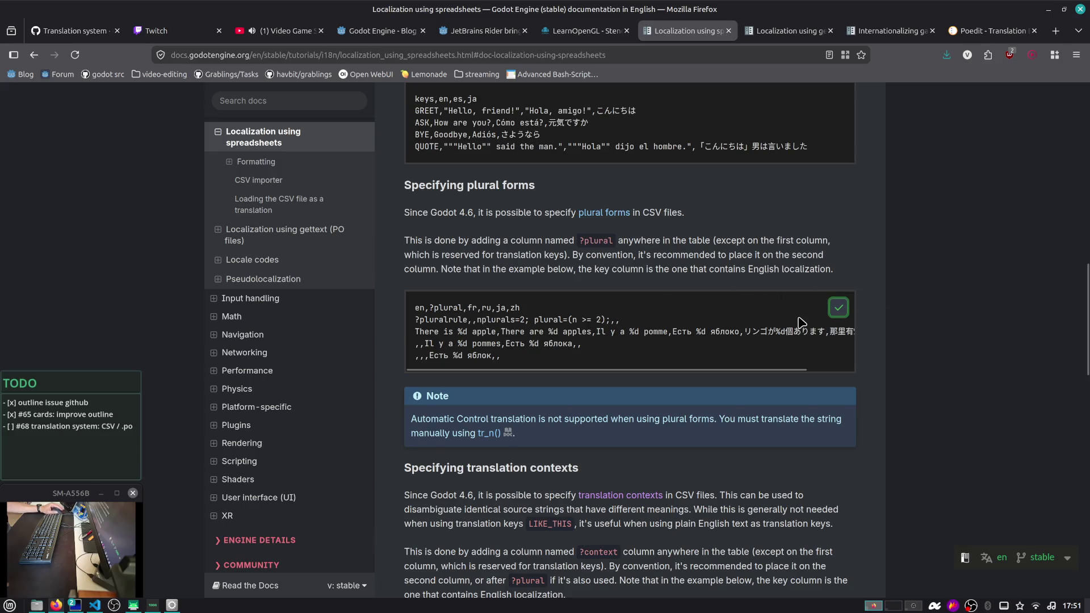
Open a terminal and change into the /tmp folder
key("ctrl+alt+t")
type("cd")
key("ctrl+c")
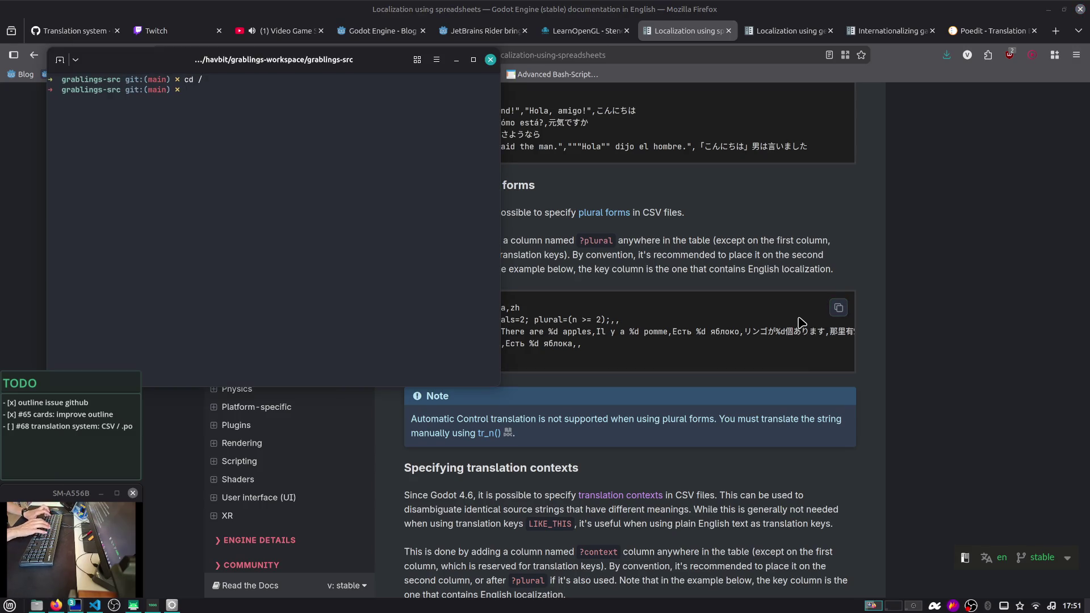
key("ctrl+shift+t")
type("c")
type("p")
key("Return")
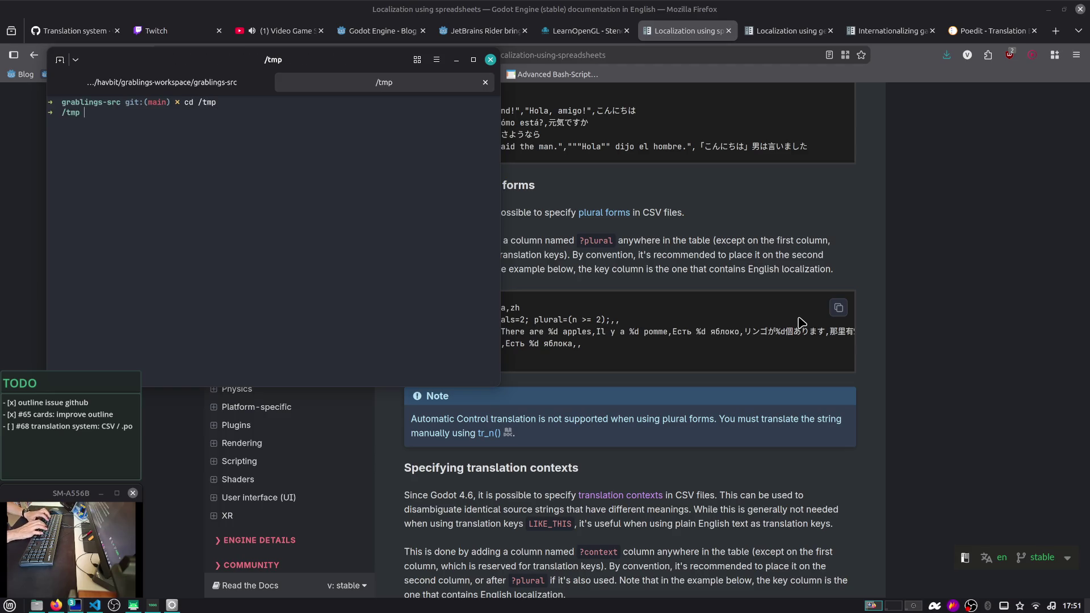
Paste the plural-forms CSV into a new /tmp/test.csv file and save it
type("nvim test.csv")
key("Return")
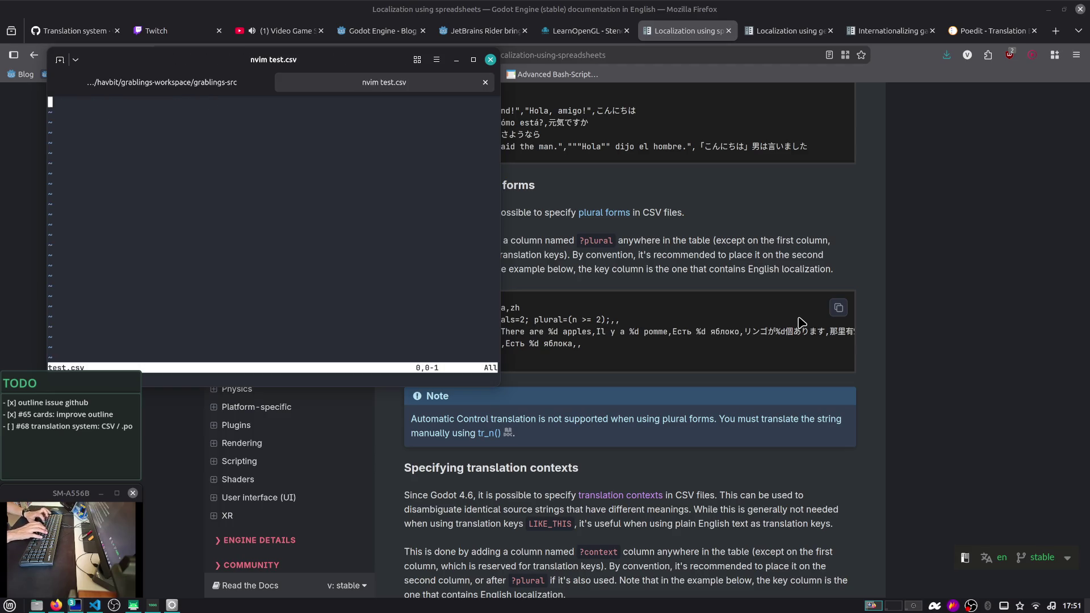
key("ctrl+shift+v")
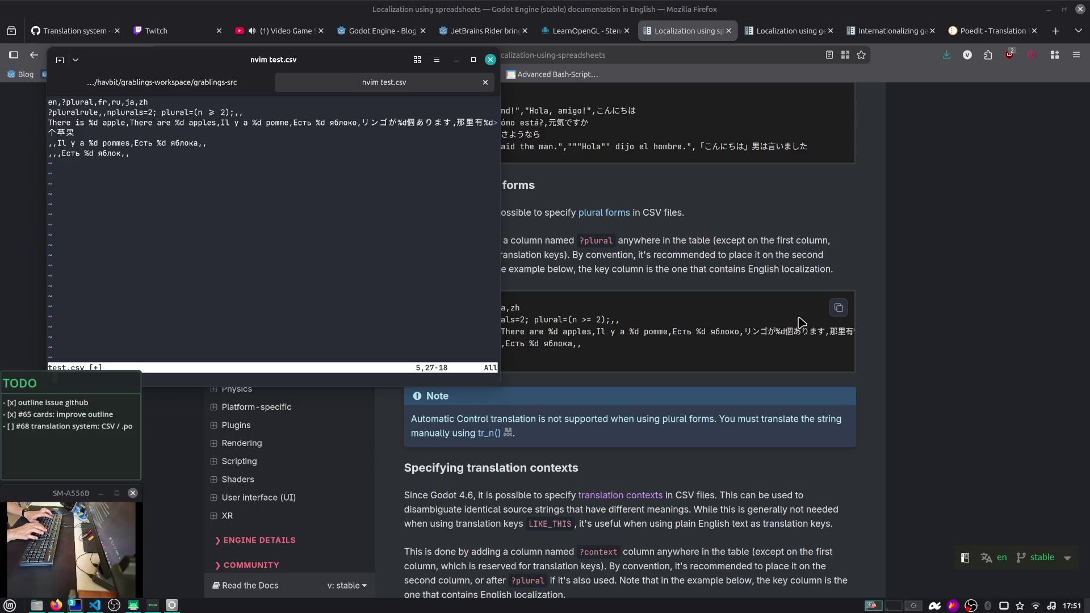
key("super+Right")
type(":w")
key("Return")
type(":q")
key("Return")
Print test.csv with bat, then try the xls2csv command
type("bat test.csv")
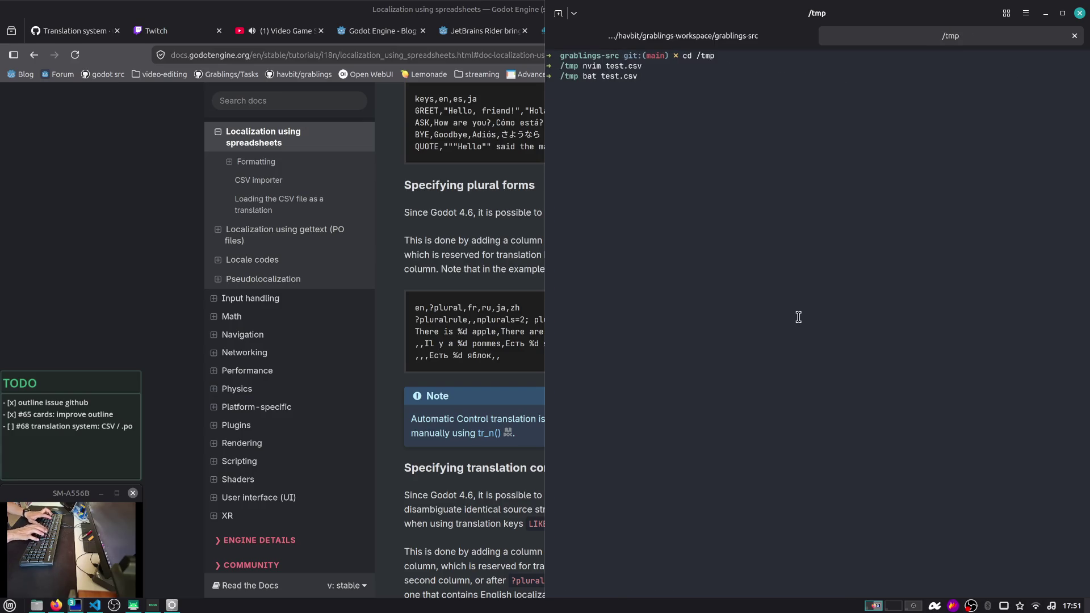
key("Return")
type("cs")
key("Tab")
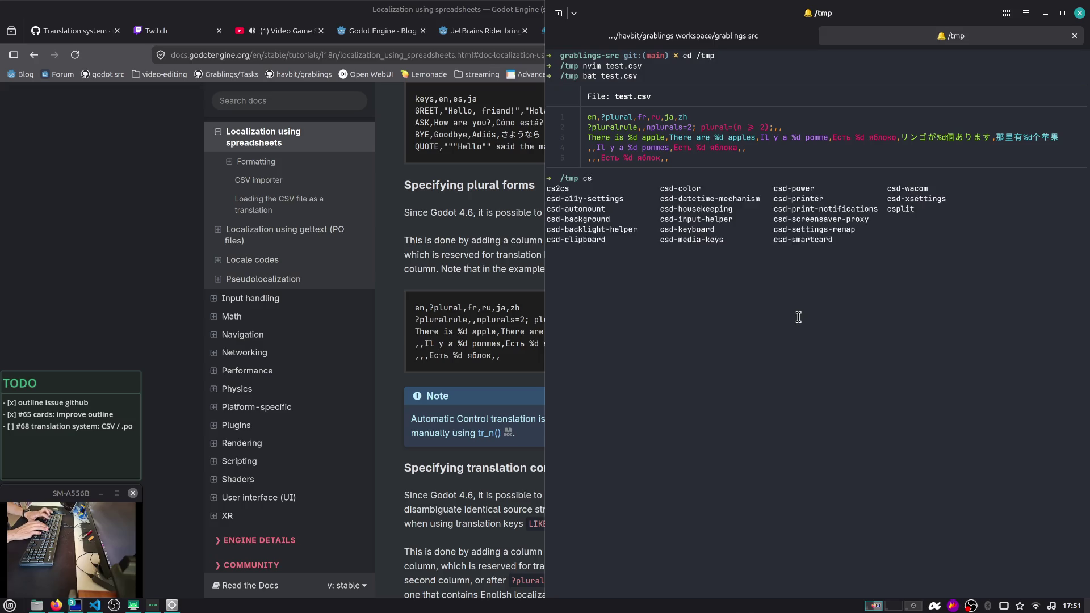
key("BackSpace")
key("BackSpace")
type("xls2csv")
key("Tab")
key("ctrl+c")
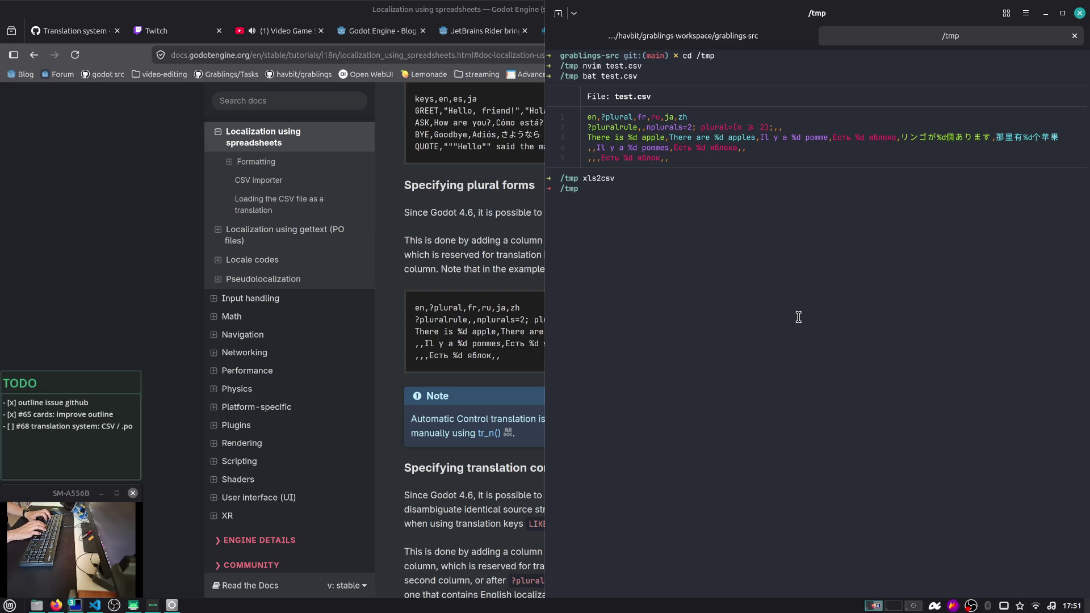
key("ctrl+l")
Search bat's manual and help for csv support, finding none, then open a new Firefox tab
type("man bat")
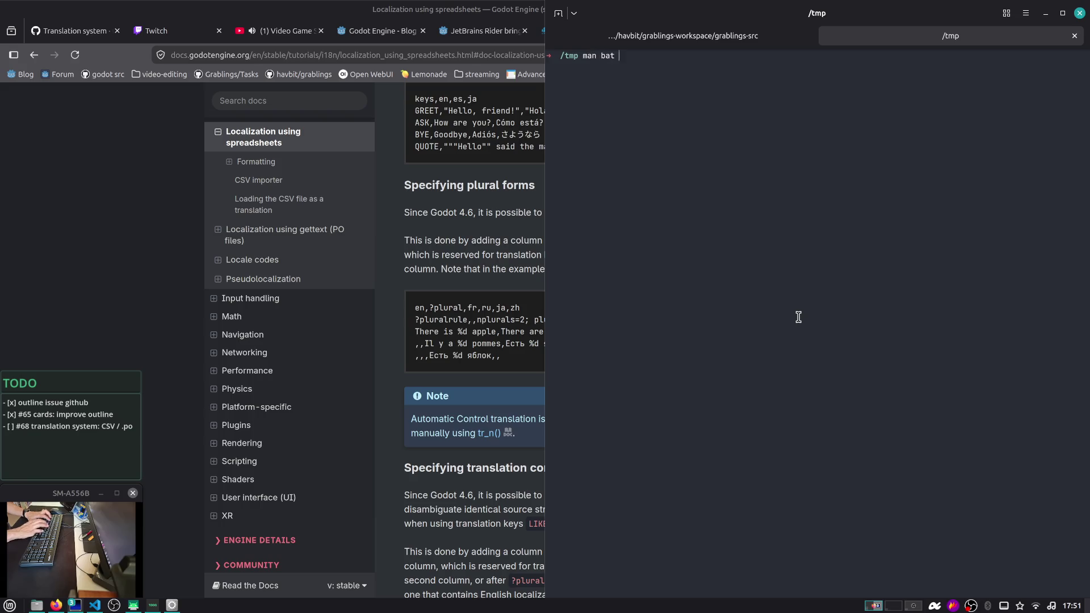
key("Return")
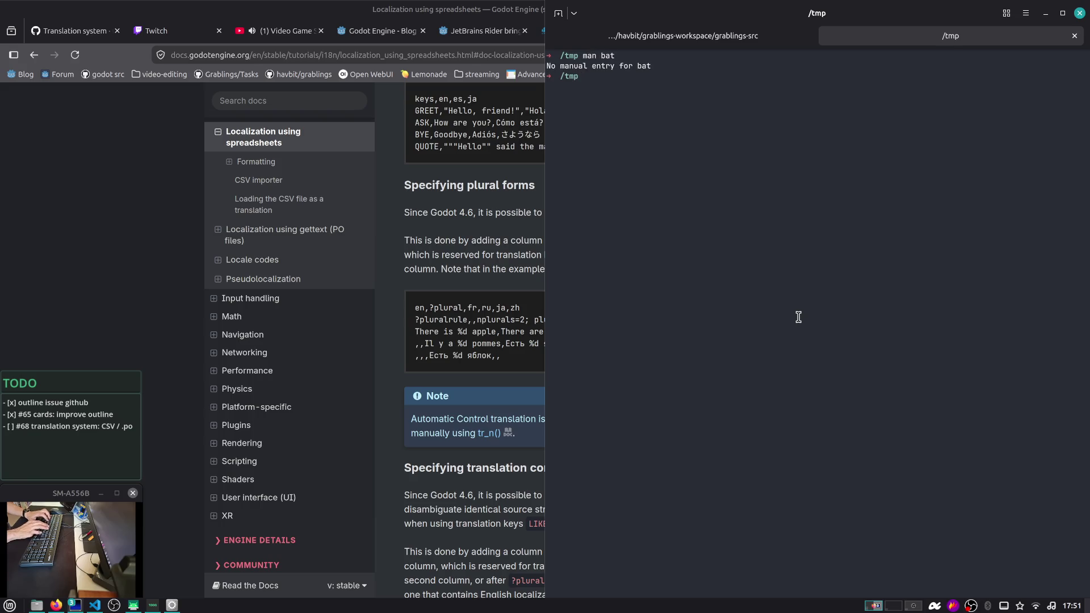
type("bat --helps")
key("Return")
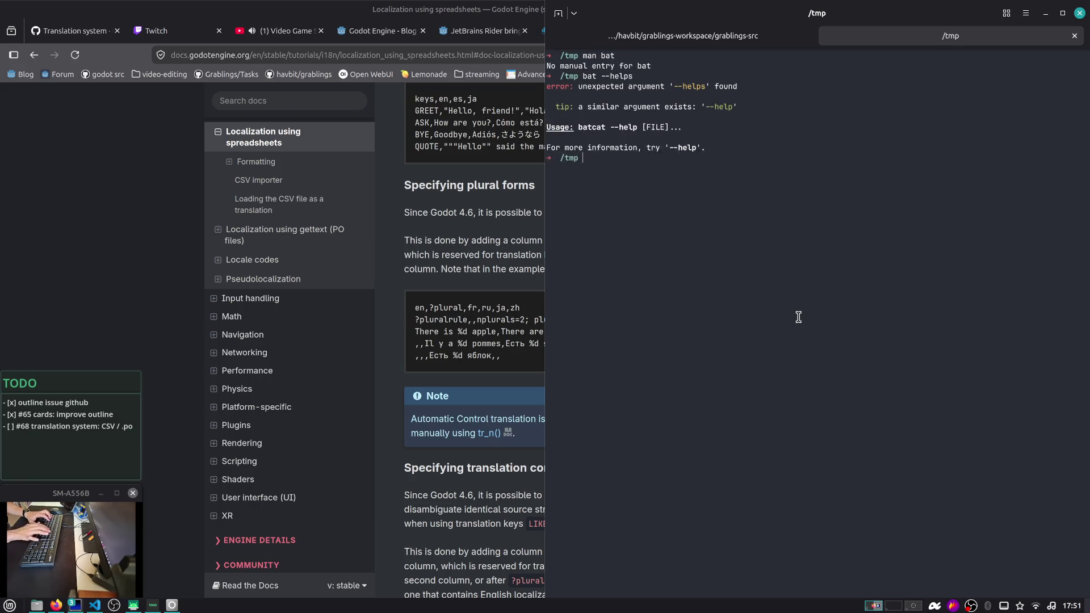
key("Up")
key("BackSpace")
key("Return")
key("Up")
type("|")
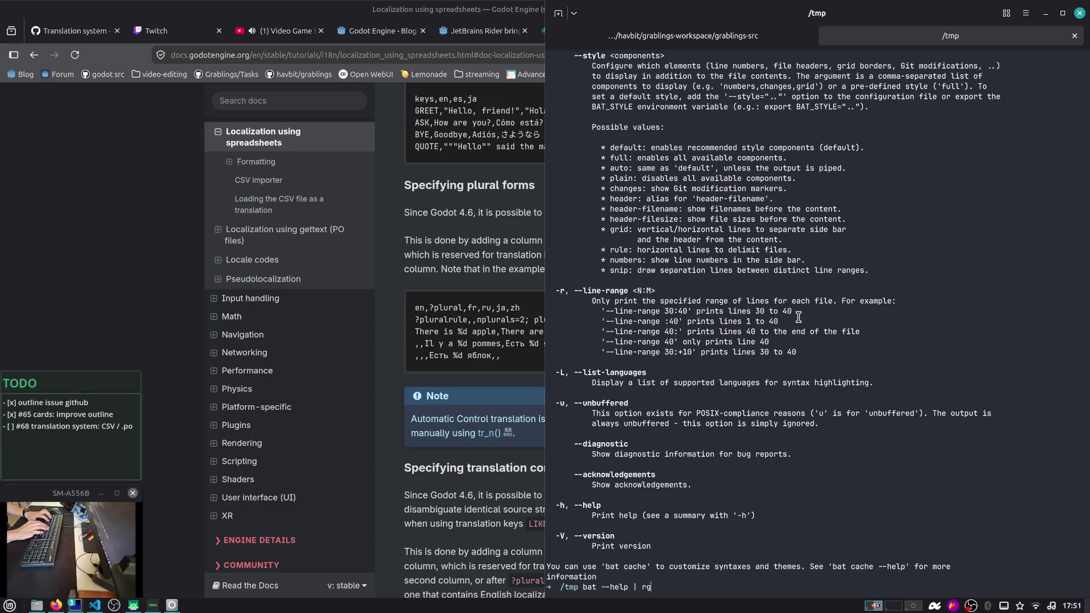
type("csv")
key("Return")
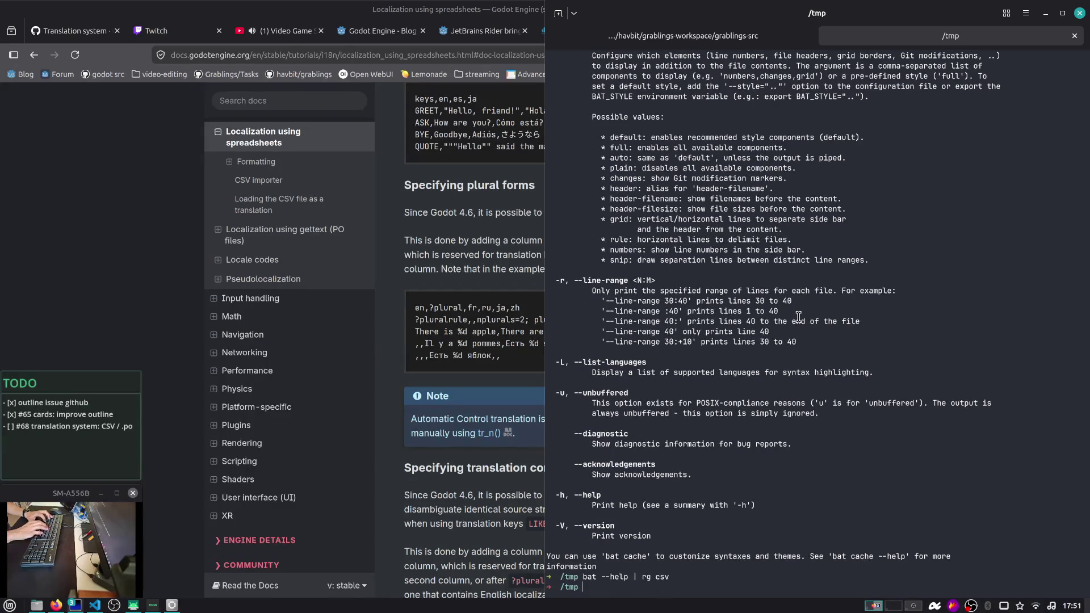
key("alt+Tab")
key("ctrl+t")
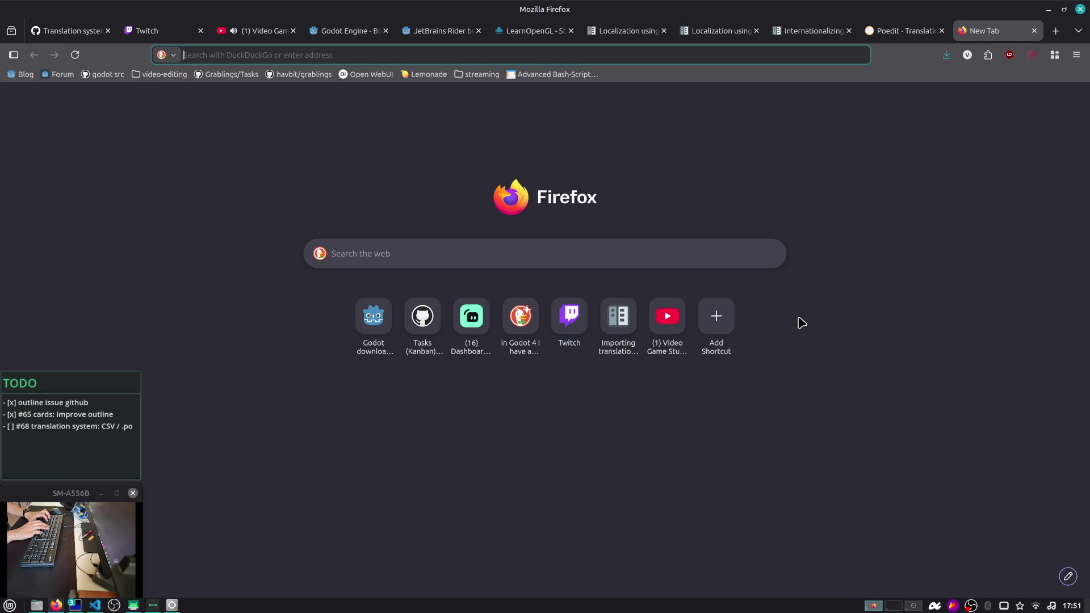
Search the web for 'linux csv table viewer cli'
type("linux csv table vie")
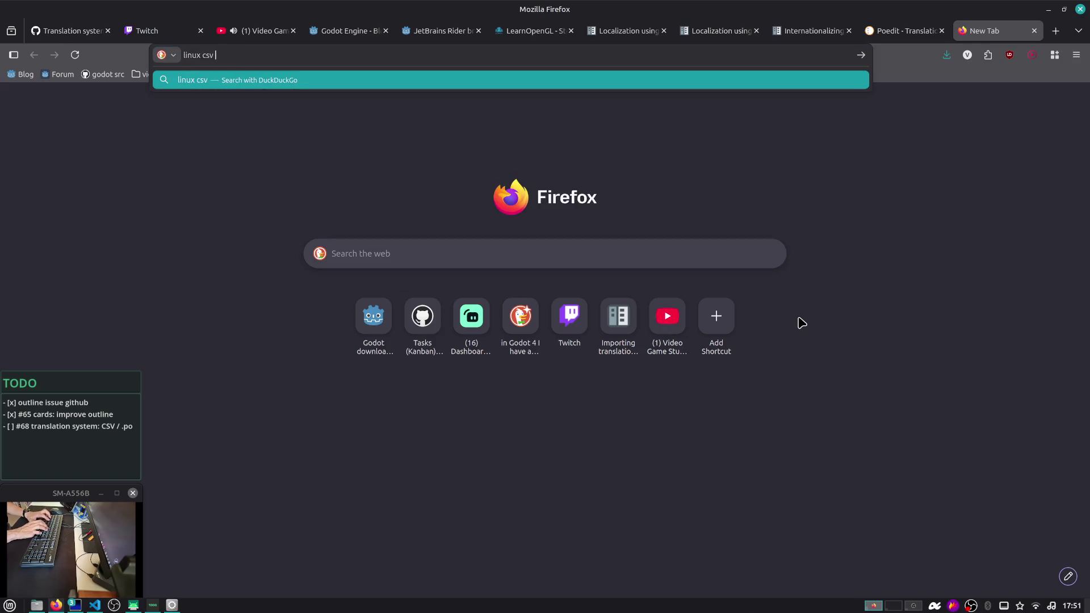
type("wer")
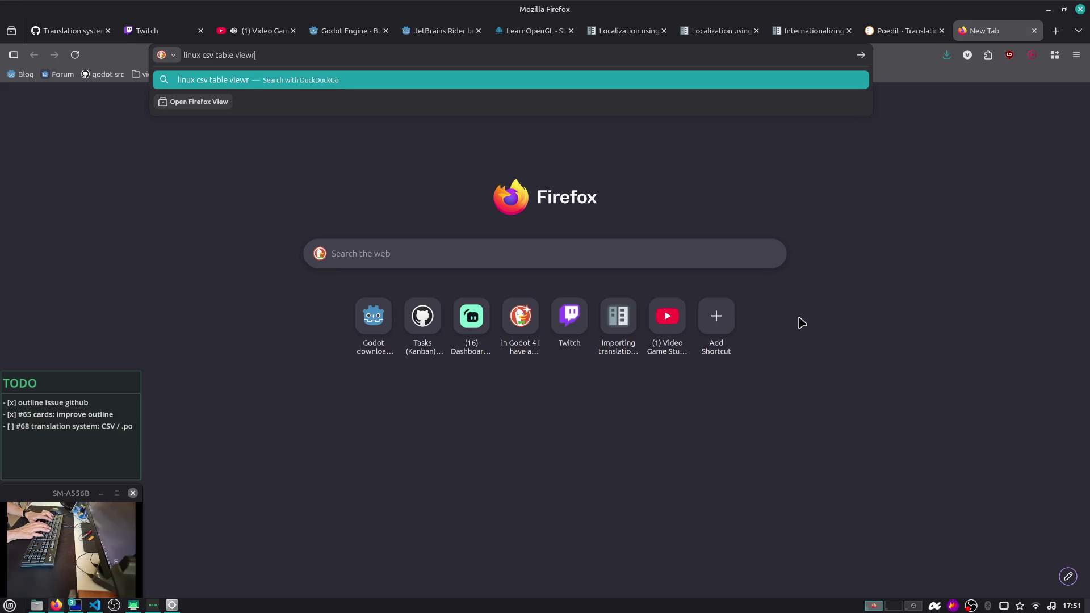
key("Return")
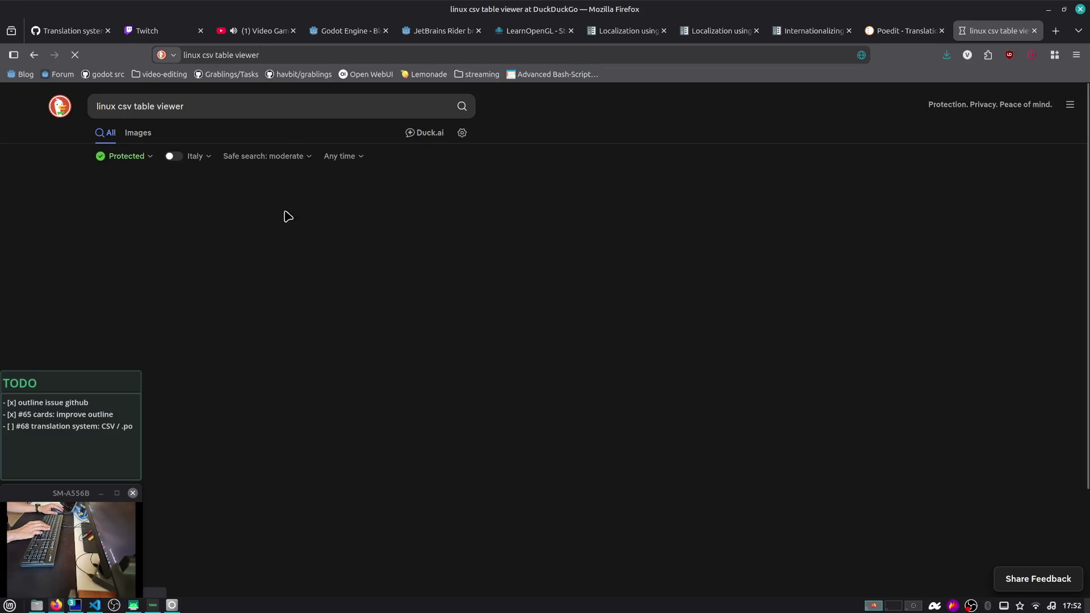
left_click(278, 112)
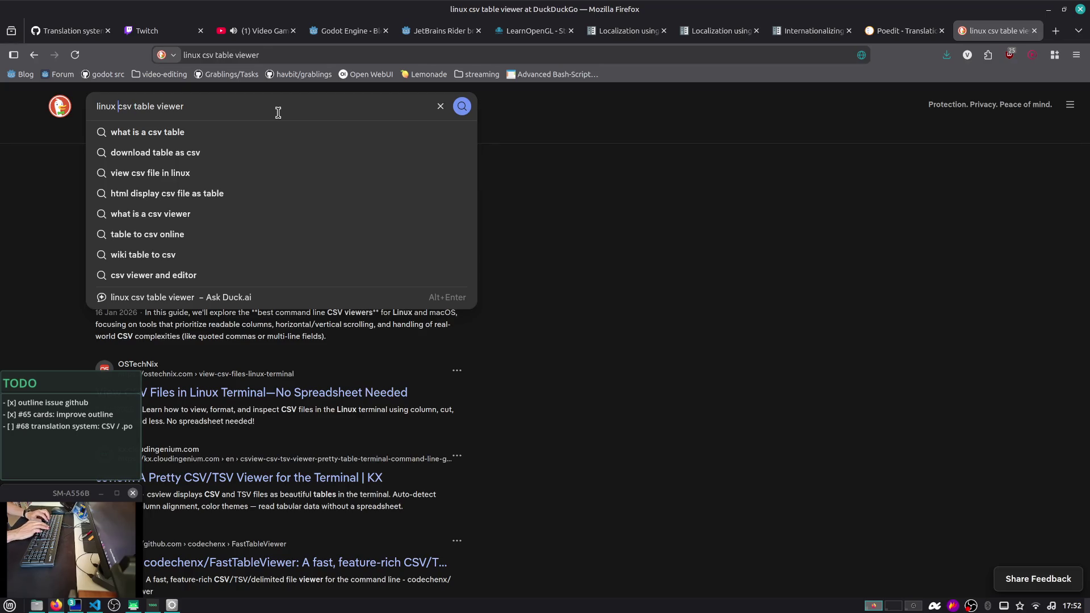
type("cli")
key("Return")
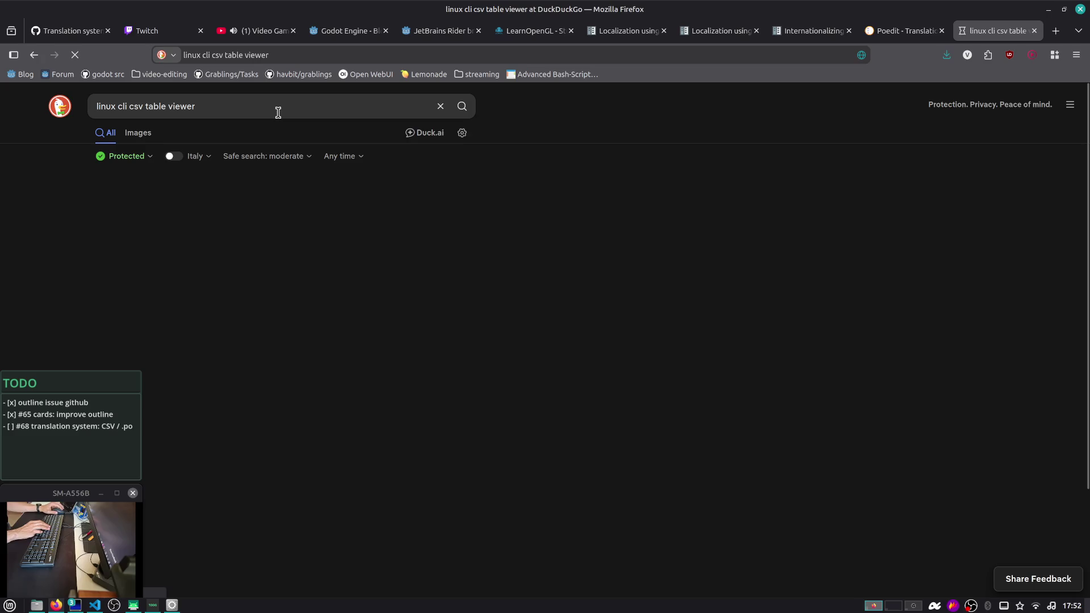
Open the LinuxVox command-line CSV viewer guide at csvlook's installation steps
scroll(198, 264, "down", 3)
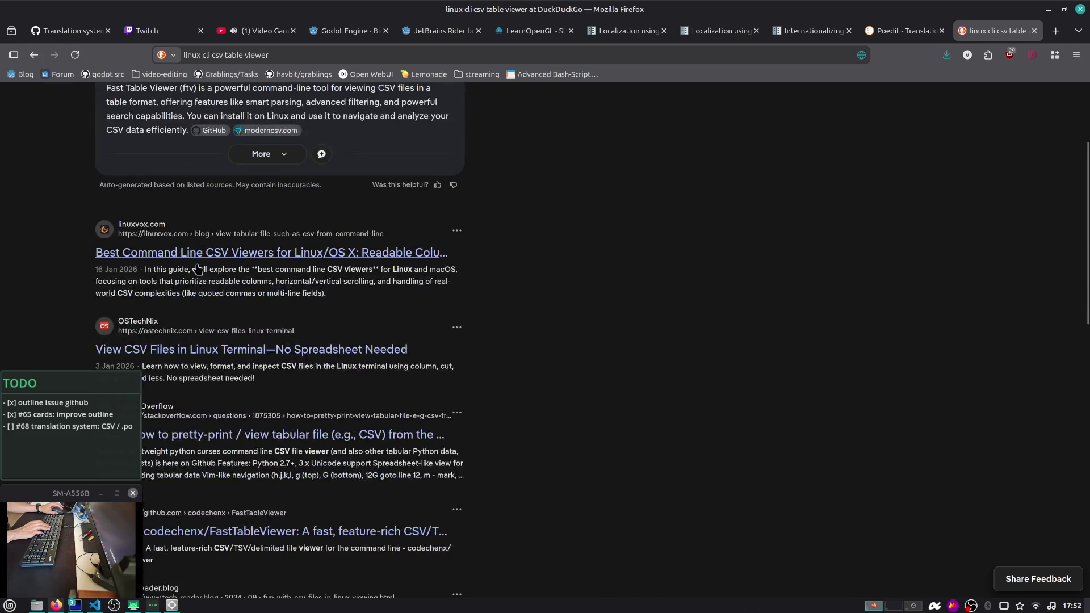
scroll(209, 257, "down", 2)
left_click(248, 179)
scroll(315, 248, "down", 9)
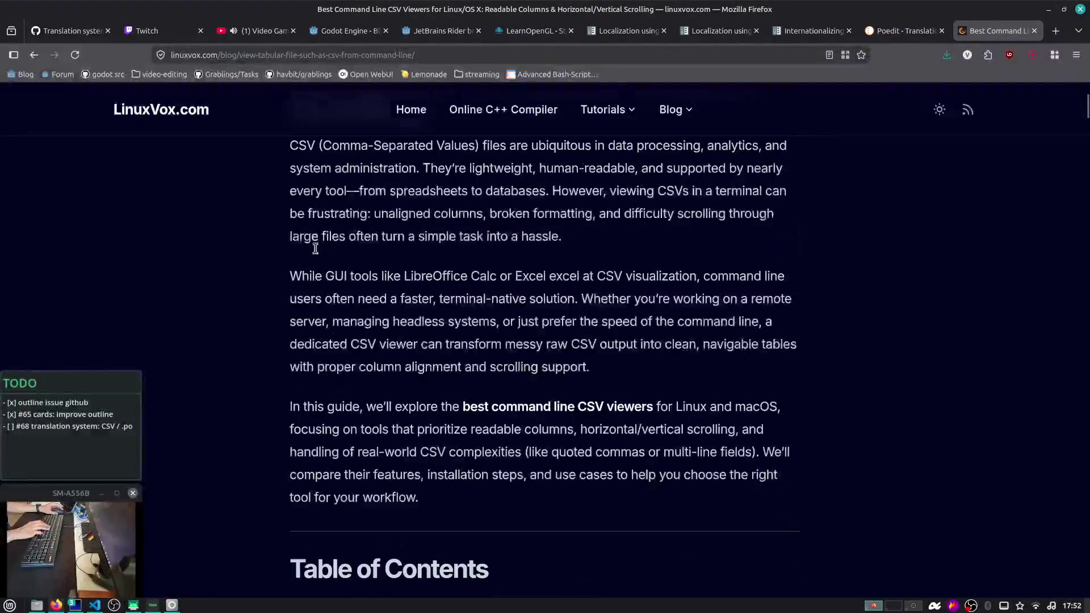
scroll(315, 248, "down", 4)
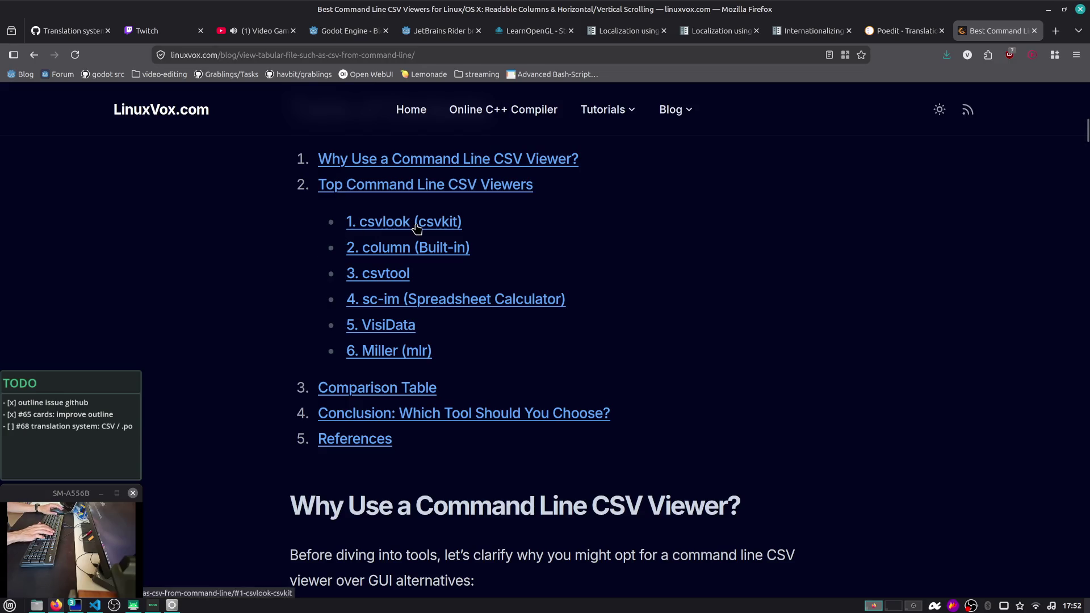
scroll(382, 351, "down", 14)
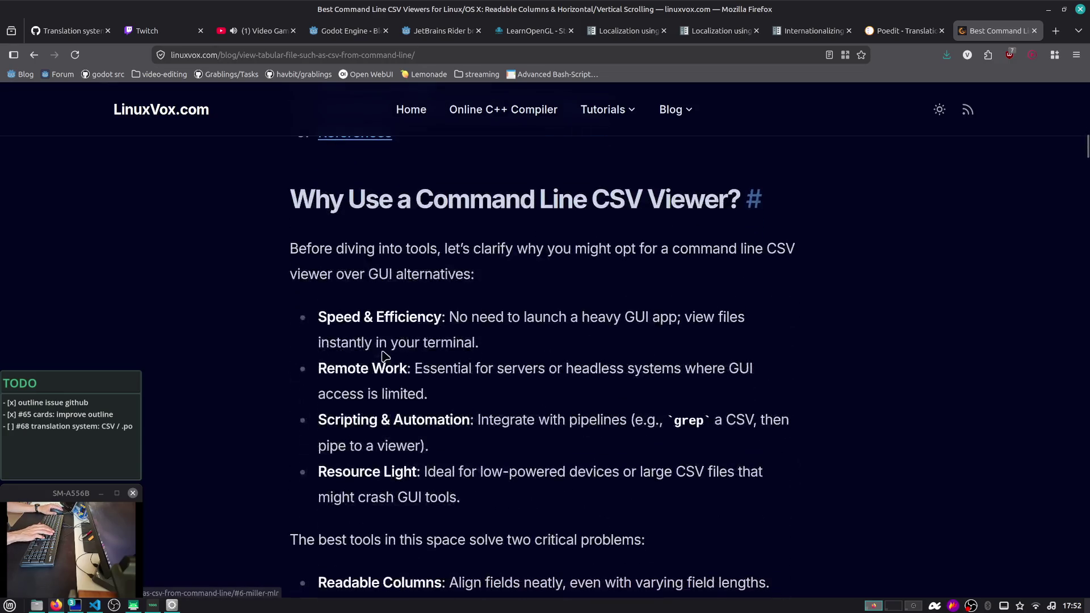
scroll(382, 350, "down", 4)
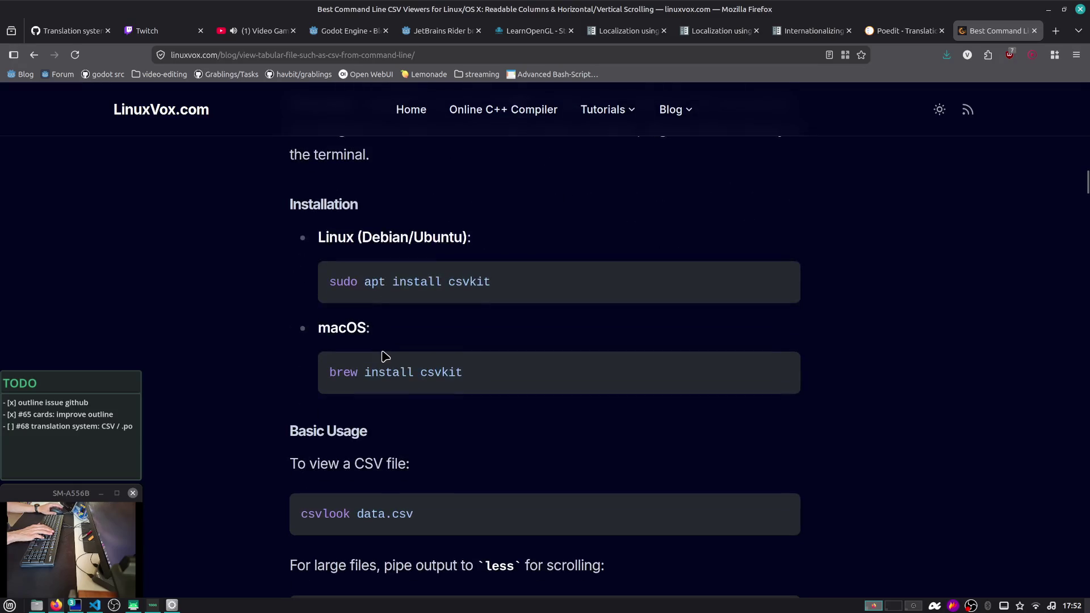
key("ctrl+alt+t")
Run apt search csv and tile the terminal into the lower-right quarter beside the article
type("apt search csv")
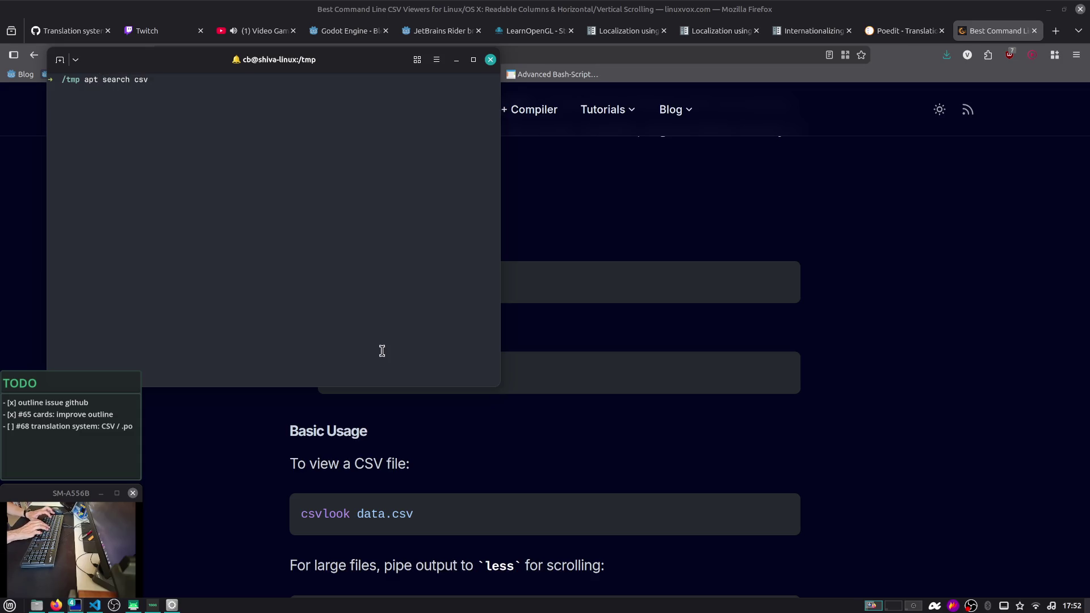
key("Return")
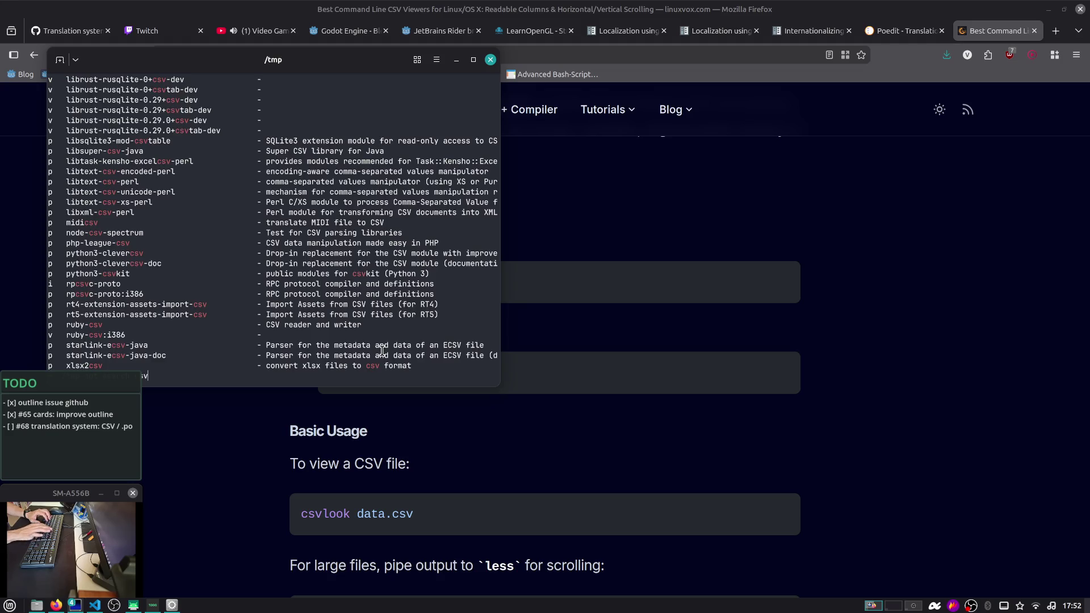
key("super+Down")
key("super+Right")
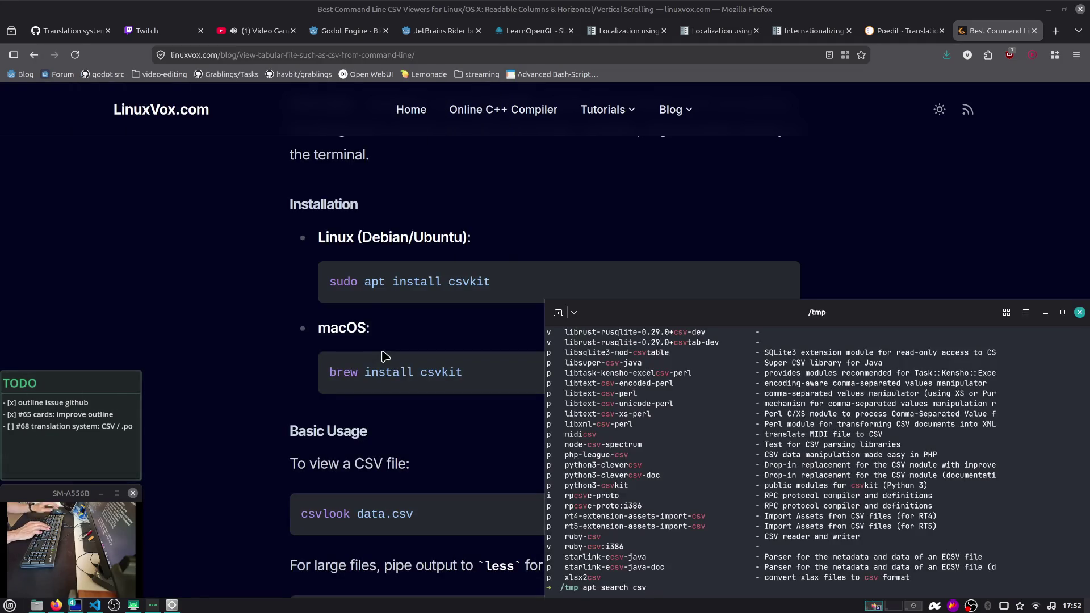
scroll(527, 563, "down", 2)
scroll(598, 531, "up", 15)
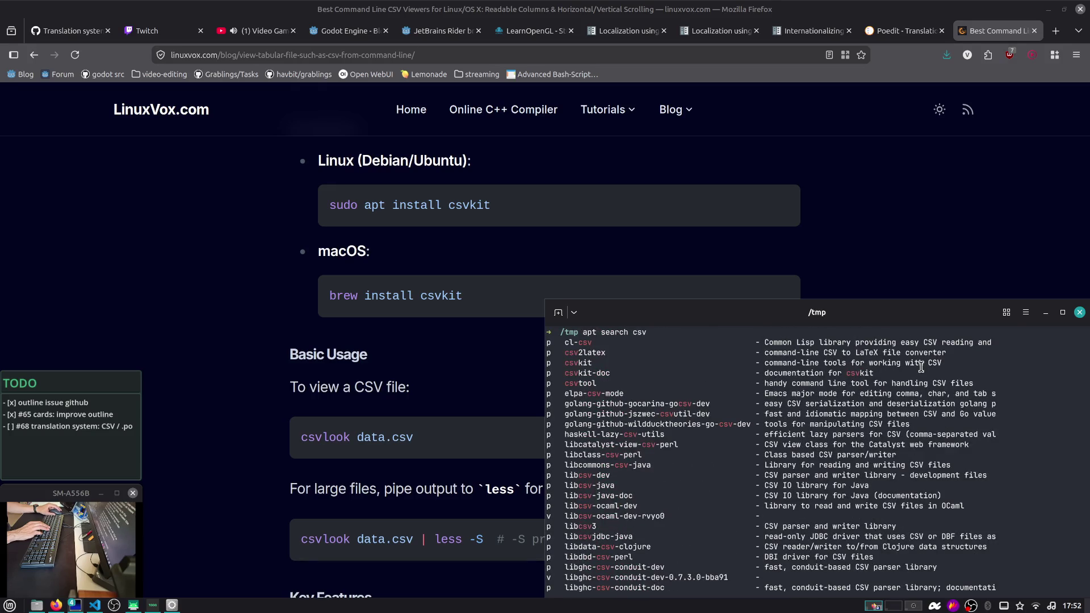
Install csvkit with apt install, fixing the mistyped subcommand and confirming, then clear the screen
type("apt i")
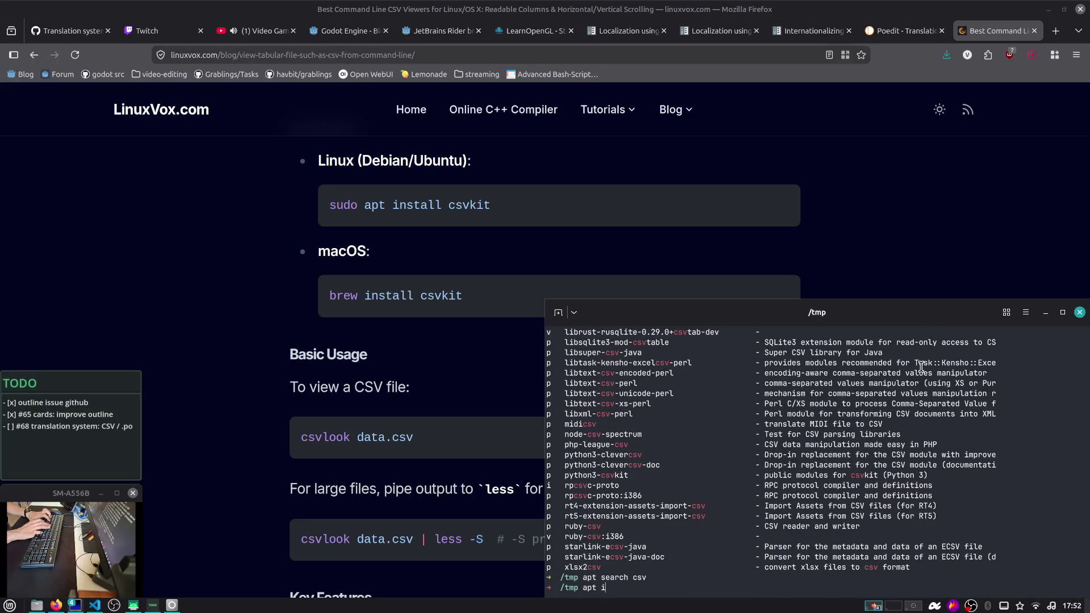
key("BackSpace")
key("BackSpace")
key("BackSpace")
key("BackSpace")
key("BackSpace")
key("BackSpace")
type("it")
key("Return")
key("Up")
key("ctrl+Left")
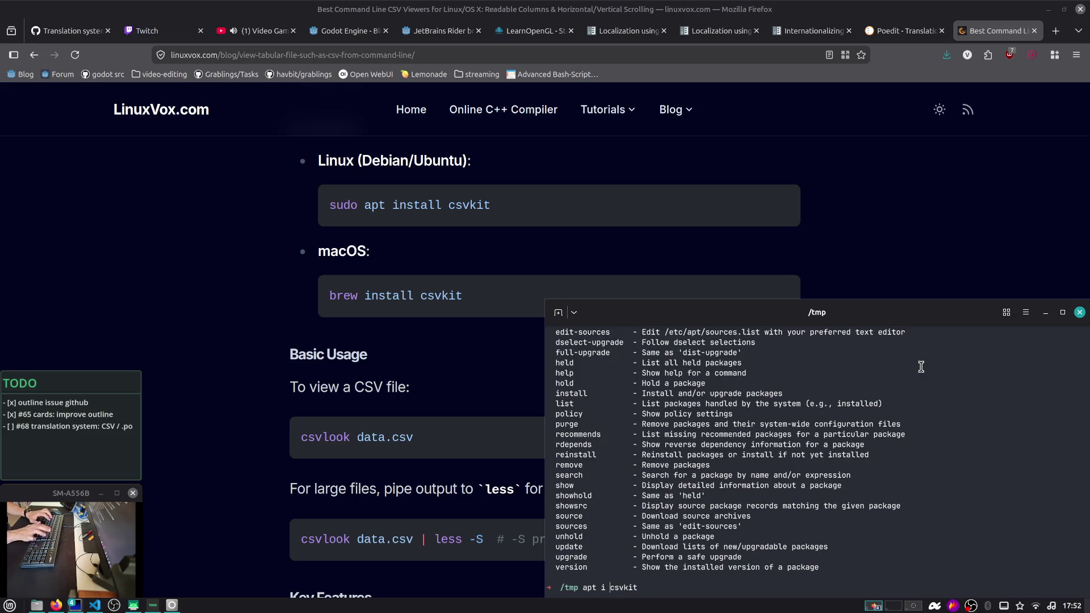
type("nstall")
key("Return")
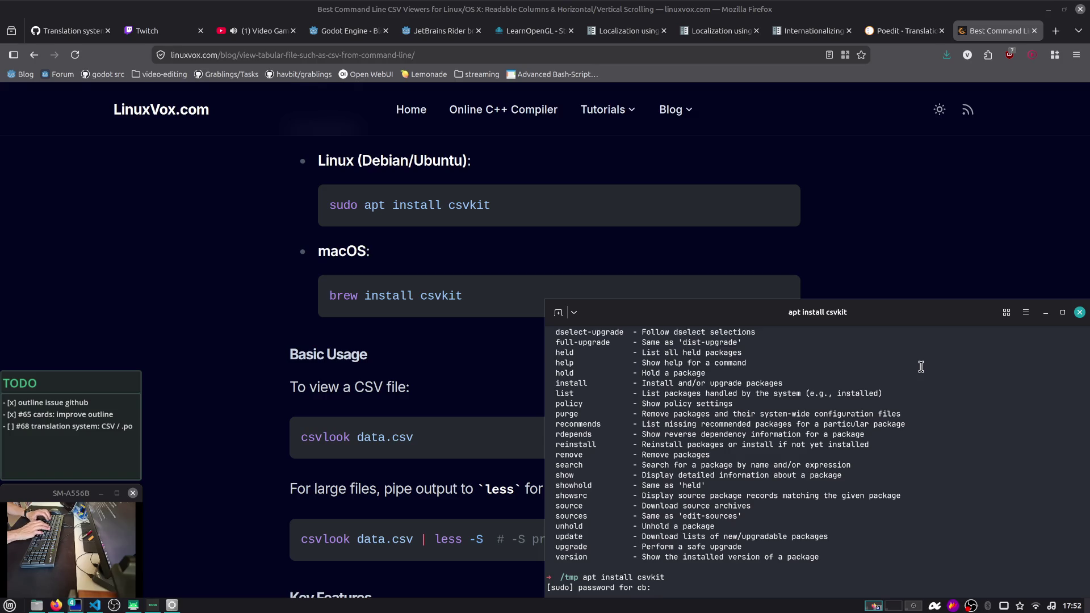
key("Return")
key("Return")
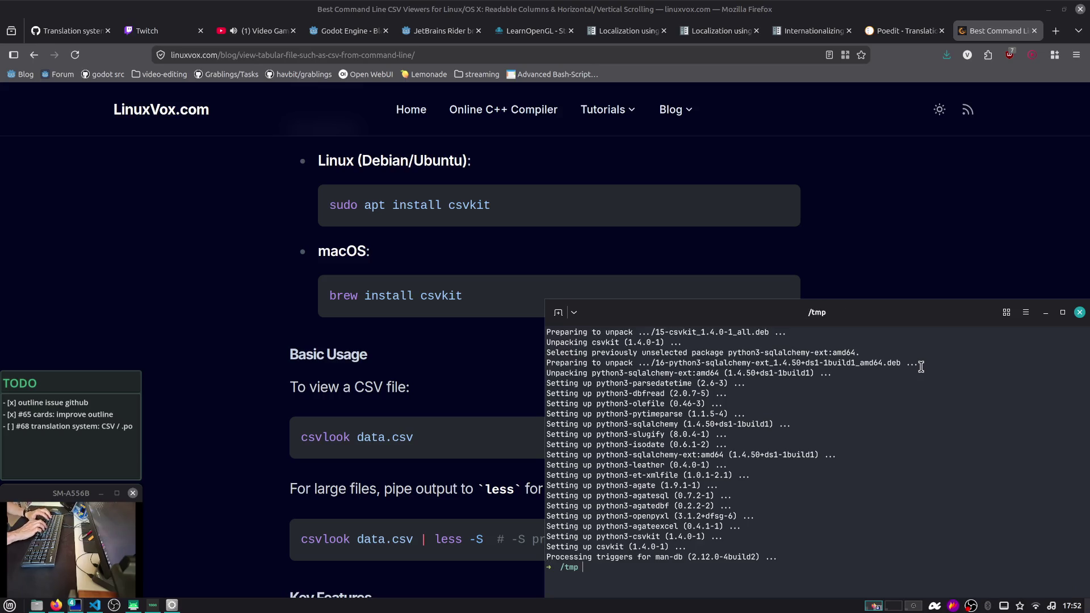
key("ctrl+l")
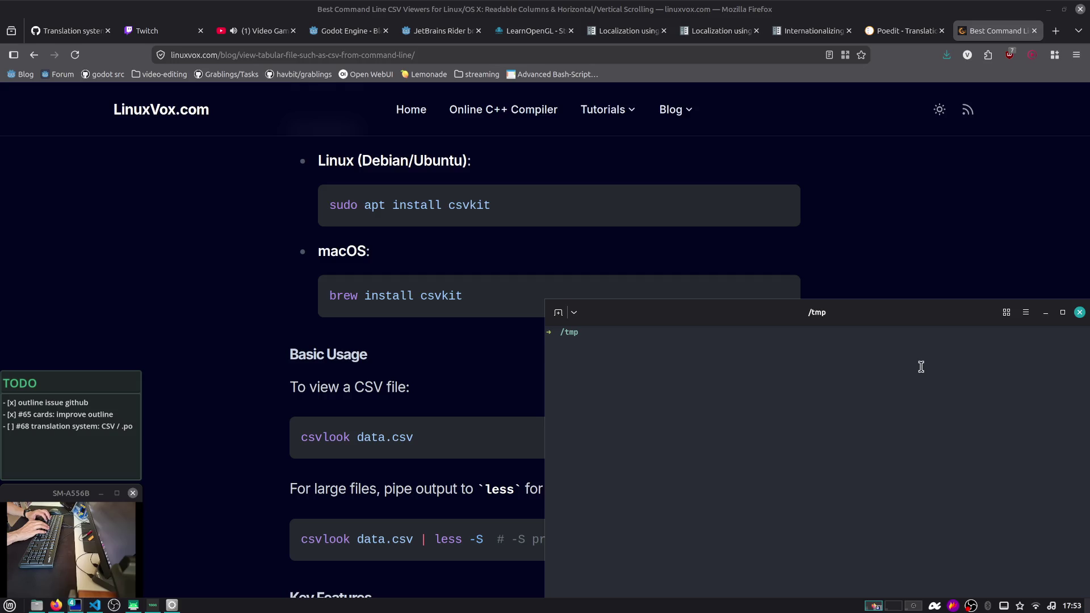
List /tmp with la to confirm test.csv is there, then clear the screen
type("la")
key("Return")
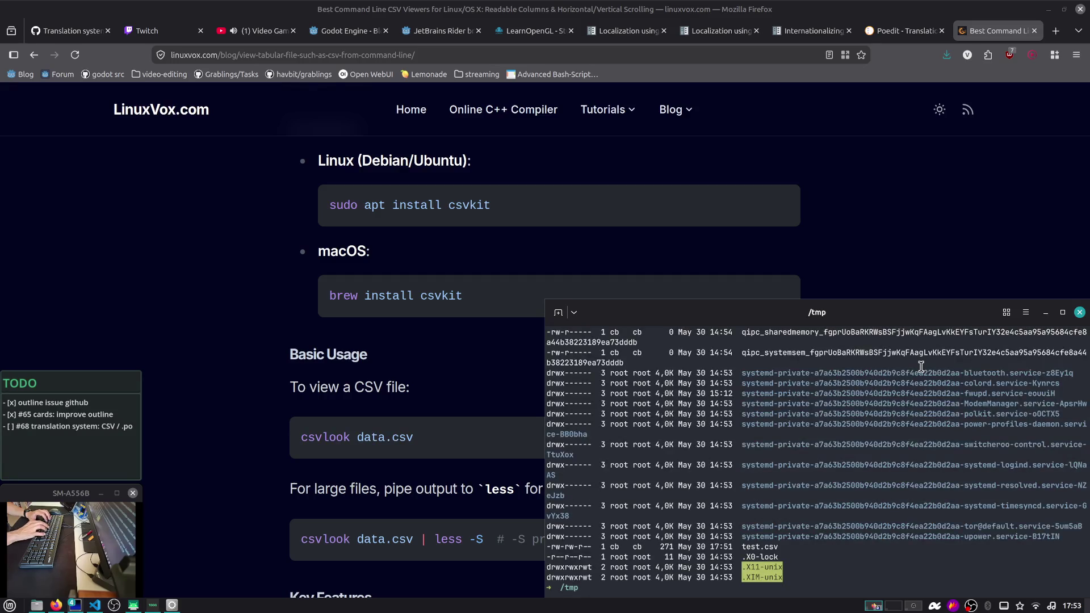
key("ctrl+l")
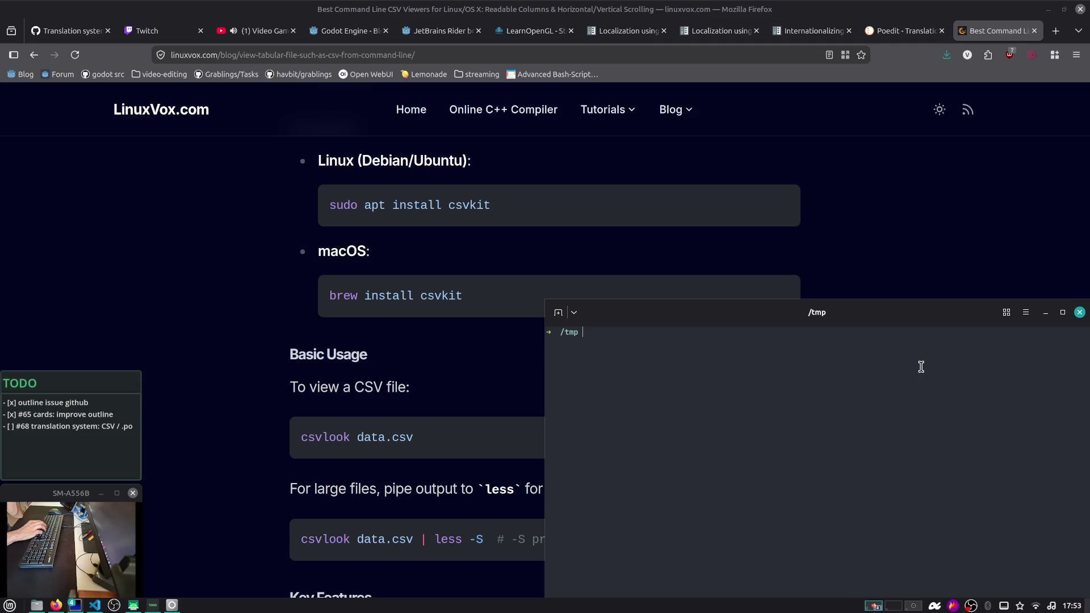
Try xls2csv, csvkit and man csvkit to see which csvkit commands exist
type("xls2csv")
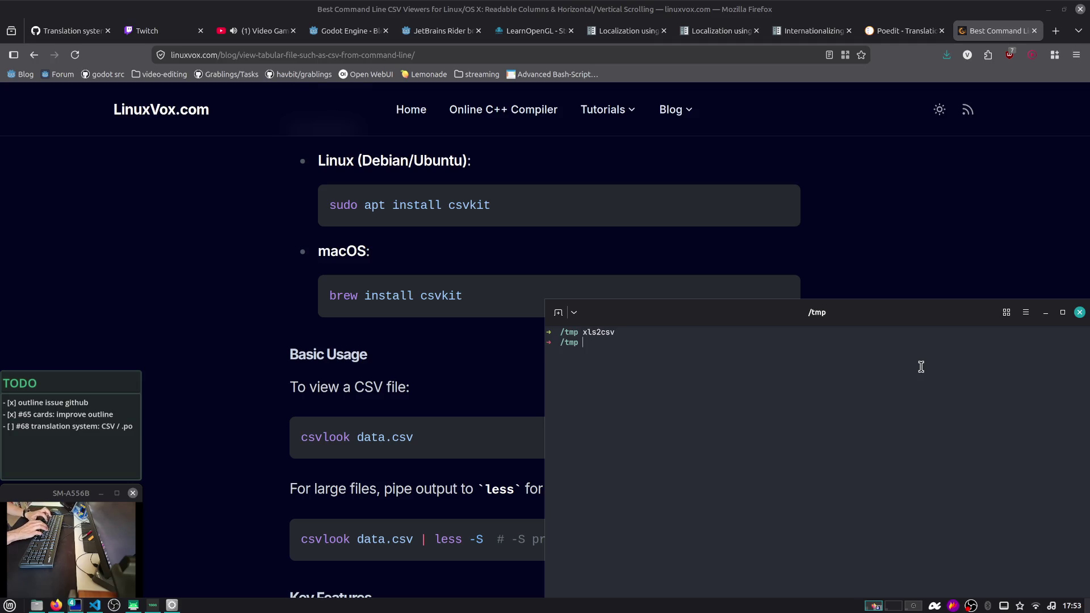
type("t")
key("Return")
key("Up")
key("ctrl+c")
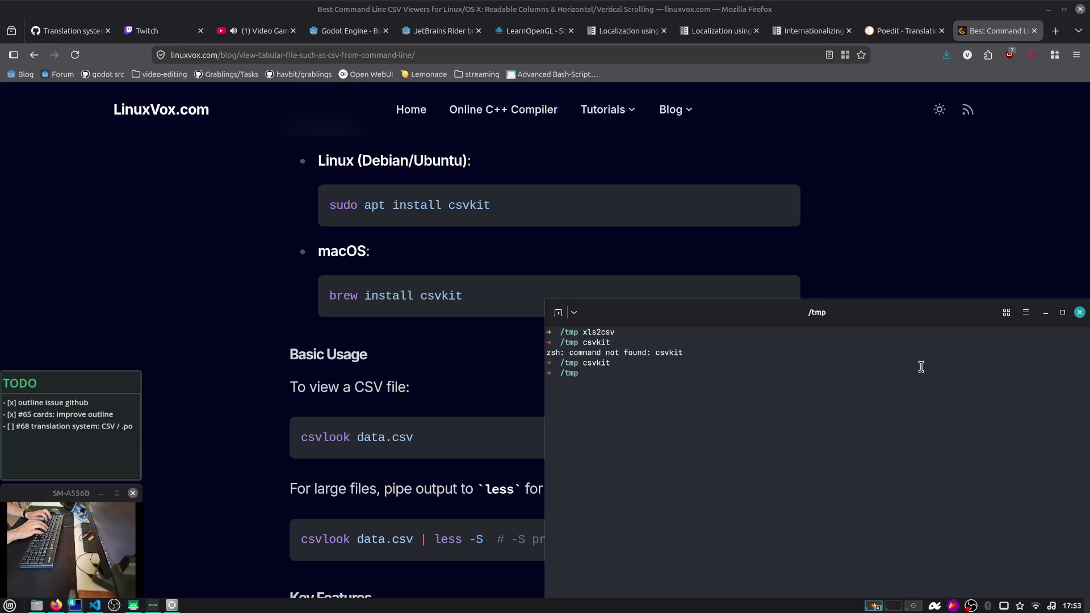
type("kit")
key("Return")
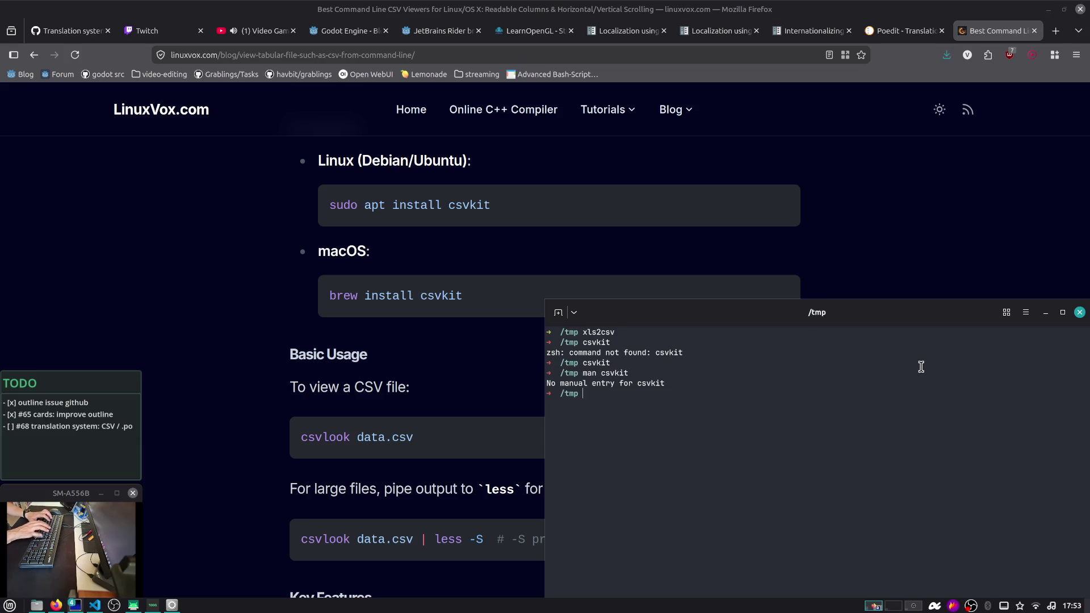
Reopen a fresh terminal and type csvlook test.csv at the prompt
key("ctrl+d")
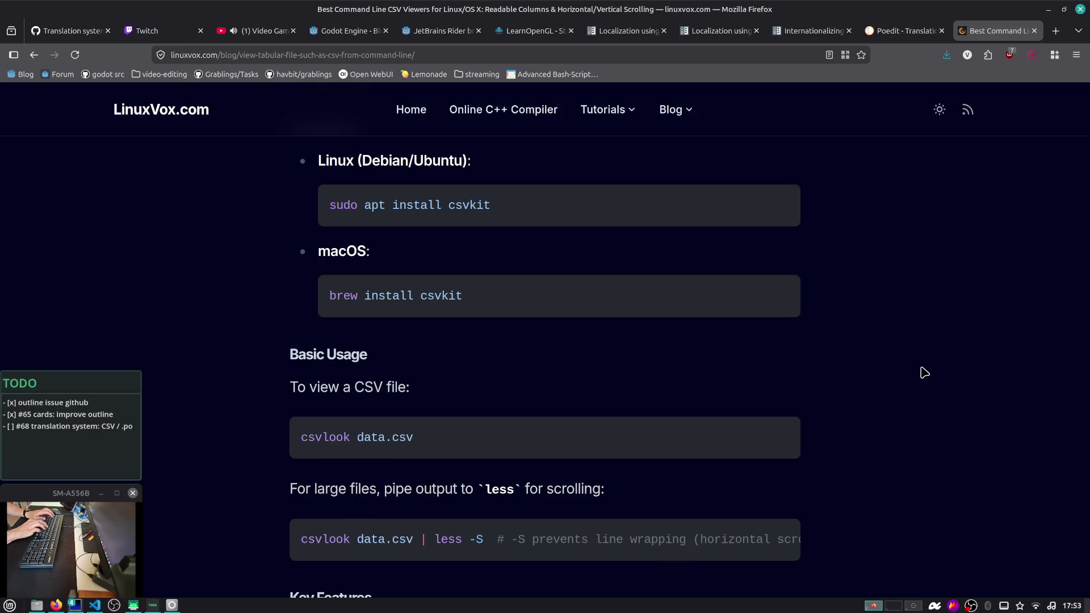
key("ctrl+alt+t")
type("csvlook test.csv")
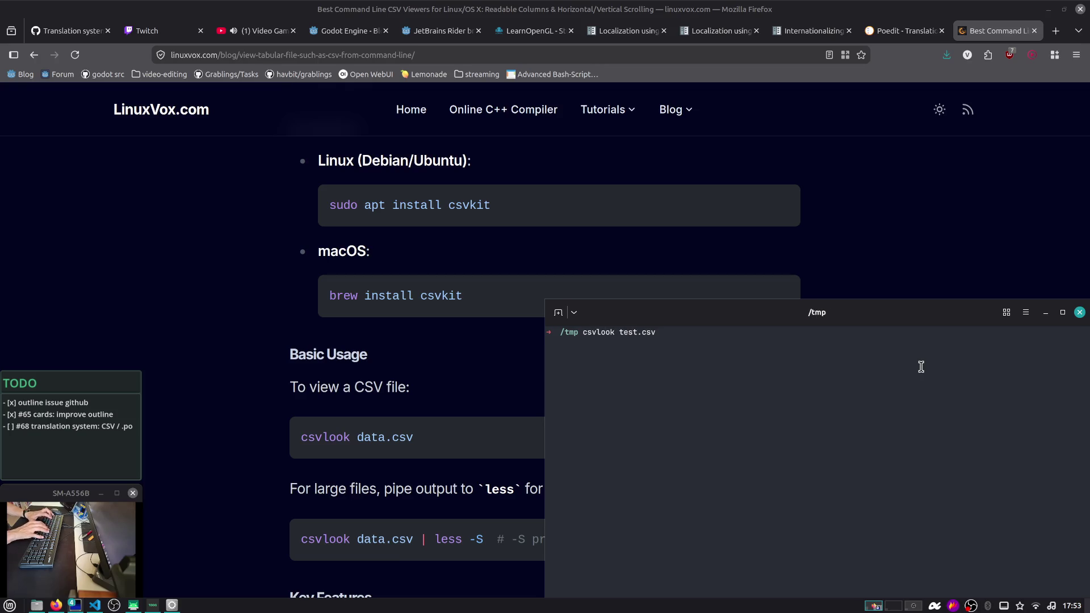
Maximise the terminal, rerun csvlook test.csv and enlarge the terminal font
key("Return")
key("super+Up")
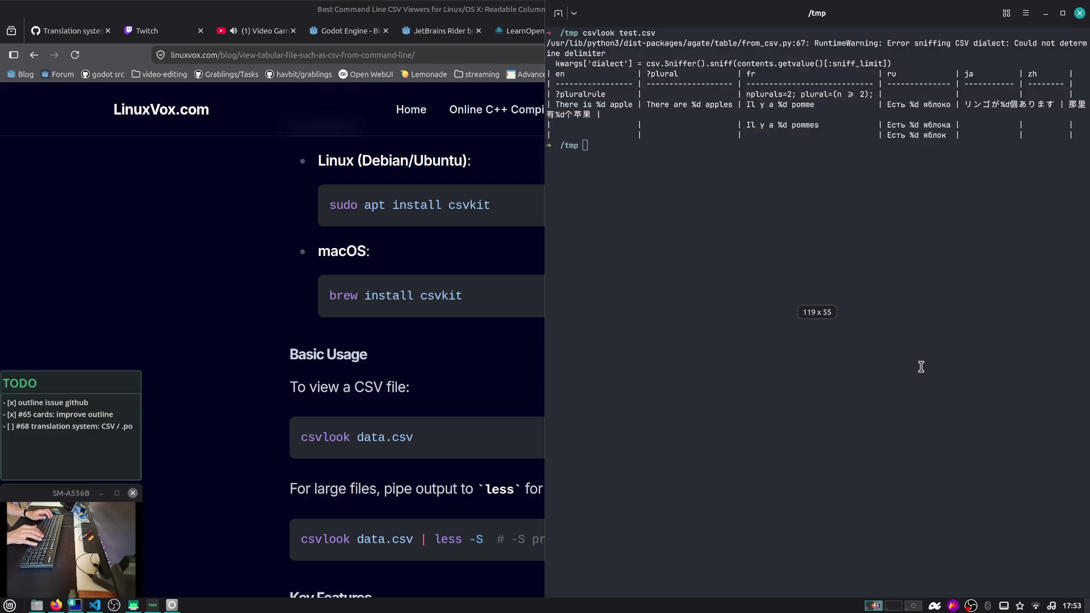
key("super+Up")
key("Up")
key("Return")
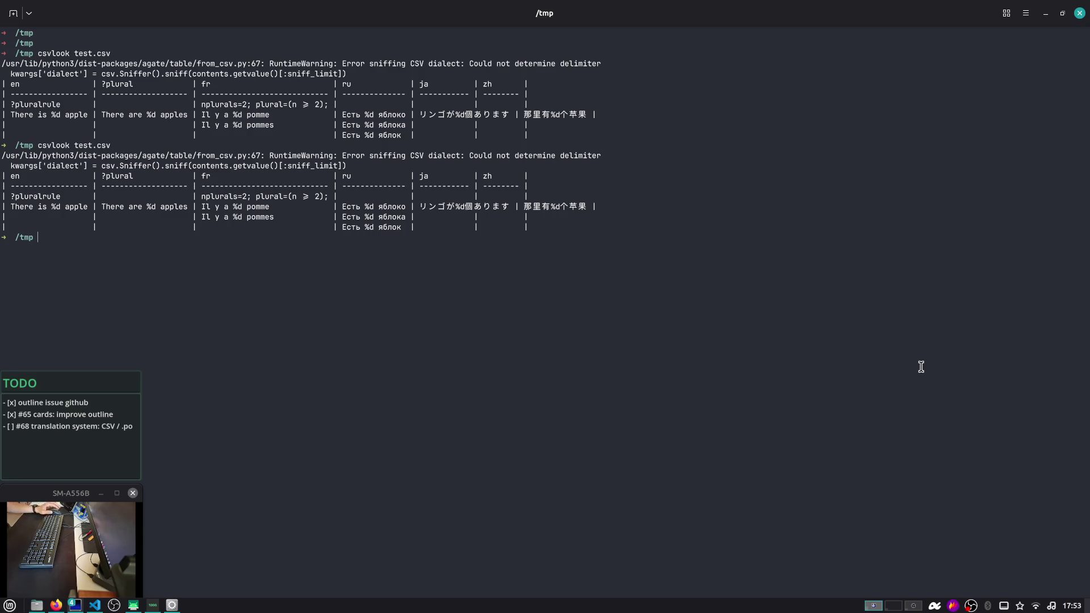
key("ctrl+plus")
key("ctrl+plus")
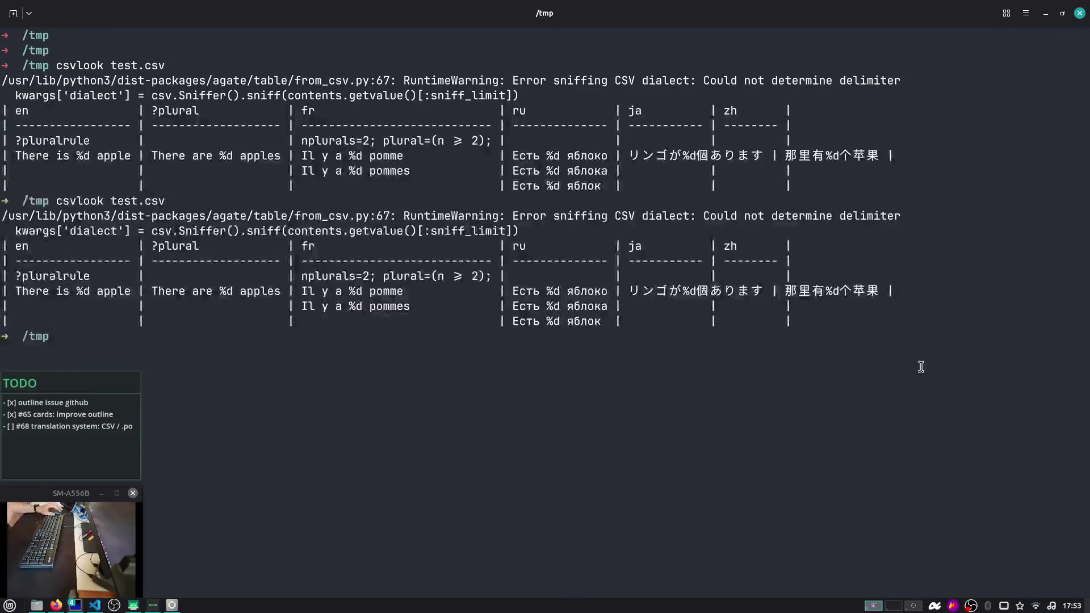
Highlight the header, the ?pluralrule row and fr's nplurals=2 and plural= cells, then return to Firefox
mouse_move(13, 245)
left_mouse_down()
mouse_move(495, 253)
mouse_move(789, 243)
left_mouse_up()
left_click_drag(18, 266, 150, 262)
left_click_drag(19, 276, 91, 276)
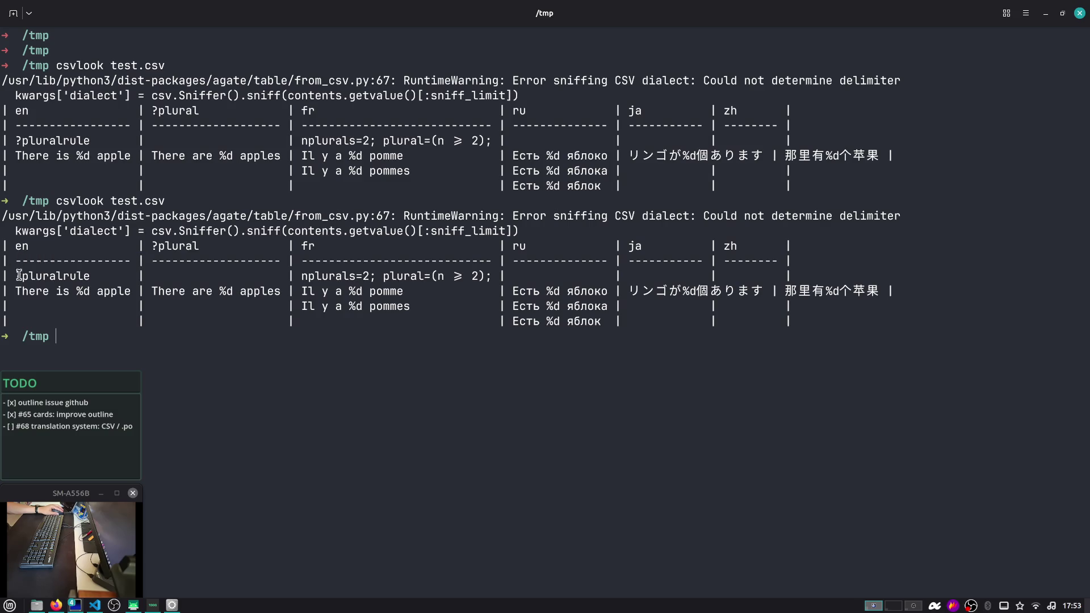
left_click(24, 261)
double_click(25, 261)
left_click(29, 294)
double_click(80, 201)
left_click_drag(22, 276, 130, 277)
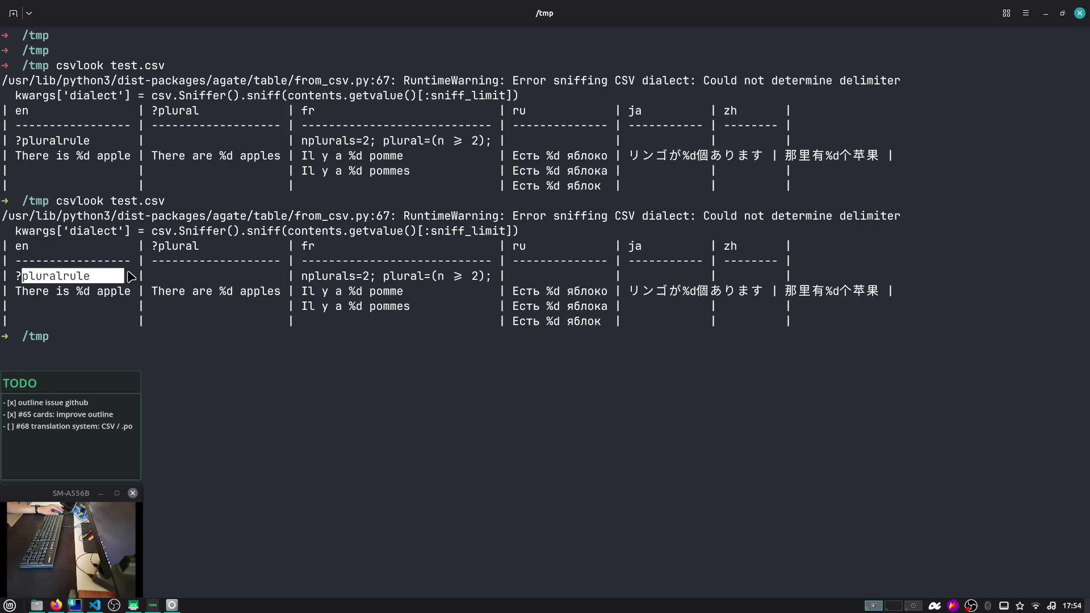
triple_click(53, 276)
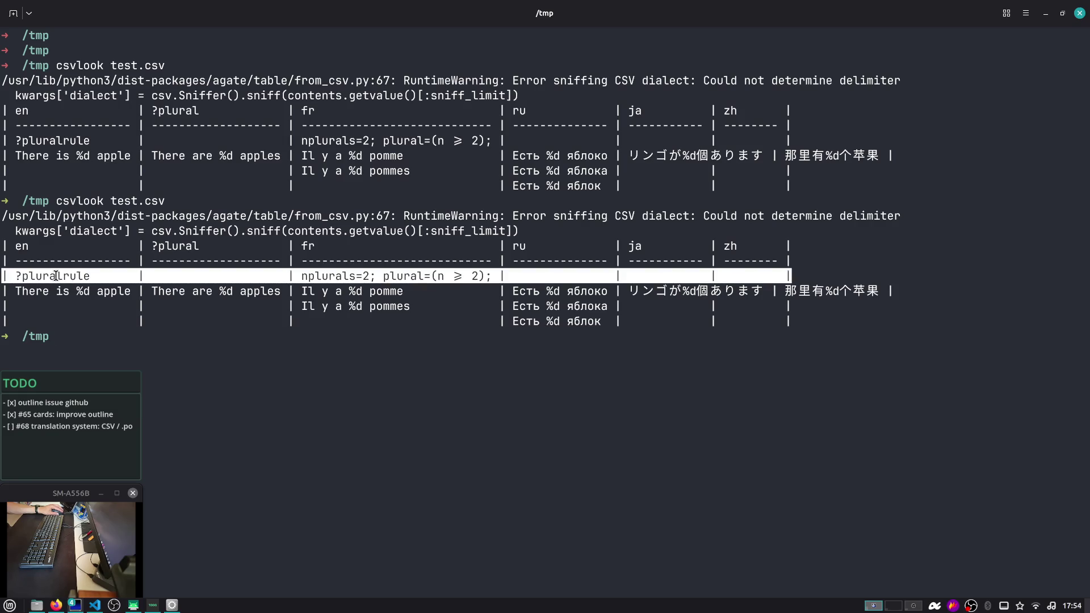
left_click(56, 276)
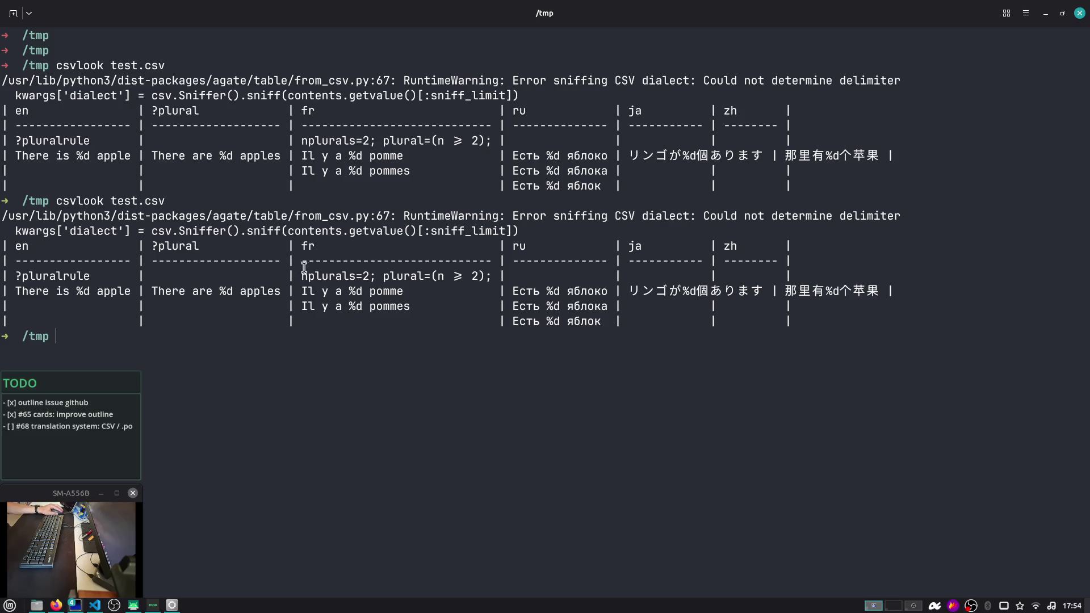
double_click(335, 274)
double_click(412, 275)
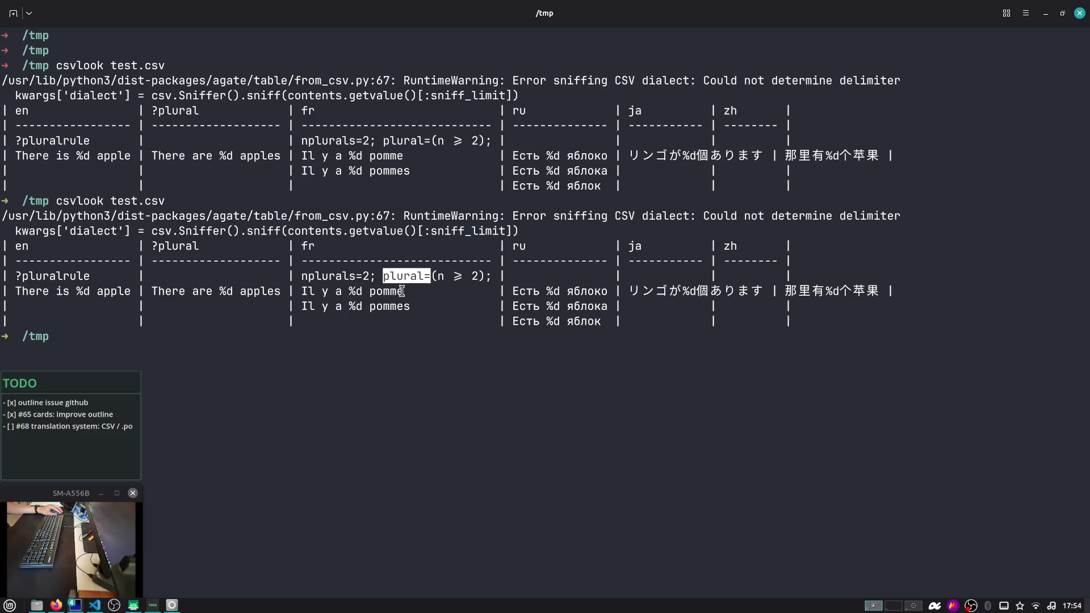
left_click(305, 276)
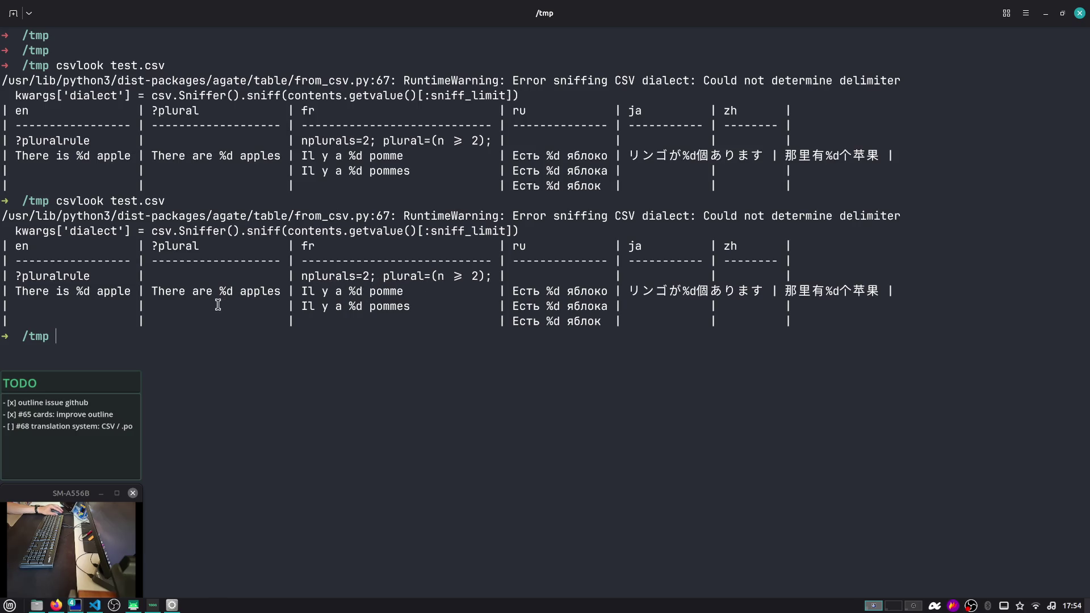
key("alt+Tab")
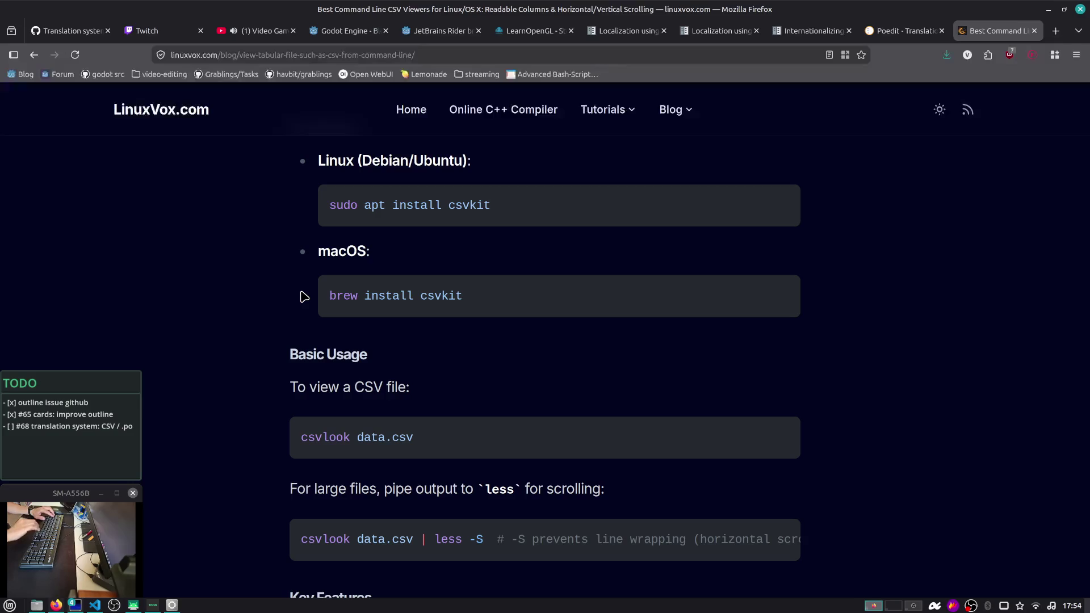
Open the plural forms docs from the Localization using spreadsheets page in a new tab and skim them
key("ctrl+w")
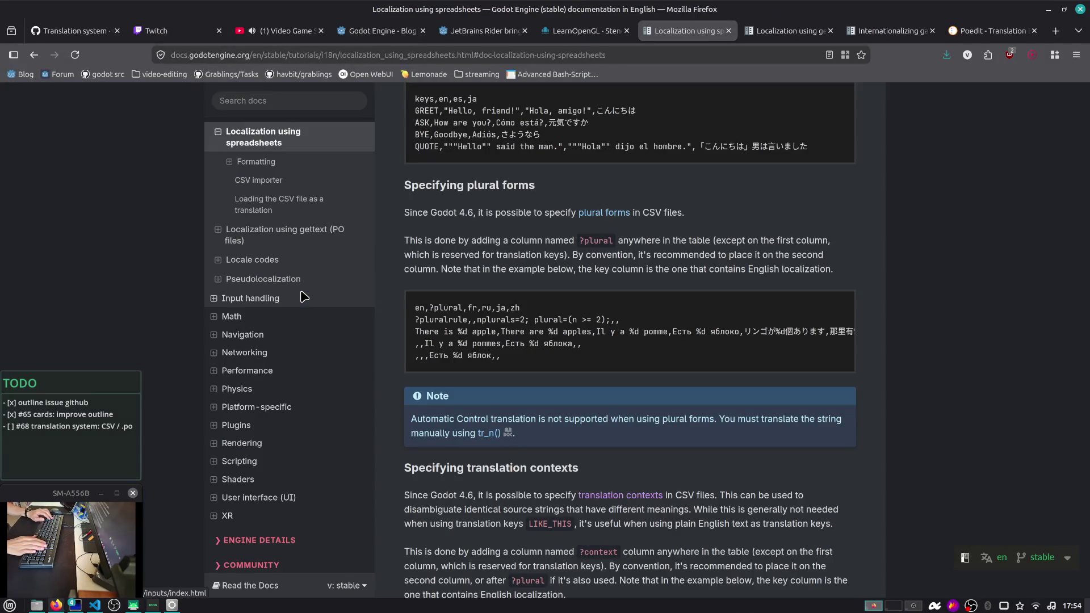
scroll(303, 296, "down", 3)
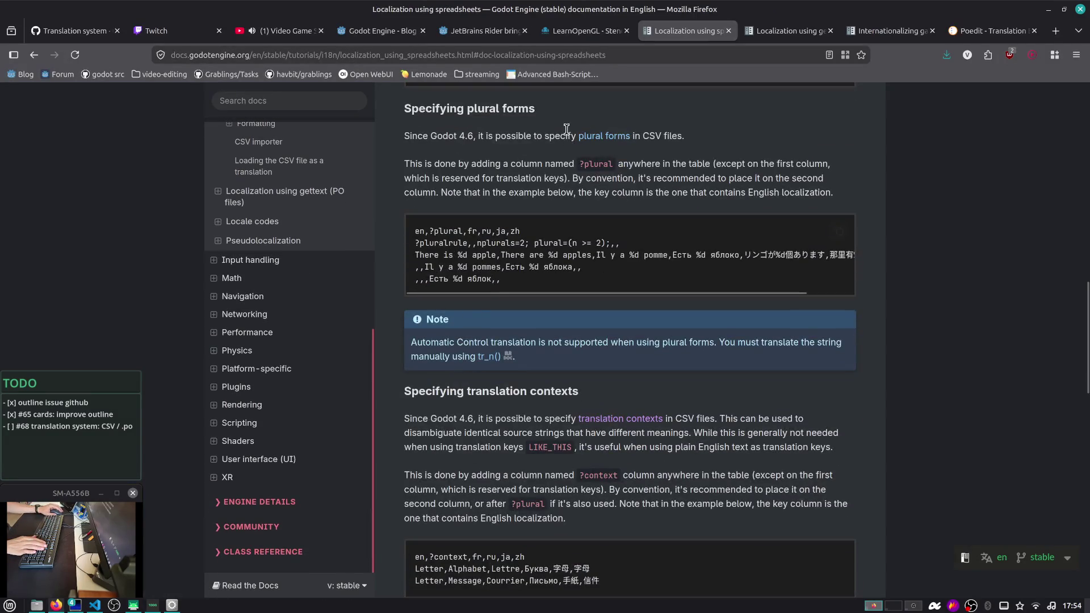
middle_click(603, 139)
key("ctrl+Tab")
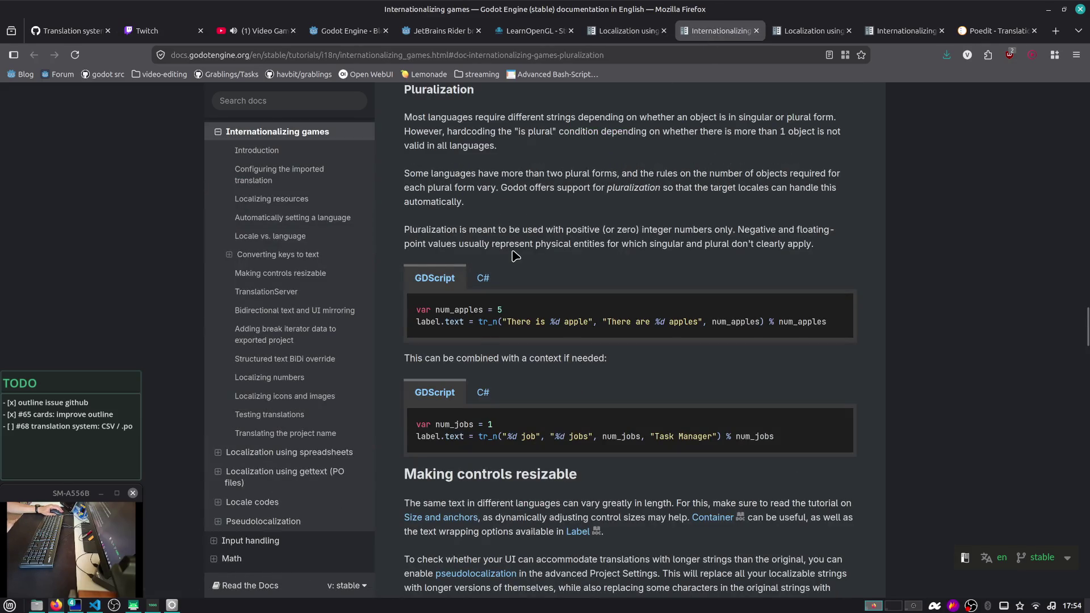
scroll(605, 165, "down", 3)
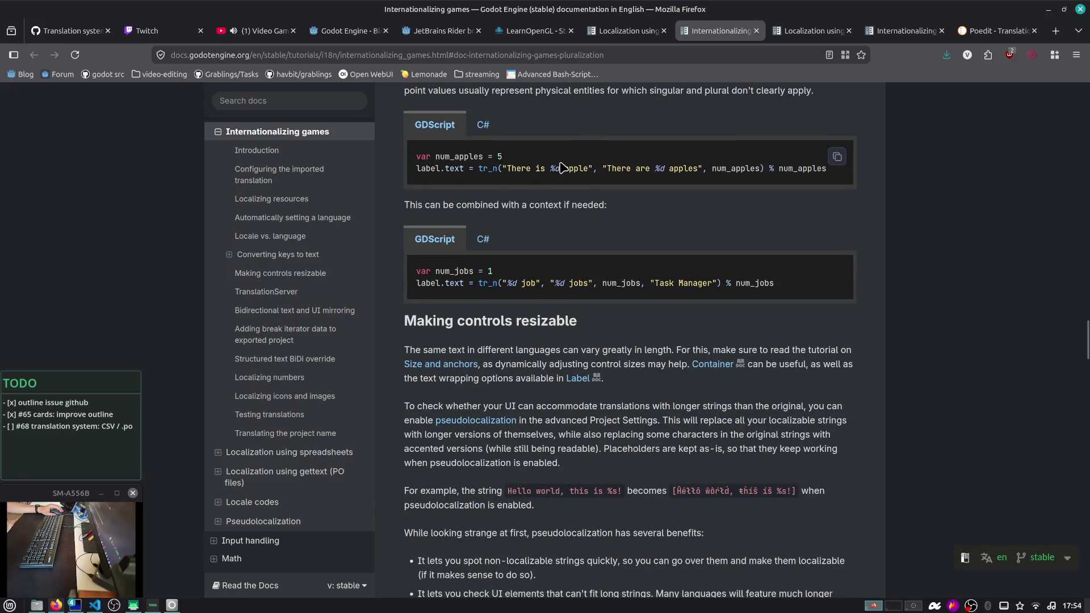
scroll(565, 162, "up", 2)
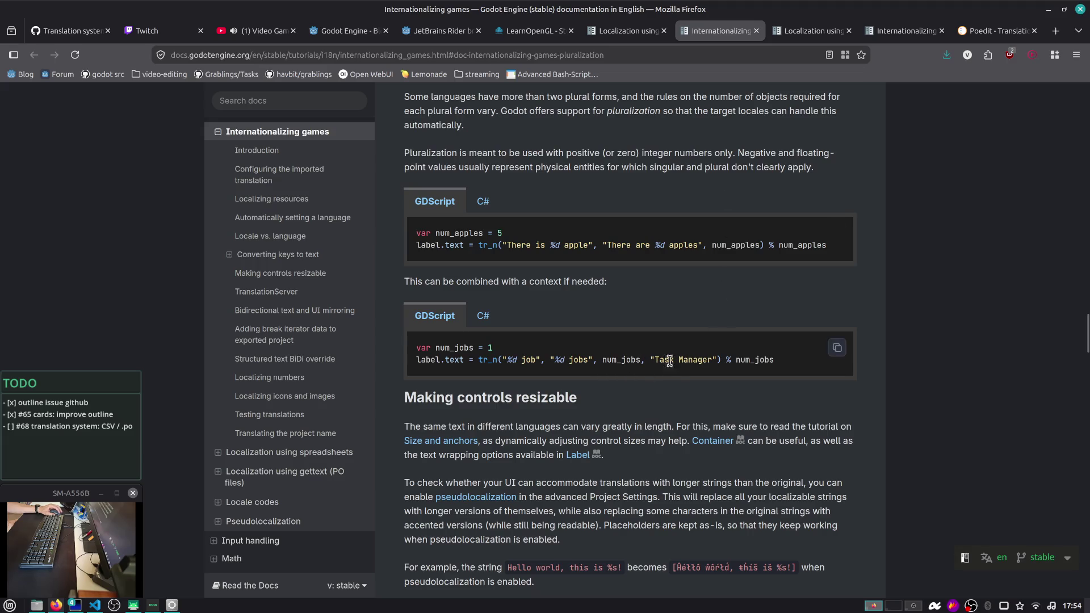
Back on Localization using spreadsheets, read through the plural-form and context sections
left_click(625, 31)
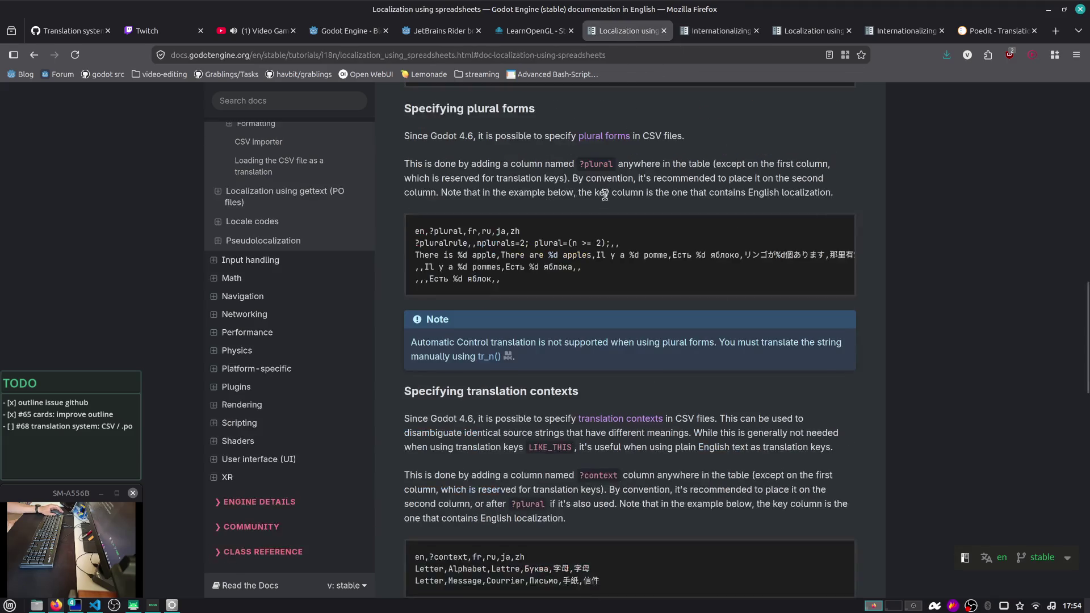
scroll(636, 211, "down", 4)
scroll(637, 211, "down", 1)
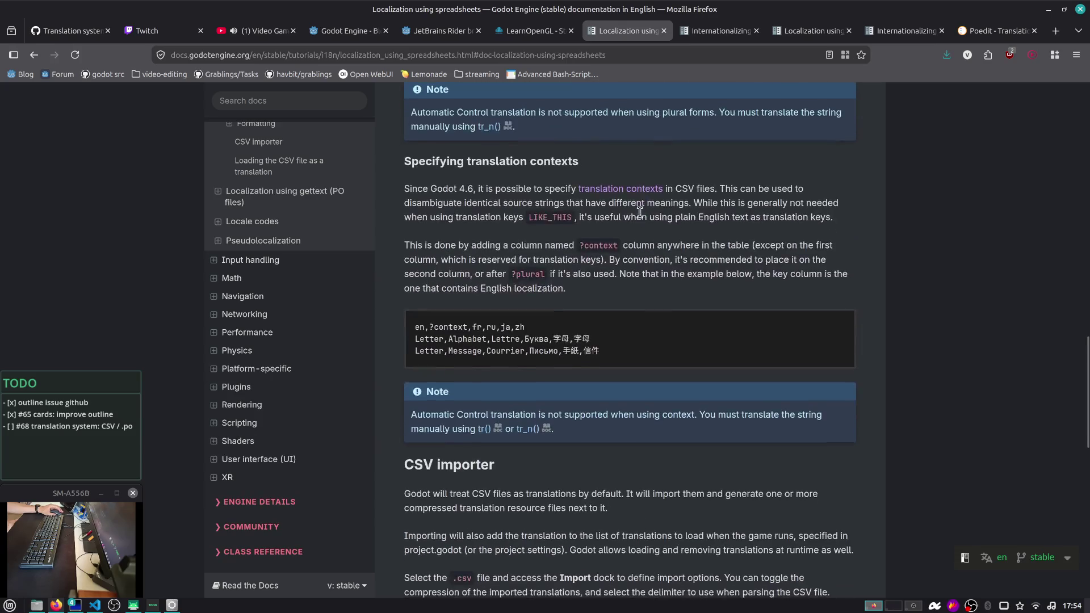
left_click_drag(487, 201, 767, 229)
left_click(768, 229)
scroll(727, 244, "down", 1)
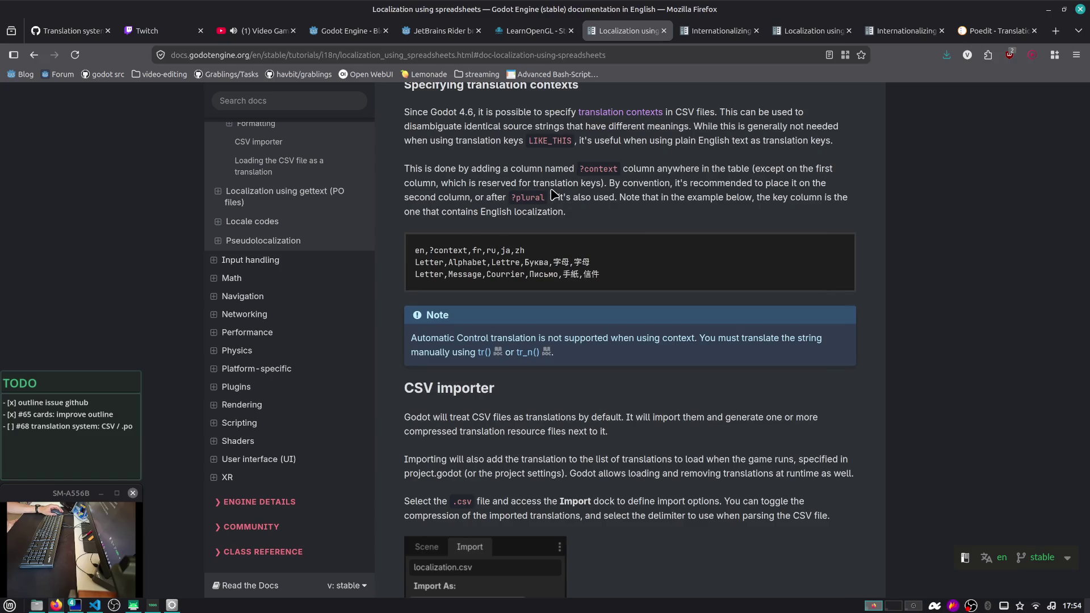
left_click_drag(504, 169, 624, 220)
left_click(624, 219)
scroll(460, 230, "down", 2)
scroll(457, 233, "down", 1)
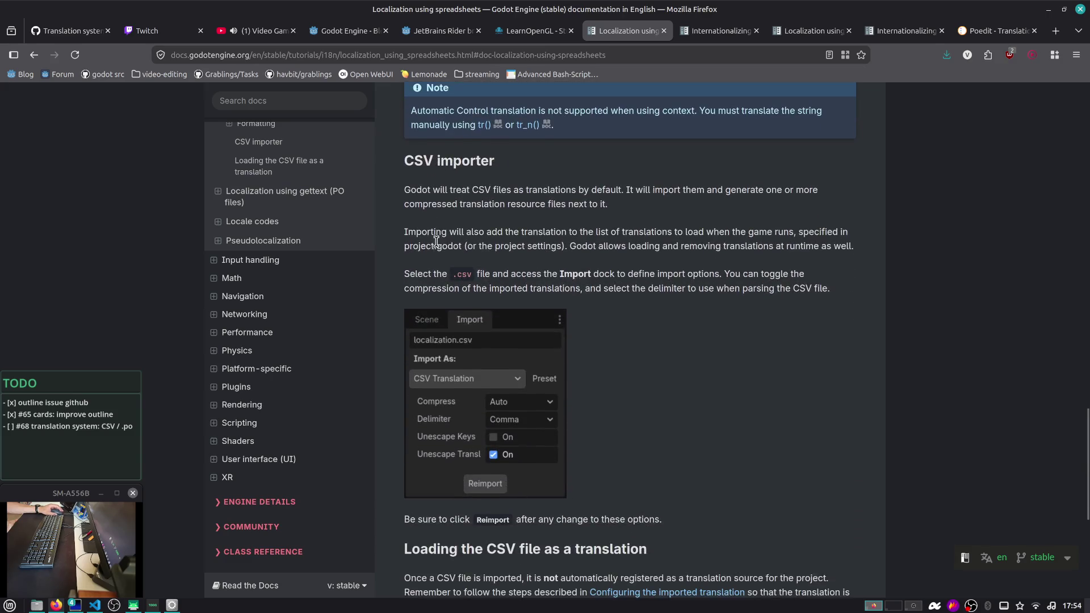
scroll(436, 241, "down", 5)
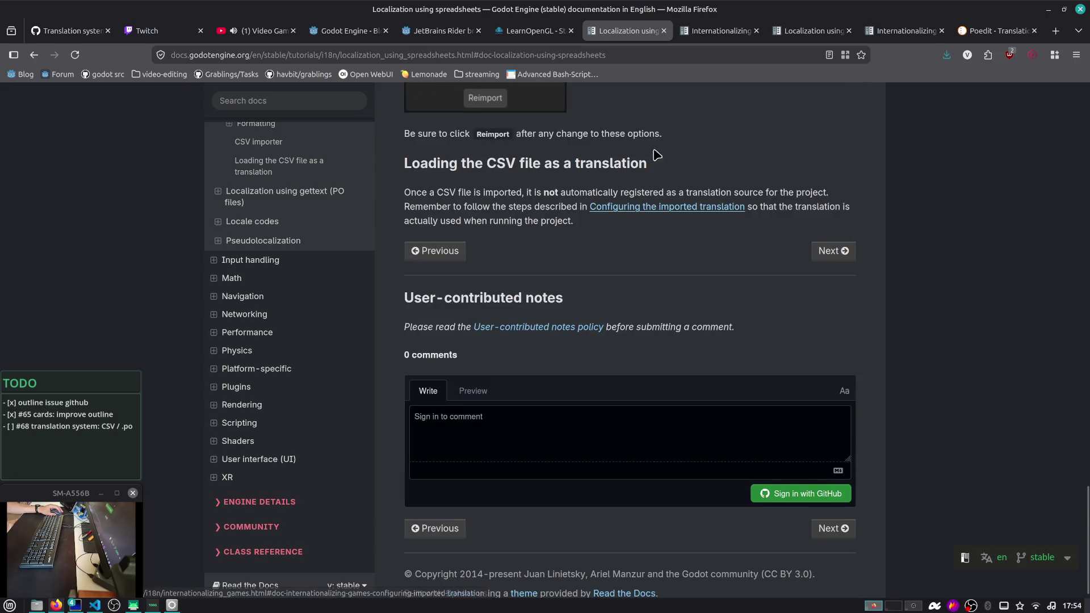
scroll(693, 130, "up", 11)
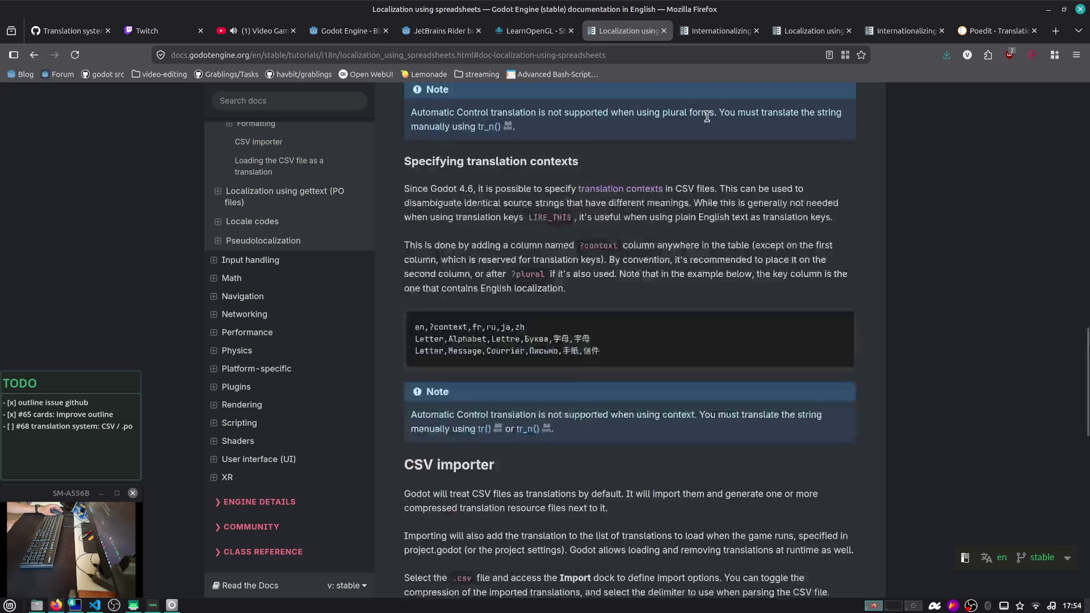
Close the Internationalizing games page
left_click(704, 33)
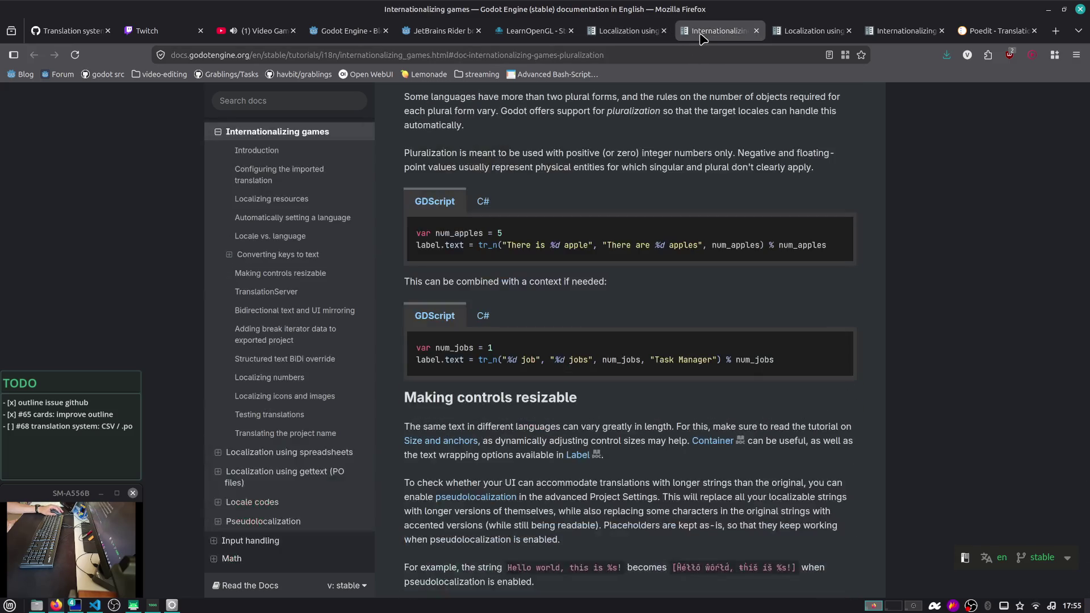
scroll(722, 218, "up", 5)
scroll(720, 216, "up", 15)
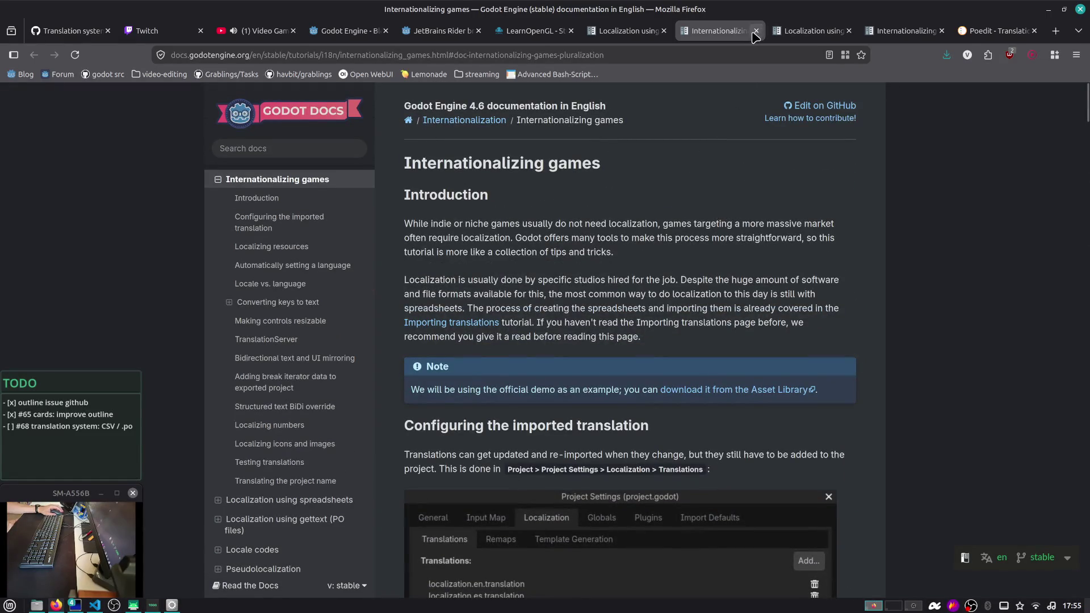
left_click(752, 32)
Open A Quick Gettext Tutorial from the PO-files page in a new tab and switch to it
scroll(590, 187, "up", 2)
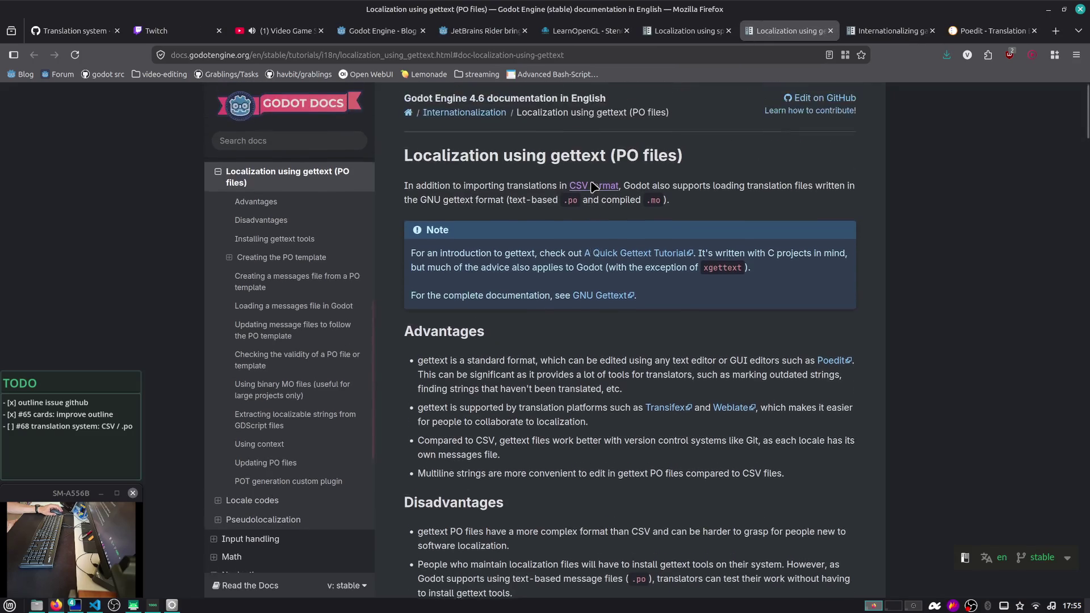
mouse_move(404, 192)
left_mouse_down()
mouse_move(761, 196)
mouse_move(559, 208)
left_mouse_up()
left_click(583, 285)
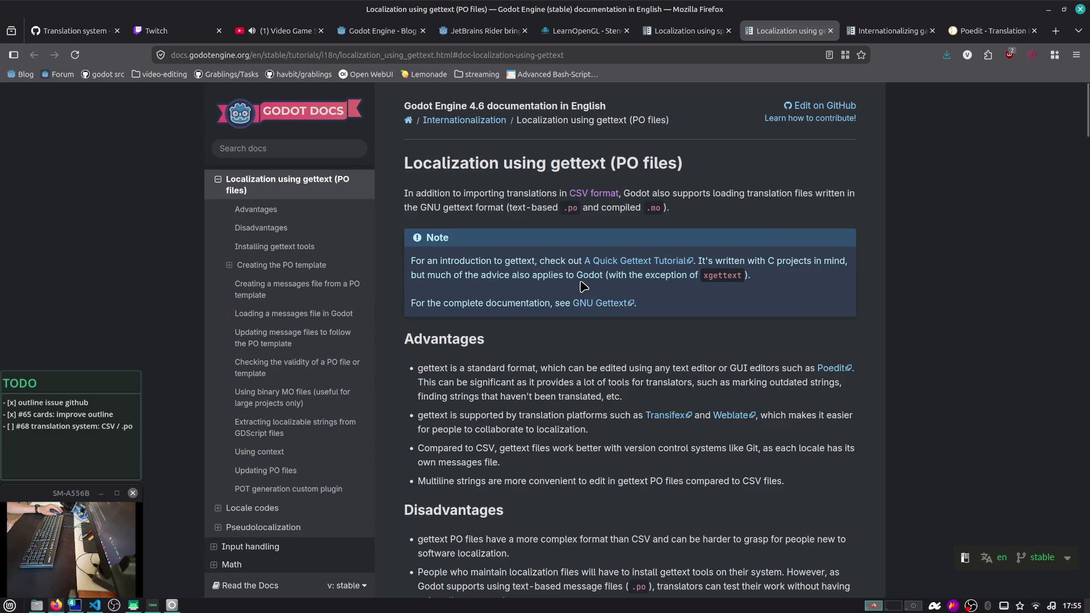
middle_click(666, 265)
left_click_drag(540, 274, 738, 277)
left_click(651, 321)
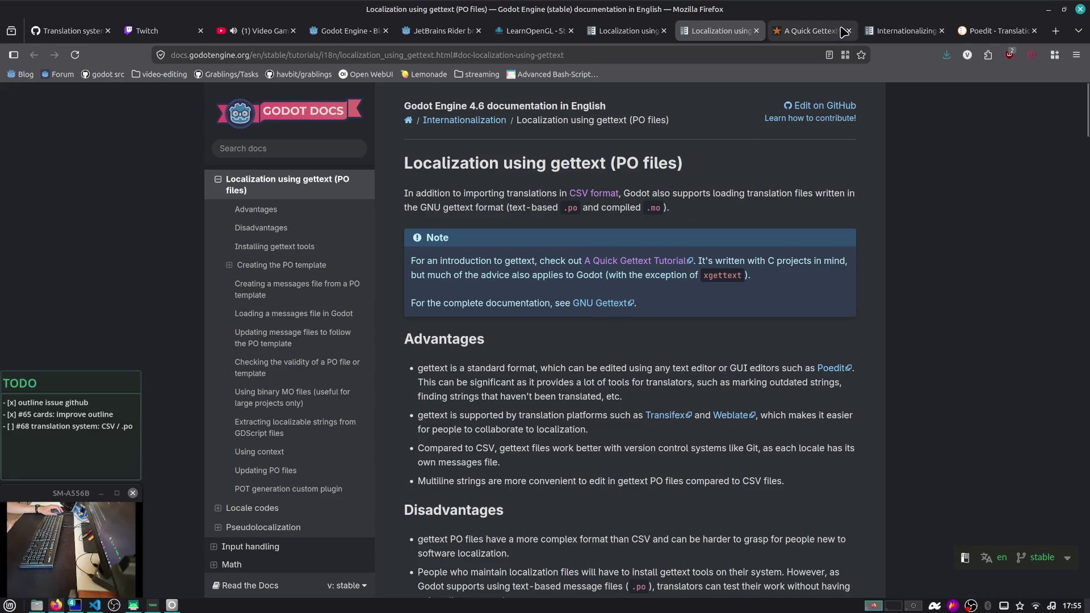
left_click(817, 32)
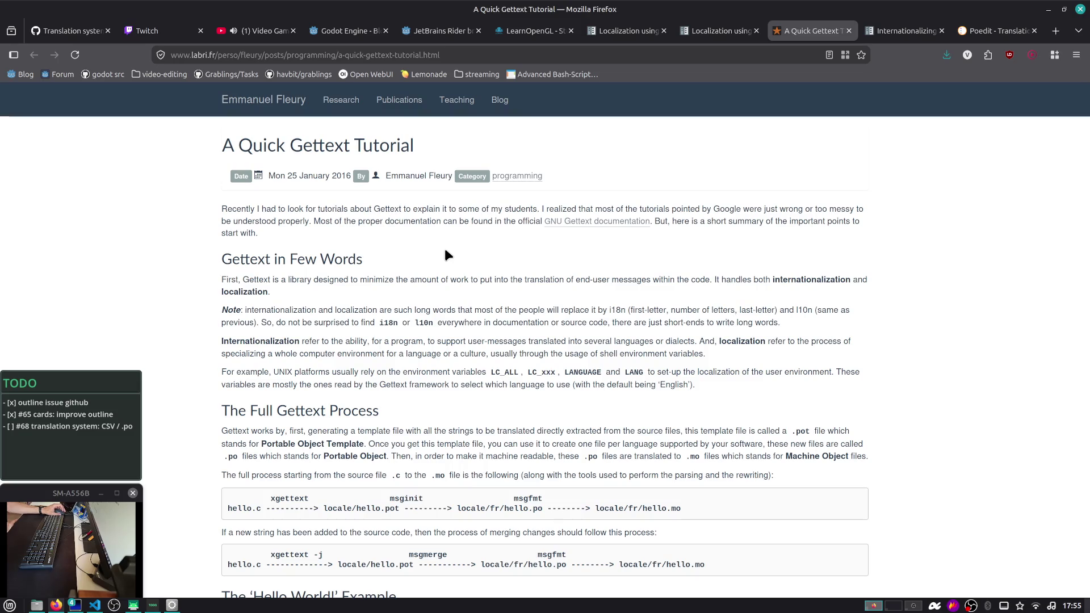
scroll(445, 251, "down", 3)
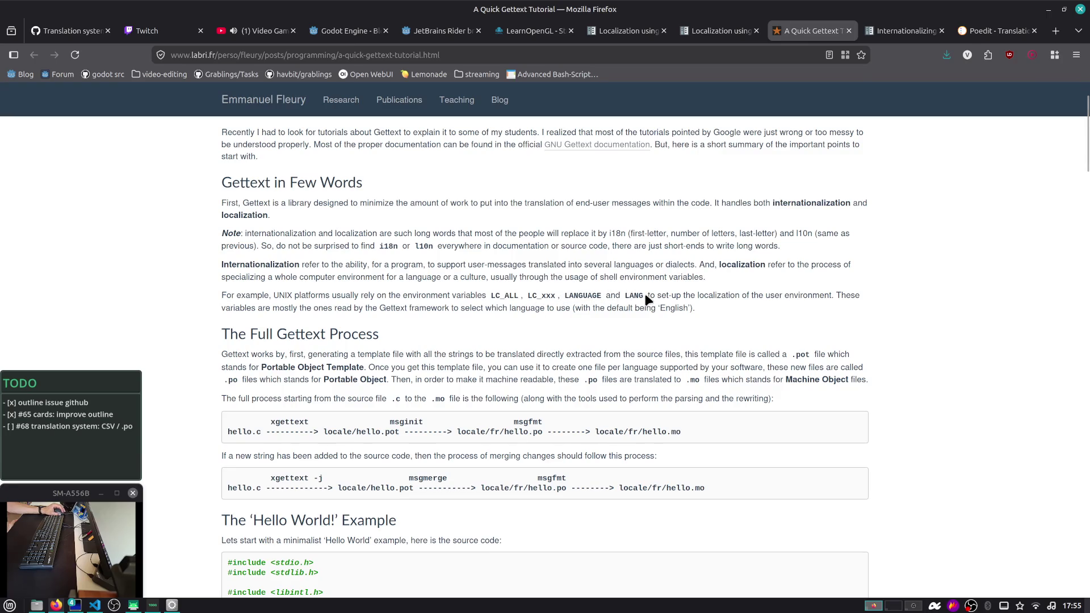
left_click_drag(713, 295, 798, 296)
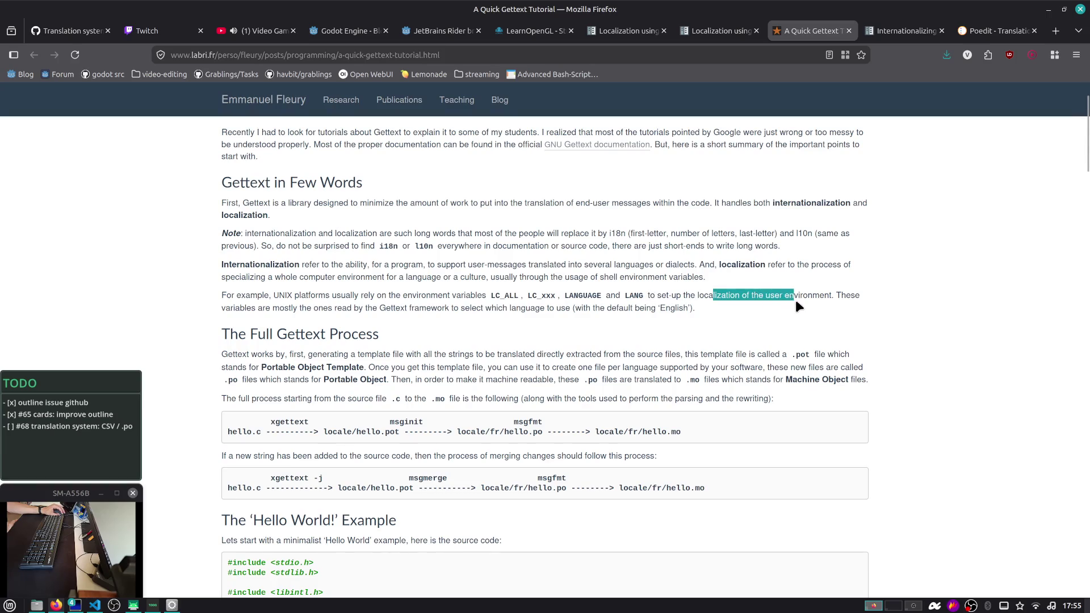
scroll(792, 284, "down", 4)
scroll(792, 284, "up", 3)
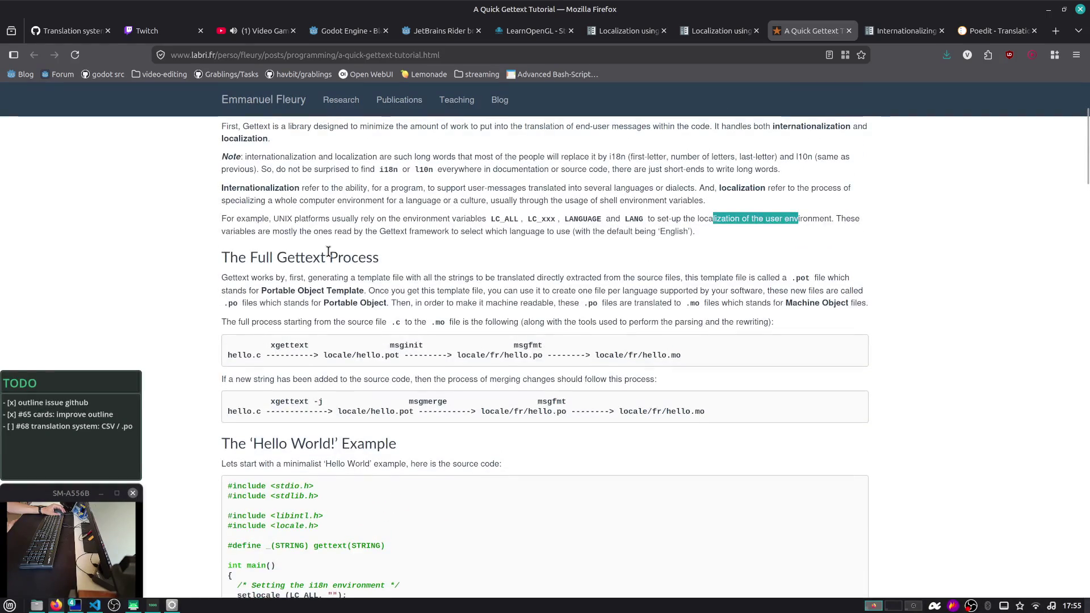
left_click_drag(321, 233, 528, 236)
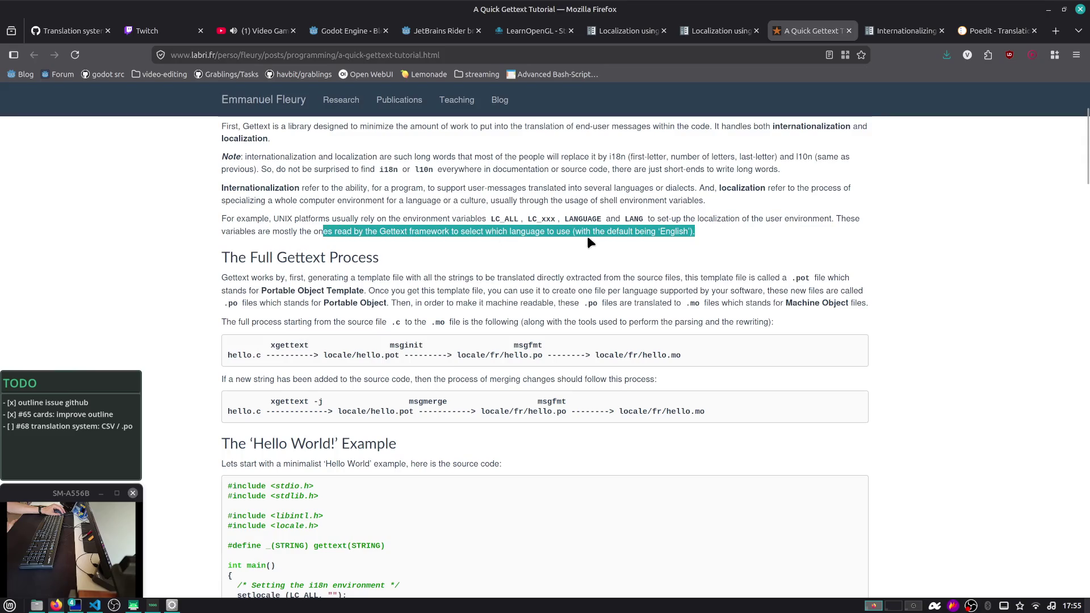
left_click(708, 229)
scroll(548, 203, "down", 2)
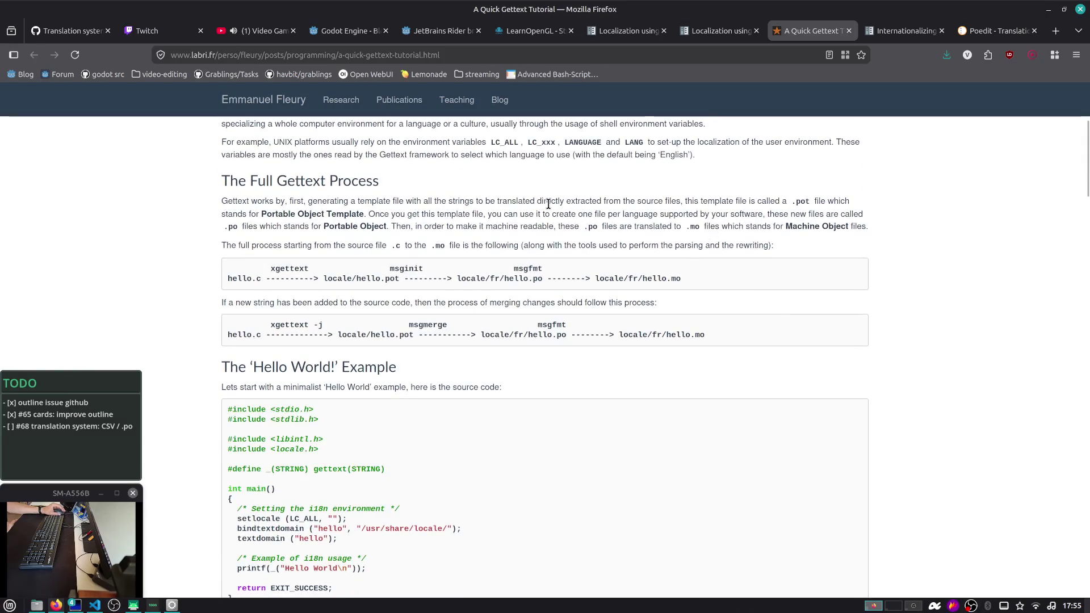
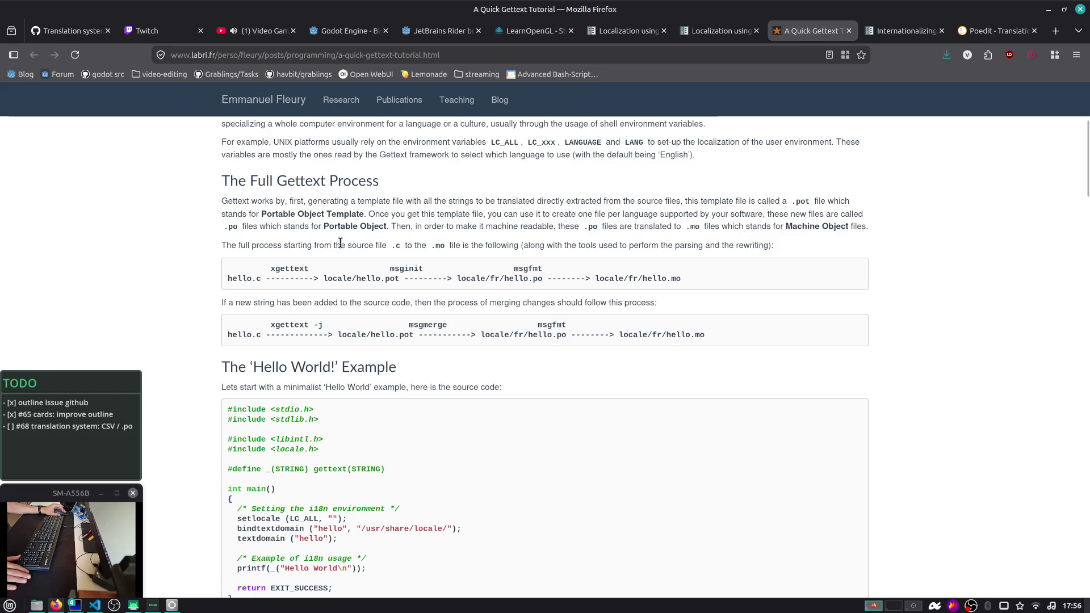
Read the full gettext process overview, highlighting the word xgettext
scroll(502, 243, "down", 2)
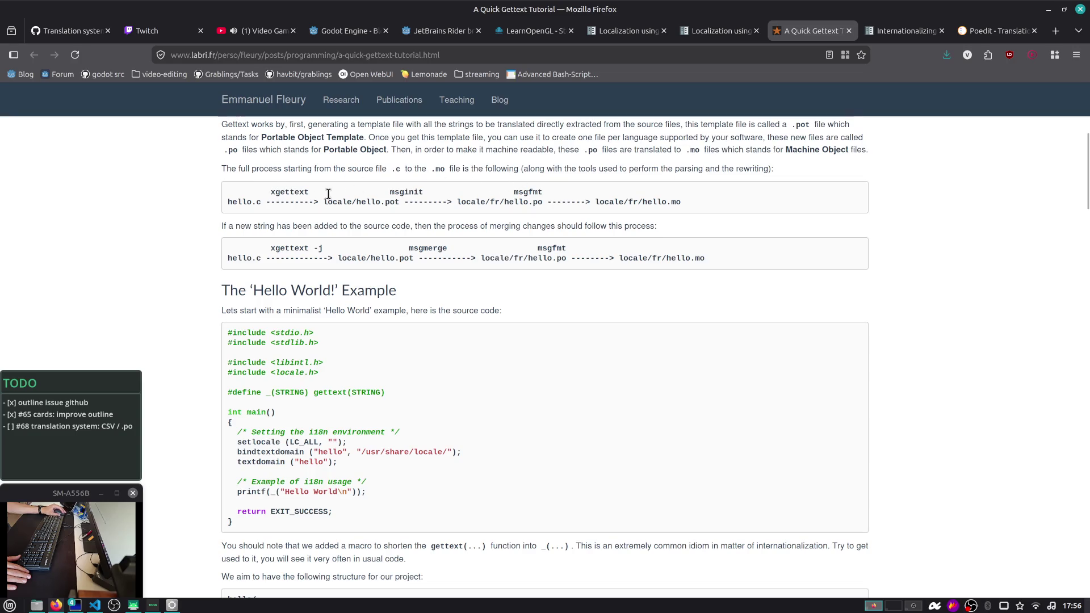
double_click(293, 193)
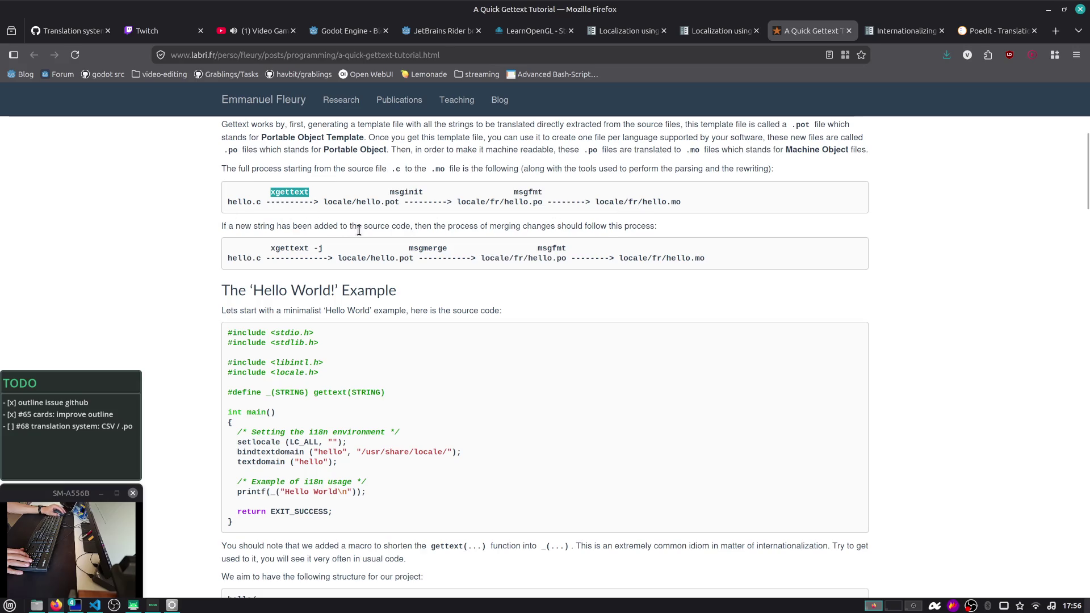
scroll(642, 231, "down", 5)
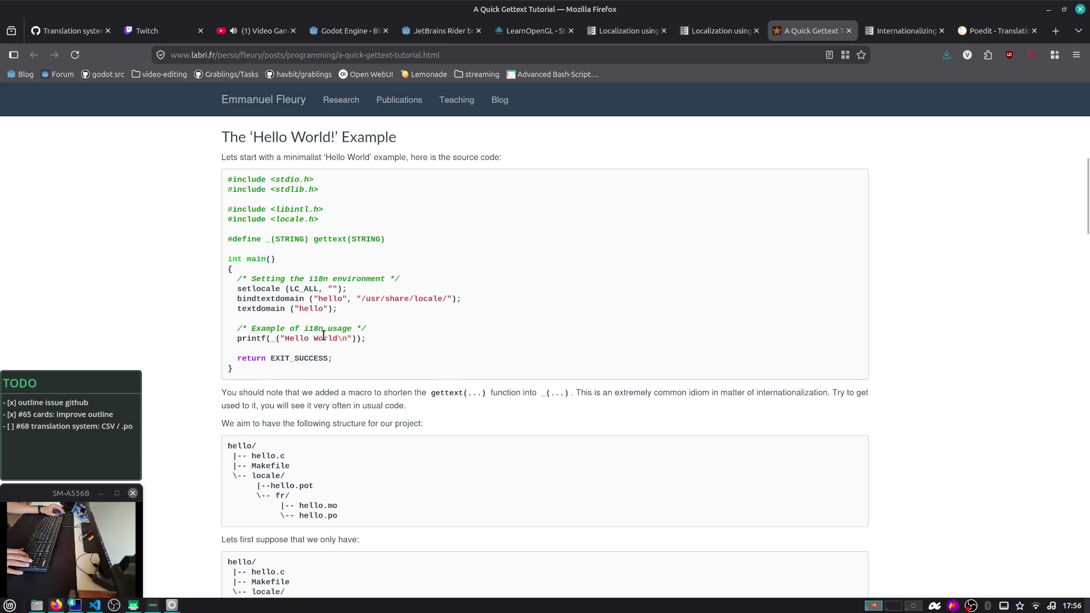
scroll(369, 308, "down", 2)
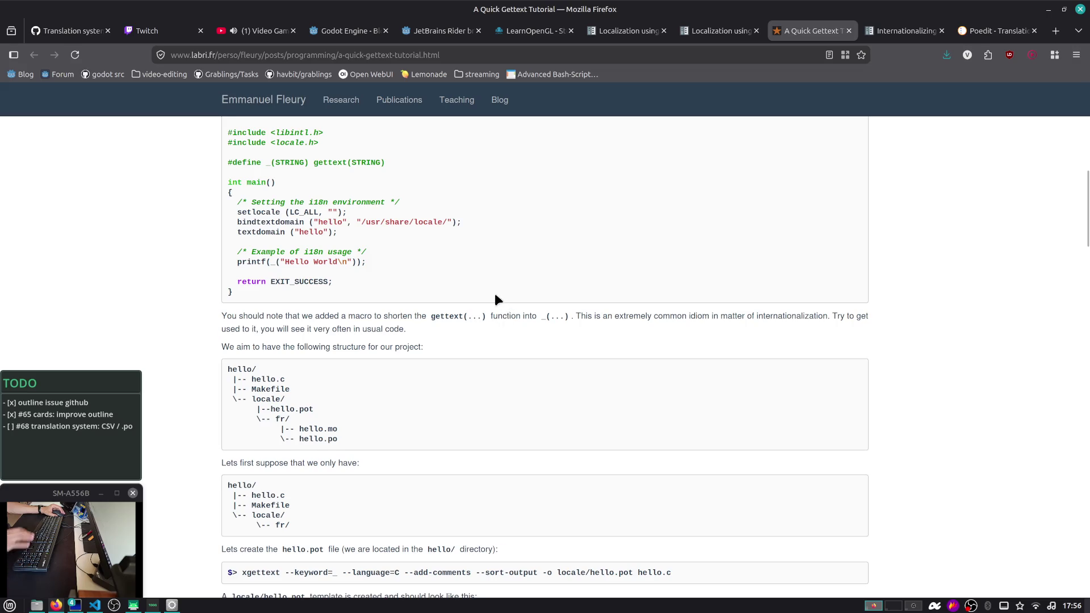
Study the Hello World code, highlighting Hello, the underscore macro and the i18n printf line
scroll(499, 298, "up", 2)
double_click(307, 337)
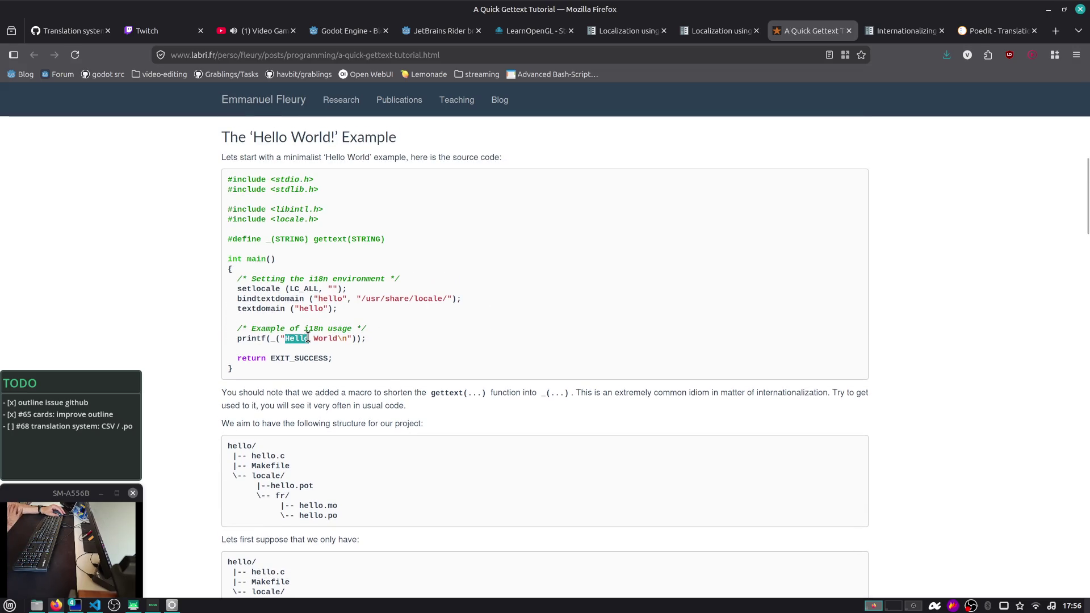
left_click(273, 339)
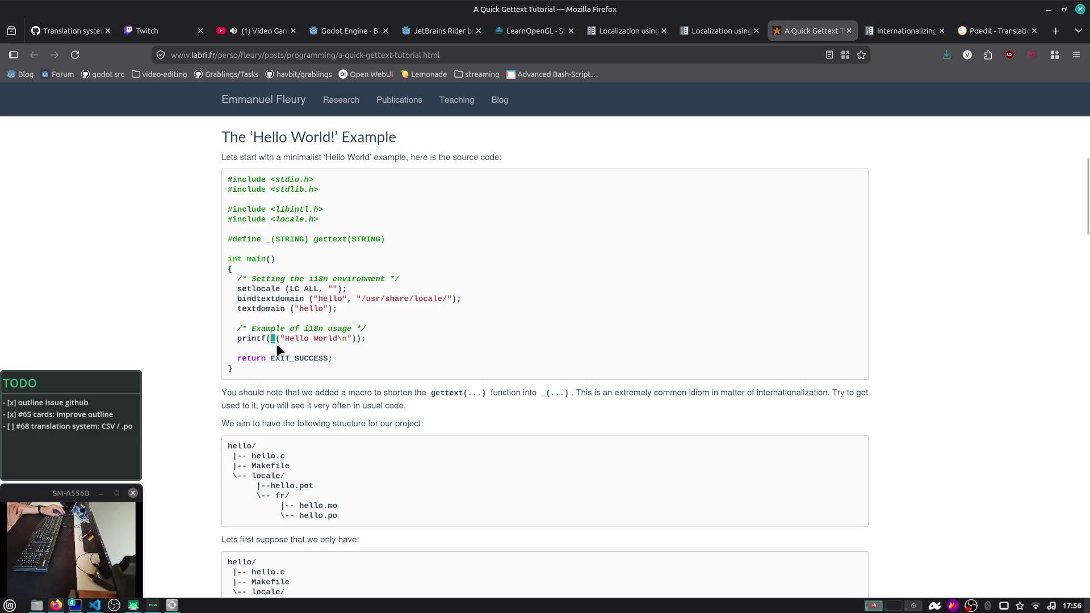
left_click(268, 337)
scroll(285, 330, "down", 3)
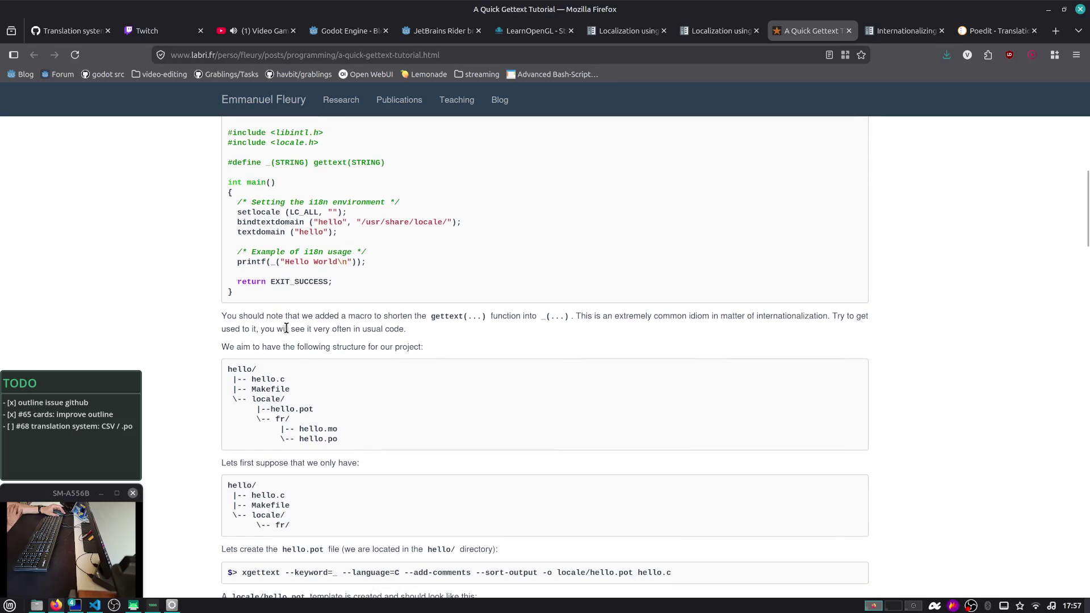
left_click_drag(286, 258, 335, 253)
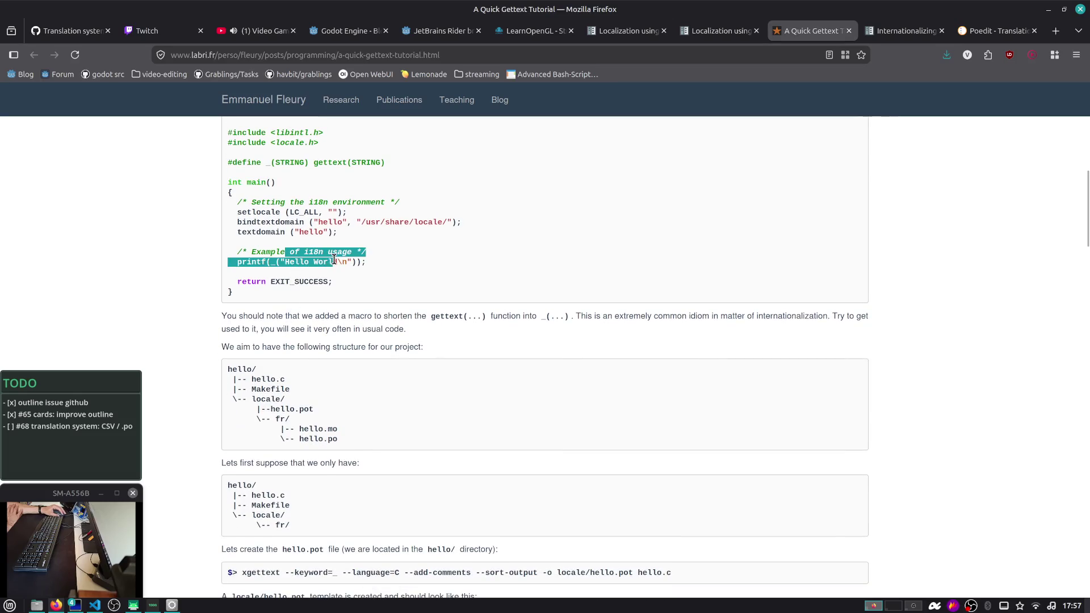
left_click(343, 258)
scroll(315, 272, "down", 7)
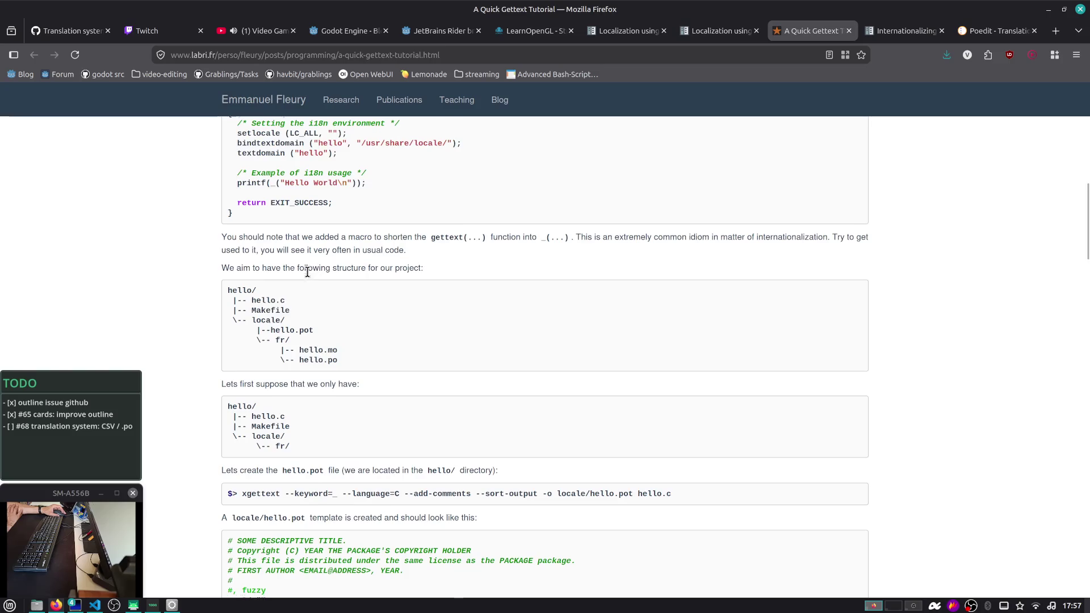
Scroll through the generated hello.pot template and highlight the sentence about the created template
scroll(308, 277, "down", 3)
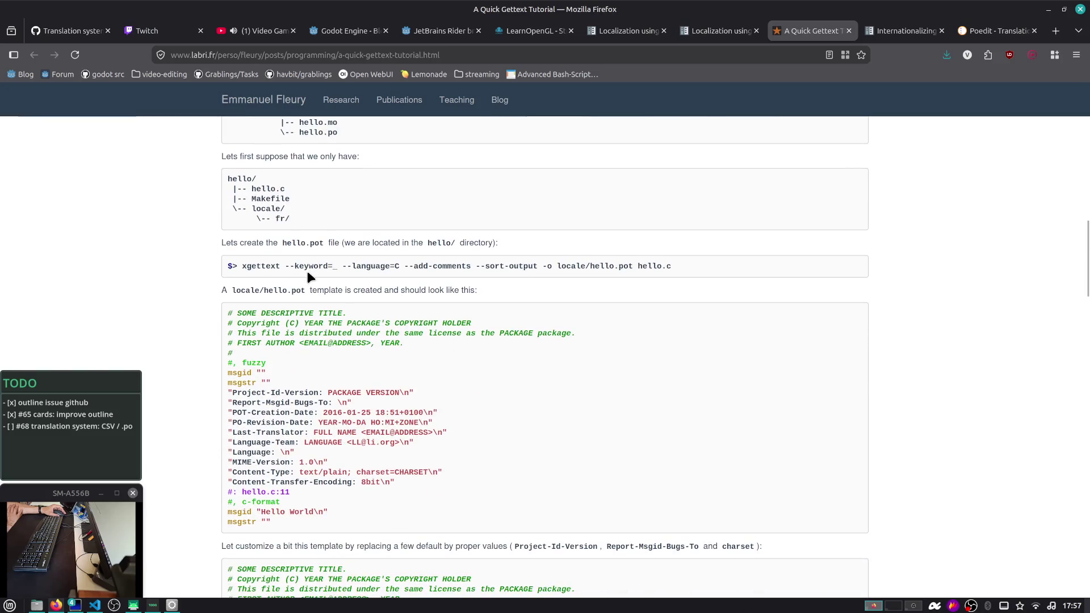
scroll(287, 258, "down", 3)
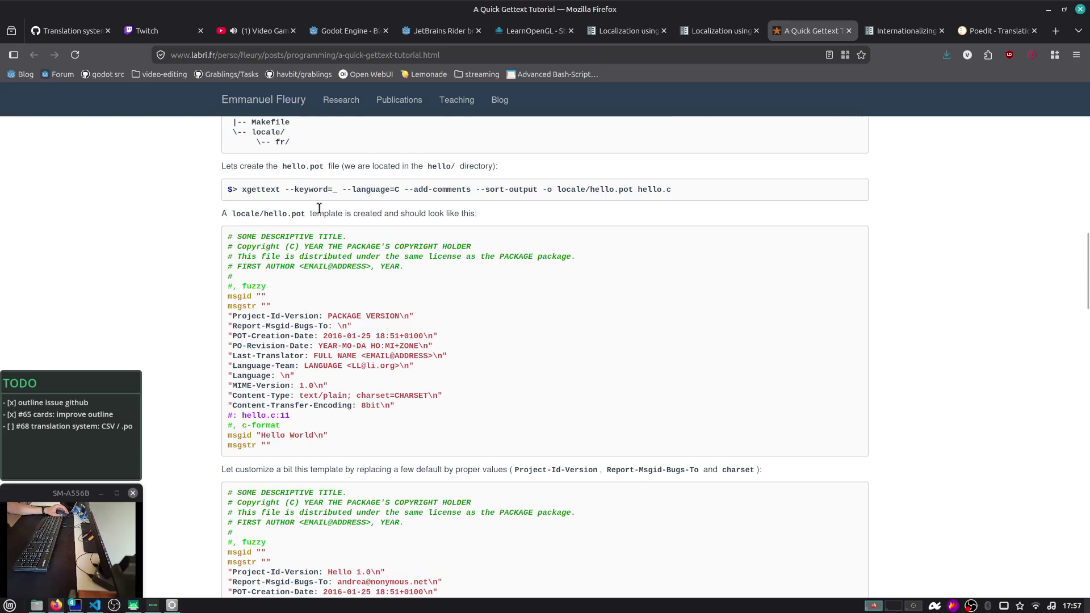
scroll(319, 209, "down", 3)
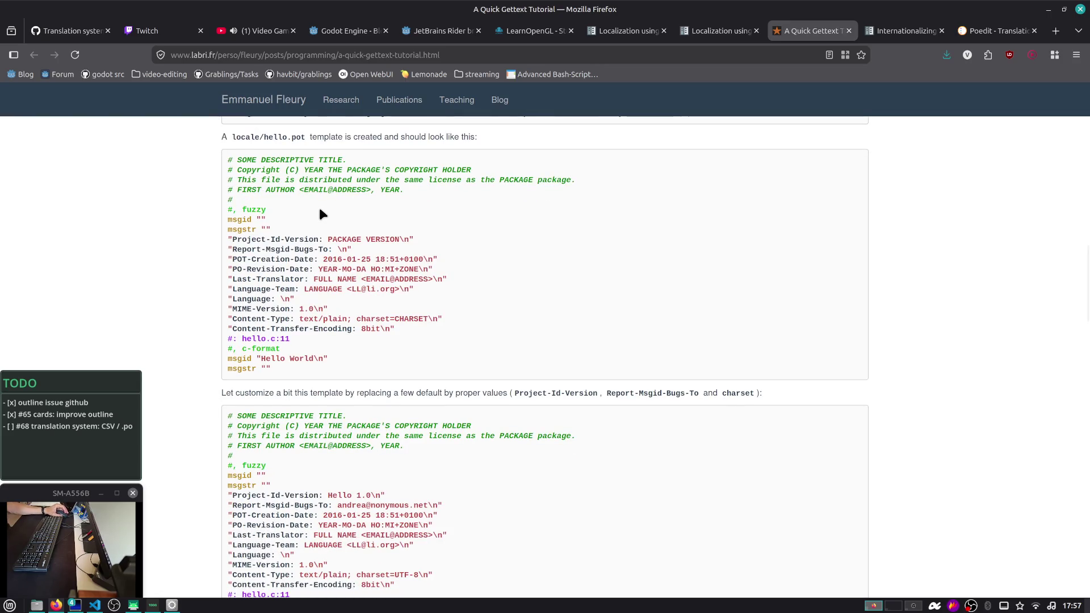
scroll(320, 213, "down", 6)
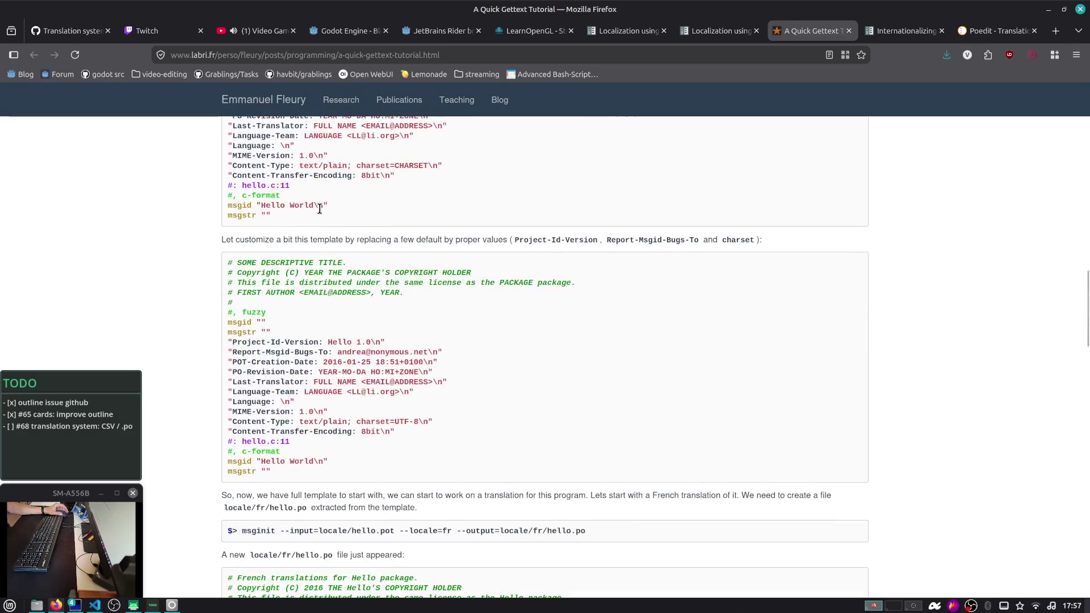
scroll(320, 209, "up", 9)
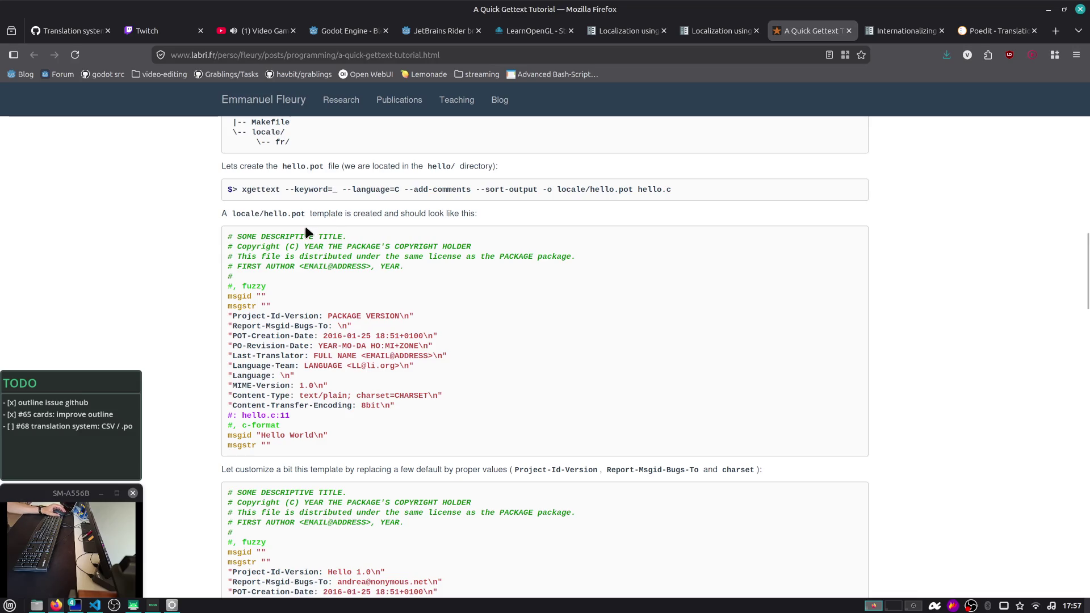
left_click_drag(343, 213, 481, 206)
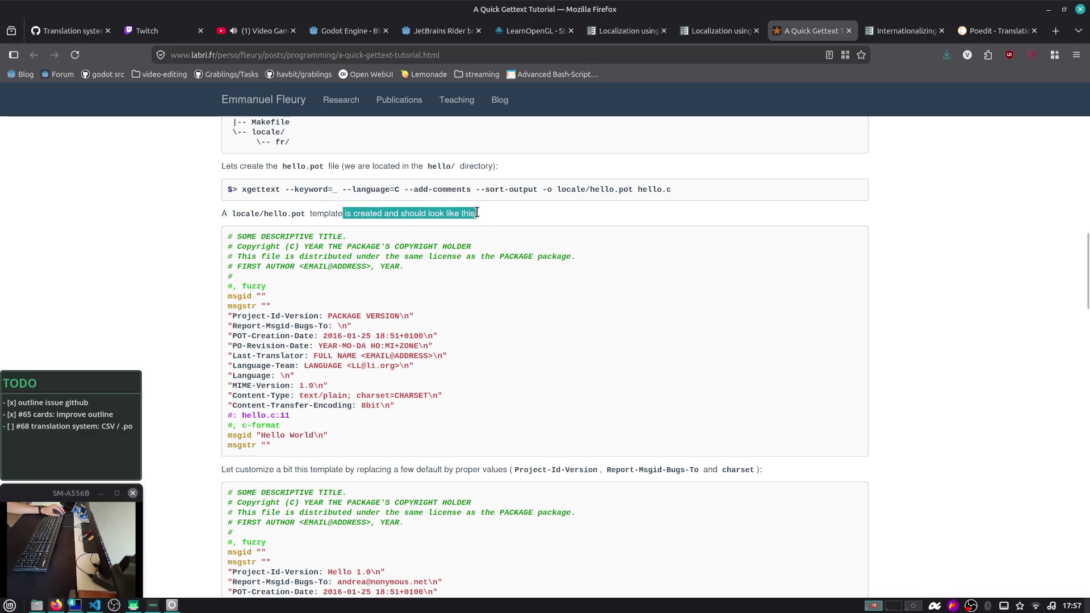
left_click(481, 206)
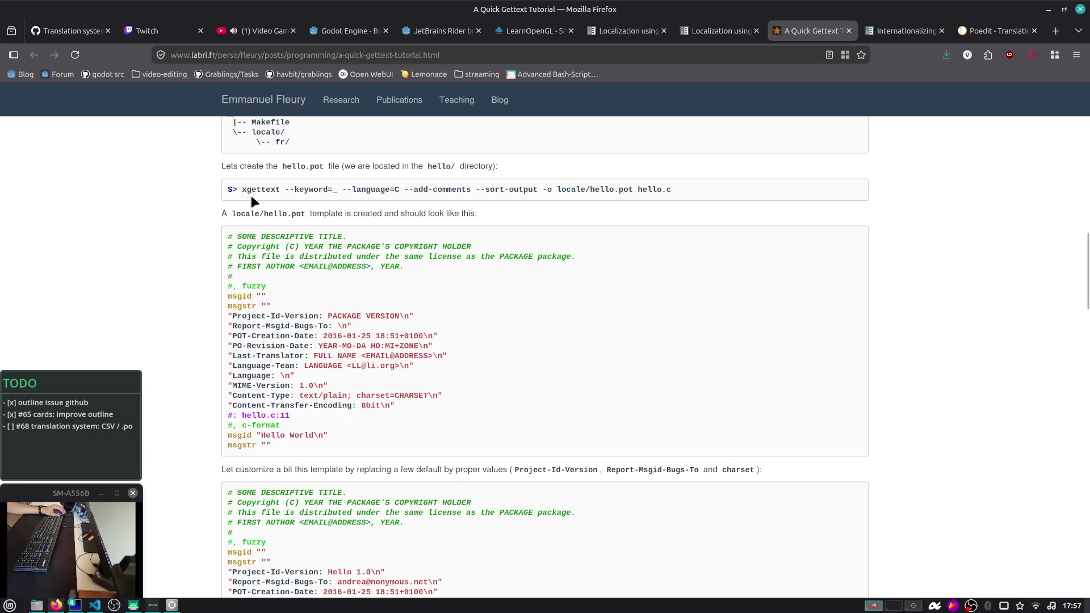
Highlight the locale/hello.pot sentence, then continue to the customized template and msginit command
left_click_drag(255, 213, 479, 211)
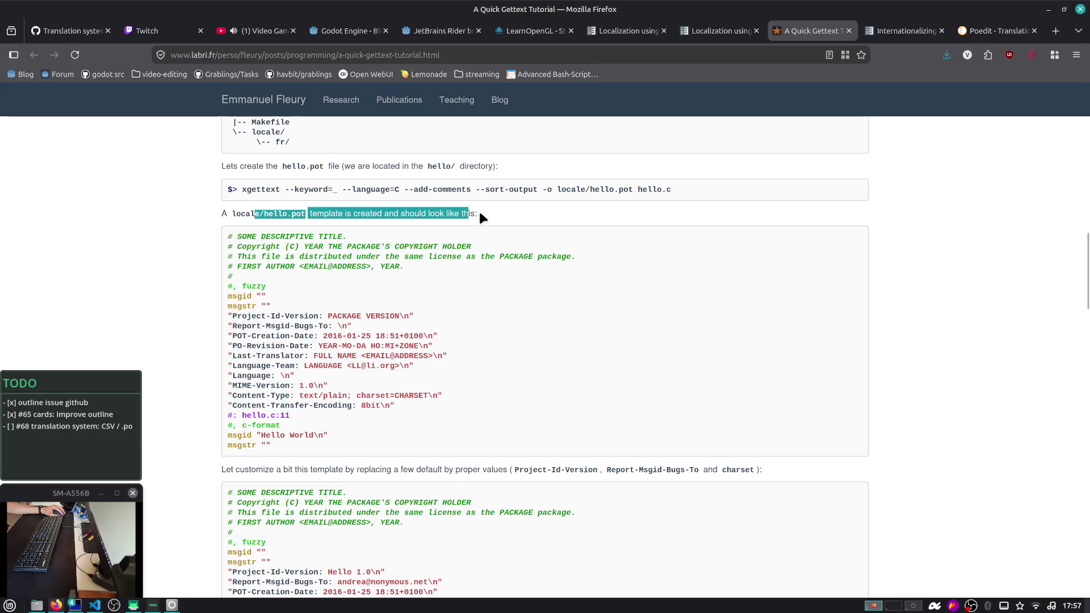
left_click(485, 220)
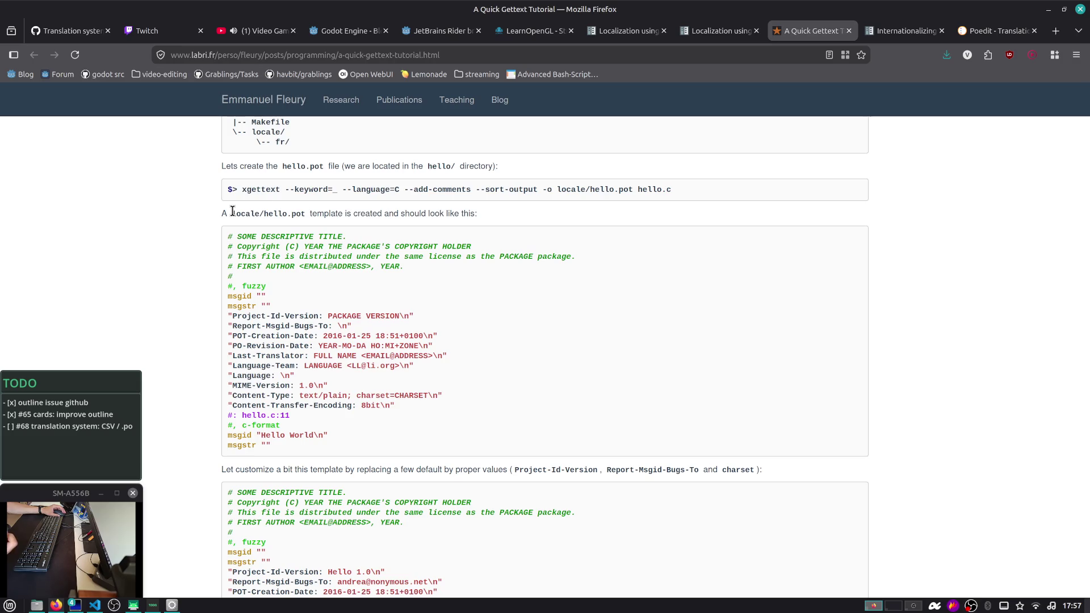
scroll(232, 211, "down", 1)
scroll(234, 211, "up", 1)
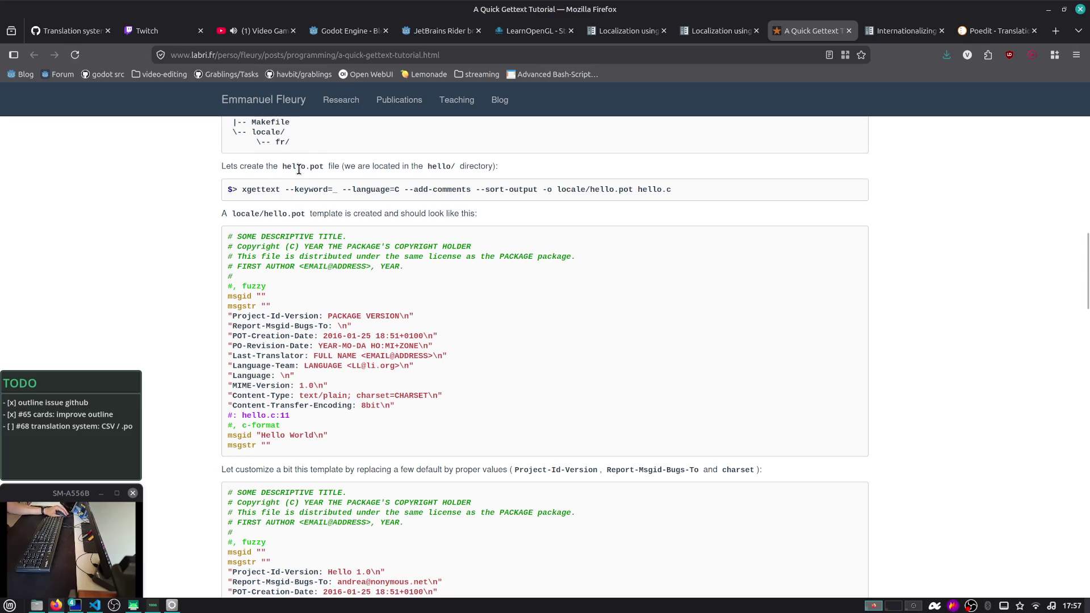
left_click_drag(301, 213, 457, 213)
left_click(492, 210)
scroll(280, 405, "down", 2)
scroll(286, 399, "down", 2)
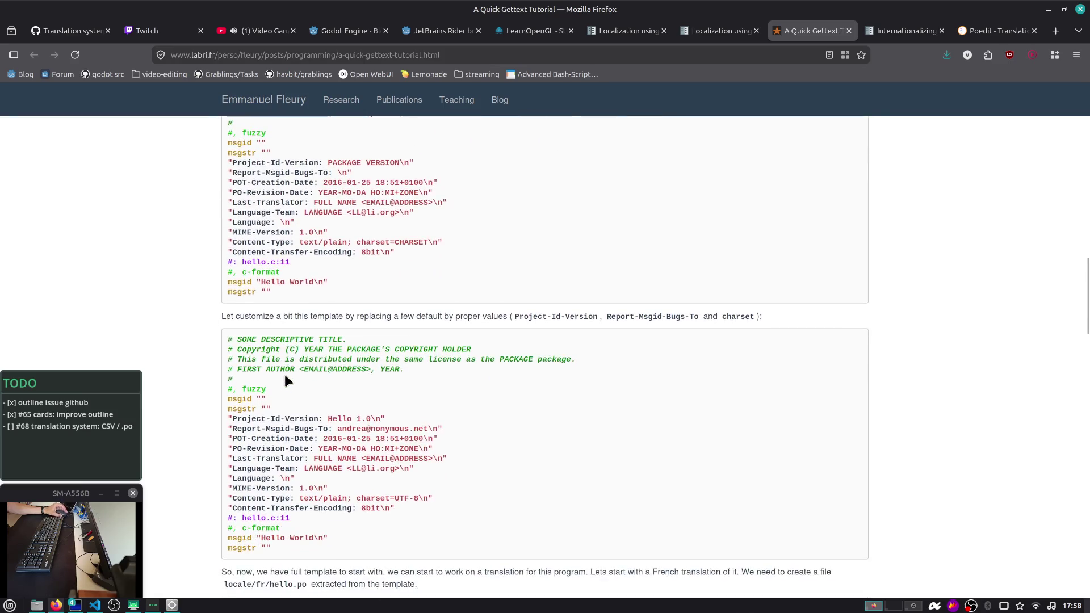
scroll(309, 321, "down", 2)
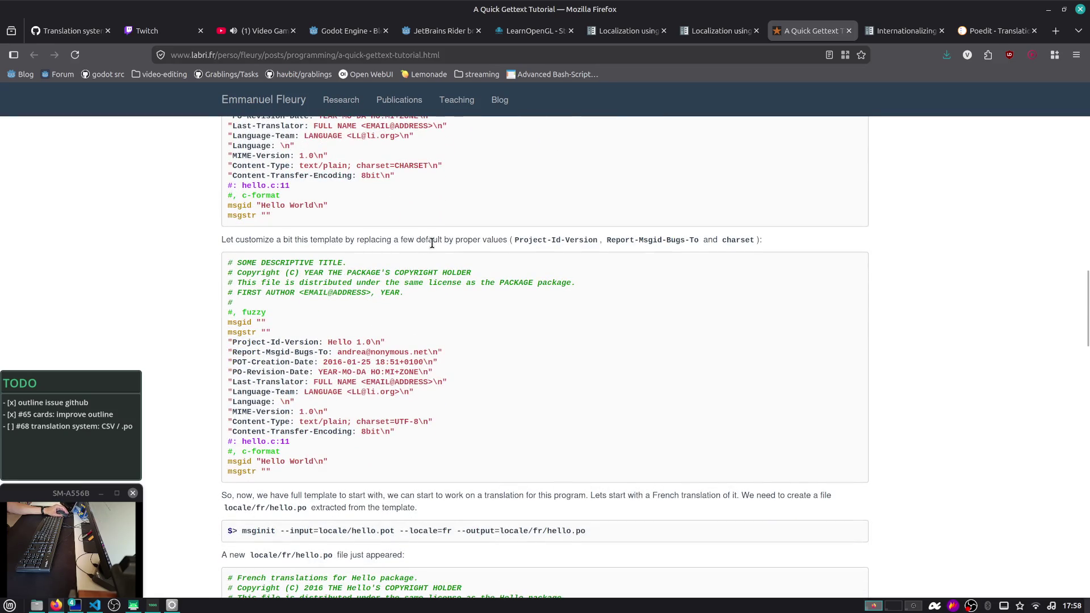
Scroll past the fr/hello.po block, msgfmt .mo step and HelloWorld test to 'Updating the LOCALE/POT Files'
scroll(433, 249, "down", 3)
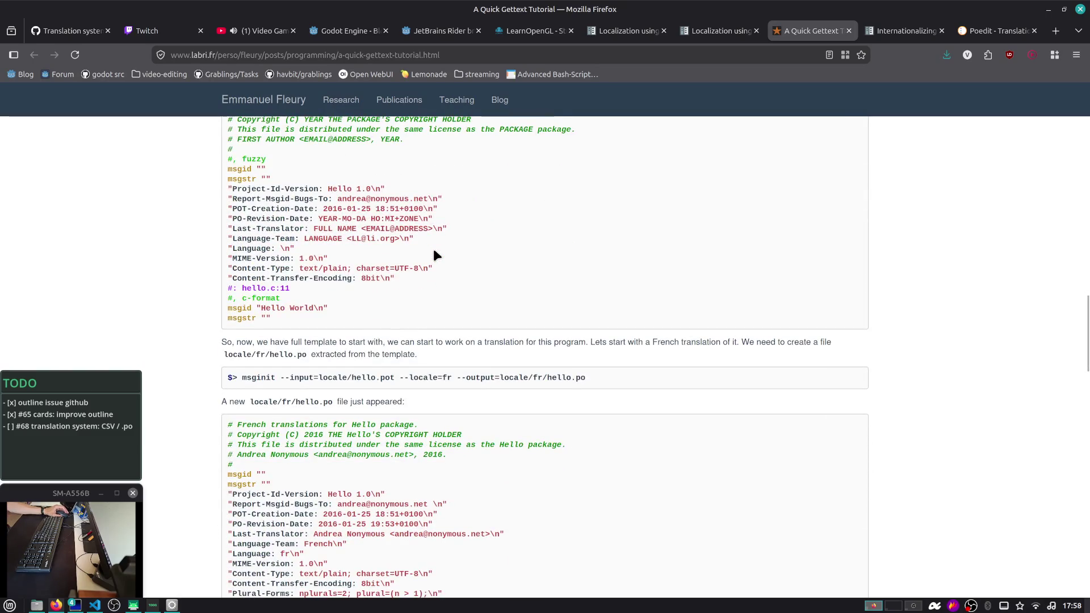
scroll(509, 350, "down", 3)
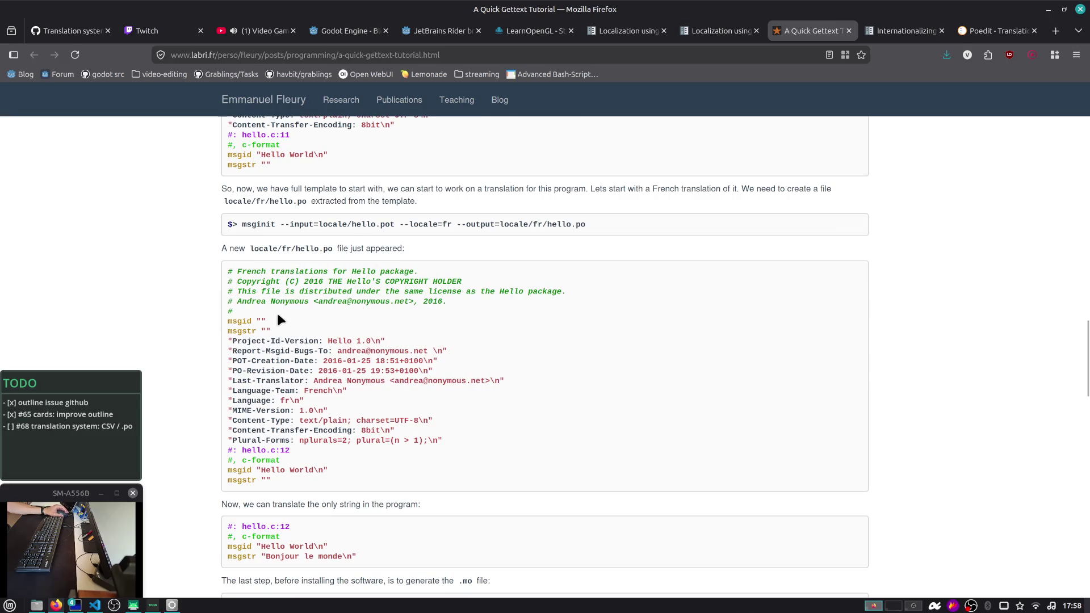
scroll(289, 320, "down", 6)
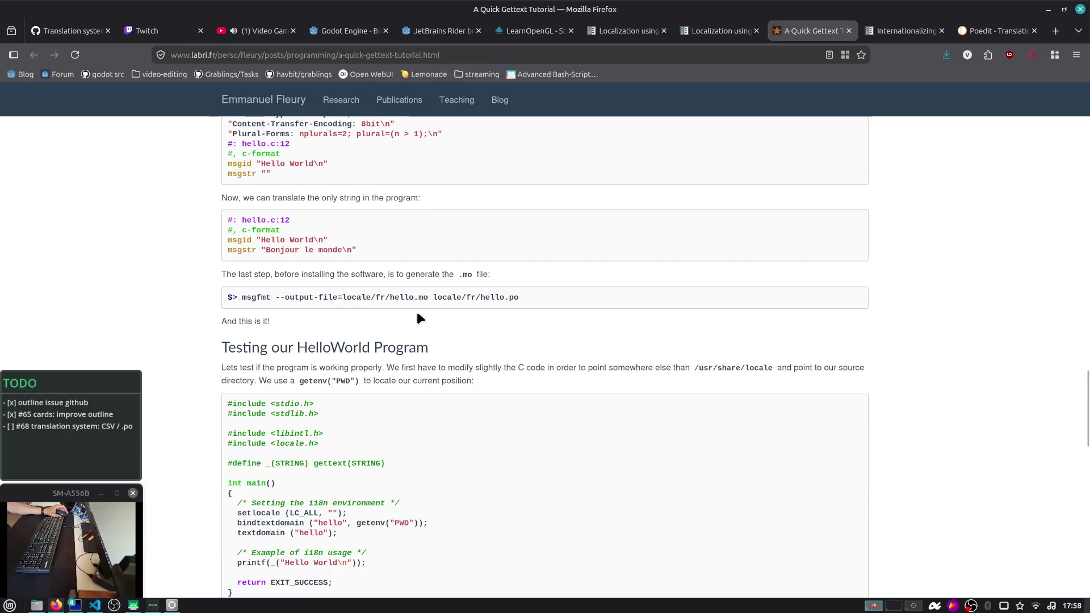
scroll(417, 314, "down", 3)
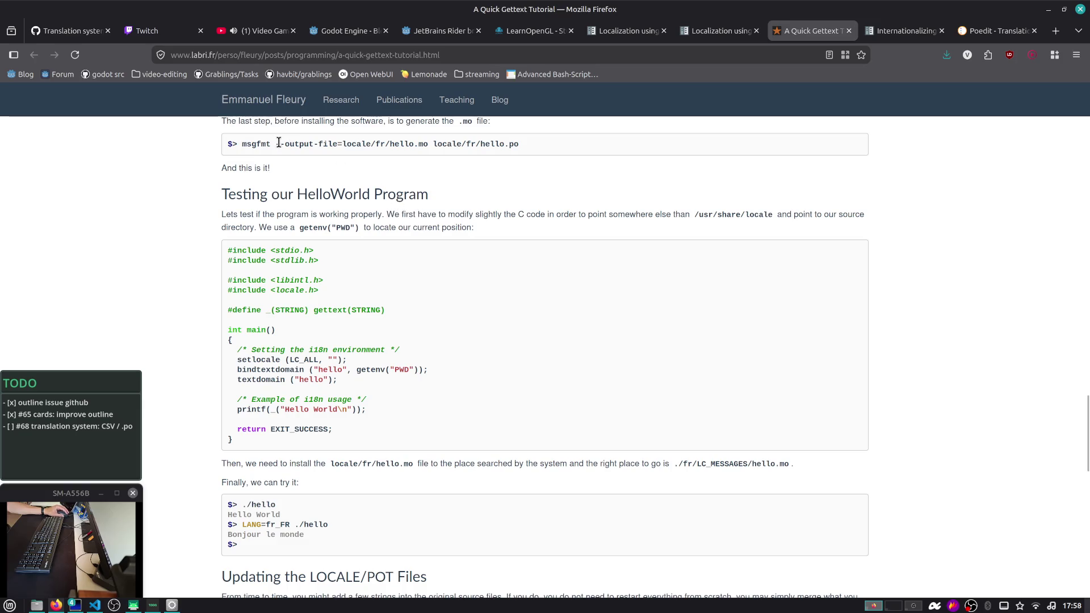
scroll(330, 155, "up", 5)
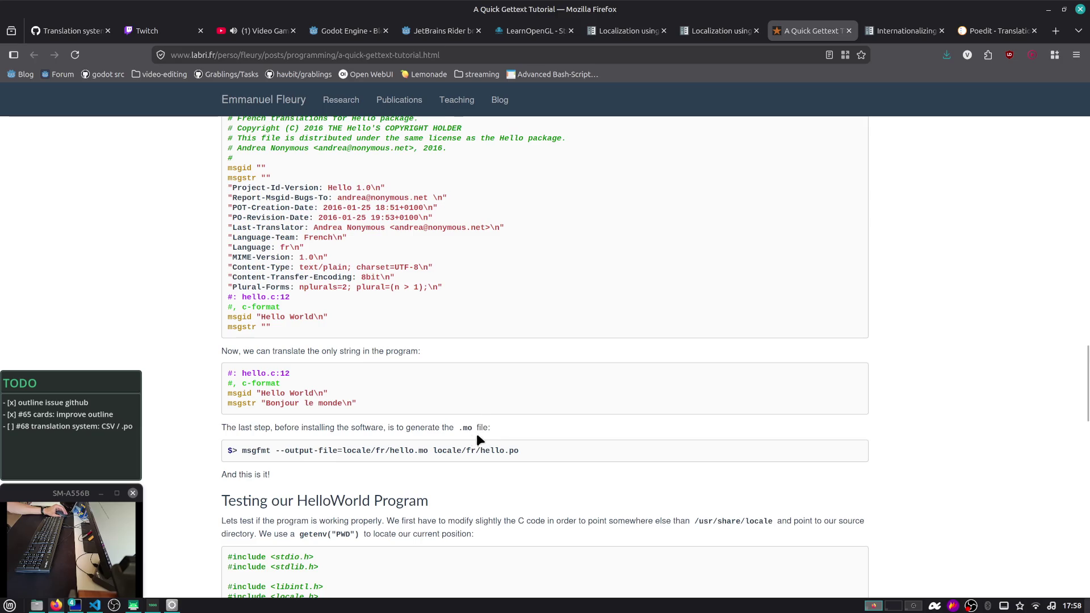
scroll(443, 441, "up", 3)
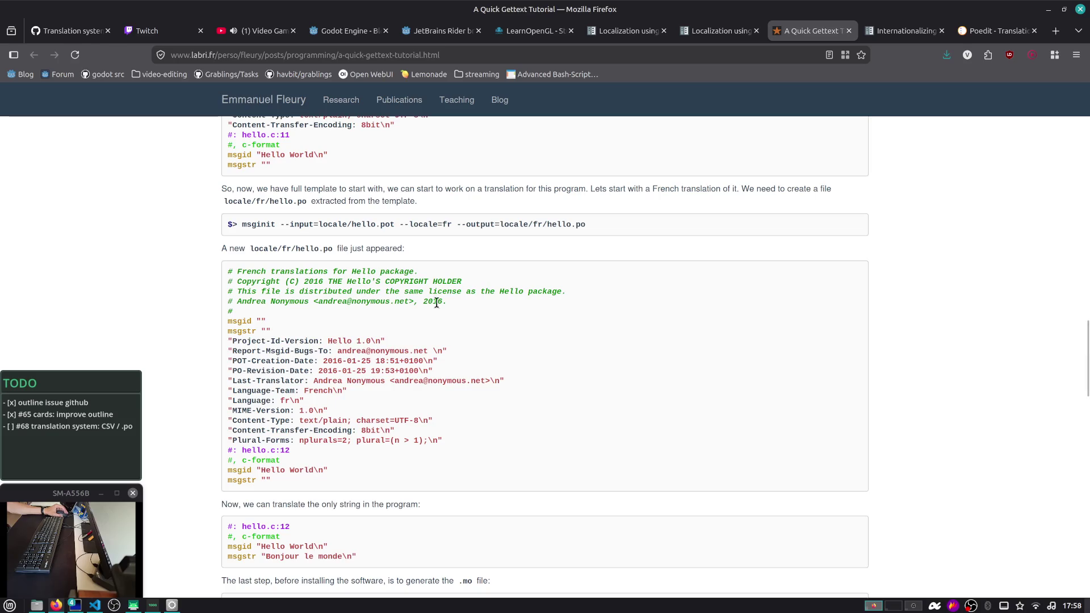
scroll(452, 266, "down", 8)
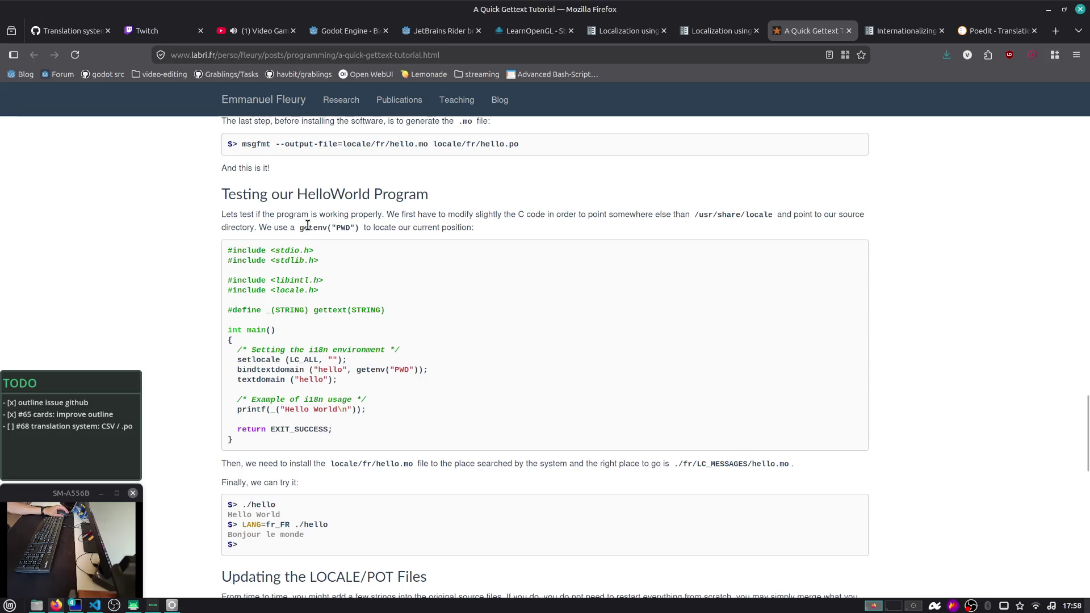
scroll(313, 224, "down", 2)
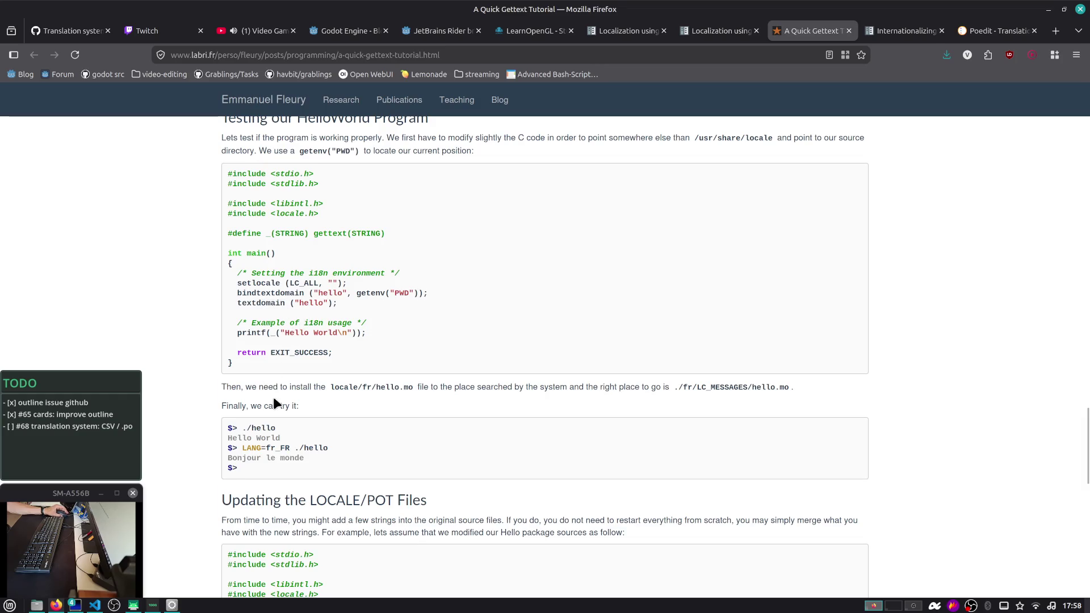
scroll(274, 396, "down", 2)
scroll(273, 393, "down", 2)
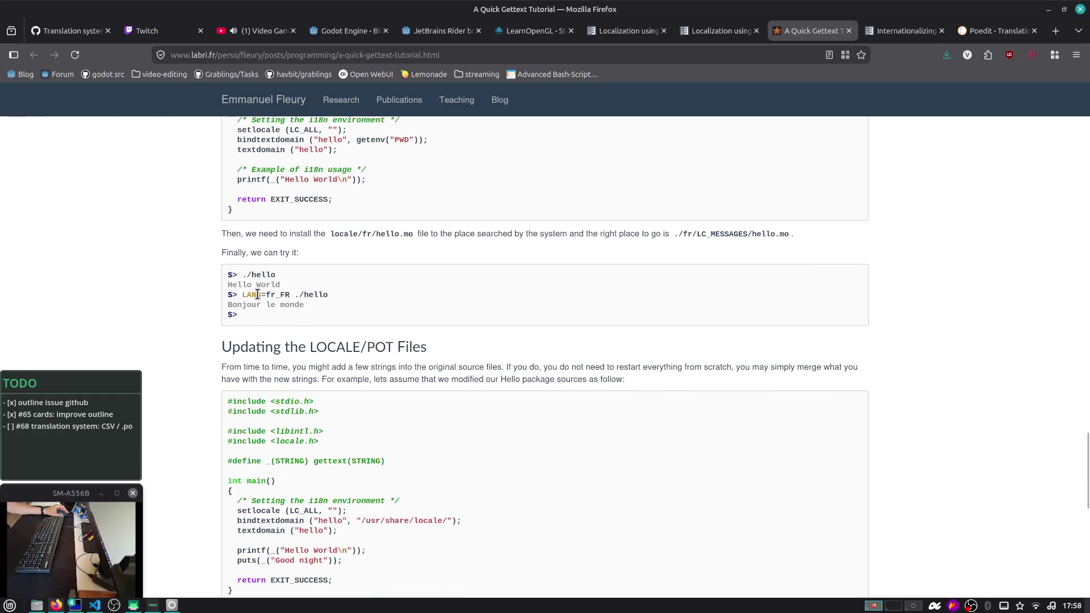
Read the explanation about merging new strings, selecting the word night in the puts line
left_click_drag(306, 307, 182, 304)
scroll(214, 315, "down", 4)
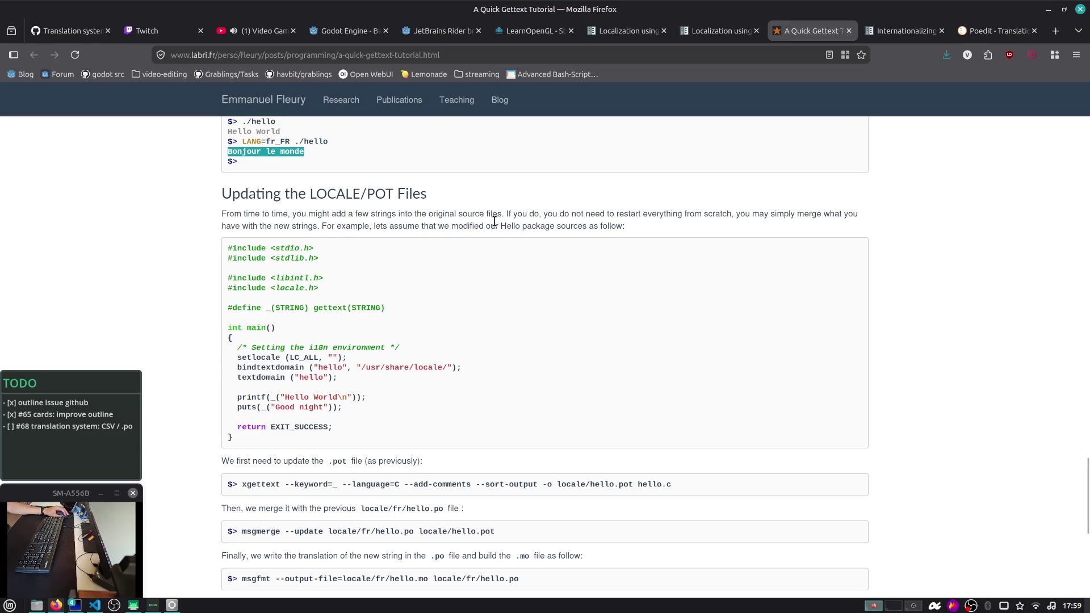
left_click_drag(616, 214, 637, 222)
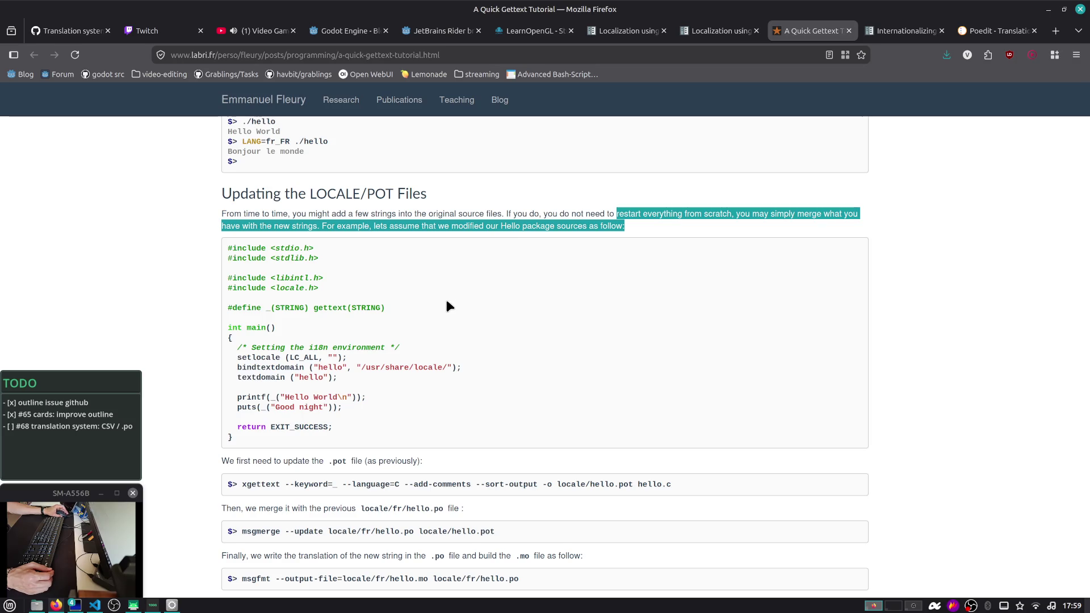
scroll(446, 304, "down", 2)
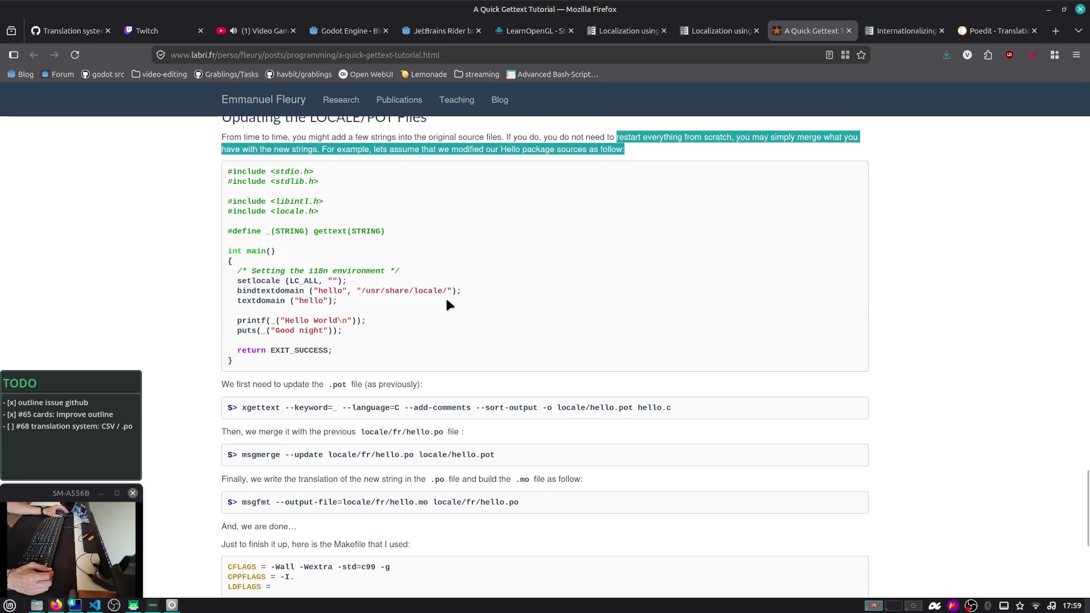
double_click(299, 329)
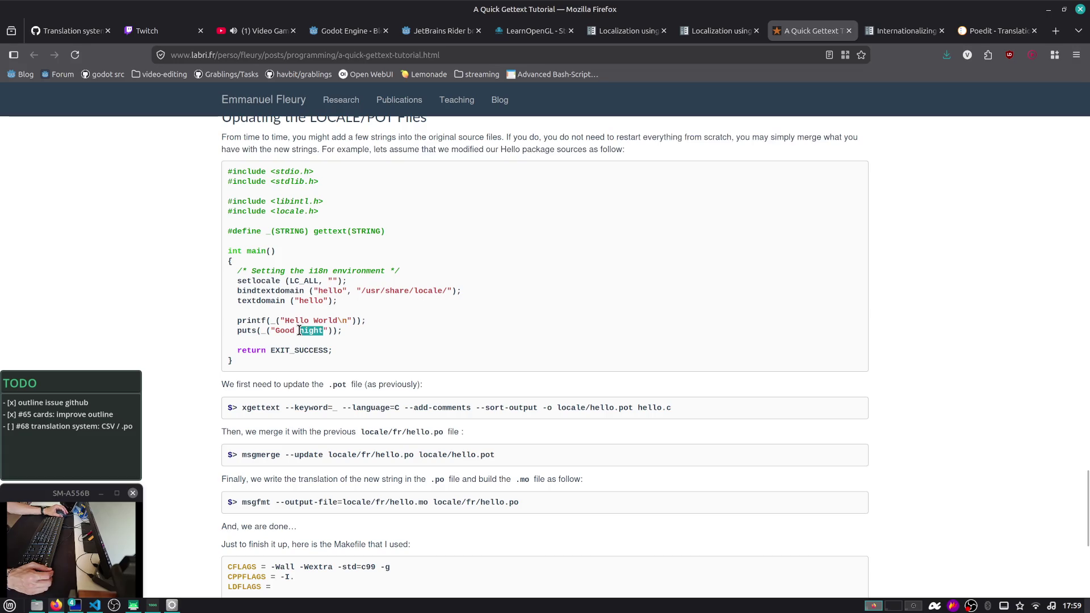
scroll(300, 328, "down", 3)
scroll(261, 317, "down", 3)
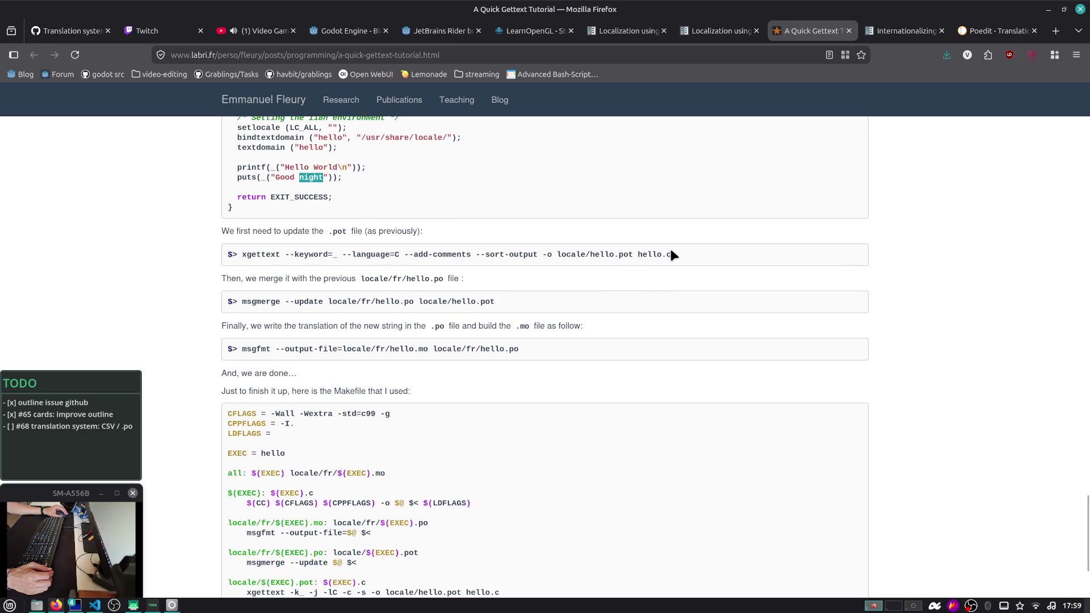
Select the xgettext command tail, the msgmerge instruction sentence and the final msgfmt step
left_click_drag(671, 254, 496, 256)
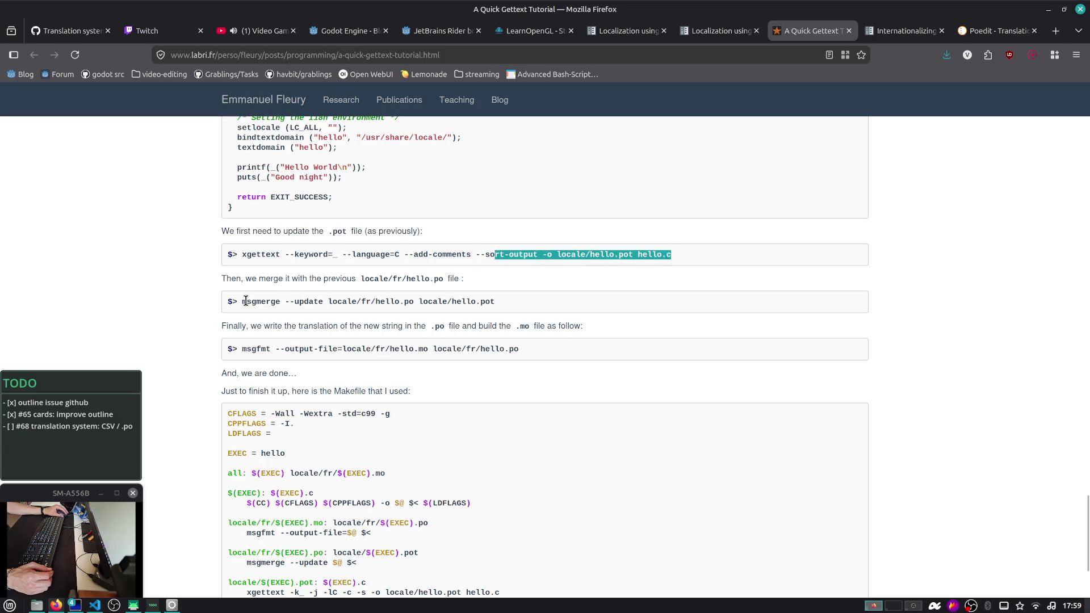
double_click(370, 278)
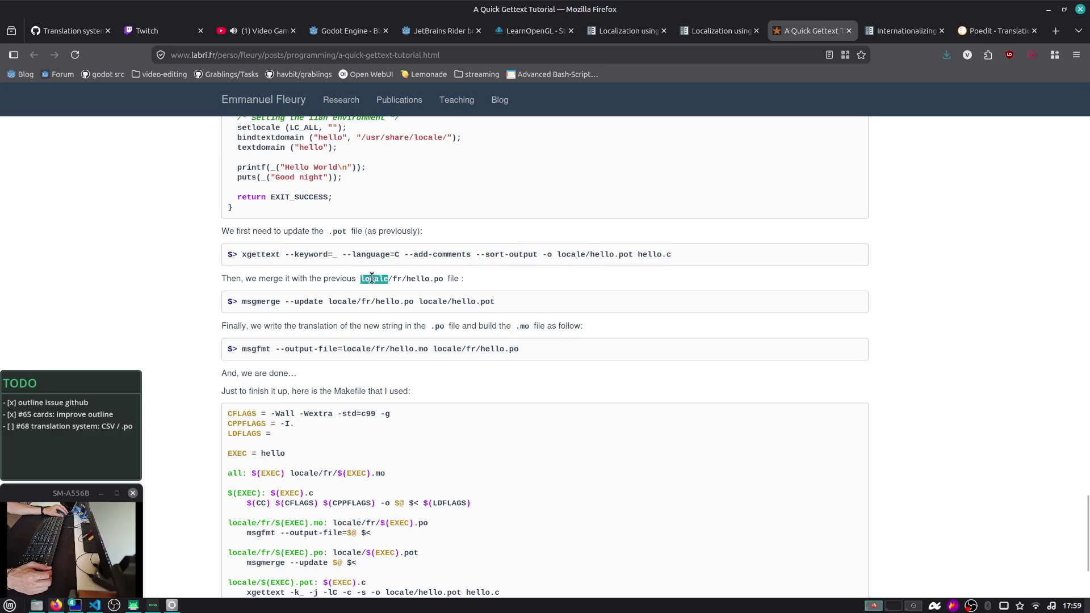
triple_click(431, 279)
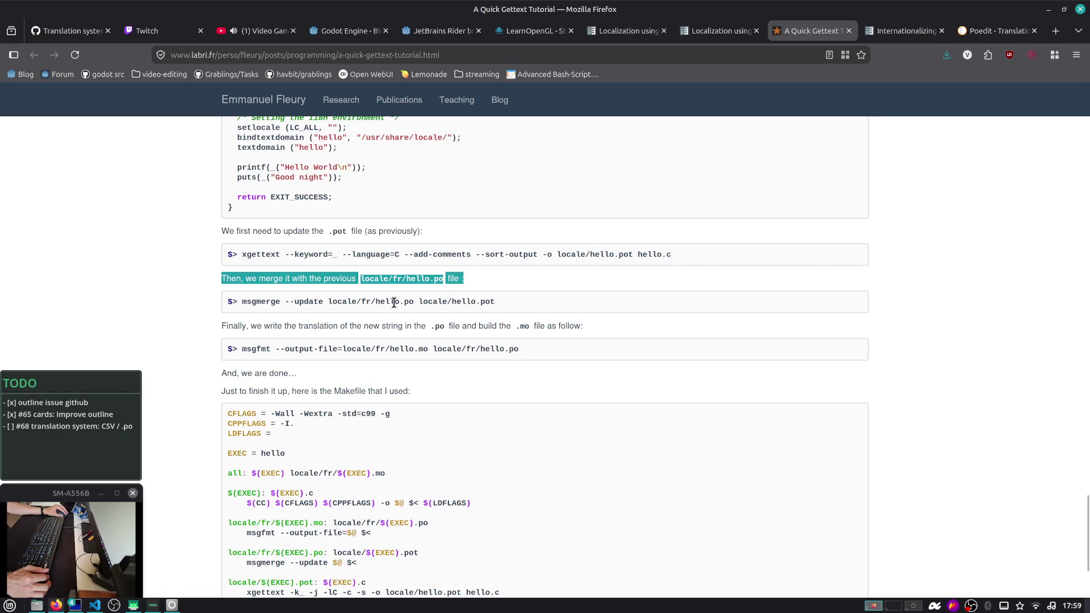
left_click_drag(299, 325, 577, 326)
left_click(291, 352)
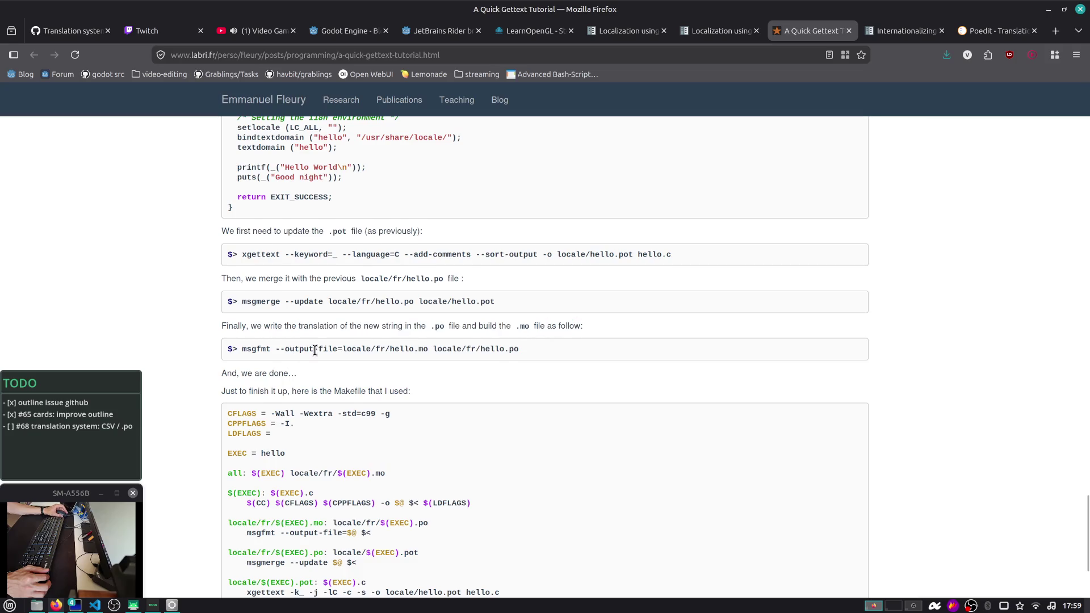
Finish the closing Makefile section and switch to the Godot 'Localization using gettext' docs tab
scroll(315, 350, "down", 3)
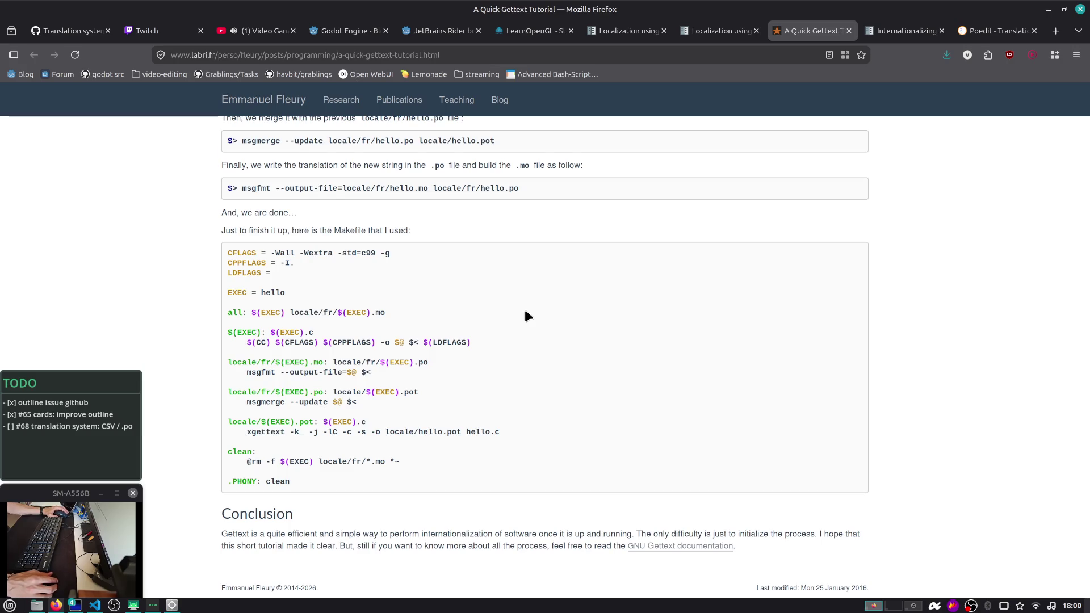
scroll(417, 279, "up", 3)
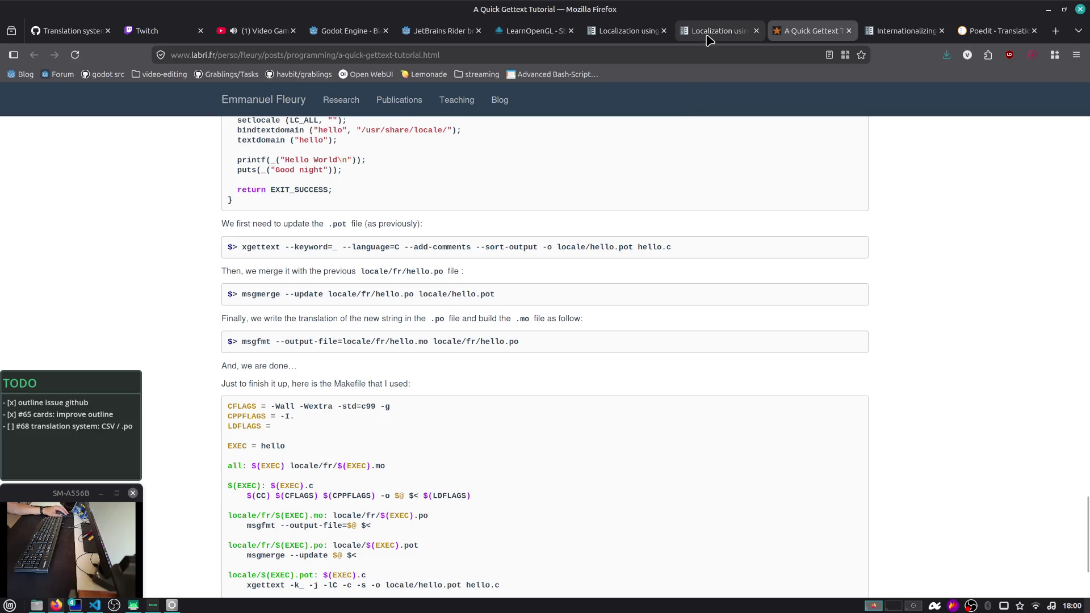
mouse_move(709, 40)
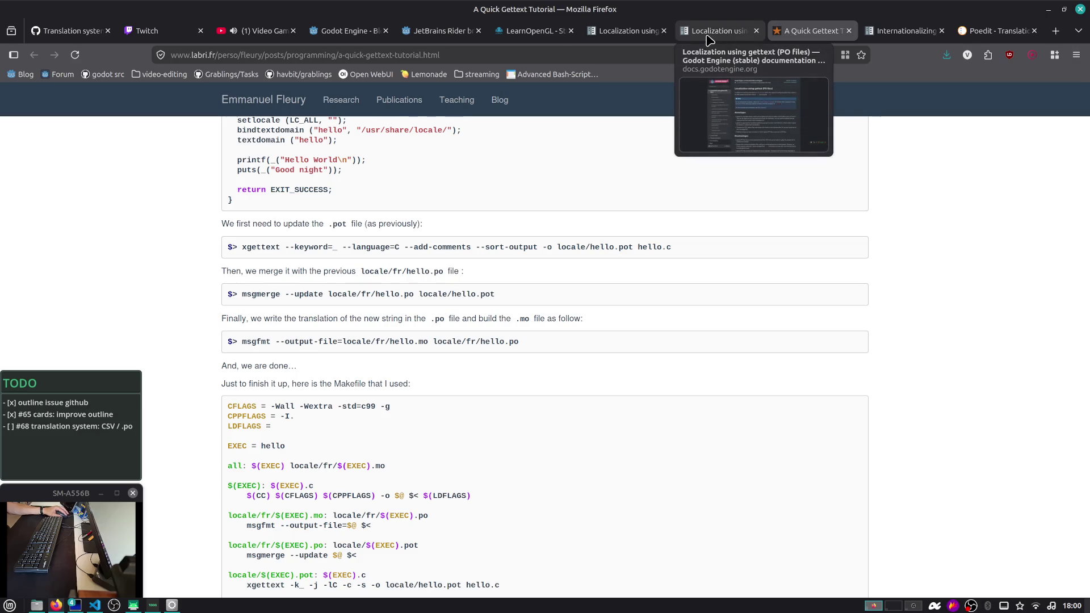
left_click(710, 40)
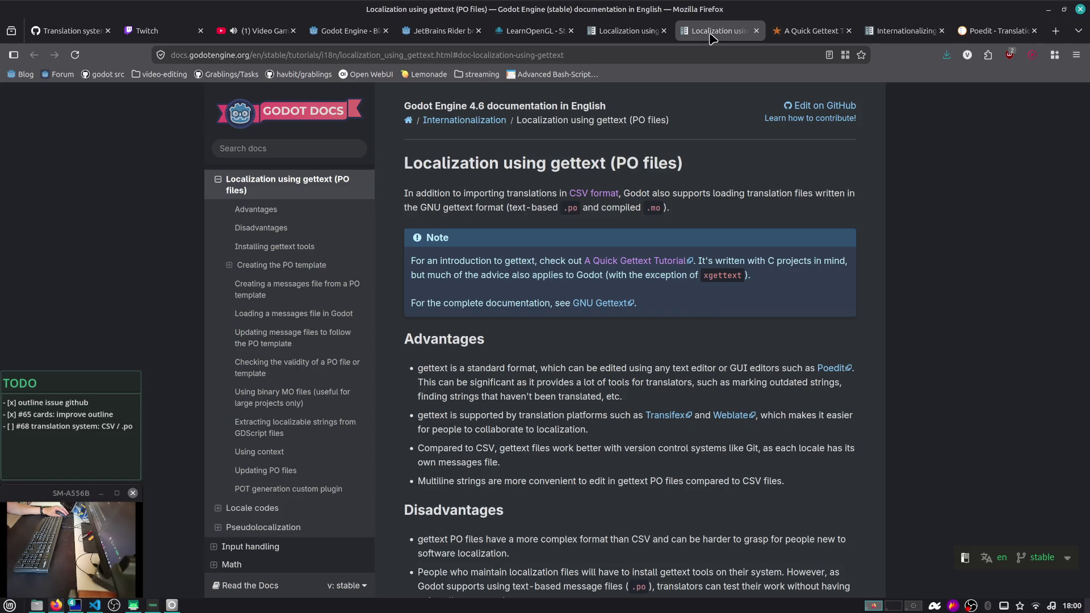
Read the gettext Advantages bullets on translator tools and platforms, opening Weblate in a background tab
scroll(490, 292, "down", 2)
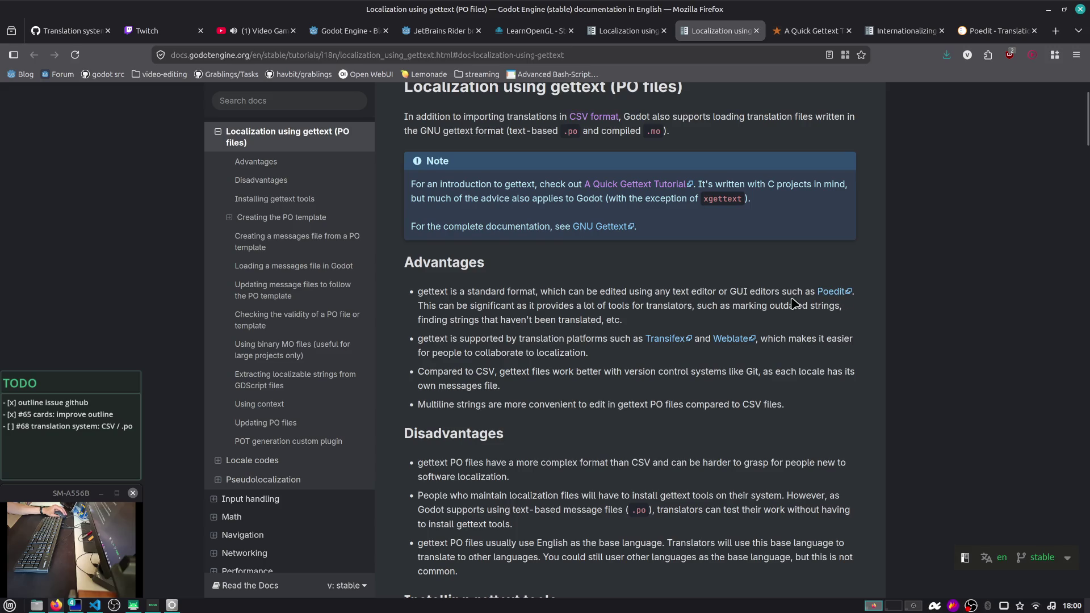
left_click_drag(574, 306, 638, 323)
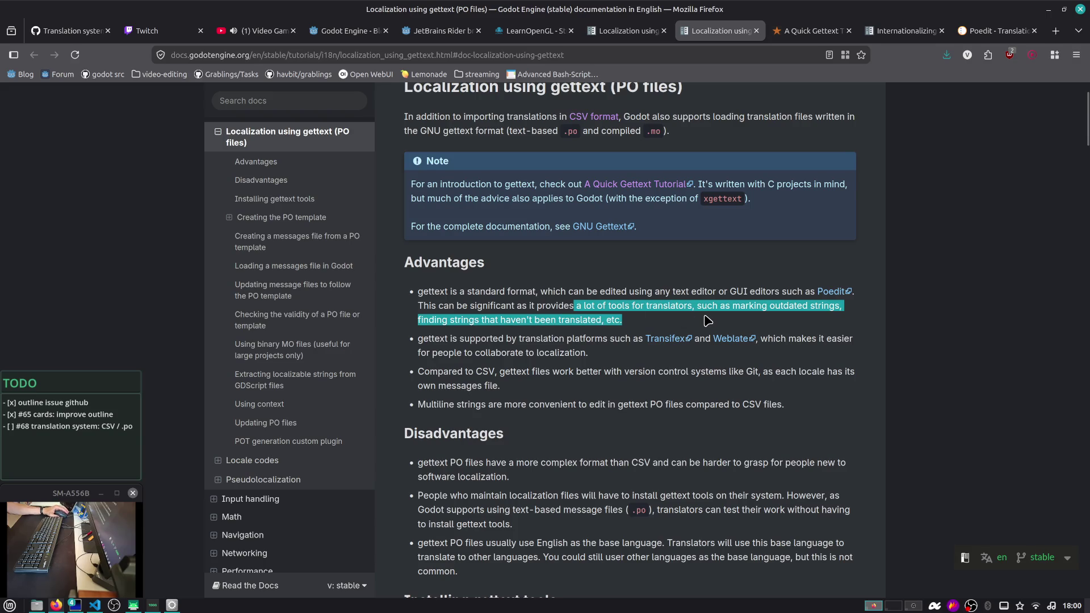
left_click(813, 306)
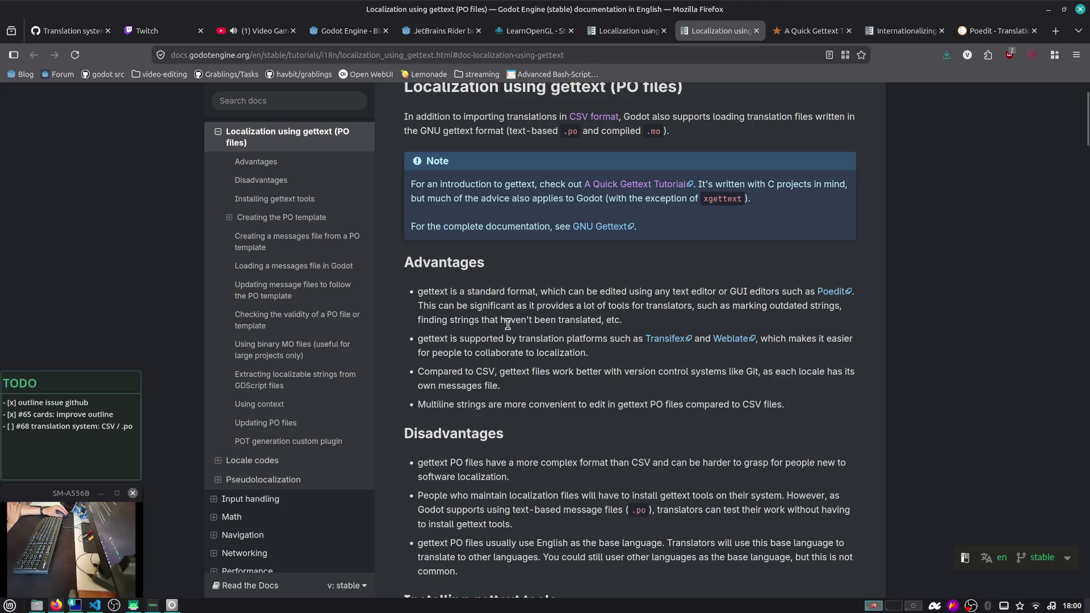
scroll(595, 324, "down", 2)
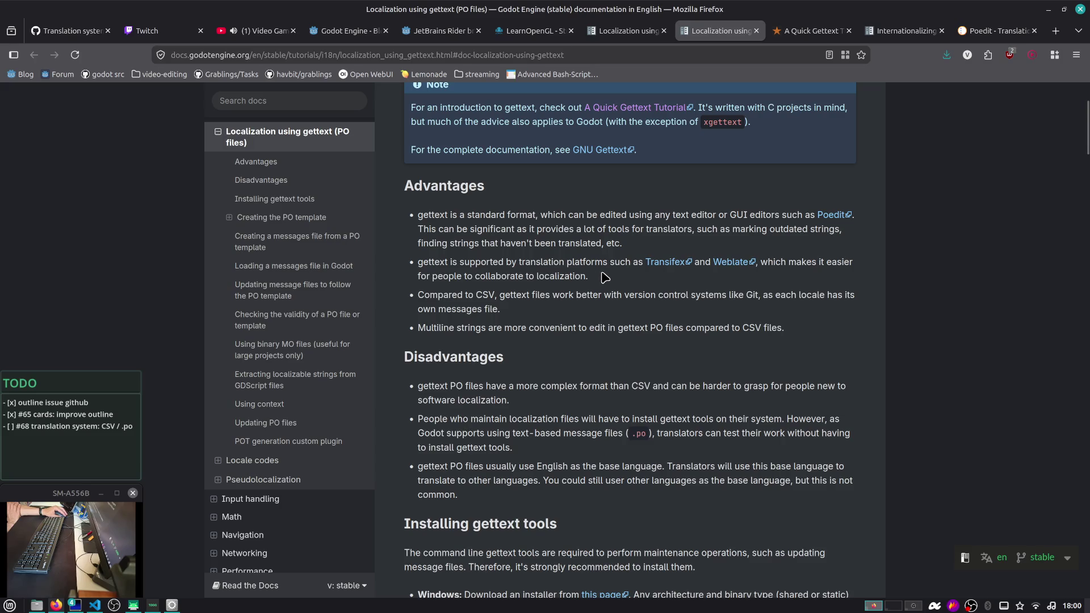
triple_click(513, 243)
left_click(527, 244)
left_click_drag(462, 262, 594, 288)
left_click(542, 272)
middle_click(728, 266)
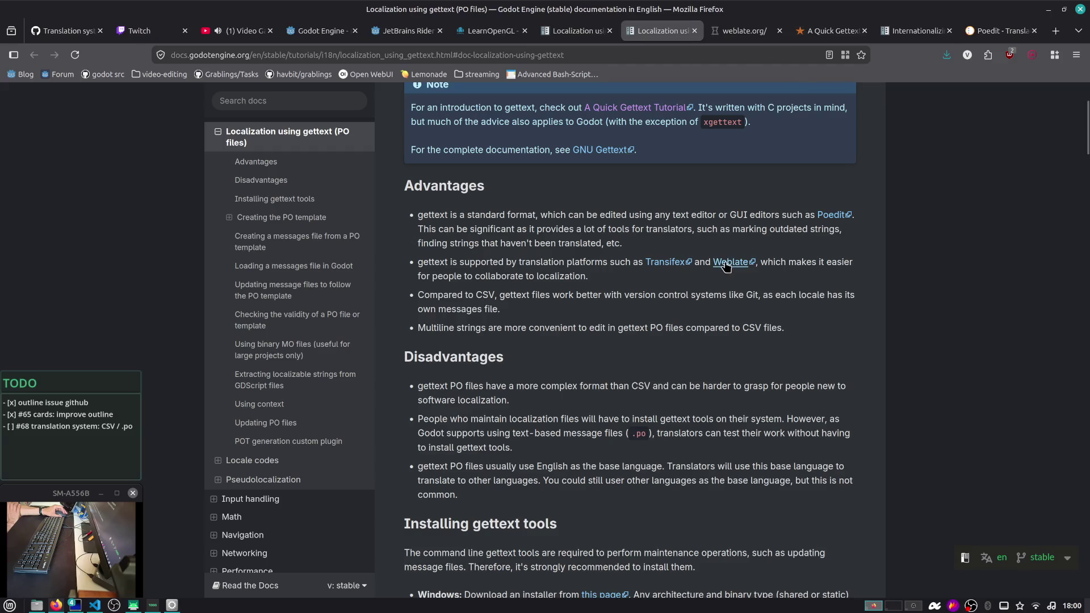
Open Transifex in a background tab and browse the Weblate site
middle_click(665, 262)
scroll(741, 186, "down", 2)
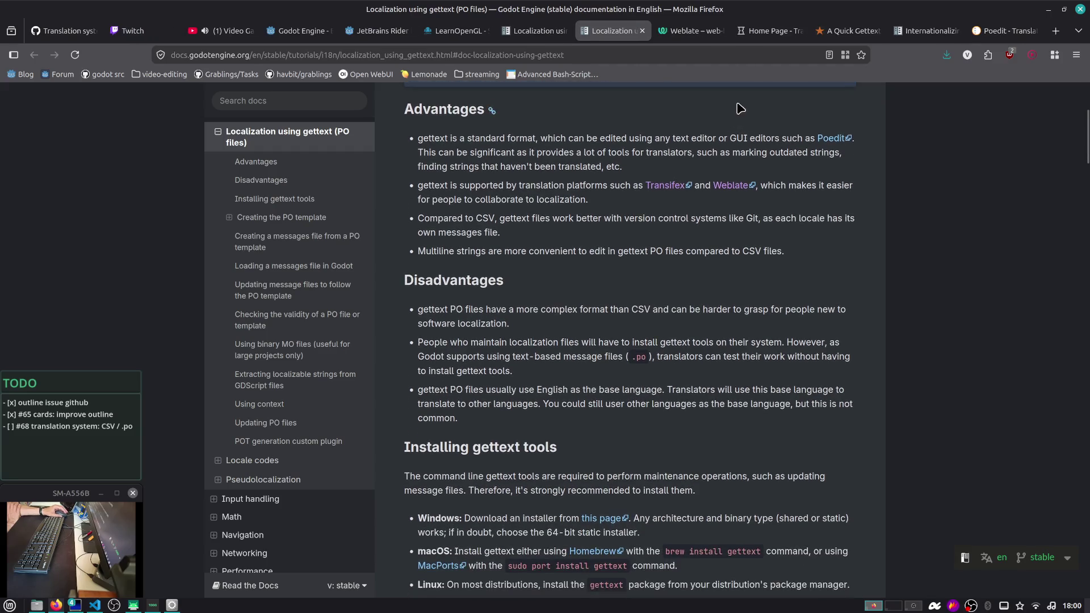
scroll(739, 109, "up", 5)
left_click(688, 30)
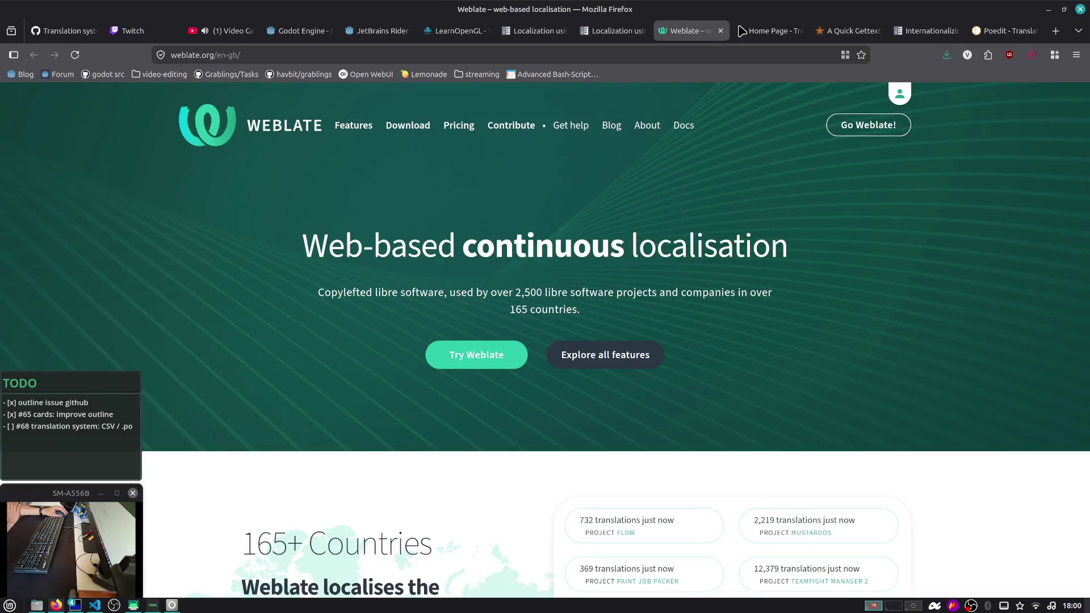
mouse_move(764, 35)
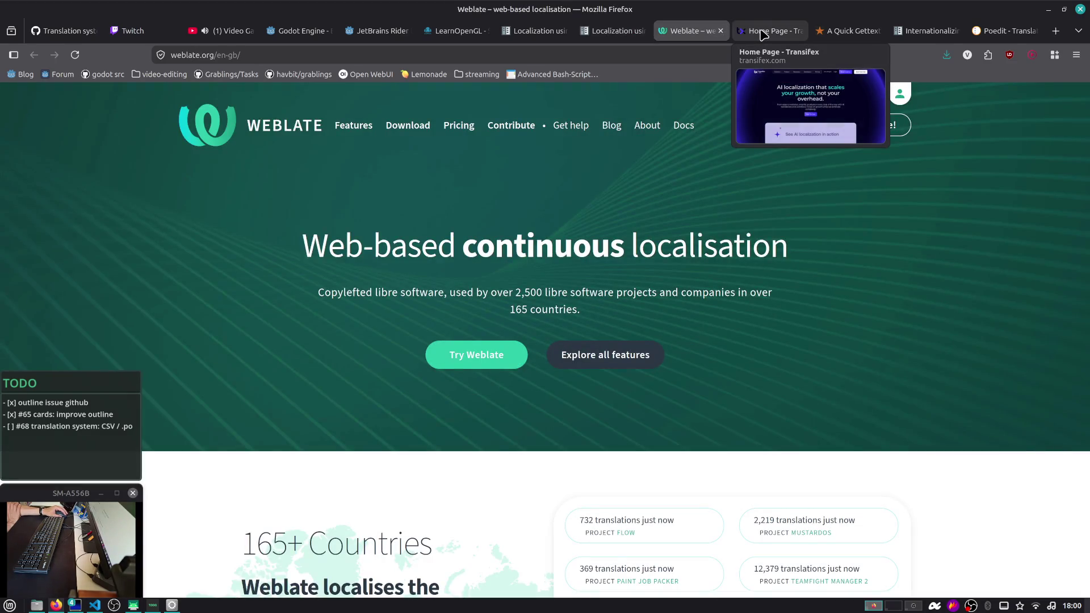
scroll(695, 176, "down", 5)
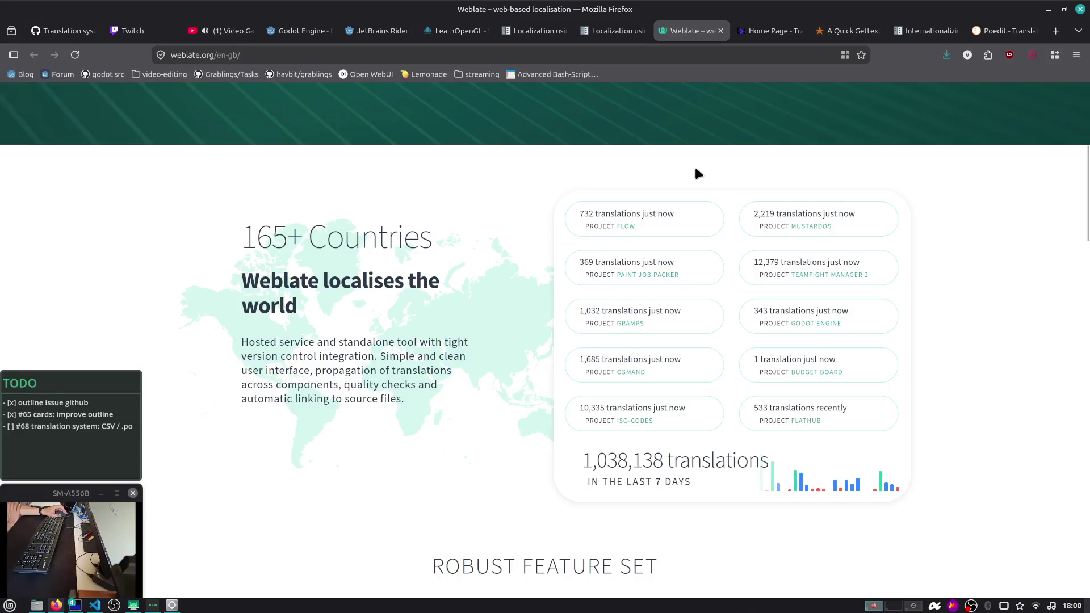
scroll(695, 167, "down", 5)
scroll(696, 166, "up", 4)
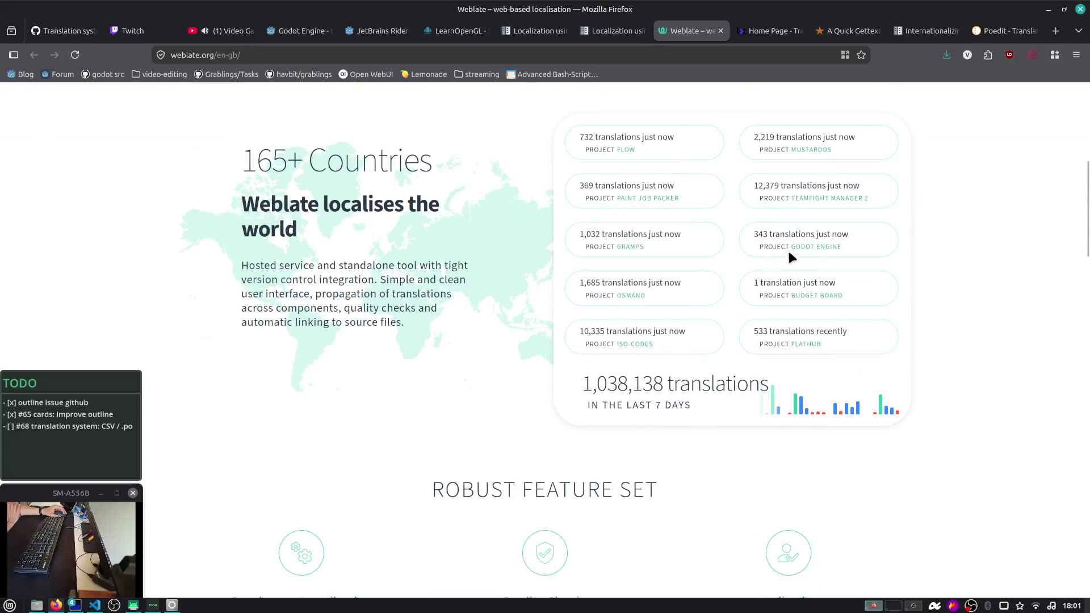
scroll(712, 211, "down", 10)
scroll(710, 208, "down", 5)
scroll(714, 217, "up", 6)
Browse the Transifex site, close both the Transifex and Weblate tabs, and return to the Godot docs
left_click(769, 31)
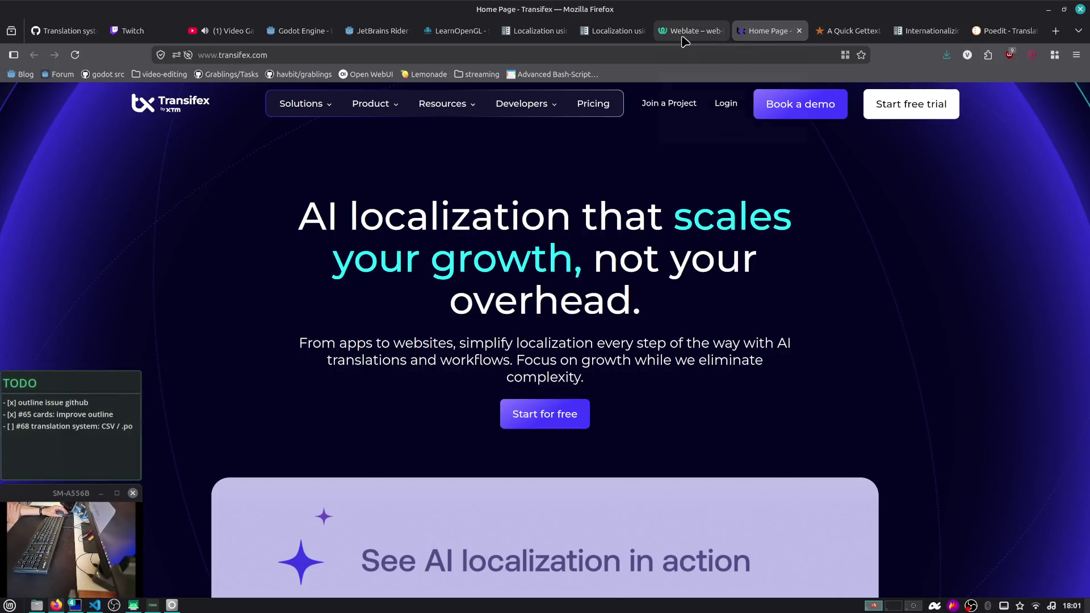
mouse_move(687, 41)
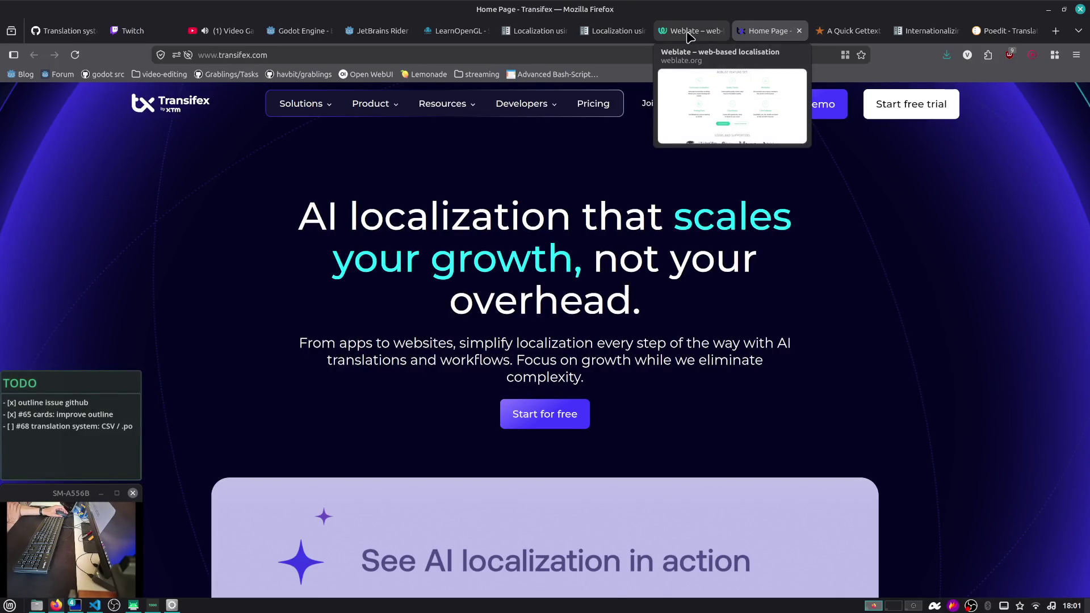
scroll(844, 206, "down", 10)
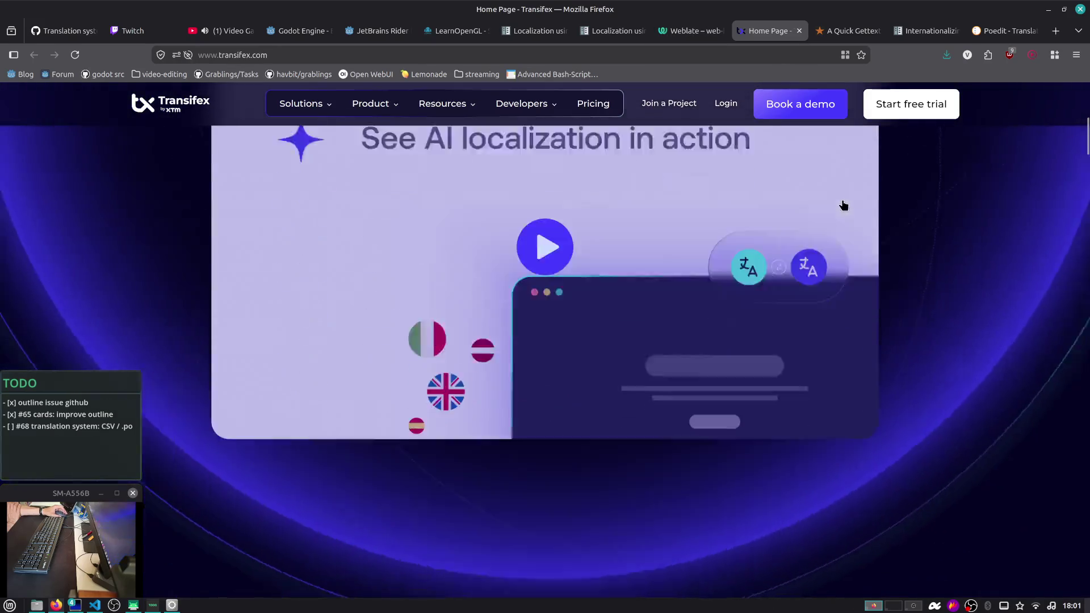
scroll(843, 206, "down", 15)
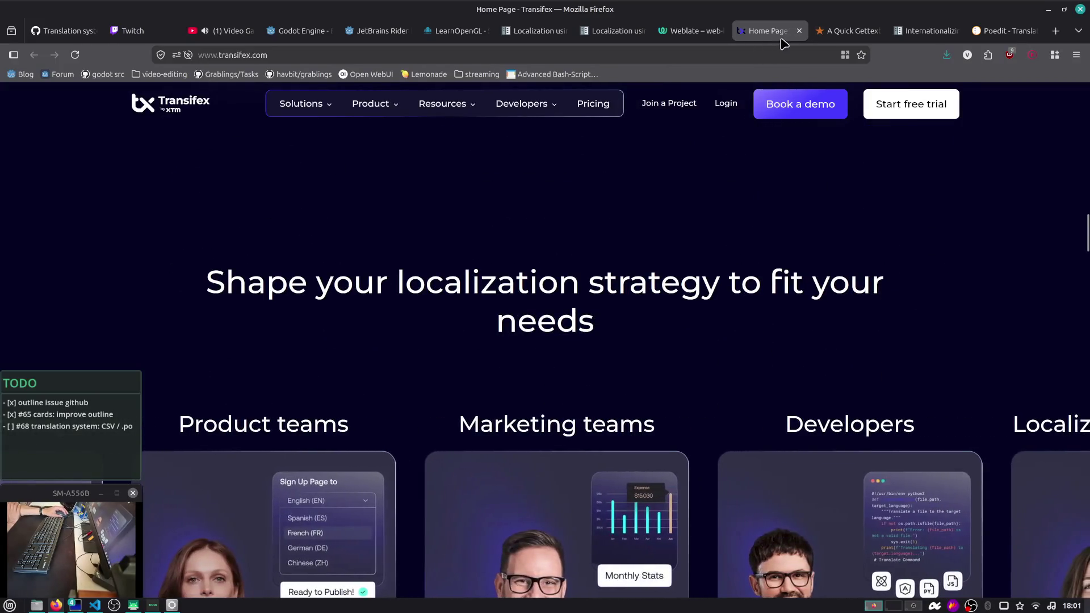
left_click(799, 32)
left_click(709, 33)
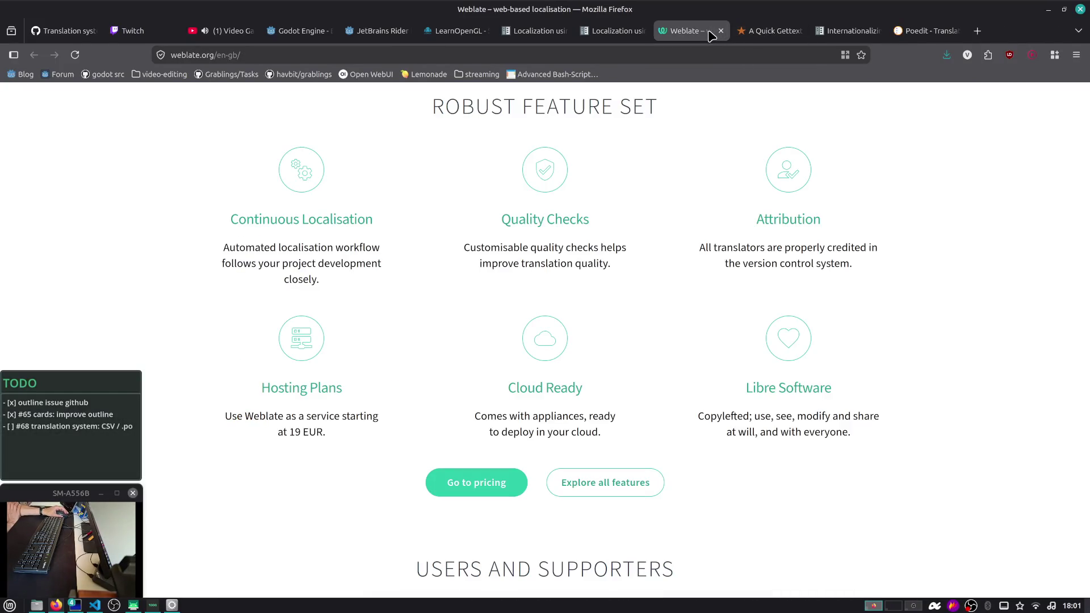
middle_click(709, 34)
left_click(616, 31)
scroll(651, 241, "down", 1)
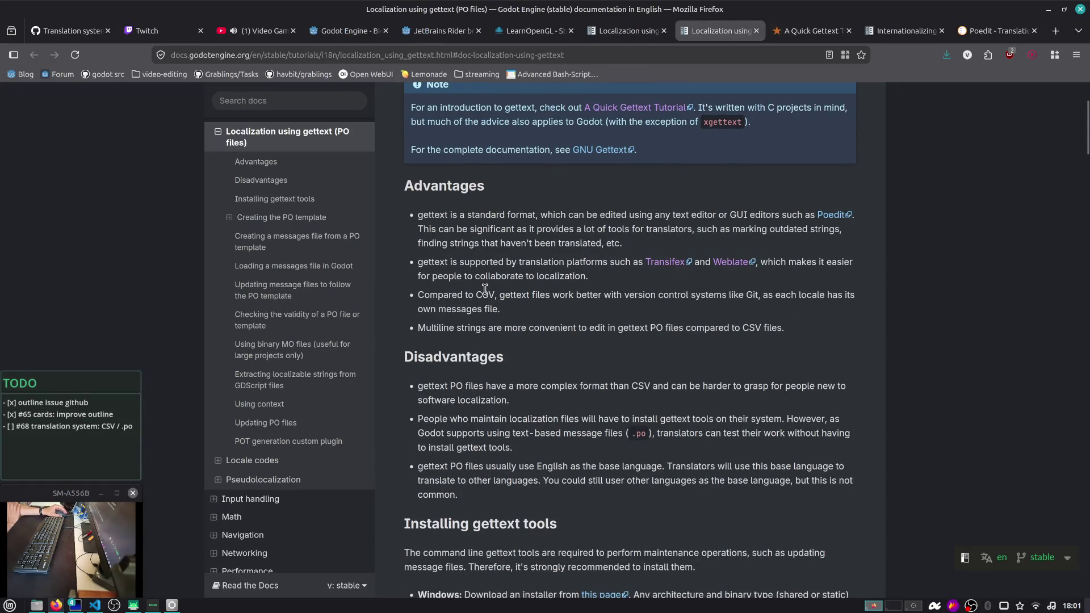
left_click_drag(481, 295, 558, 320)
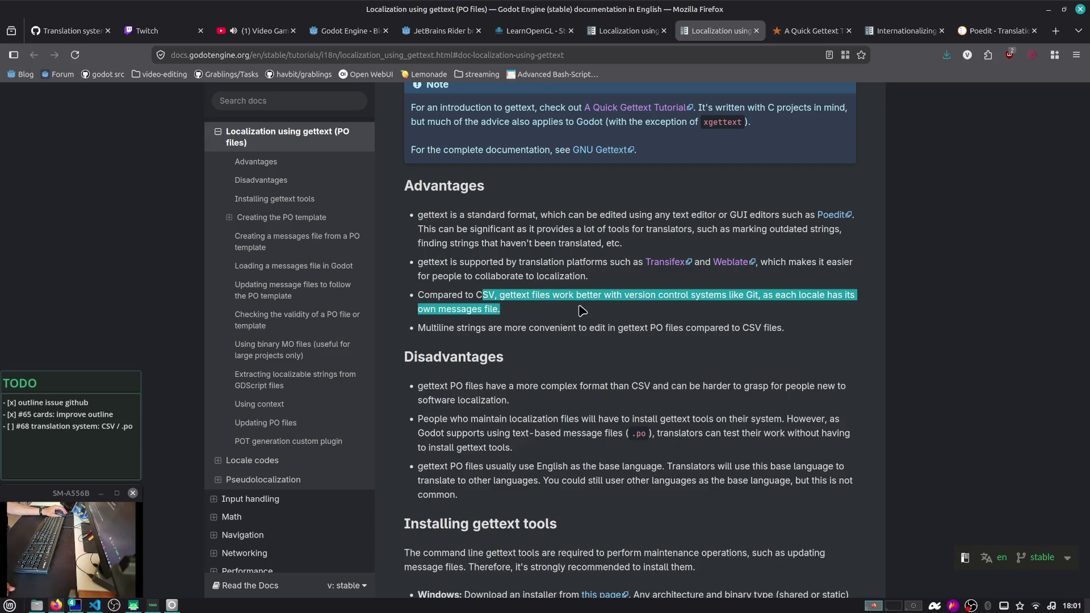
left_click(547, 299)
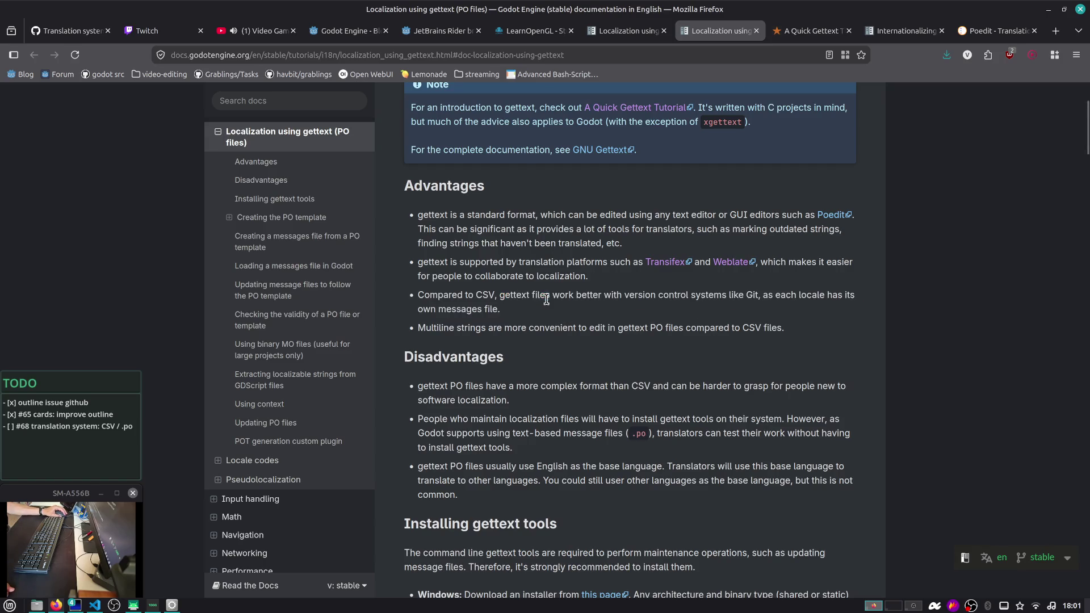
double_click(518, 299)
double_click(540, 299)
left_click_drag(819, 297, 842, 307)
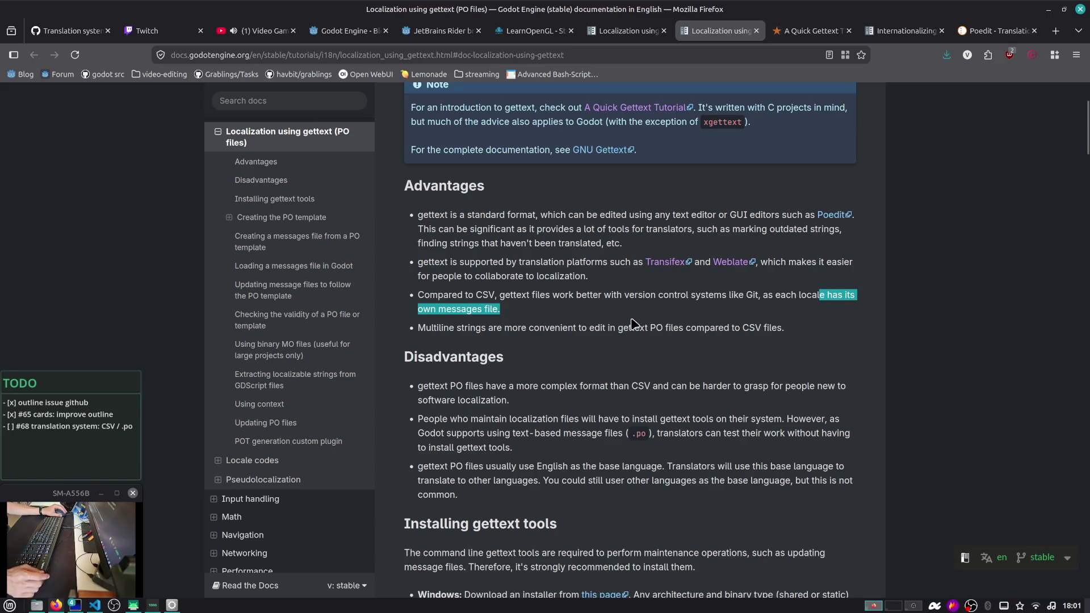
left_click_drag(436, 328, 744, 328)
left_click(485, 323)
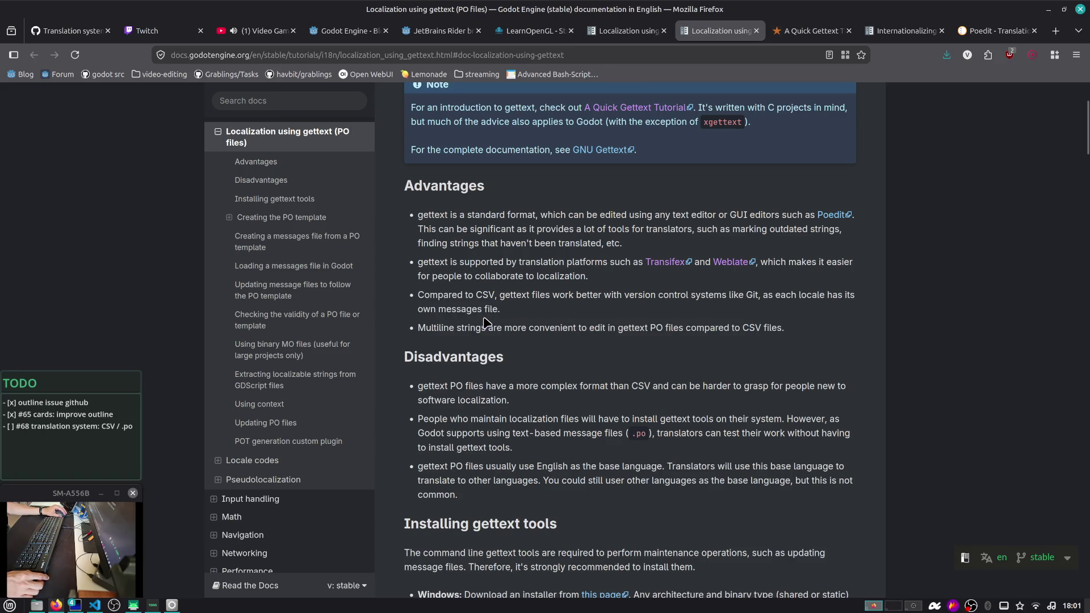
scroll(490, 322, "down", 2)
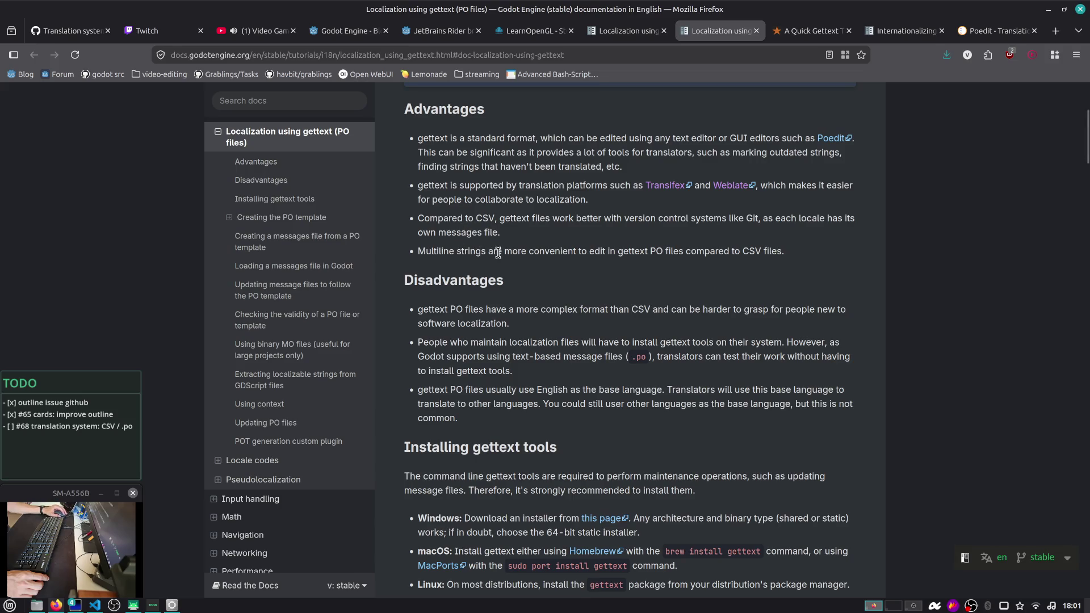
left_click_drag(504, 251, 567, 265)
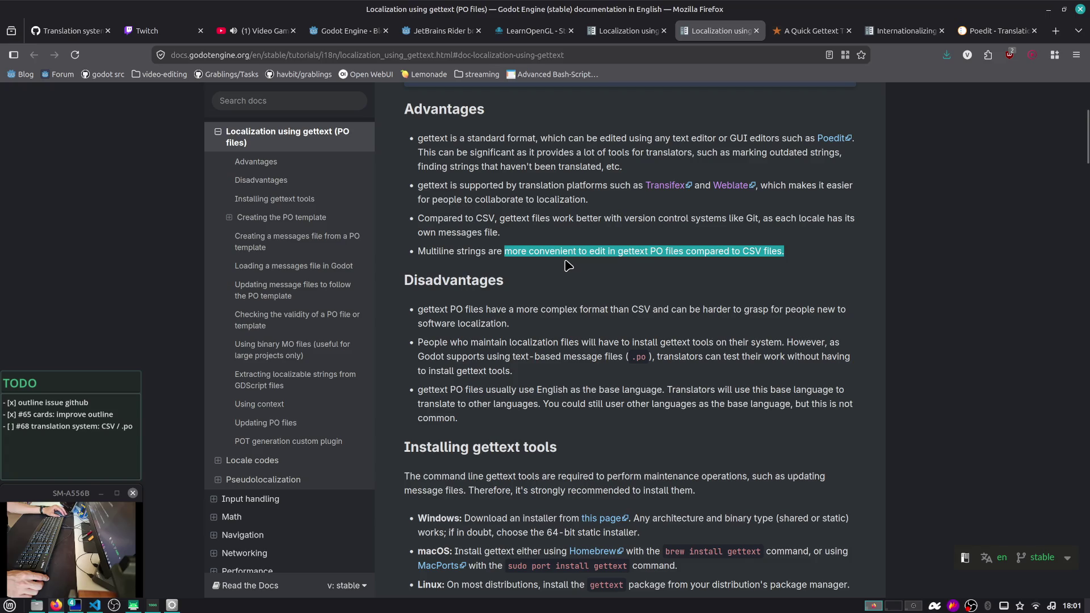
left_click(567, 265)
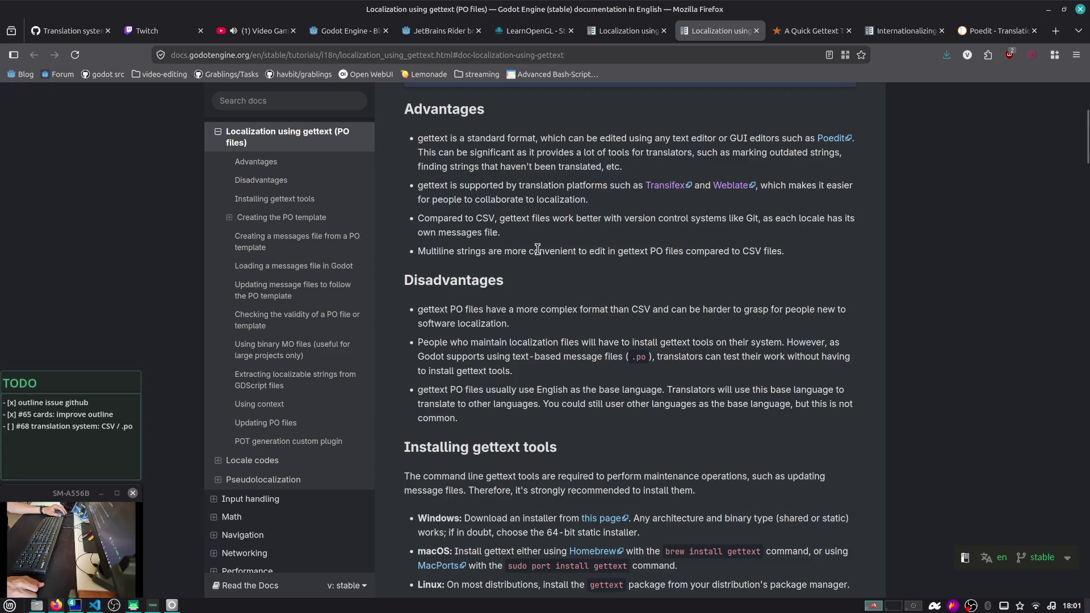
left_click_drag(702, 251, 854, 255)
left_click(801, 252)
scroll(799, 253, "down", 3)
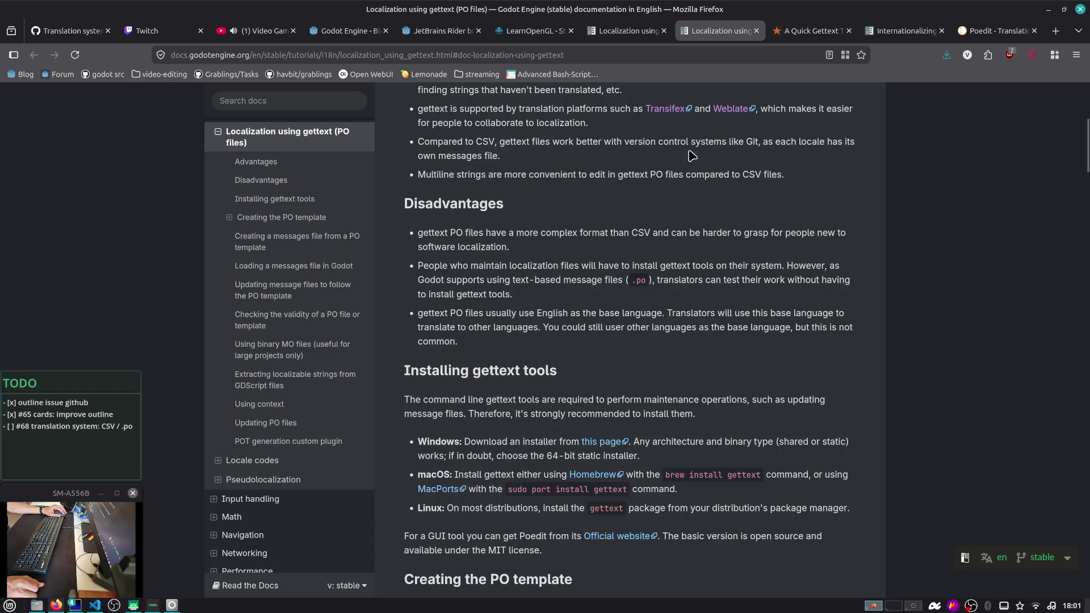
left_click_drag(777, 175, 427, 185)
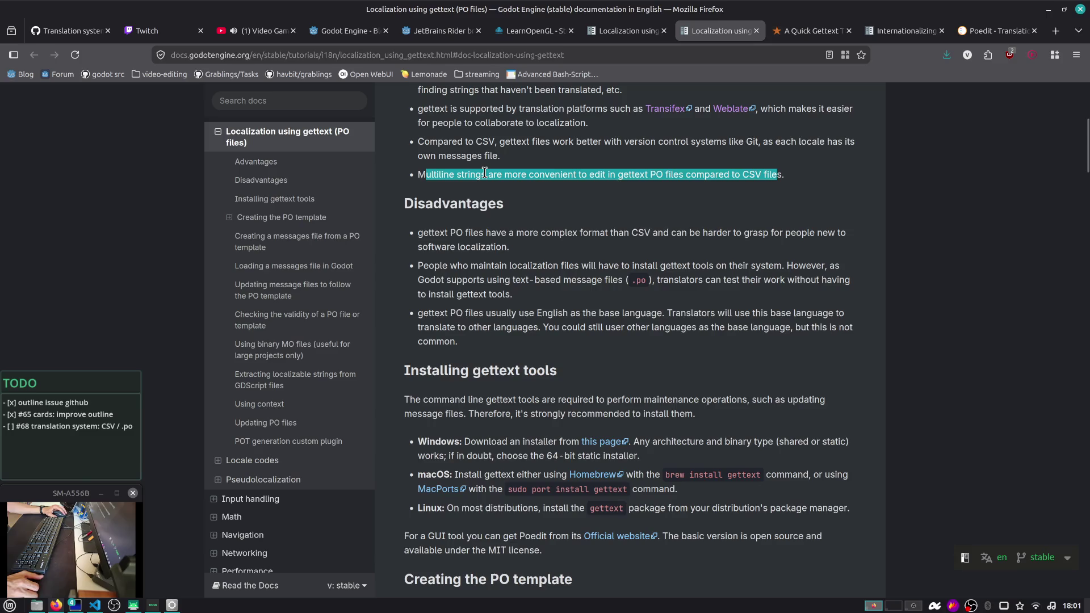
double_click(436, 174)
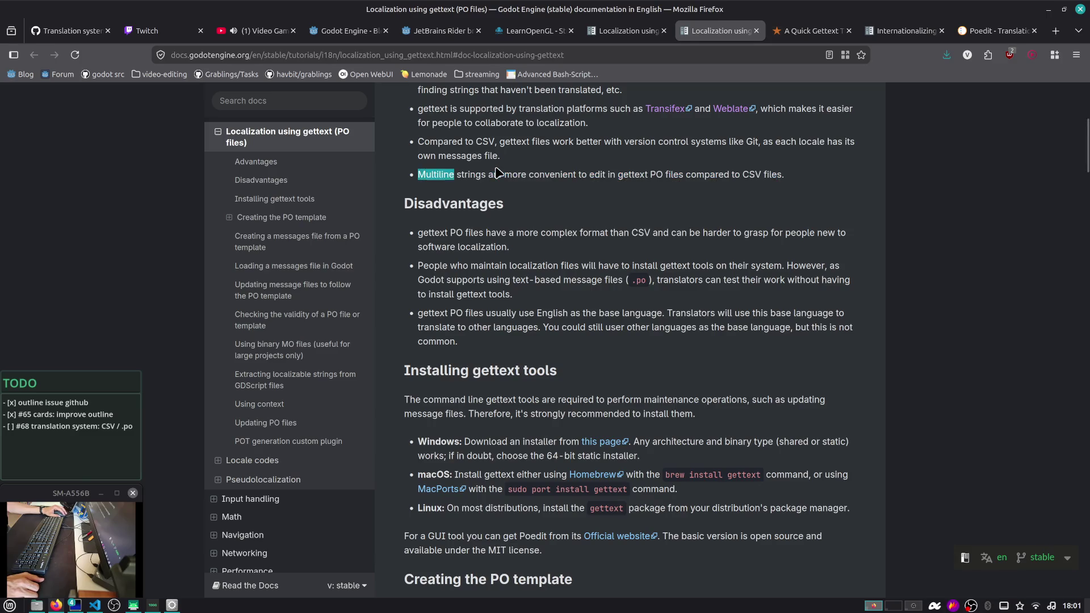
double_click(754, 172)
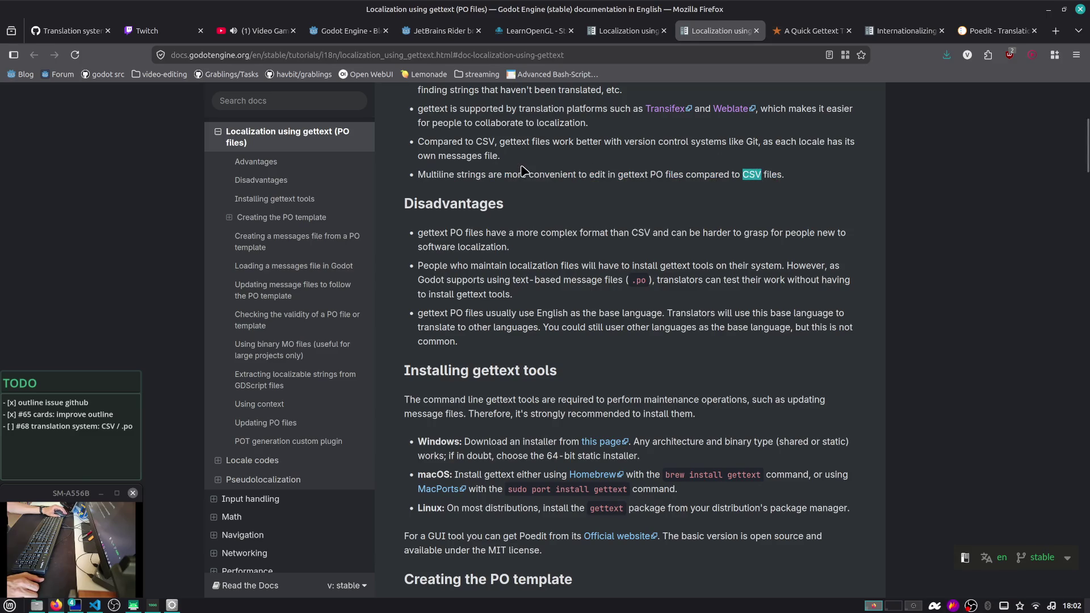
scroll(524, 170, "down", 2)
left_click_drag(425, 157, 502, 167)
left_click(504, 170)
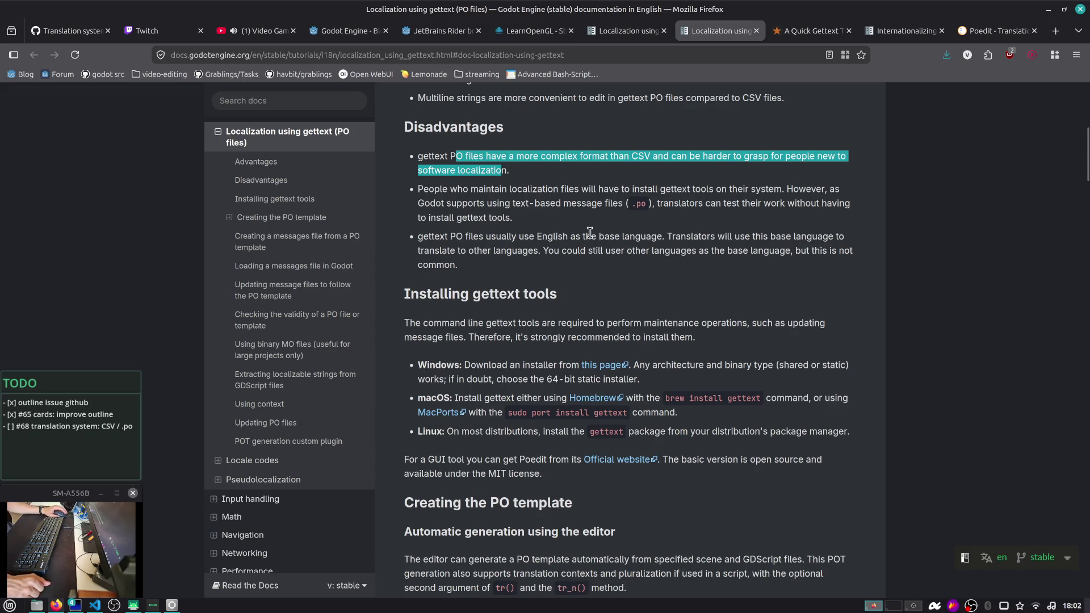
left_click_drag(478, 189, 514, 203)
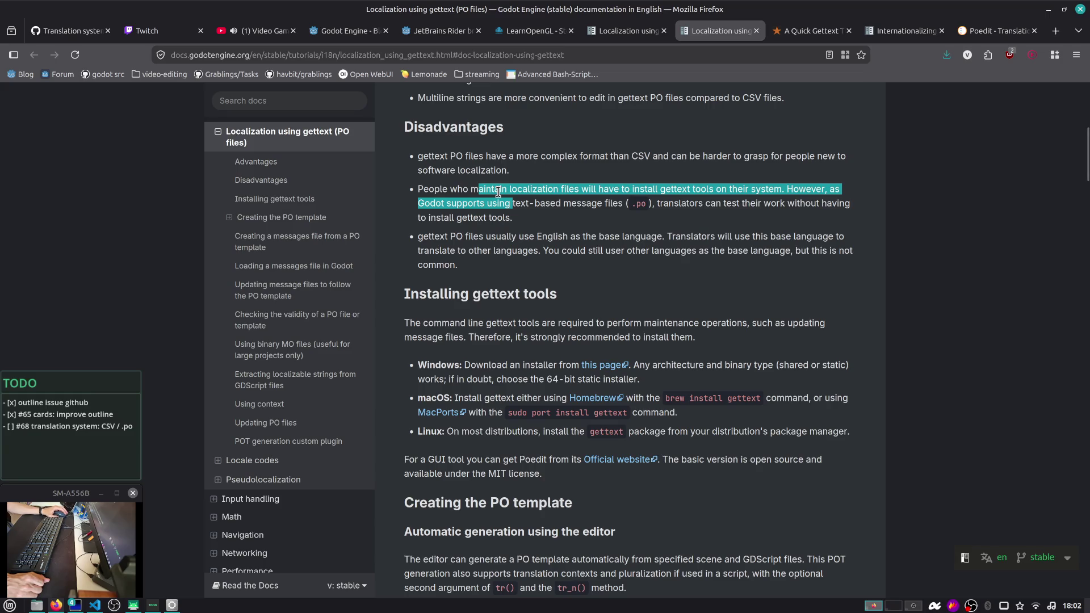
left_click(460, 199)
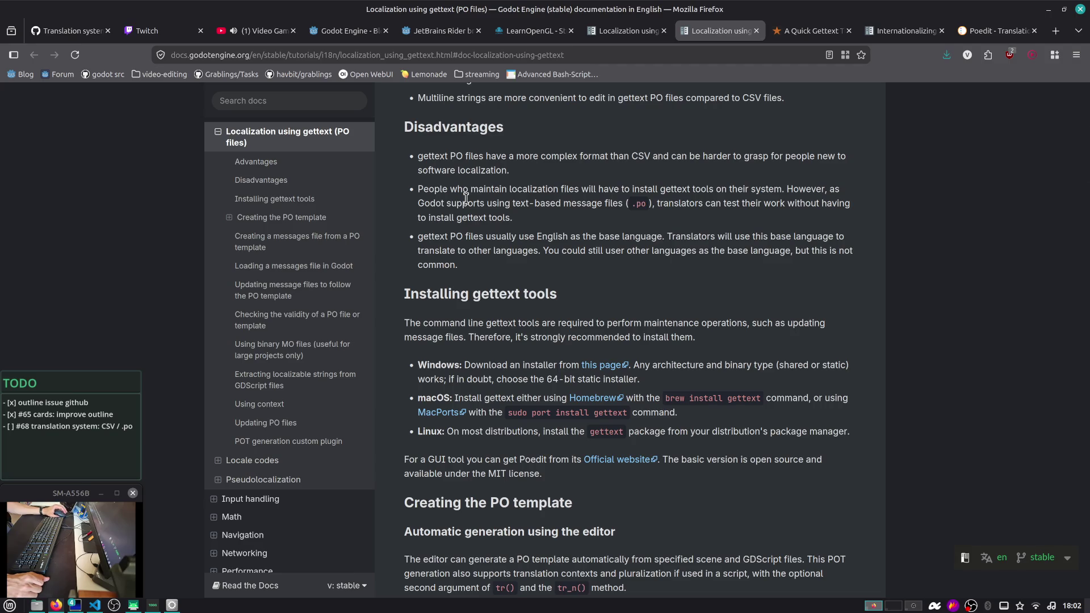
scroll(466, 198, "down", 2)
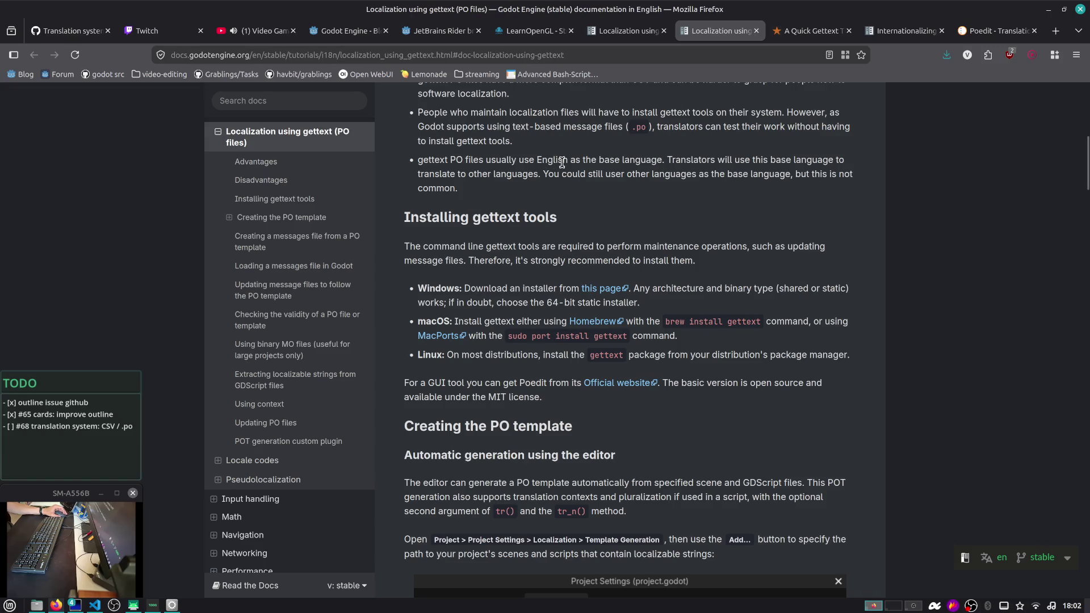
left_click_drag(603, 160, 717, 192)
left_click(718, 192)
scroll(629, 177, "down", 2)
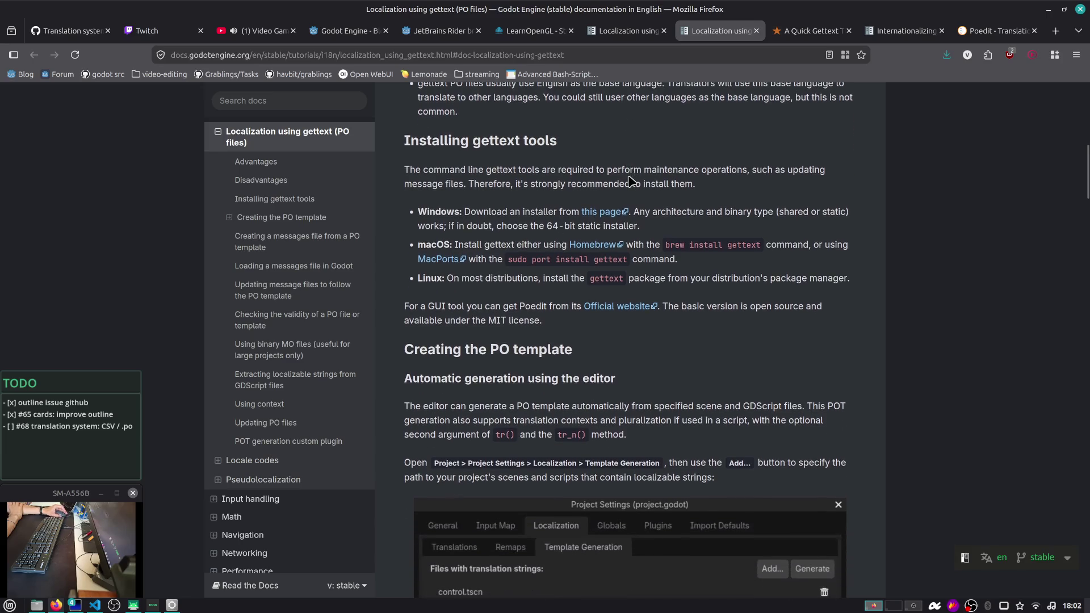
scroll(635, 177, "up", 2)
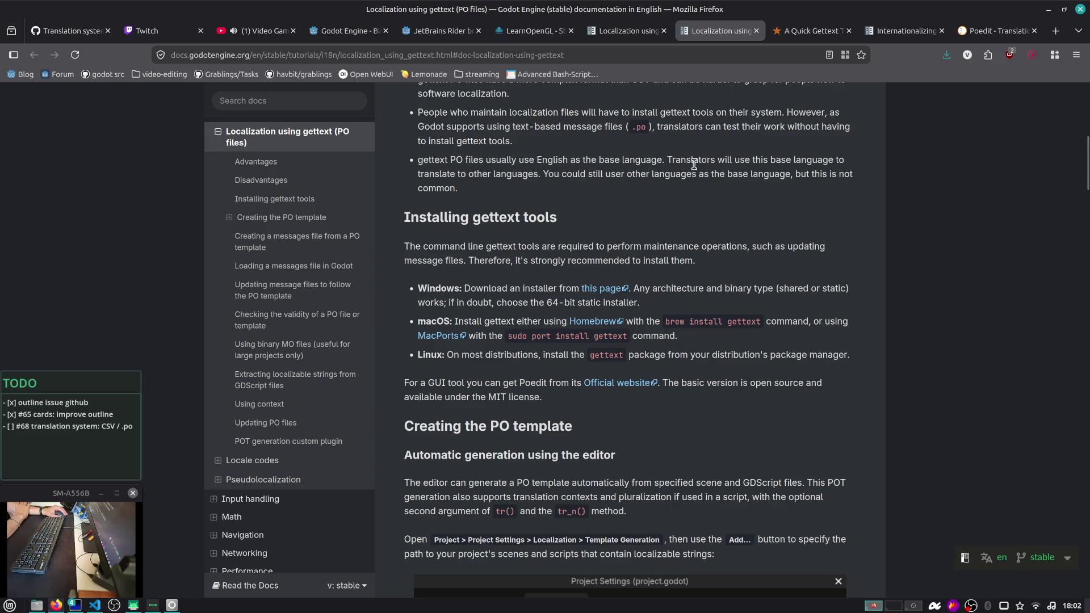
left_click_drag(646, 160, 714, 174)
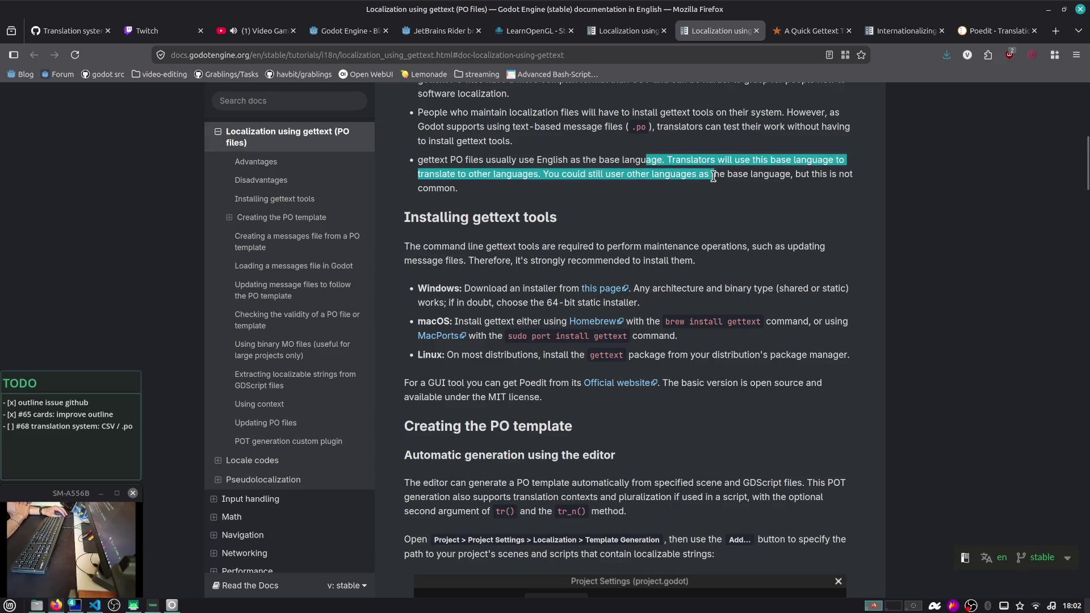
left_click(728, 188)
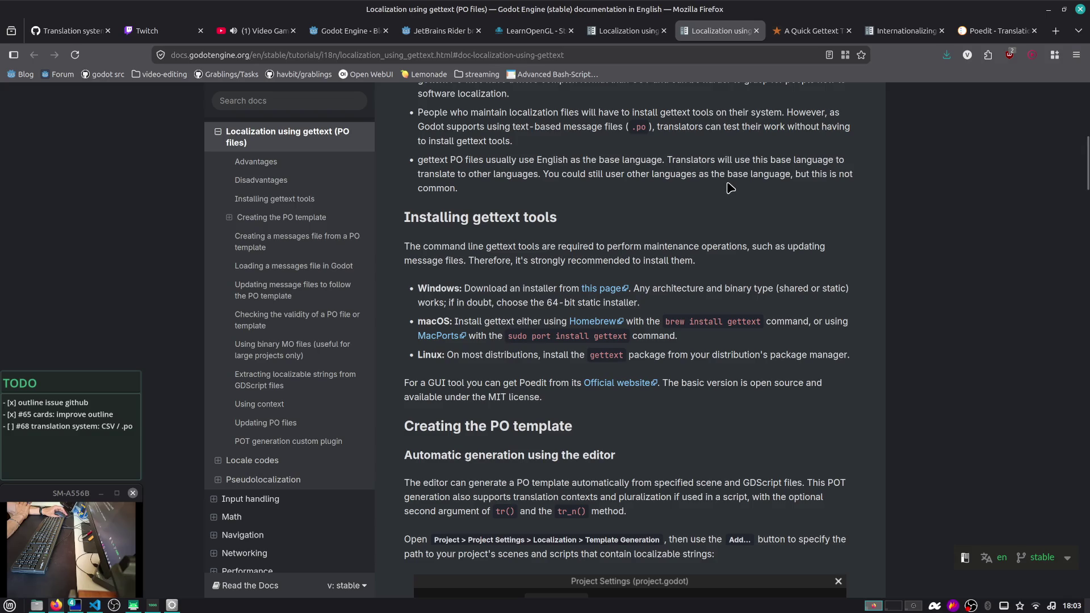
scroll(753, 173, "up", 3)
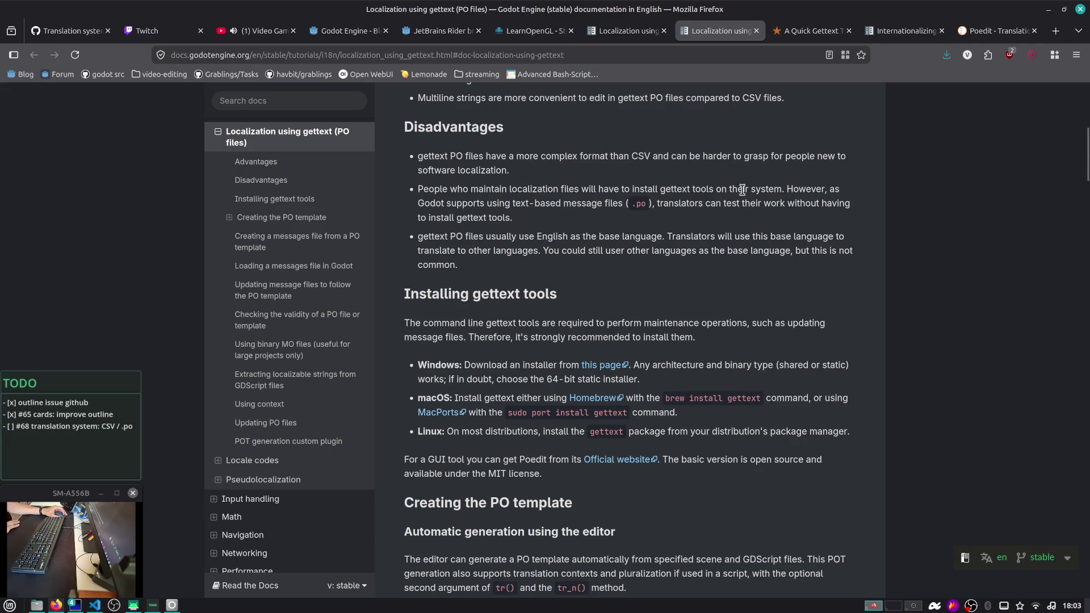
left_click_drag(506, 203, 604, 206)
left_click(698, 207)
scroll(701, 206, "down", 2)
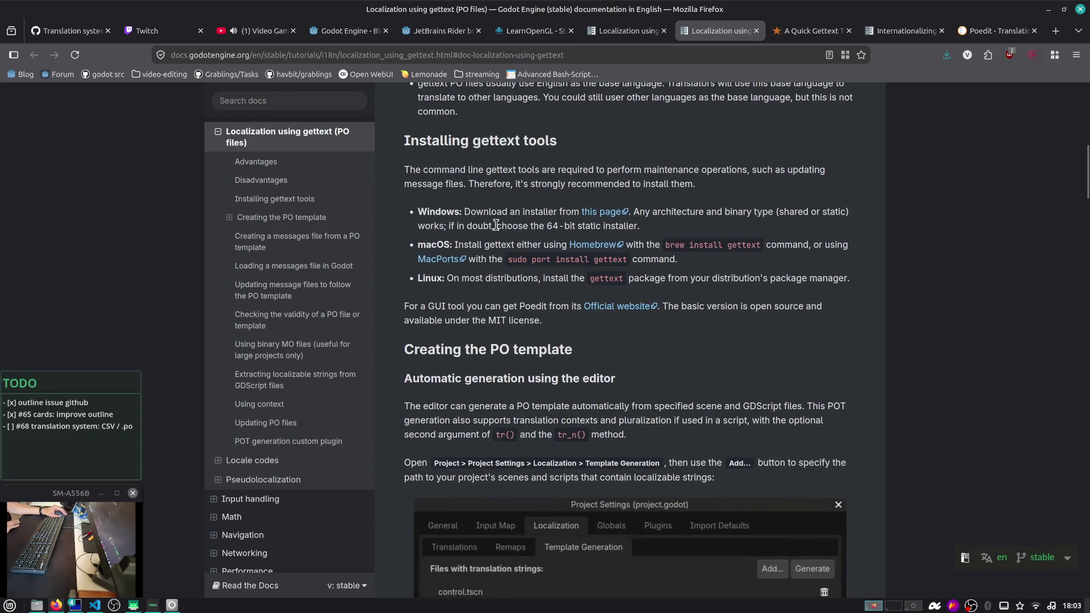
double_click(594, 278)
In a new terminal, run sudo apt install gettext, confirming gettext 0.21 is already the newest version
key("ctrl+alt+t")
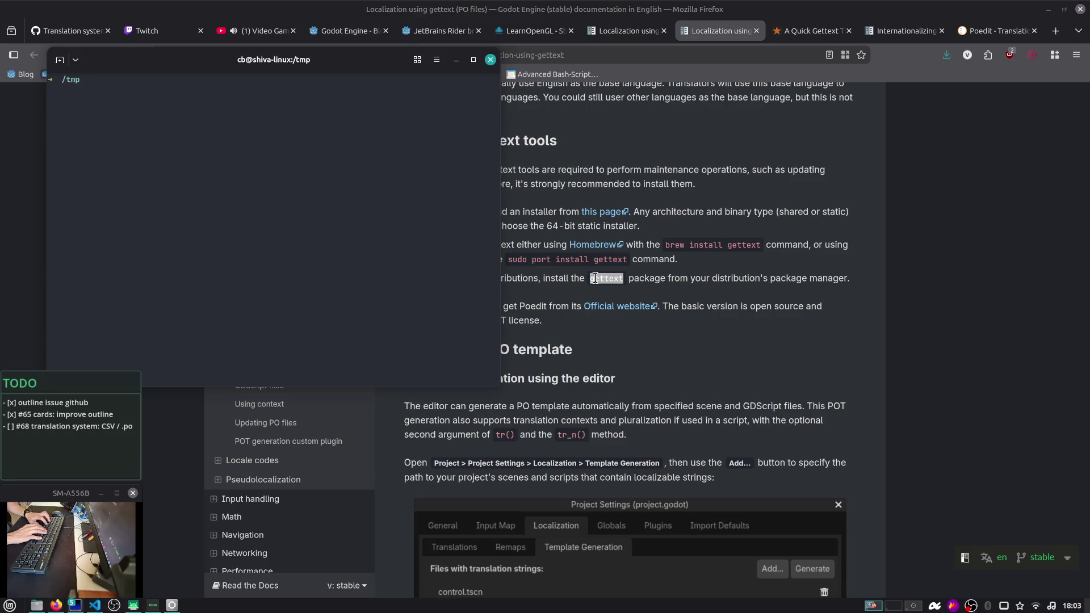
type("aptinstall gettext")
key("Return")
type("***")
key("Return")
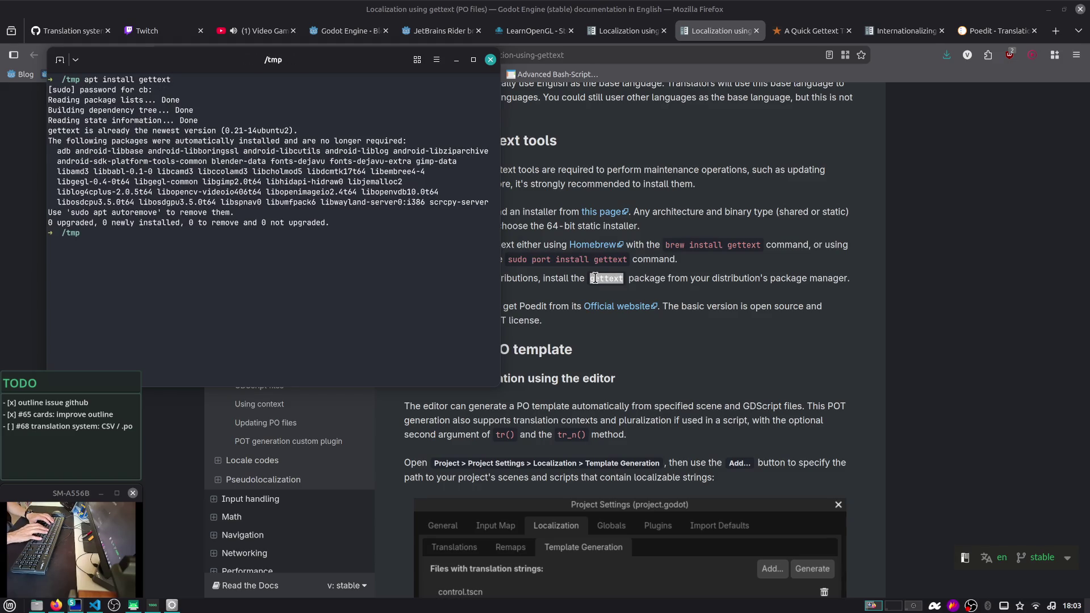
type("gettext")
key("Tab")
key("Tab")
key("alt+Tab")
scroll(510, 307, "down", 2)
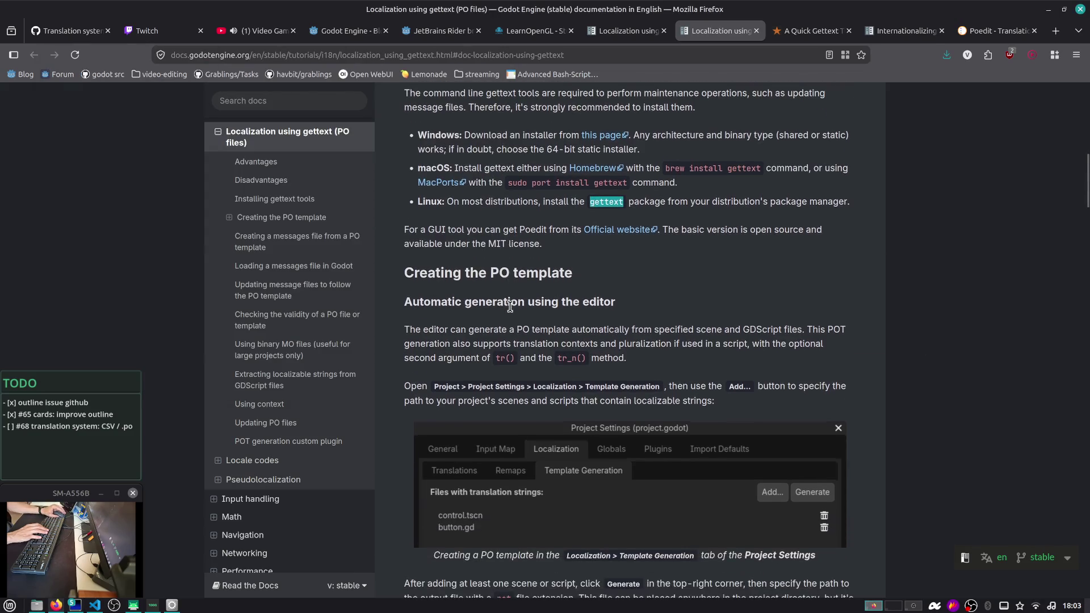
key("alt+Tab")
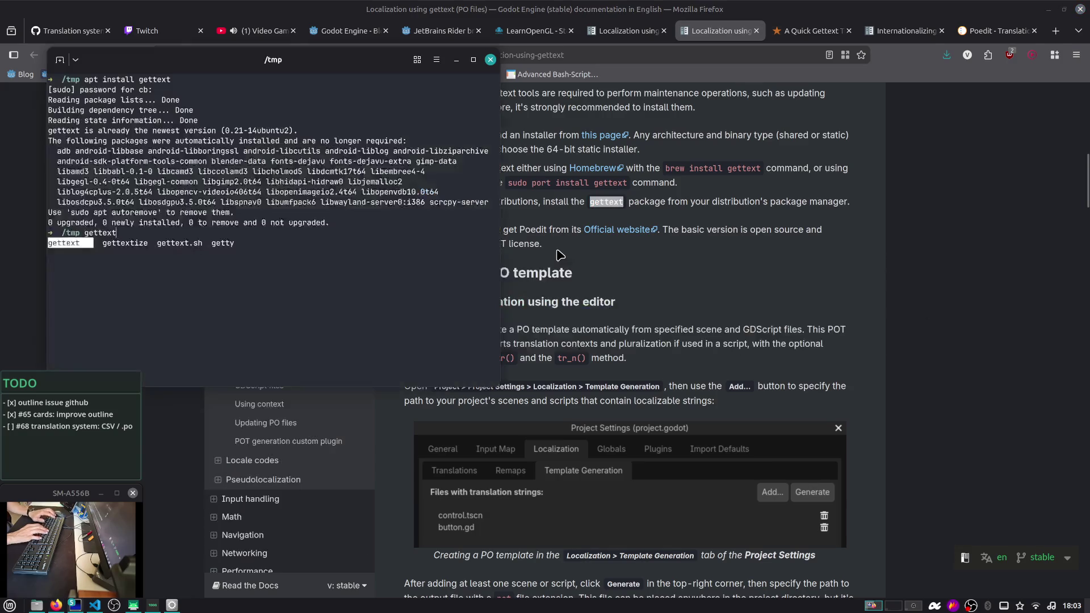
Run sudo apt install poedit and confirm installing Poedit and its dependencies
type("ap")
key("ctrl+c")
type("all ")
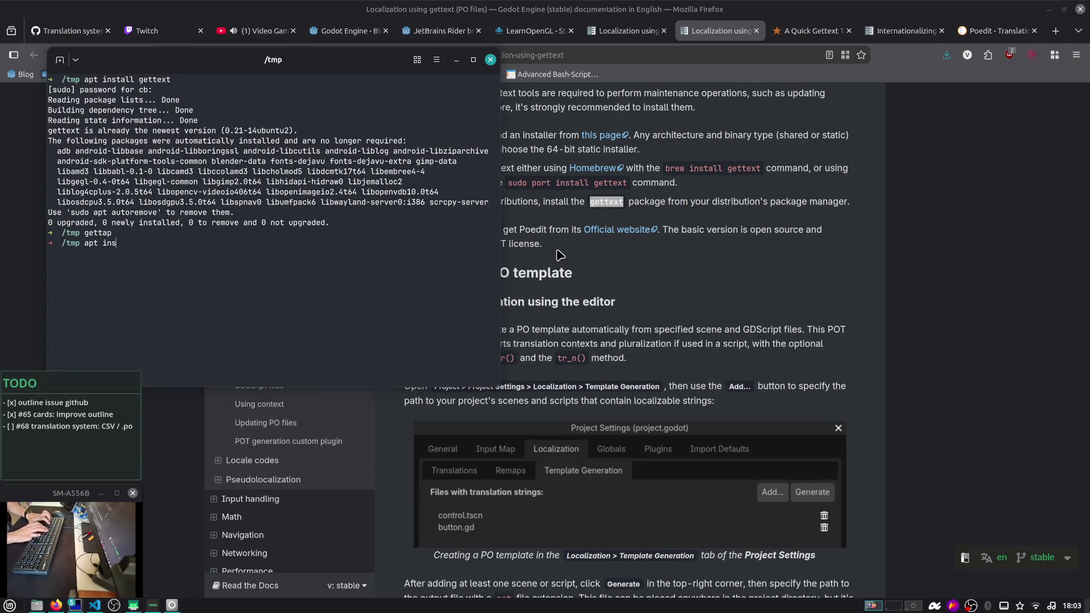
type("poedit")
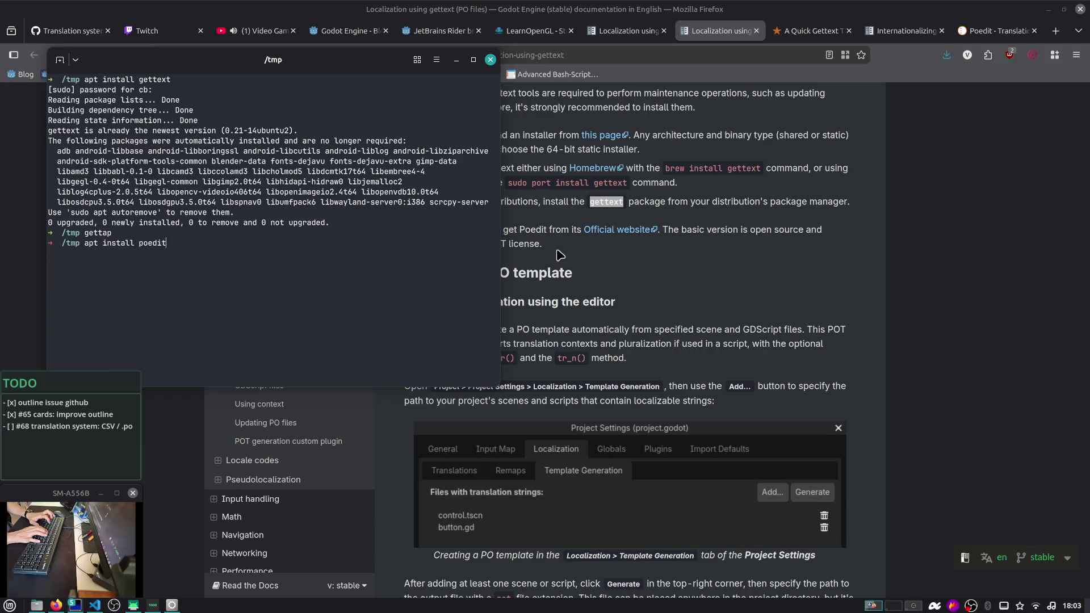
key("Return")
key("Return")
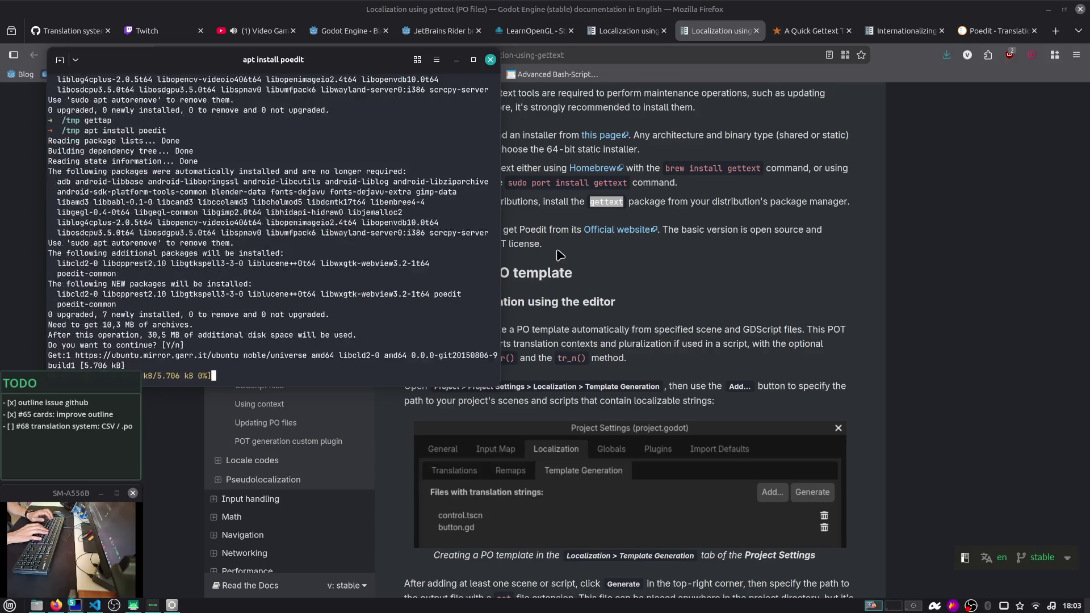
key("alt+Tab")
scroll(559, 255, "down", 3)
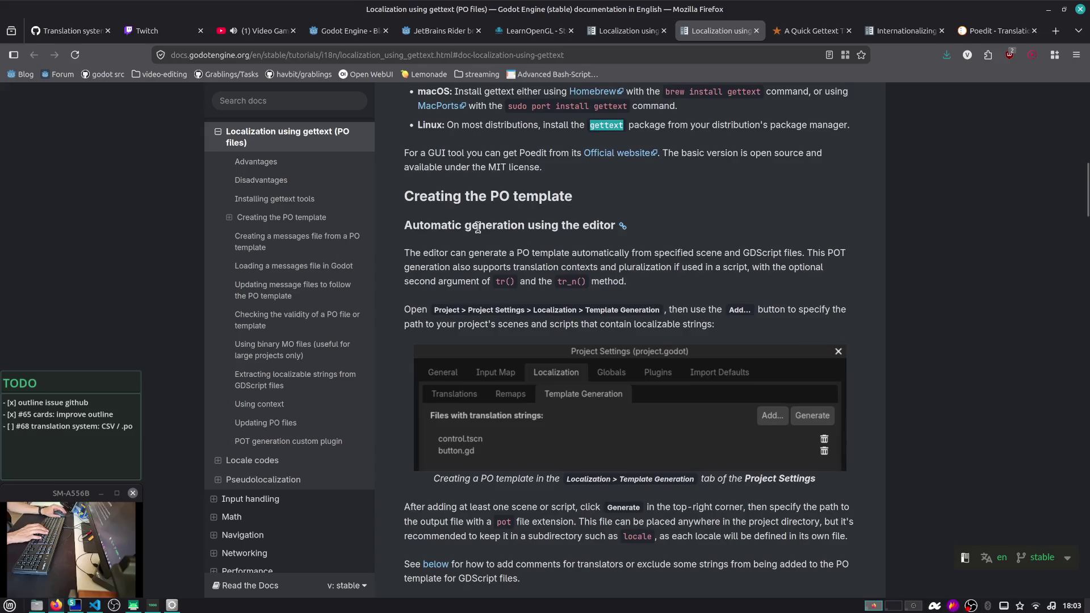
Read the 'Creating the PO template' paragraph, highlighting the part on contexts and pluralization
scroll(431, 220, "down", 3)
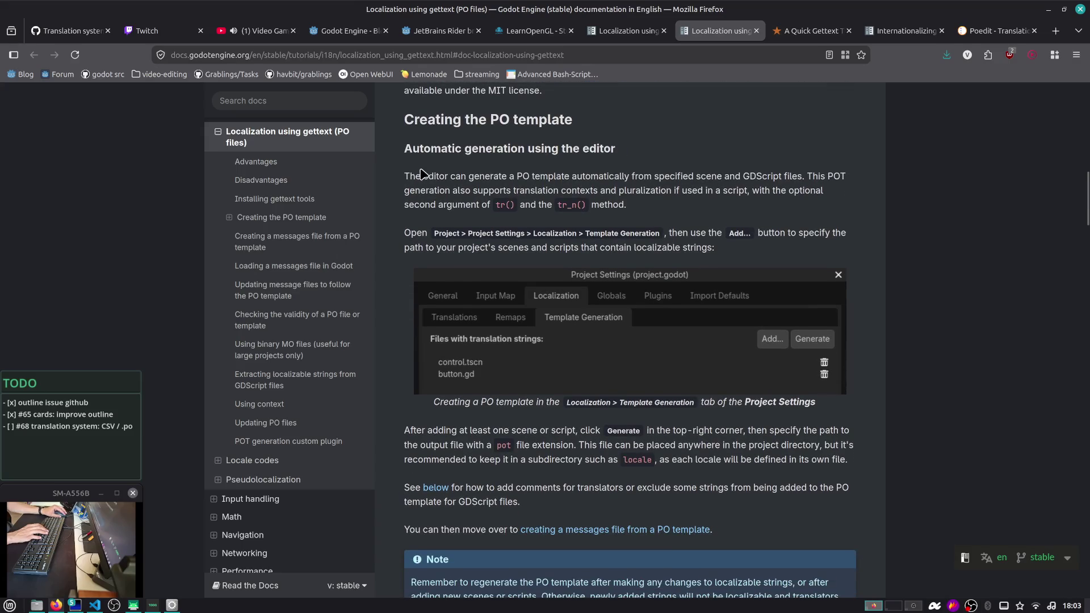
left_click_drag(451, 177, 704, 214)
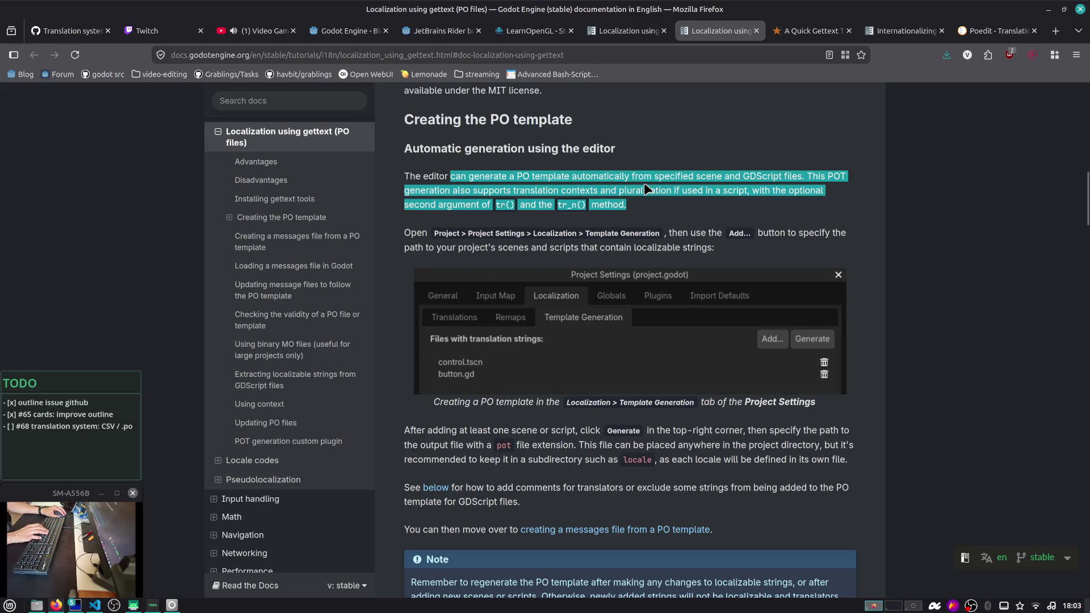
mouse_move(488, 192)
left_mouse_down()
mouse_move(612, 191)
mouse_move(665, 207)
left_mouse_up()
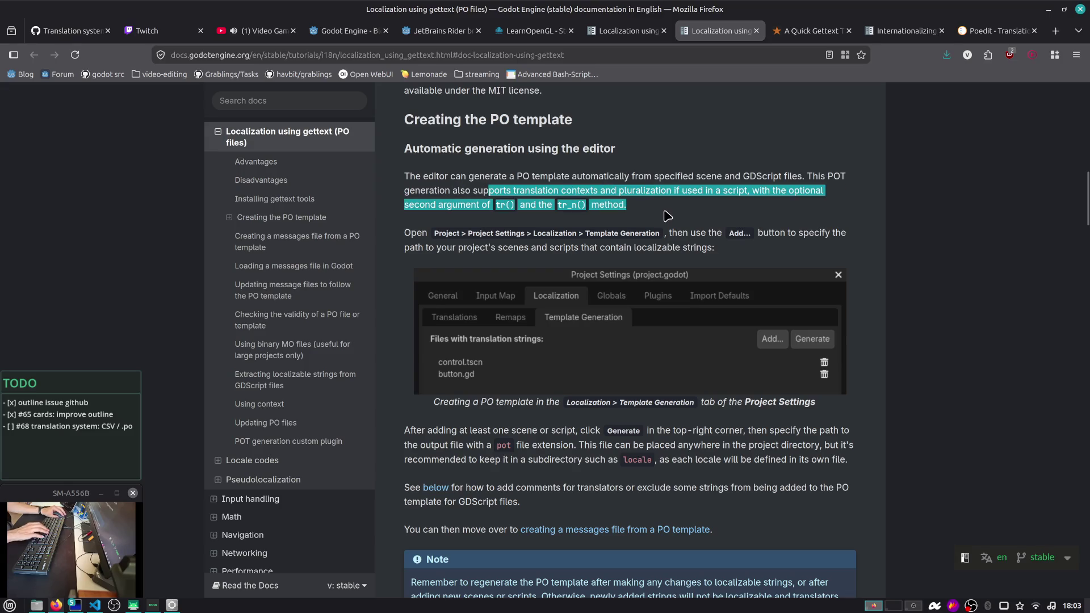
left_click(646, 215)
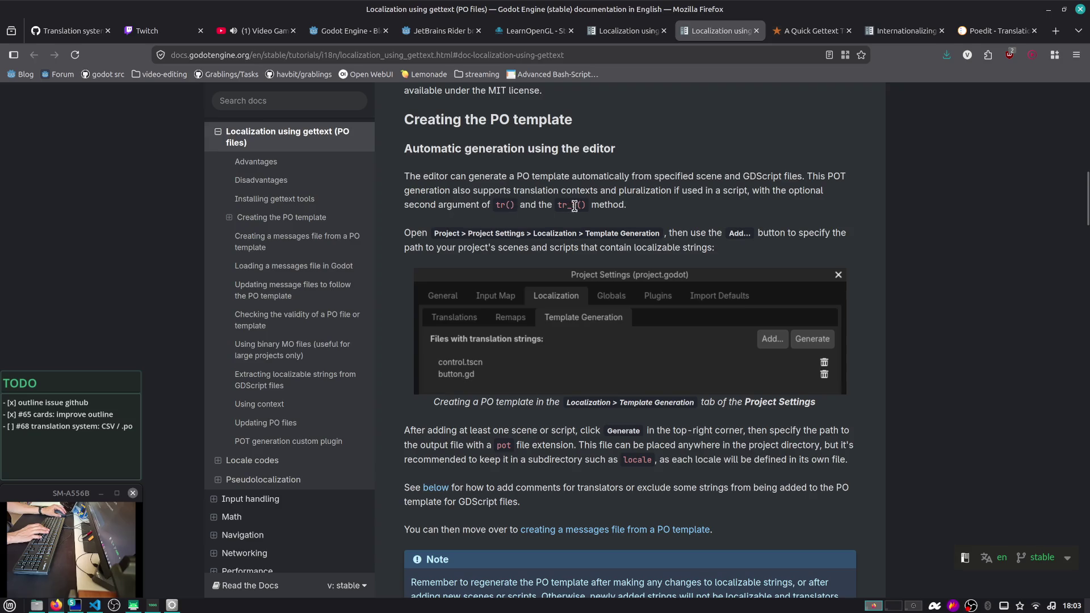
double_click(609, 206)
scroll(609, 205, "down", 2)
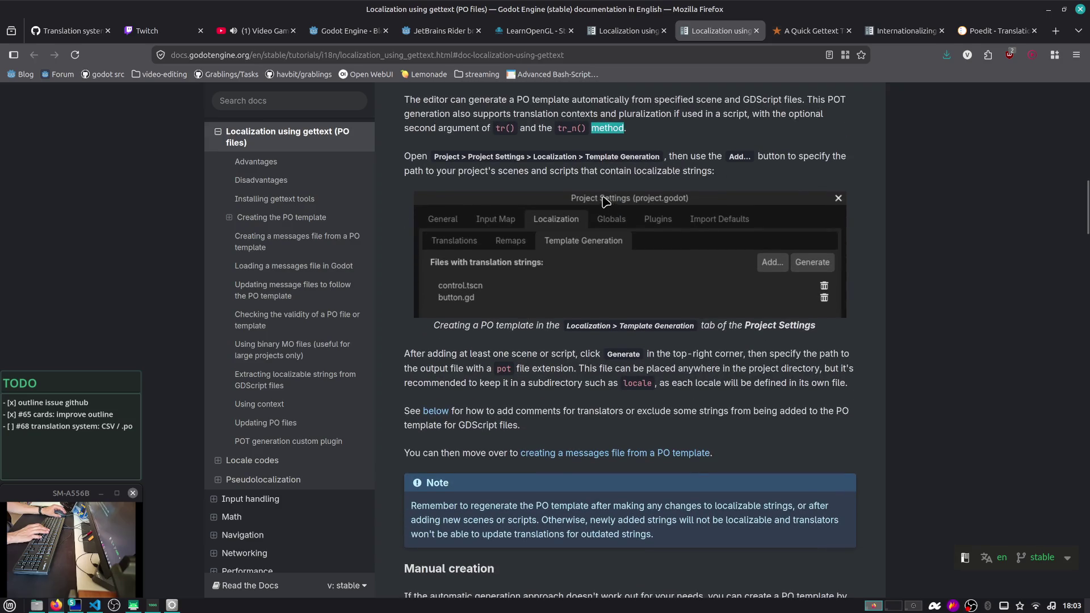
left_click(635, 159)
Quit nvim with :q in the terminal, then bring the Godot editor to the front
key("alt+Tab")
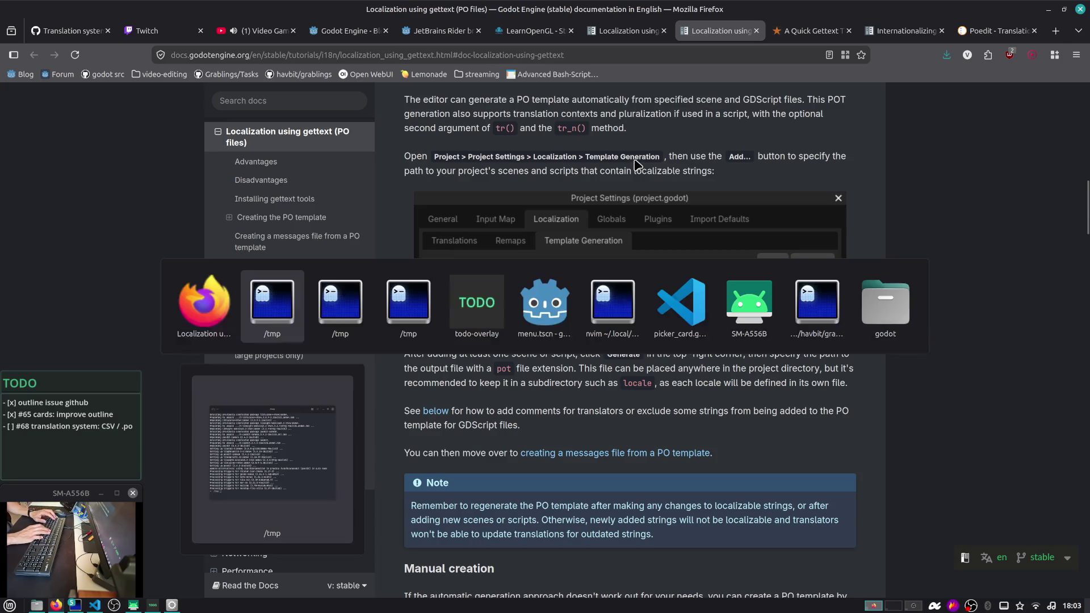
key("alt+Tab")
key("alt+Tab")
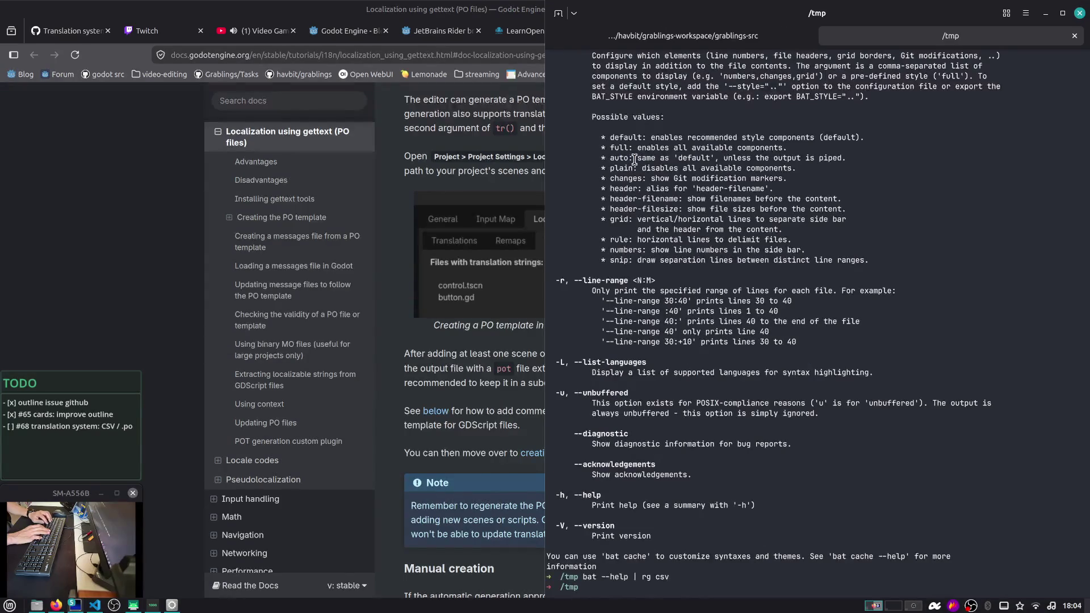
key("alt+Tab")
key("alt+Tab")
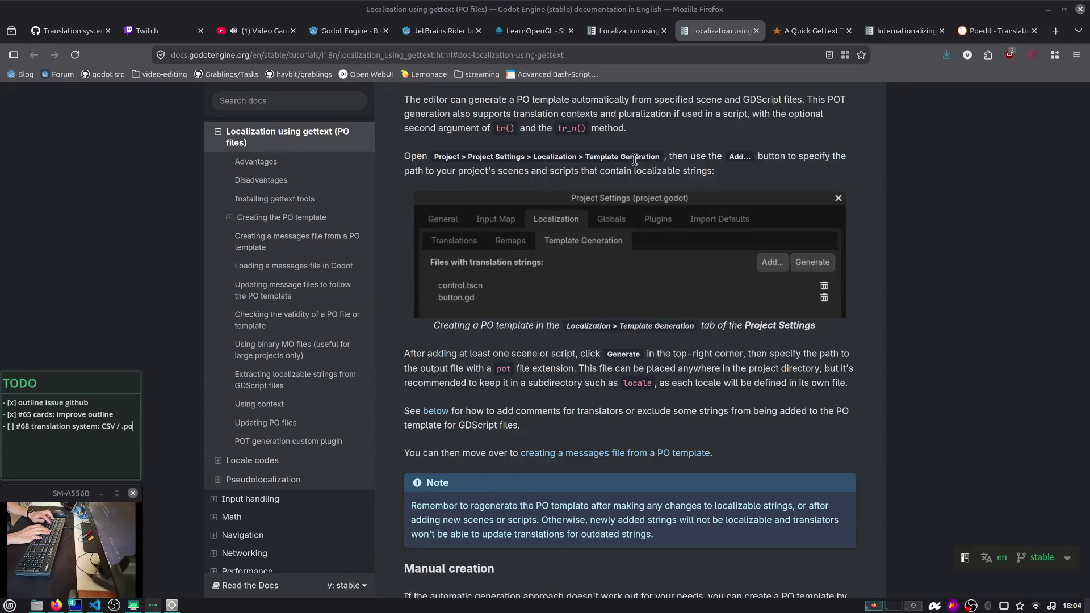
key("alt+Tab")
key("alt+Tab")
key("alt+Tab")
key("alt+Tab")
key("alt+Tab")
key("alt+Tab")
key("alt+Tab")
key("alt+Tab")
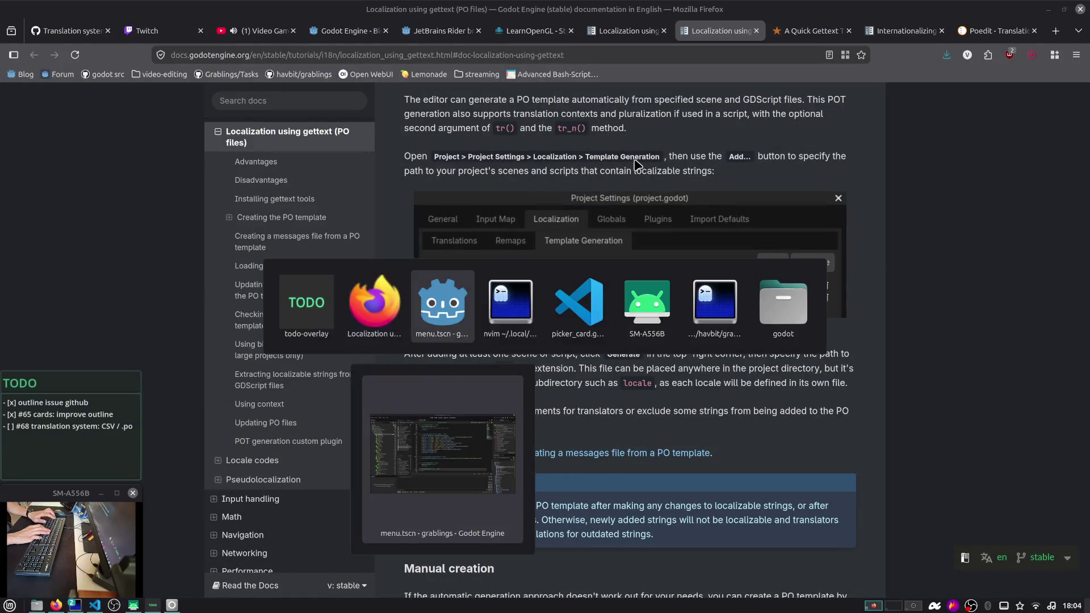
key("alt+Tab")
type(":q")
key("Return")
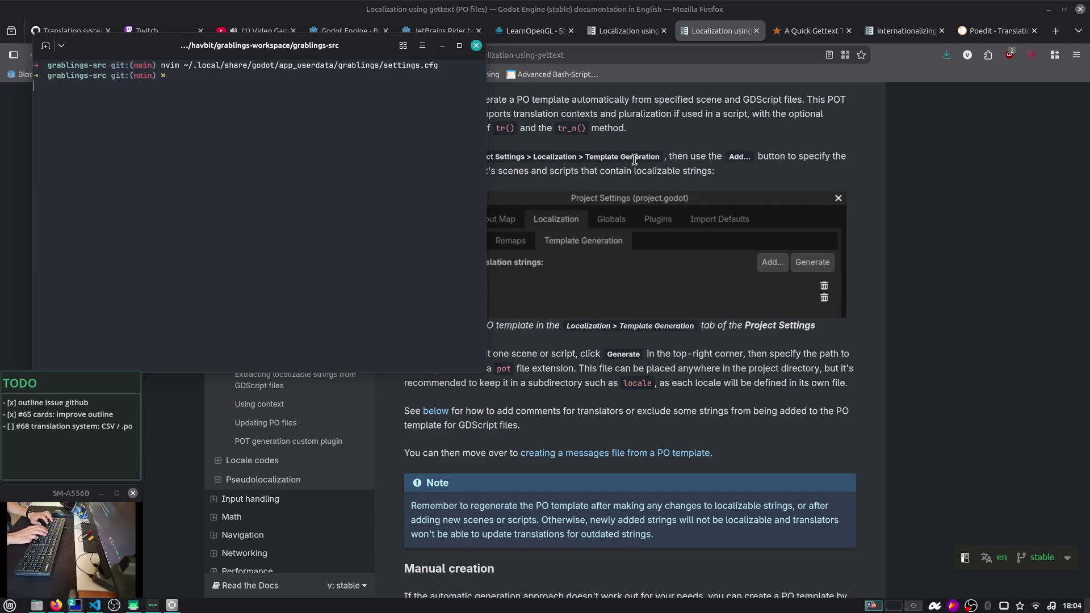
key("alt+Tab")
key("alt+Tab")
key("alt+Tab")
key("alt+Tab")
key("alt+Tab")
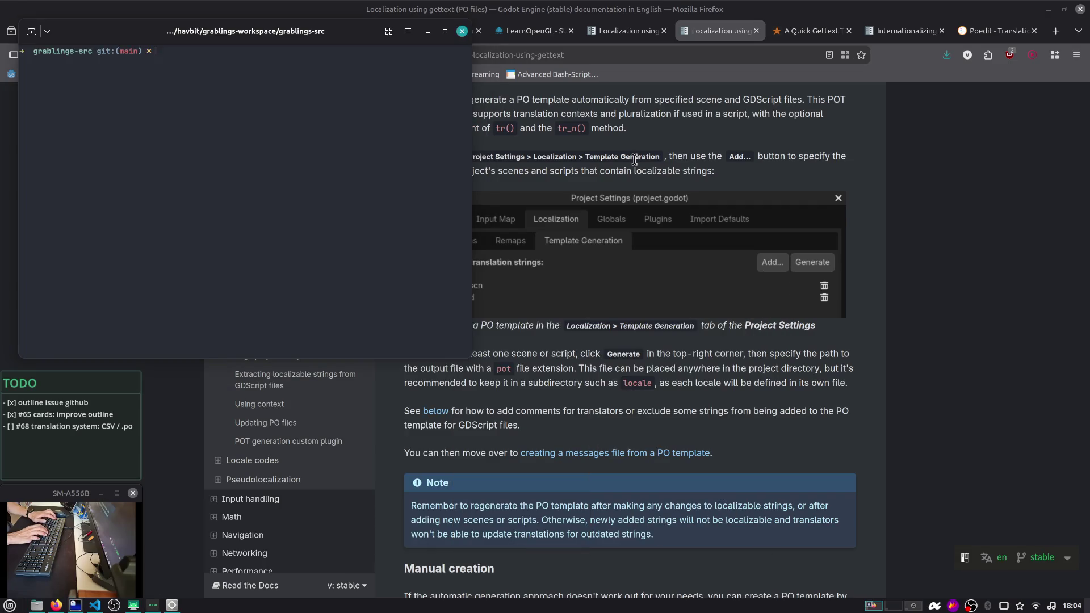
key("alt+Tab")
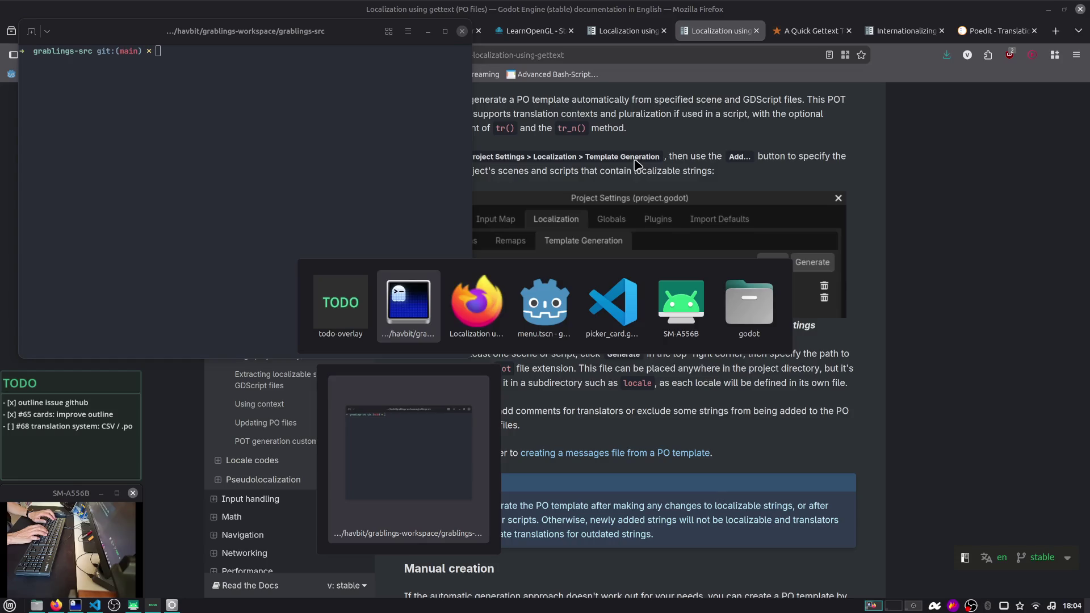
left_click(841, 153)
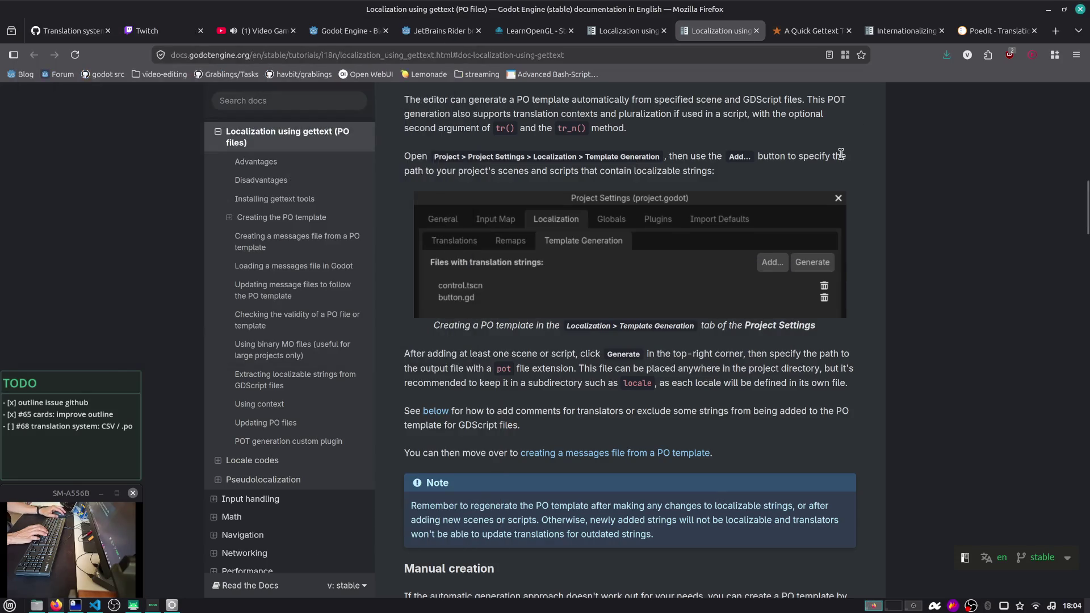
key("alt+Tab")
key("alt+Tab")
key("alt+Tab")
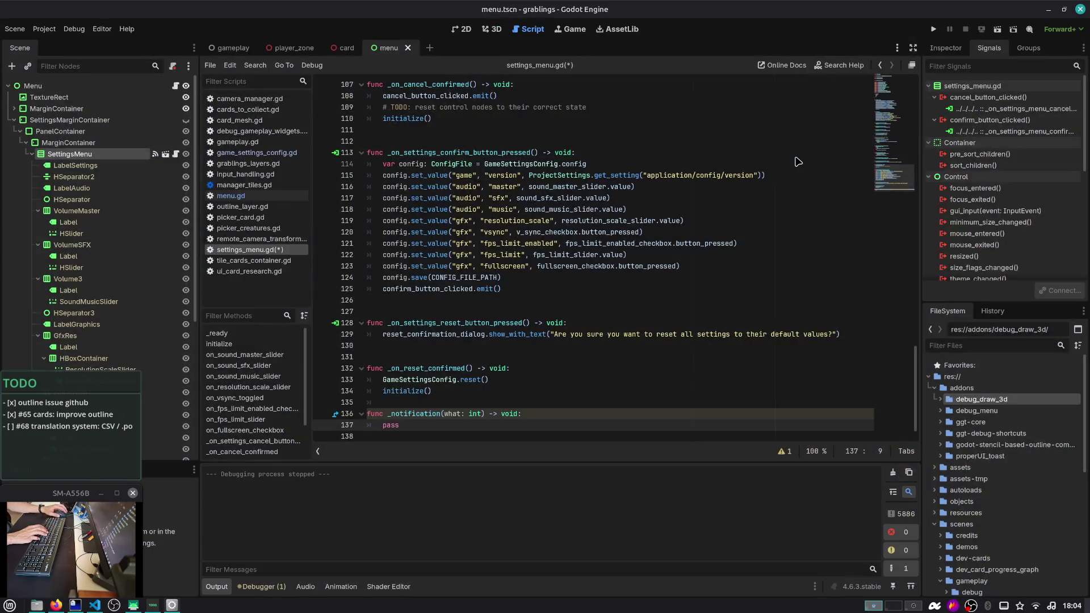
In Project Settings > Localization, review Translations and Remaps, then Generate from Template Generation
left_click(44, 29)
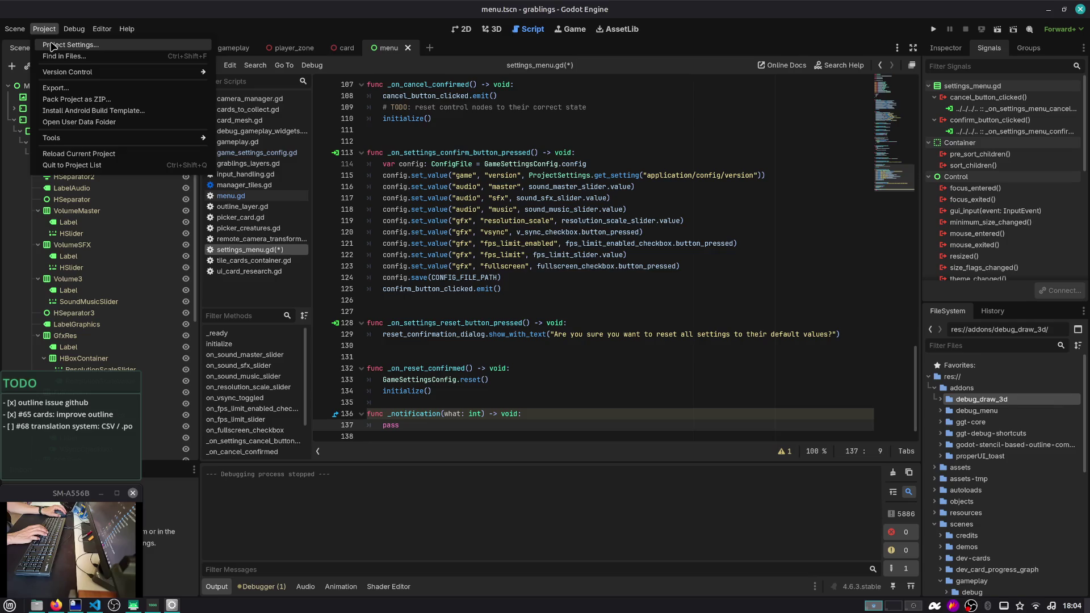
left_click(51, 46)
left_click(372, 149)
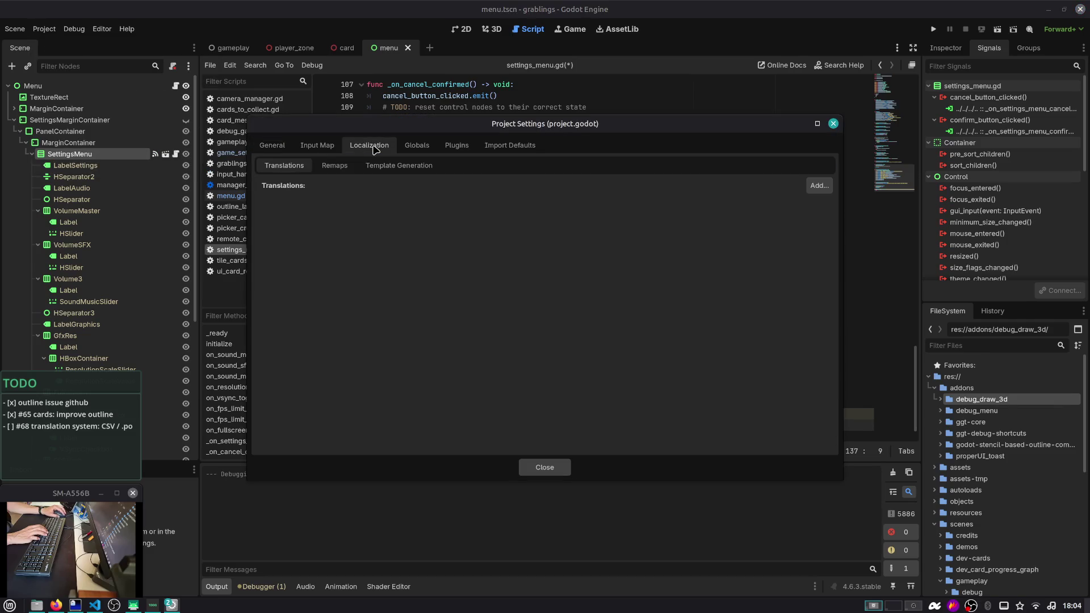
left_click(334, 166)
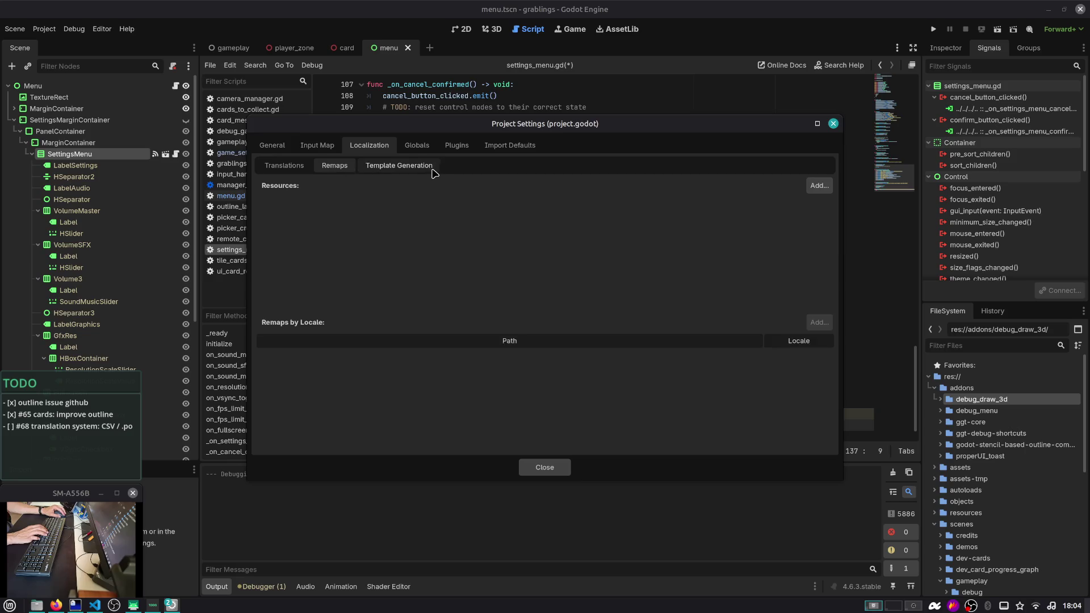
left_click(431, 169)
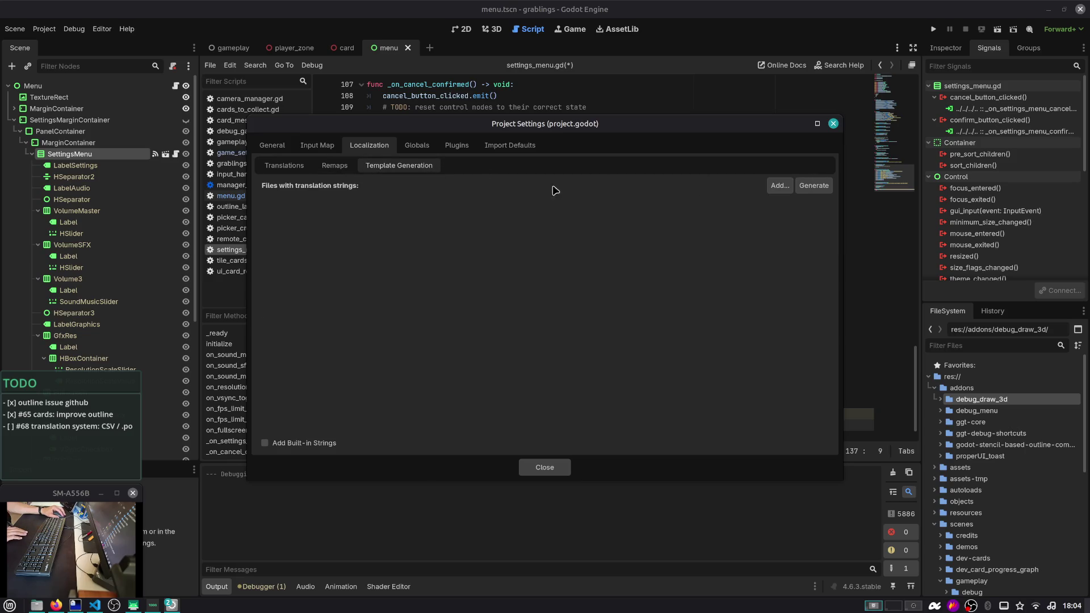
left_click(287, 171)
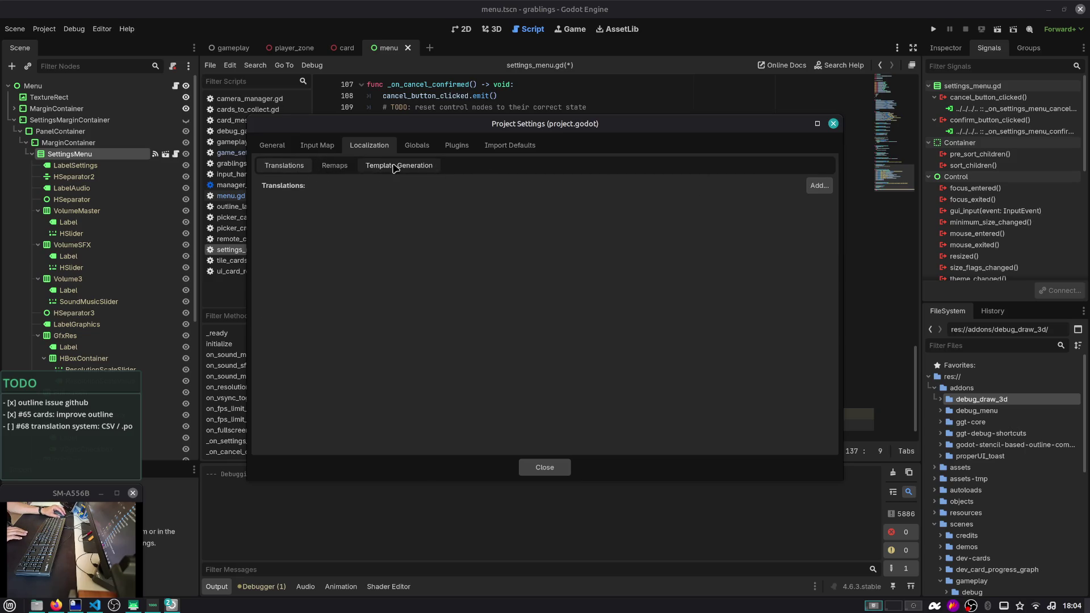
left_click(820, 186)
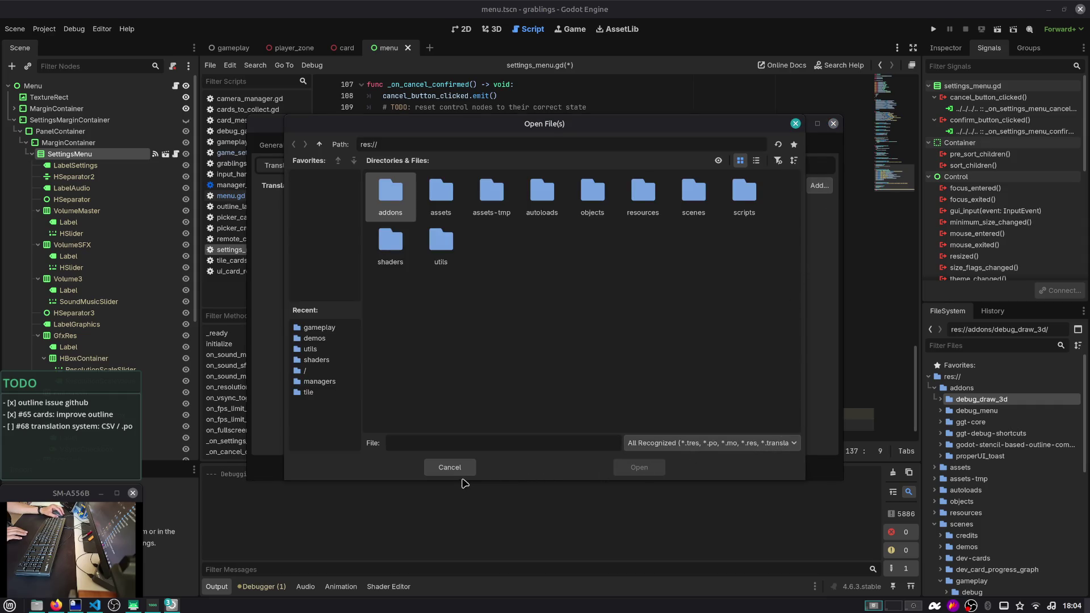
left_click(456, 469)
left_click(399, 165)
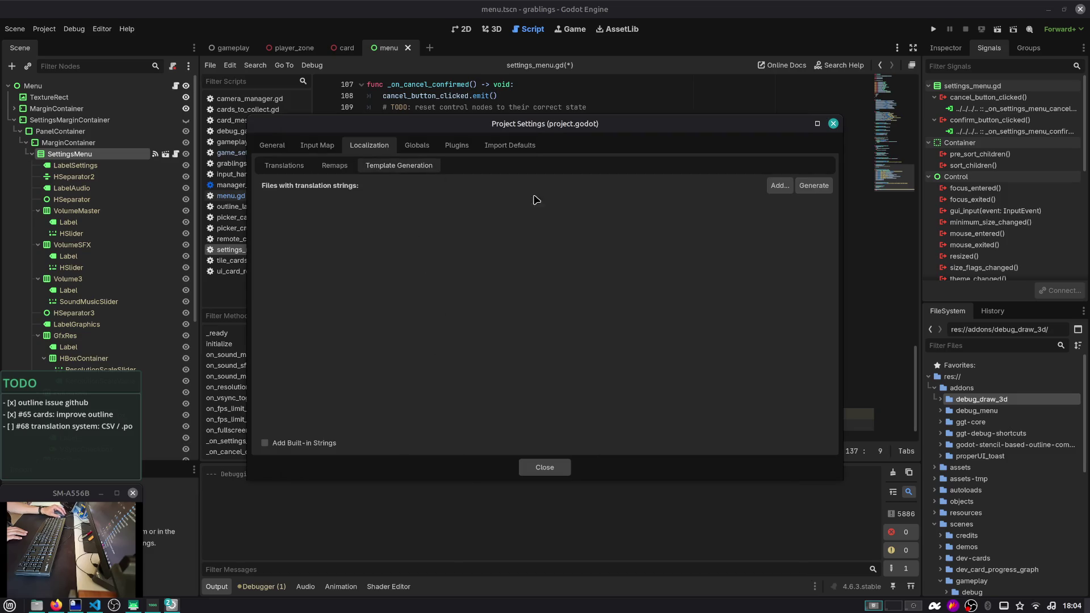
left_click(812, 186)
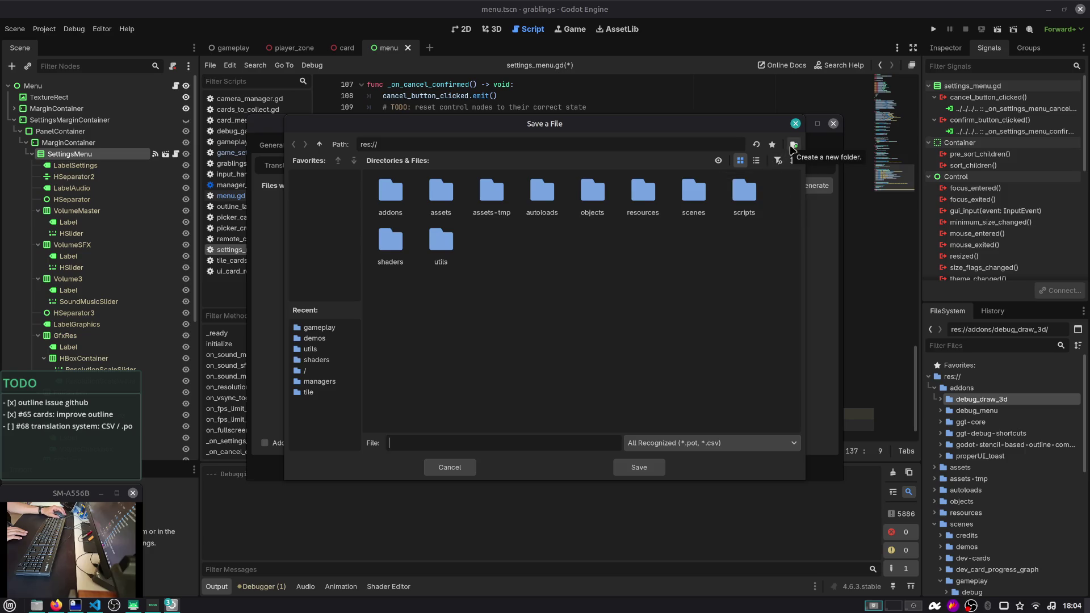
Create a 'localization' folder inside resources and save the template there as localization.pot
double_click(634, 195)
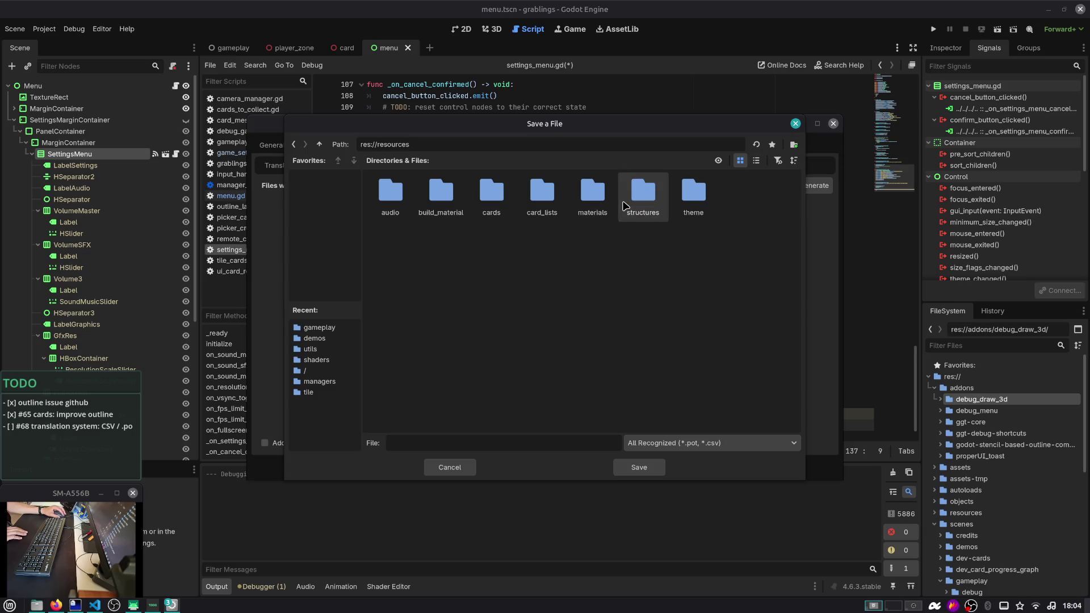
left_click(794, 145)
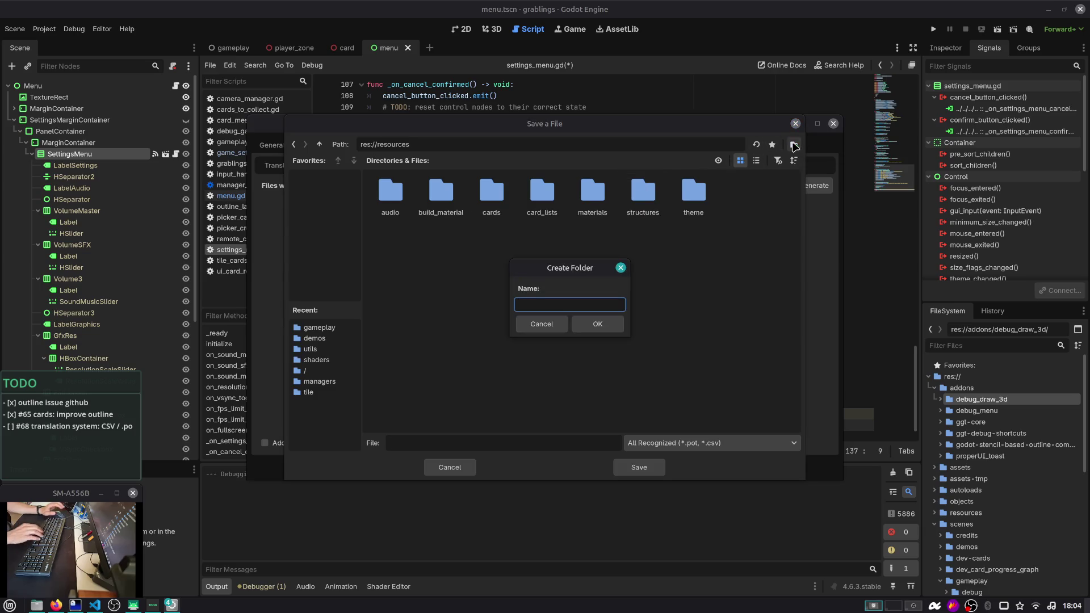
type("localization")
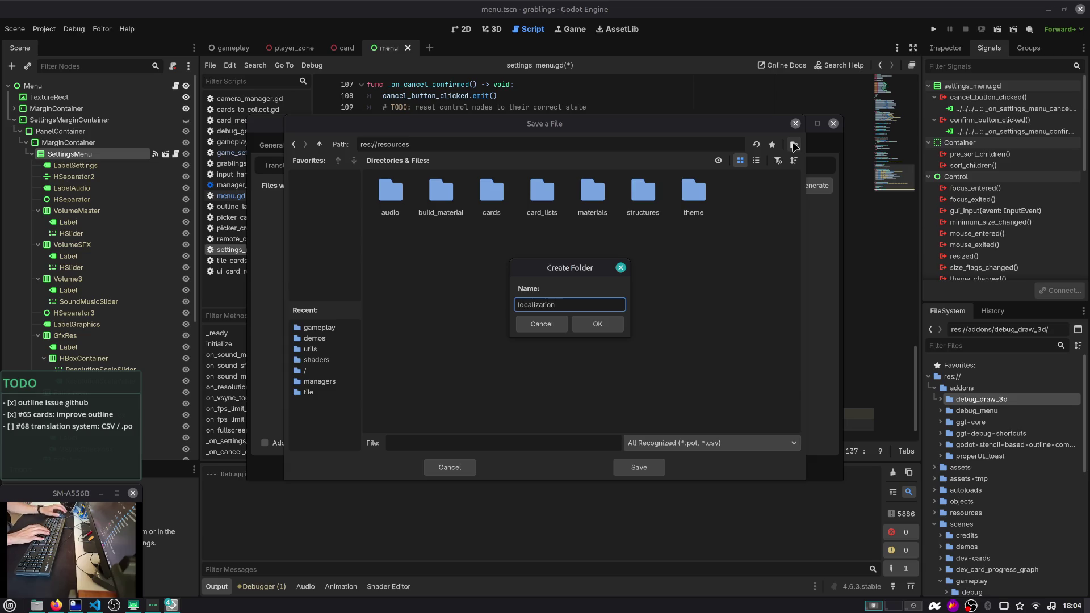
left_click(609, 324)
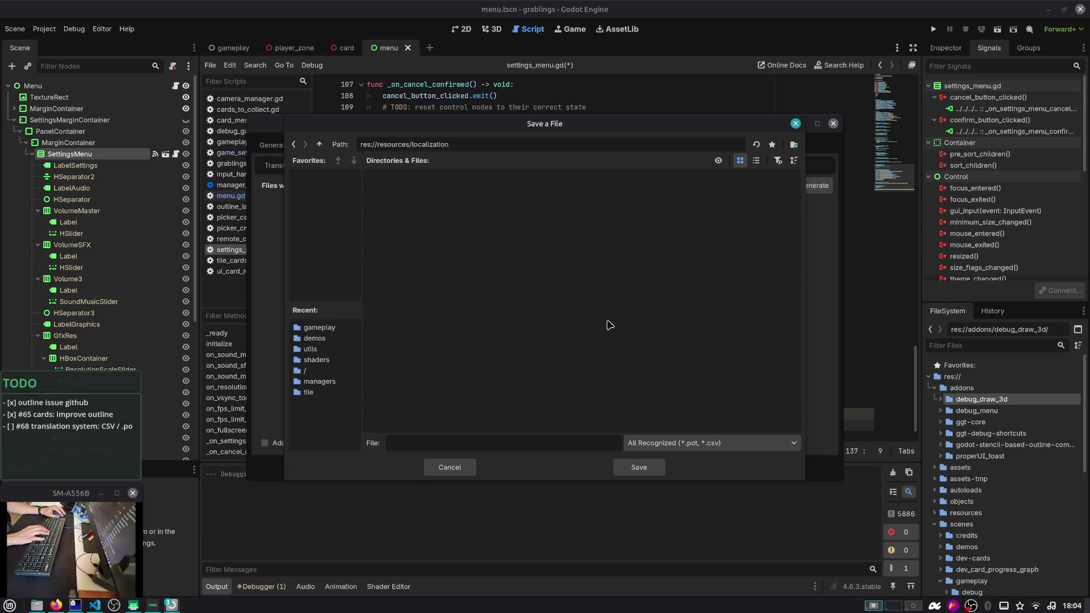
type("l")
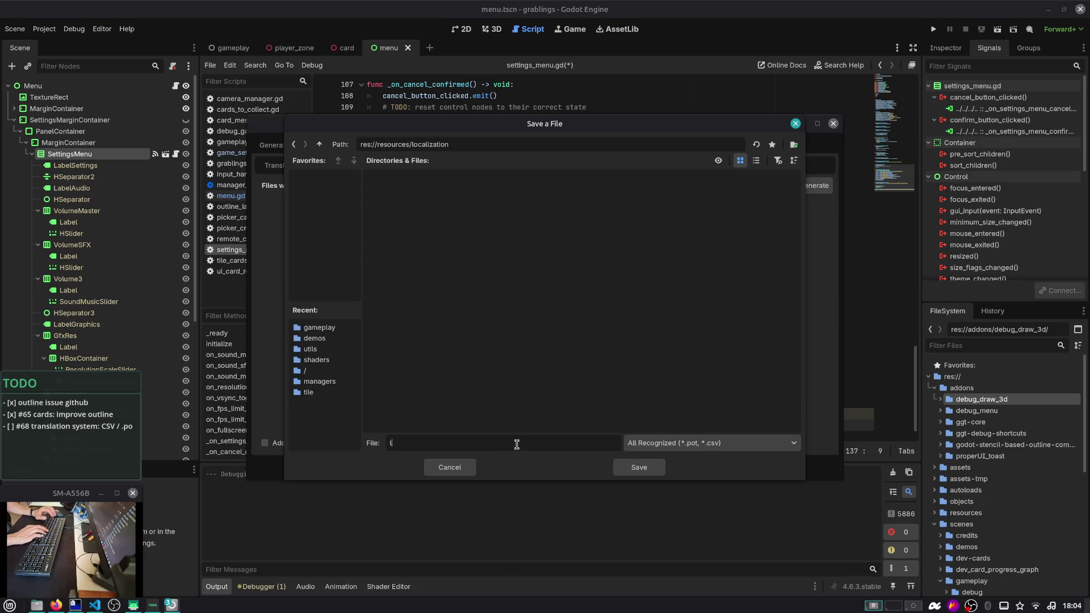
type("oization.pot")
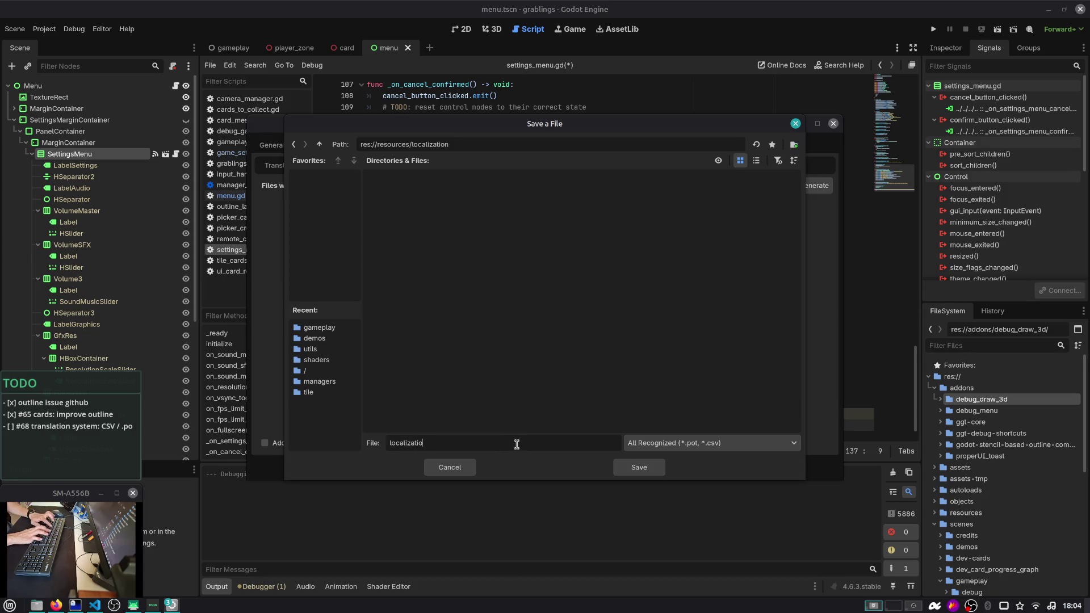
key("Return")
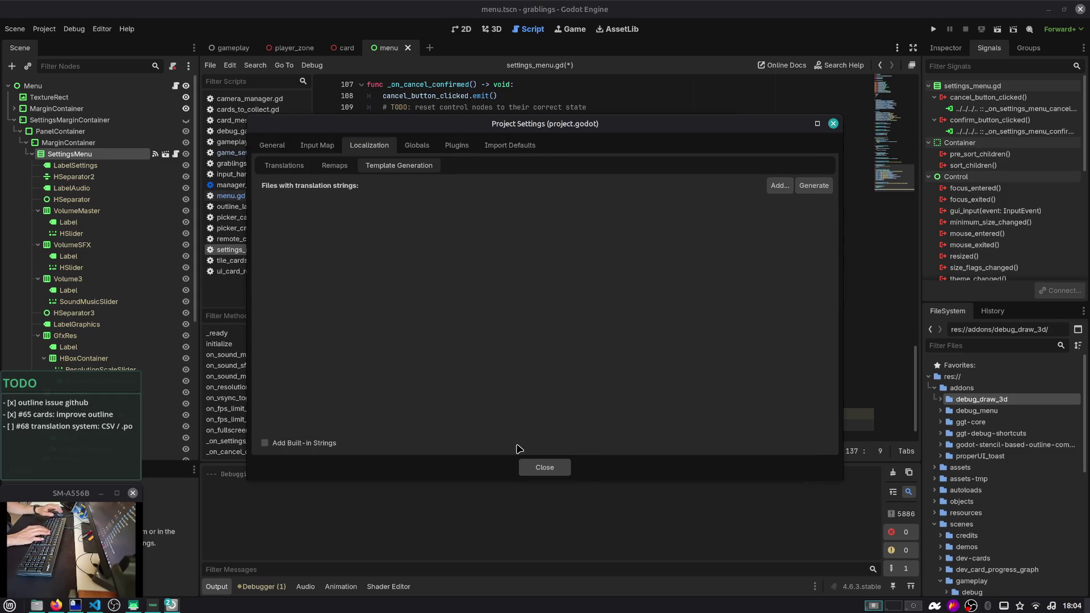
Regenerate localization.pot in the localization folder, confirming the overwrite of the existing file
left_click(813, 186)
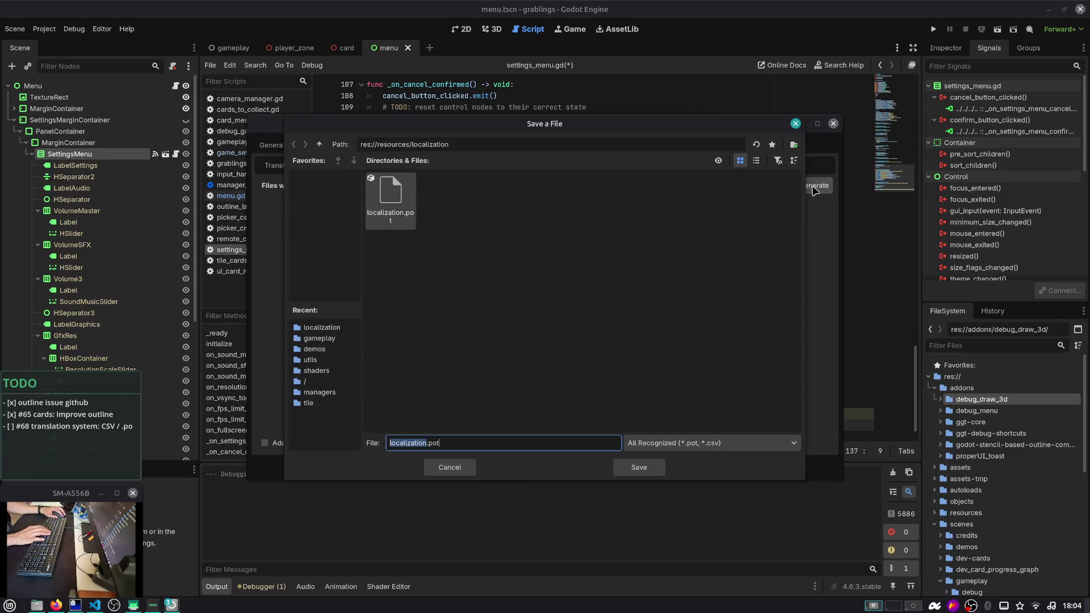
left_click(633, 468)
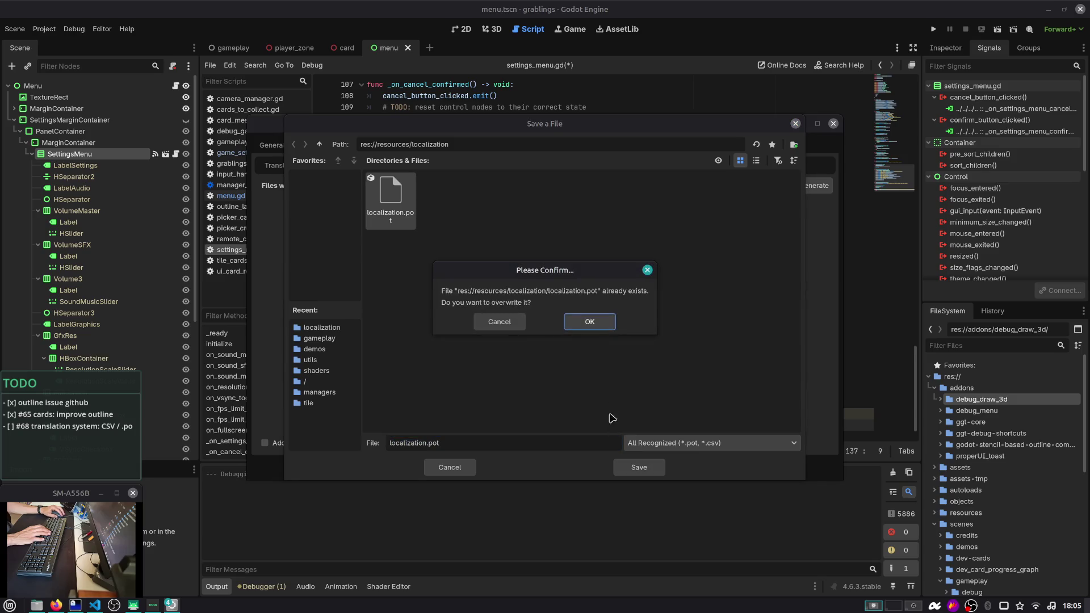
left_click(606, 321)
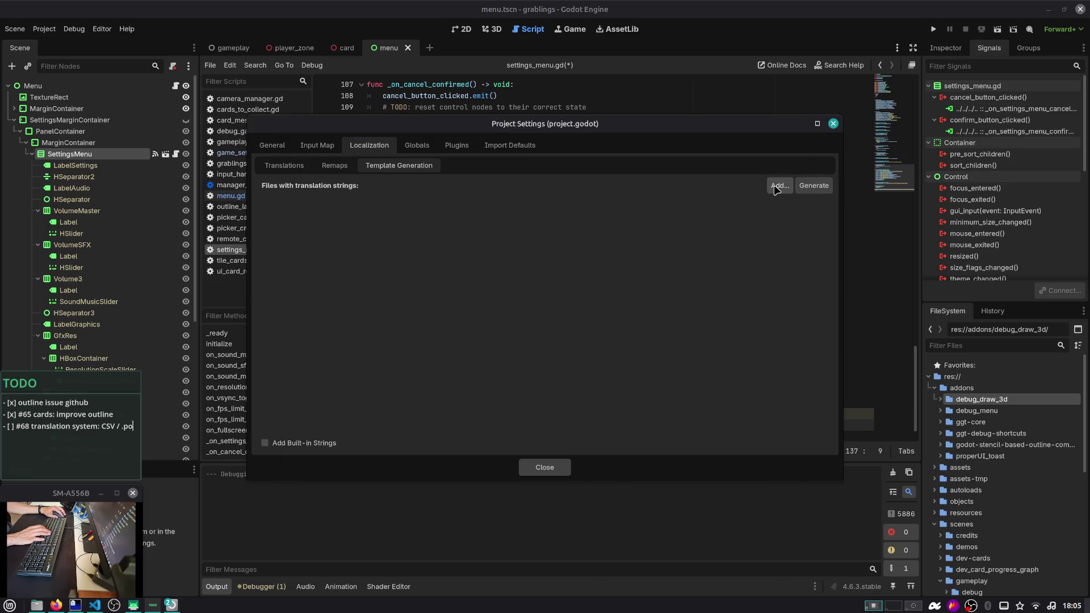
left_click(778, 186)
left_click(795, 124)
In Nemo, browse to grablings-src/resources/localization and open localization.pot in Poedit
left_click(36, 605)
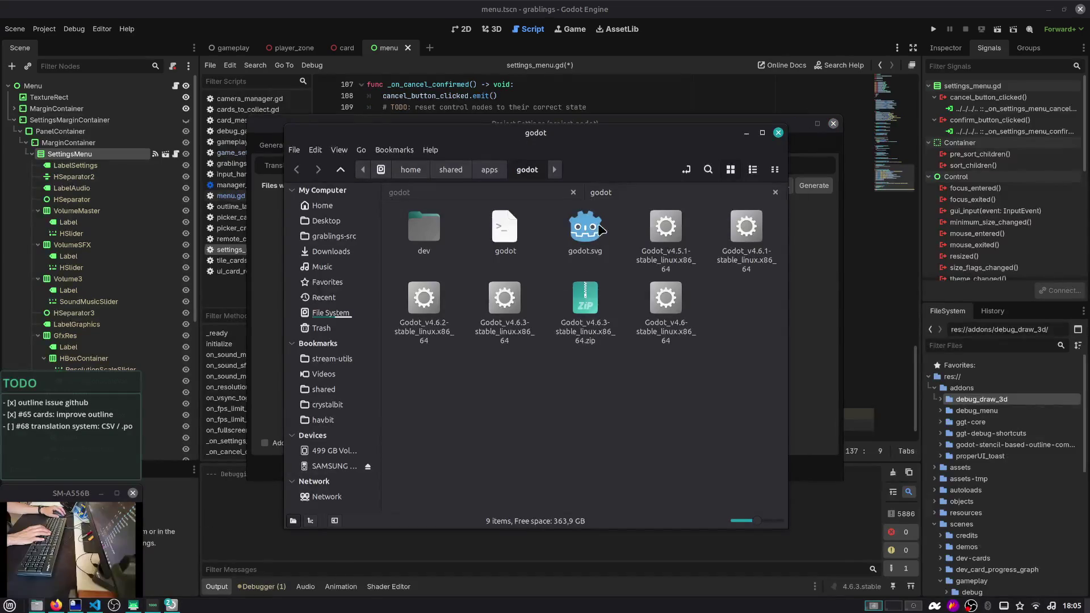
middle_click(590, 195)
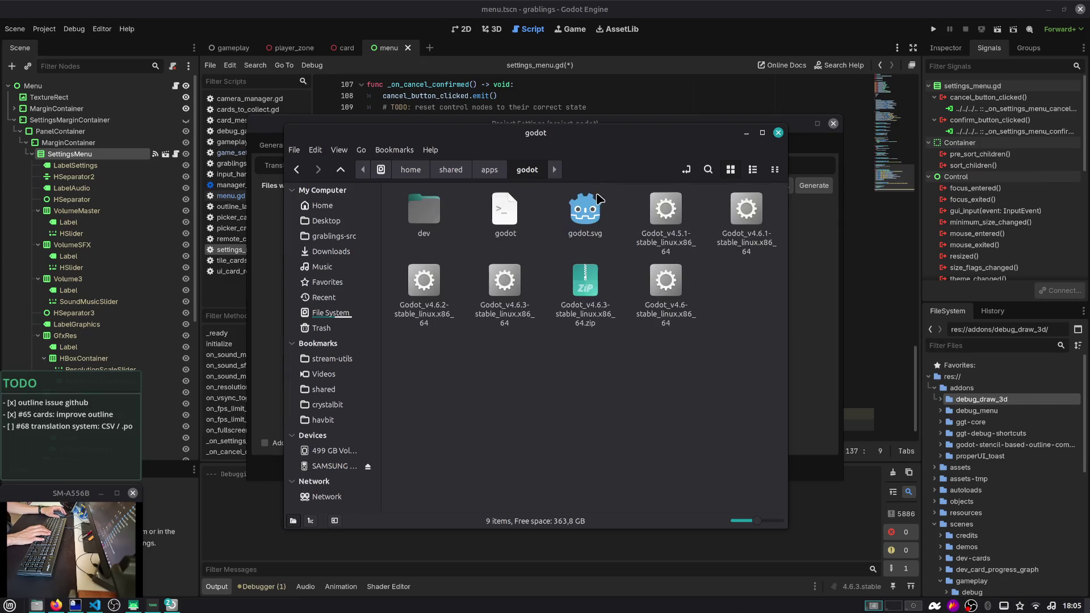
left_click(336, 236)
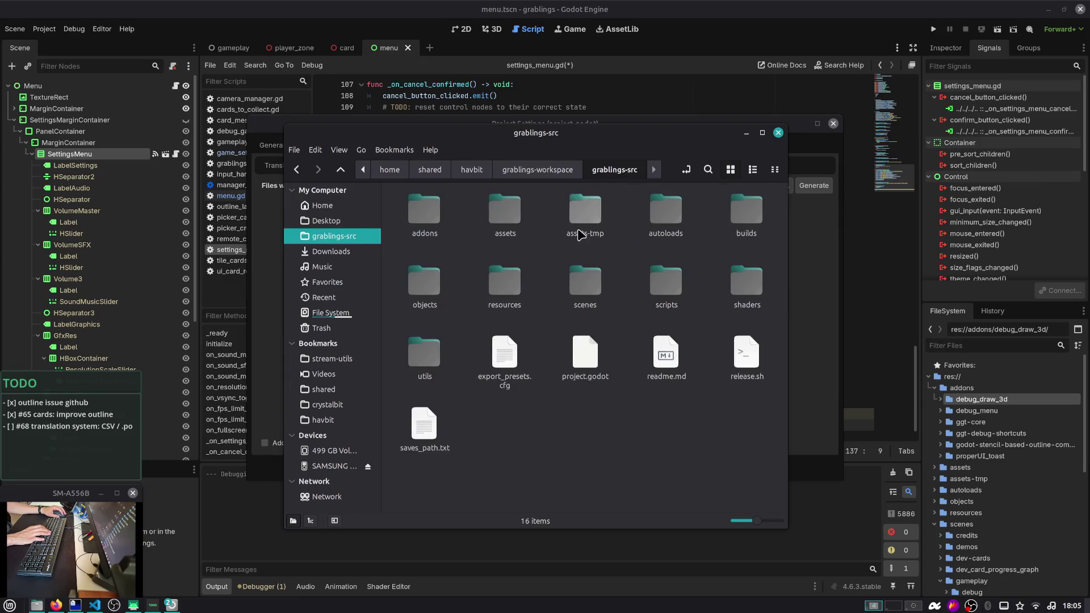
double_click(502, 291)
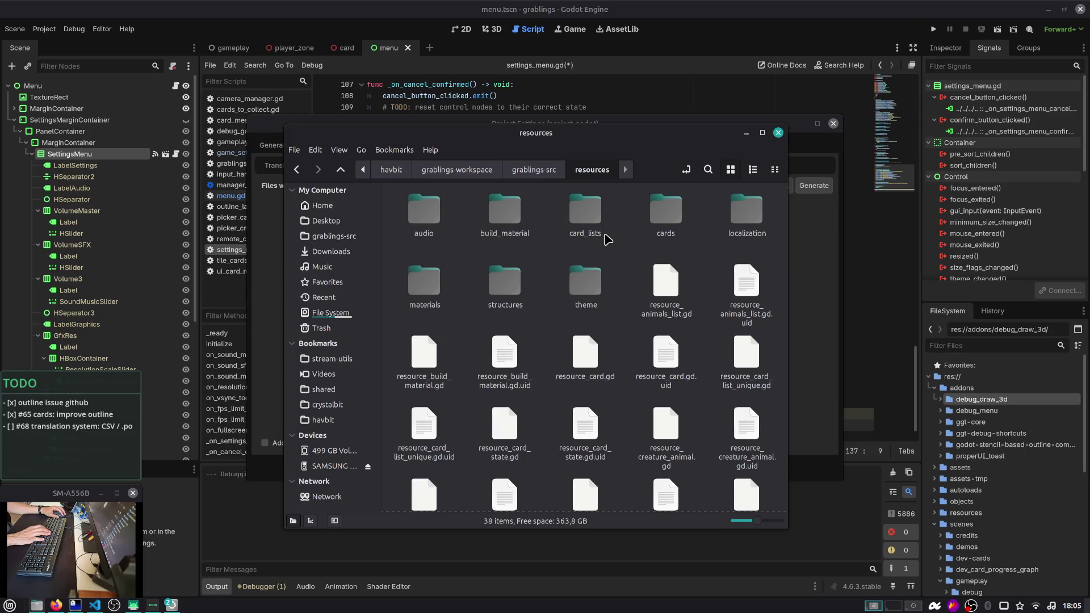
double_click(738, 218)
double_click(409, 223)
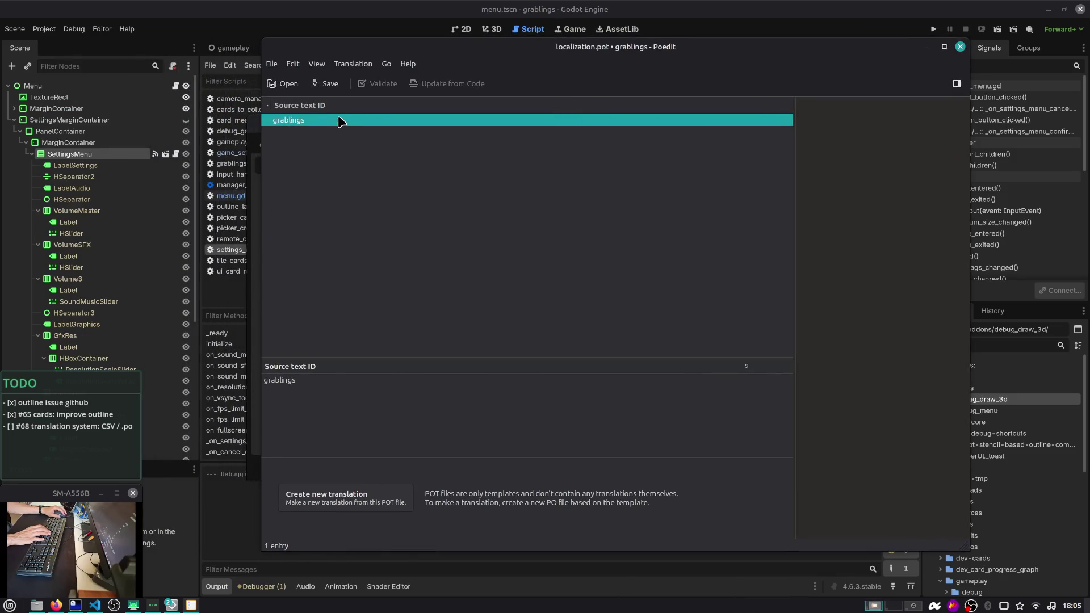
Create a new Italian translation (it.po) from the localization.pot template
left_click_drag(589, 50, 535, 48)
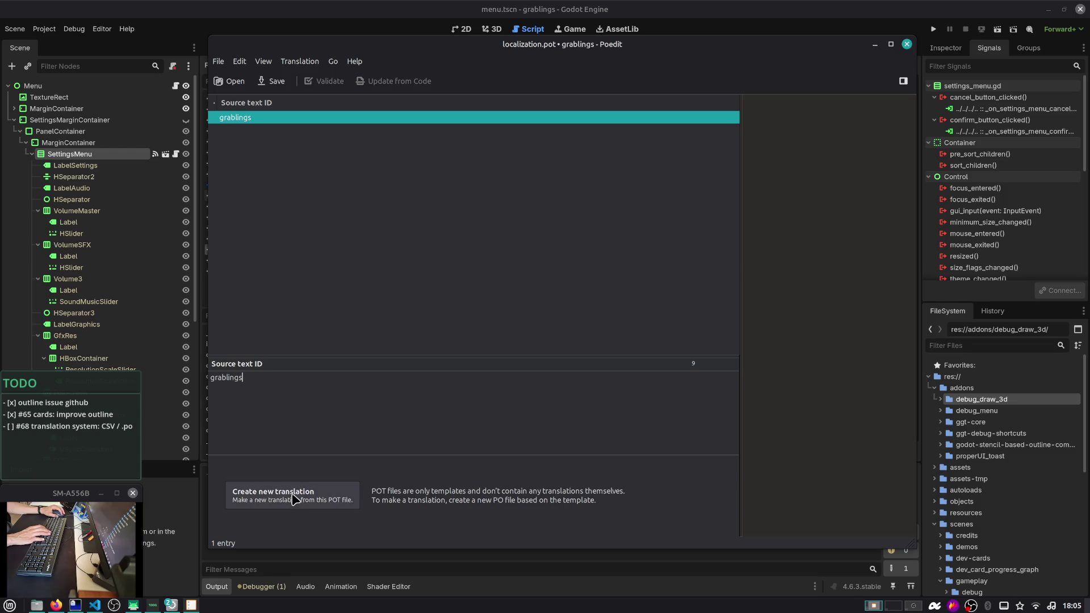
left_click(316, 501)
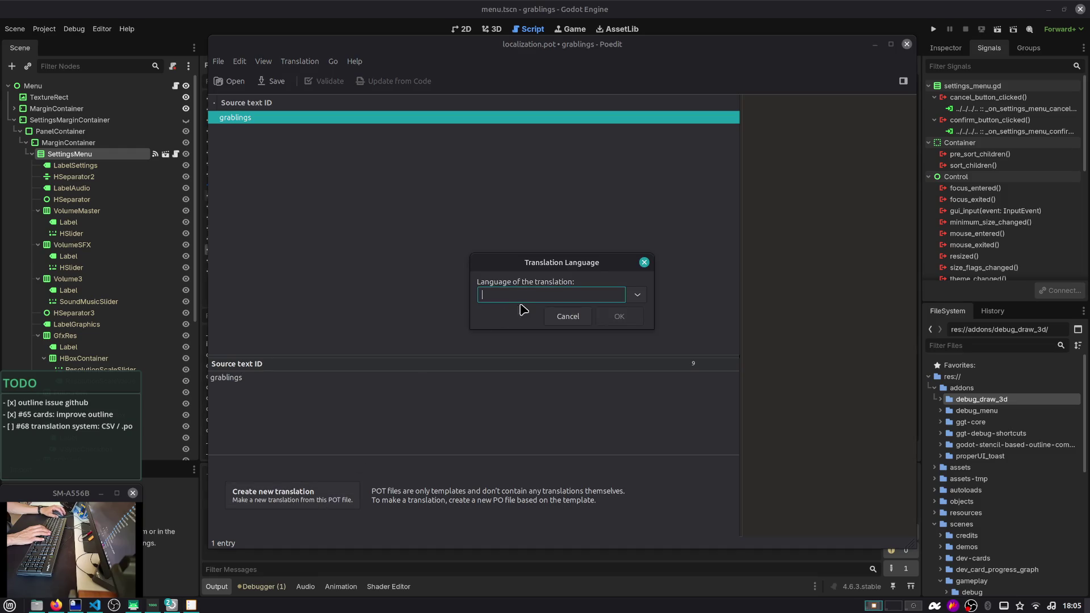
type("italian")
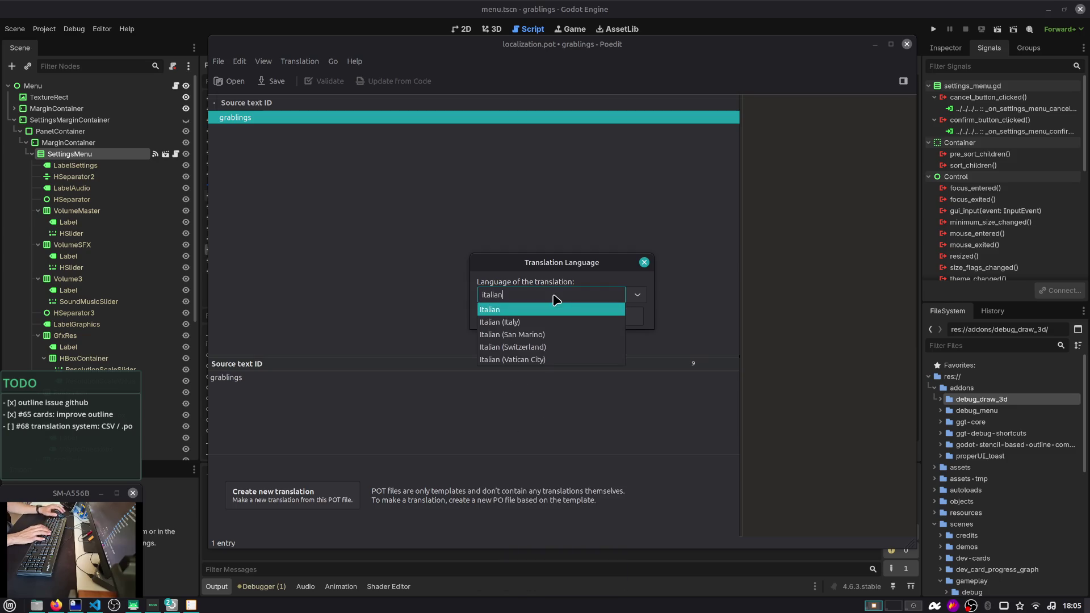
left_click(550, 310)
left_click(627, 316)
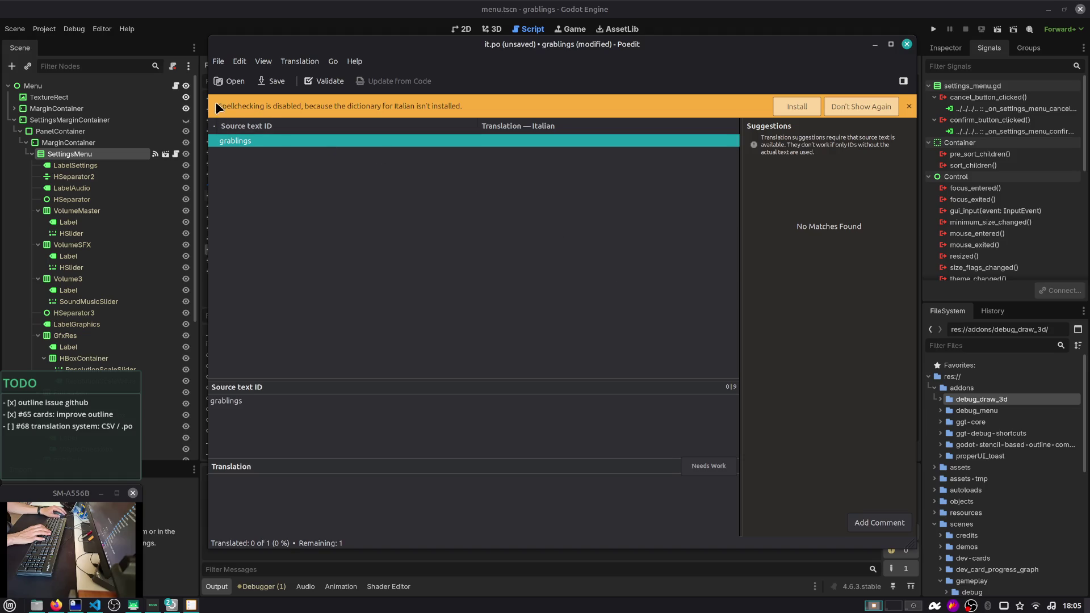
Dismiss the spellcheck banner, translate the entry as 'grablings' and save it as it.po
left_click(855, 113)
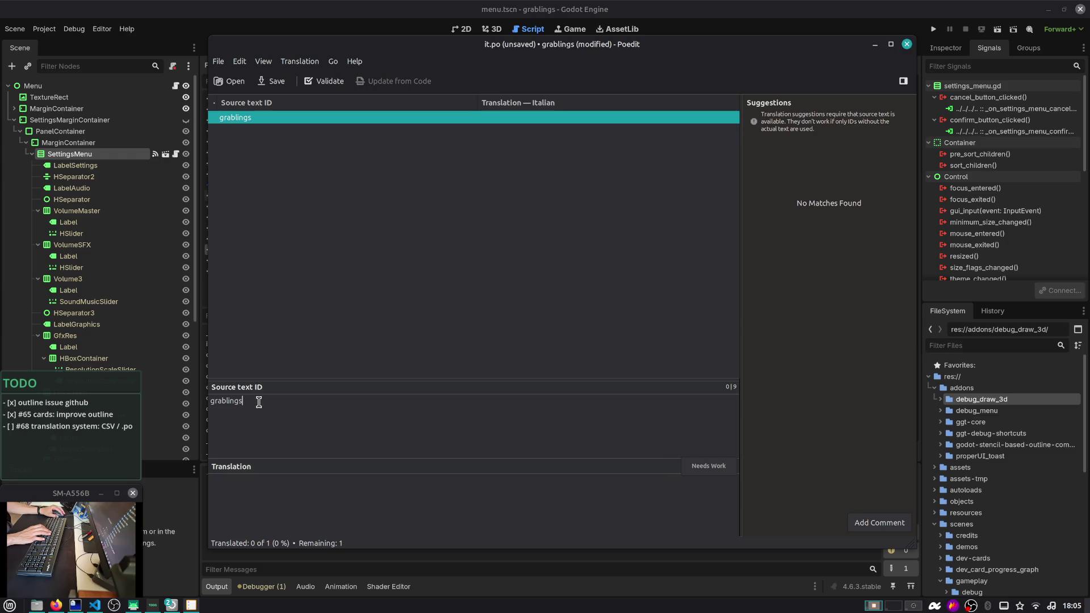
type("g")
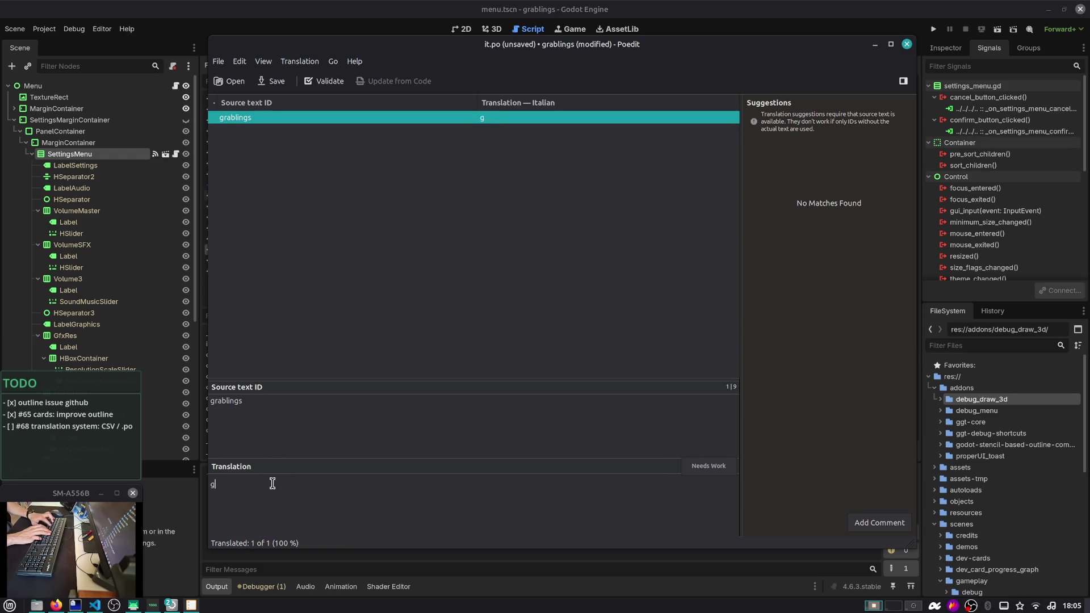
type("rablings")
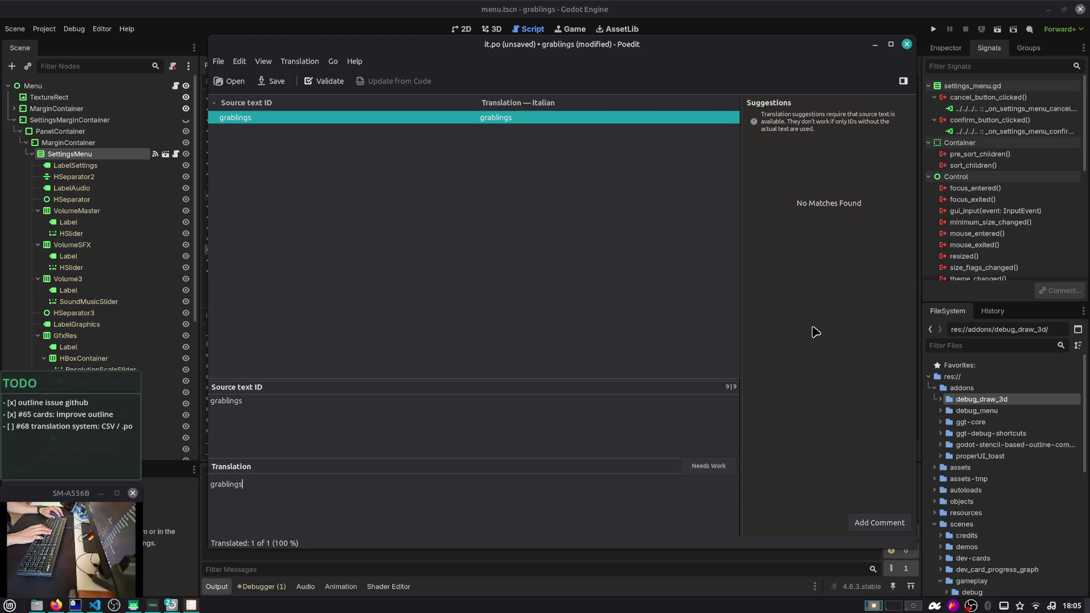
left_click(273, 83)
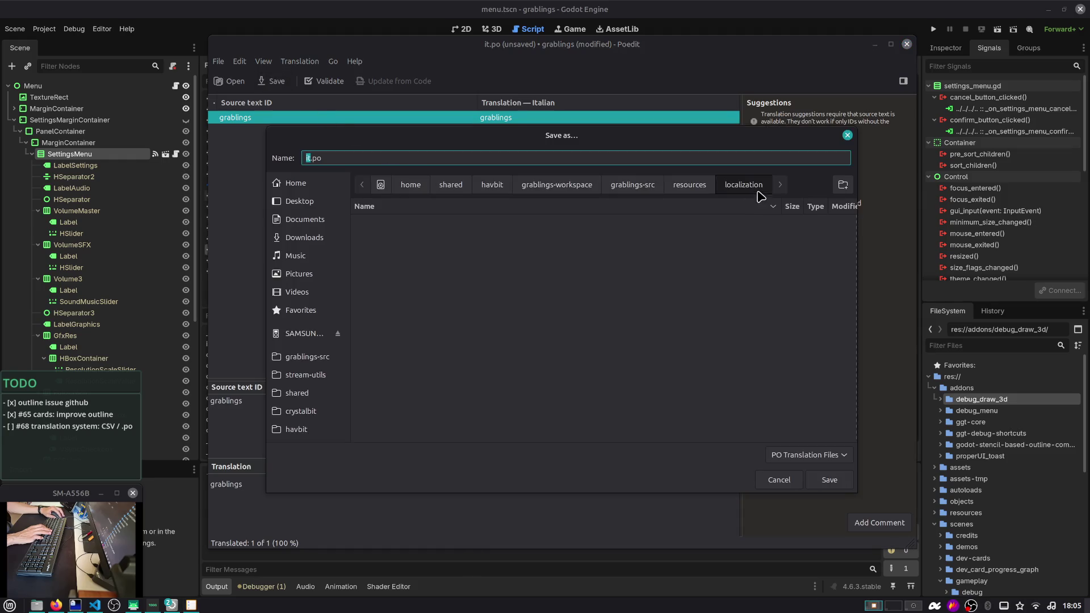
left_click(837, 482)
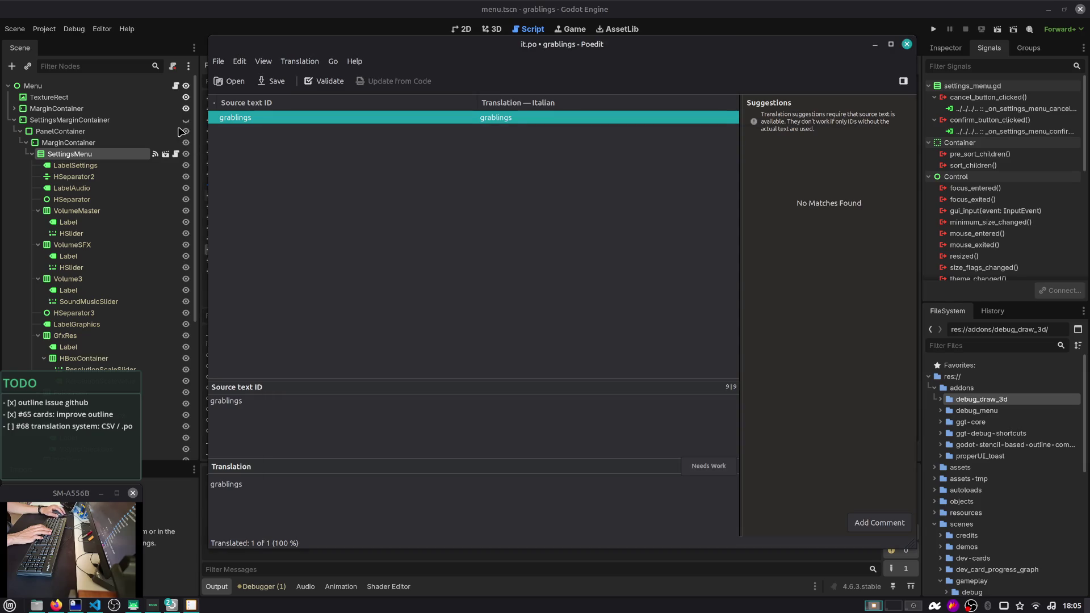
Close the File menu without choosing anything and minimize Poedit
left_click(219, 62)
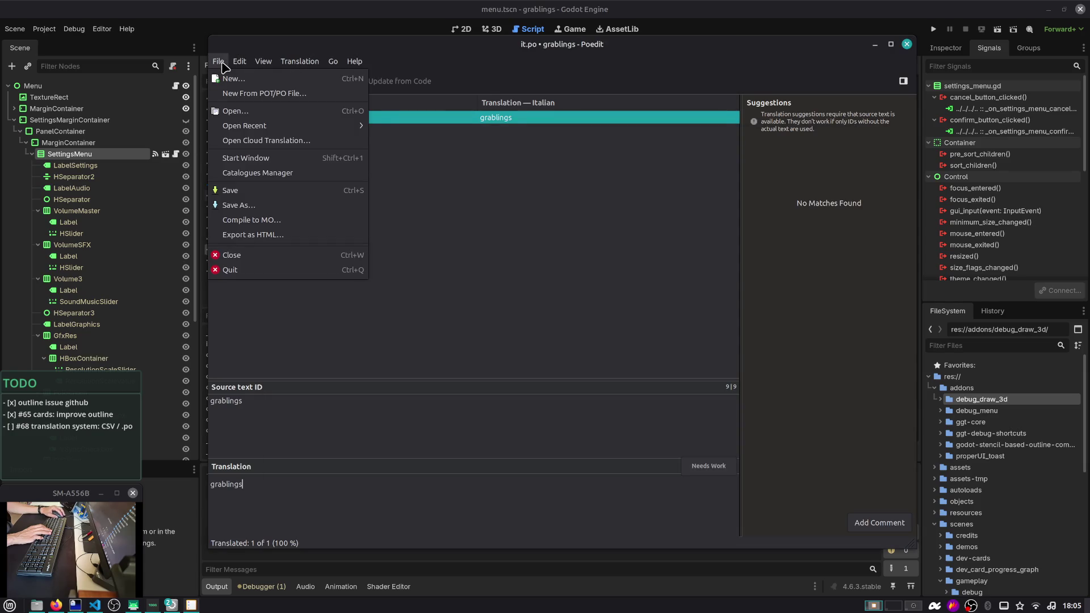
left_click(222, 64)
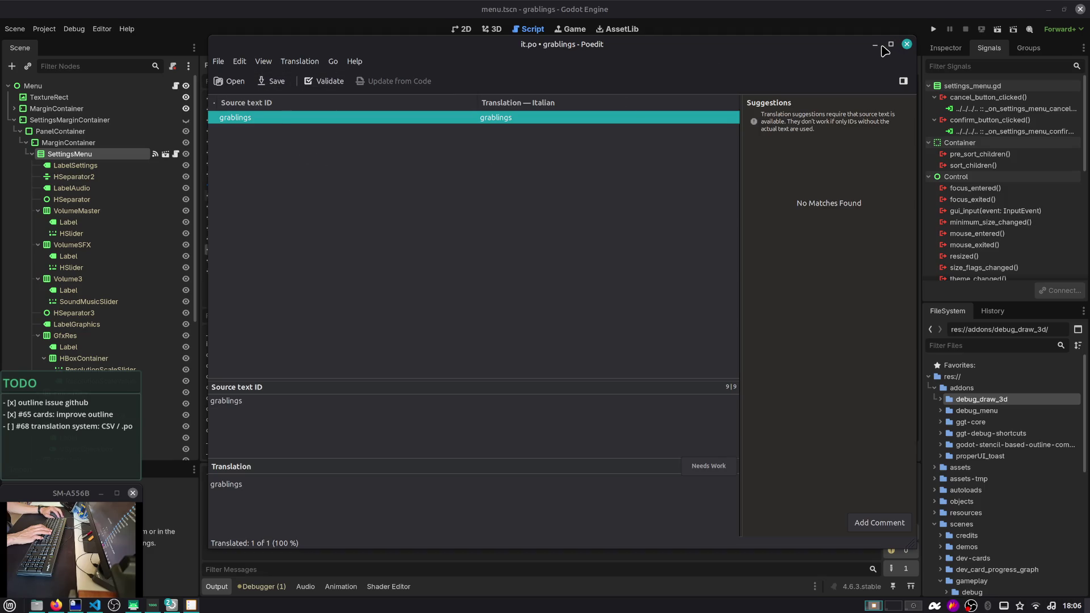
left_click(874, 45)
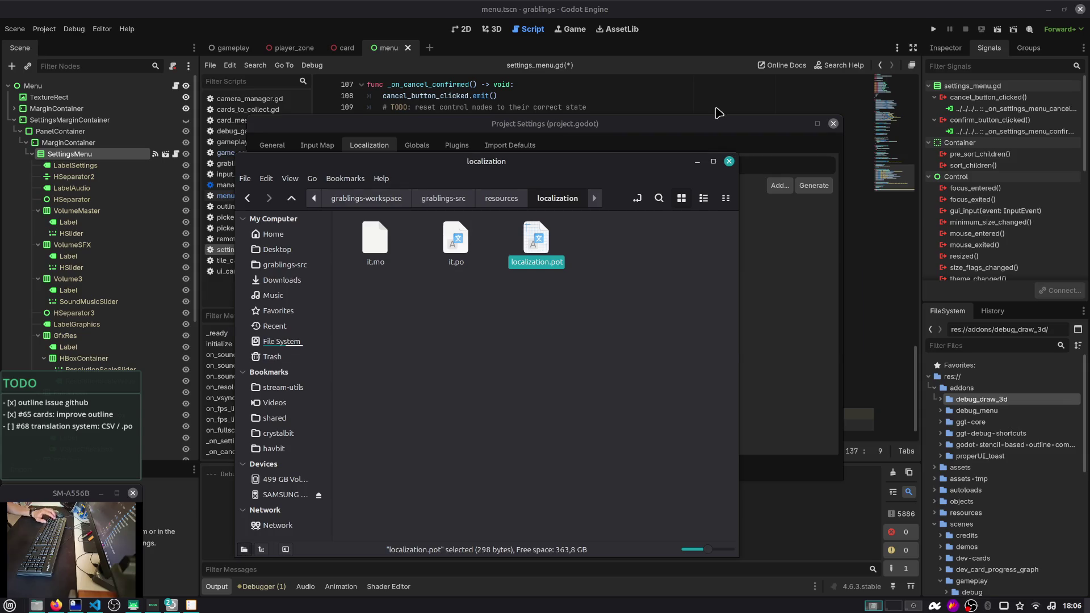
Switch from the file manager to Firefox showing the Godot gettext docs
key("alt+Tab")
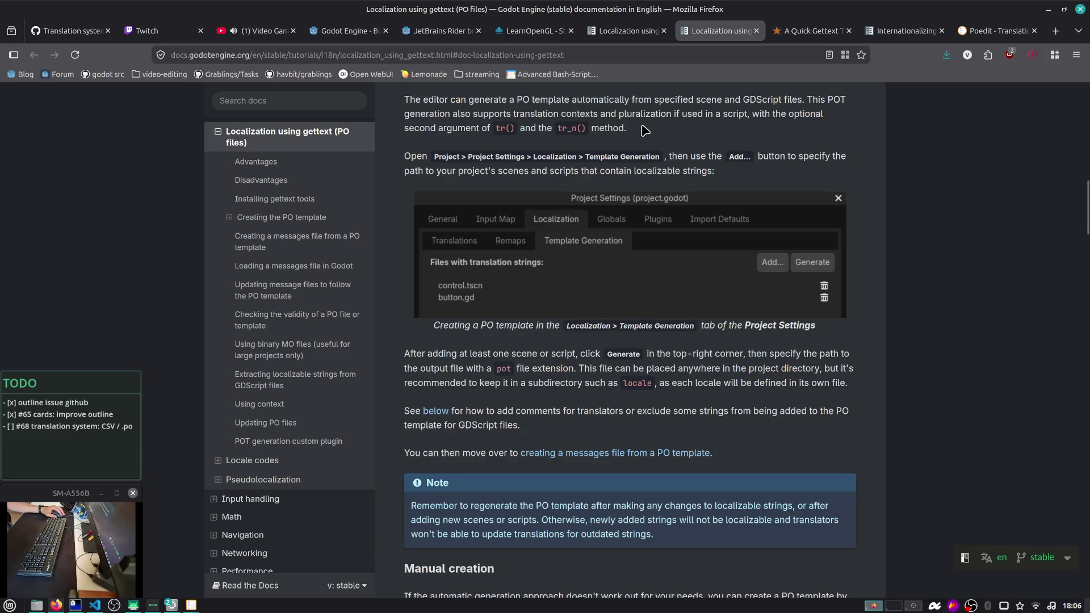
Read the gettext page down to Manual creation and its messages.pot example, highlighting passages
scroll(647, 127, "down", 2)
scroll(655, 125, "up", 2)
left_click_drag(421, 158, 738, 170)
left_click(737, 171)
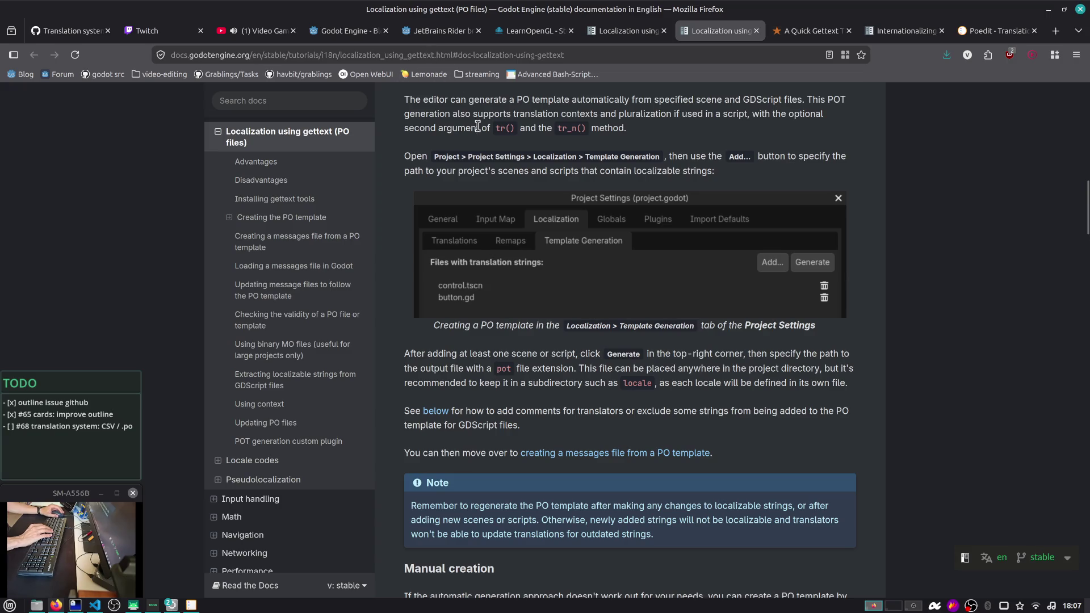
scroll(478, 129, "down", 4)
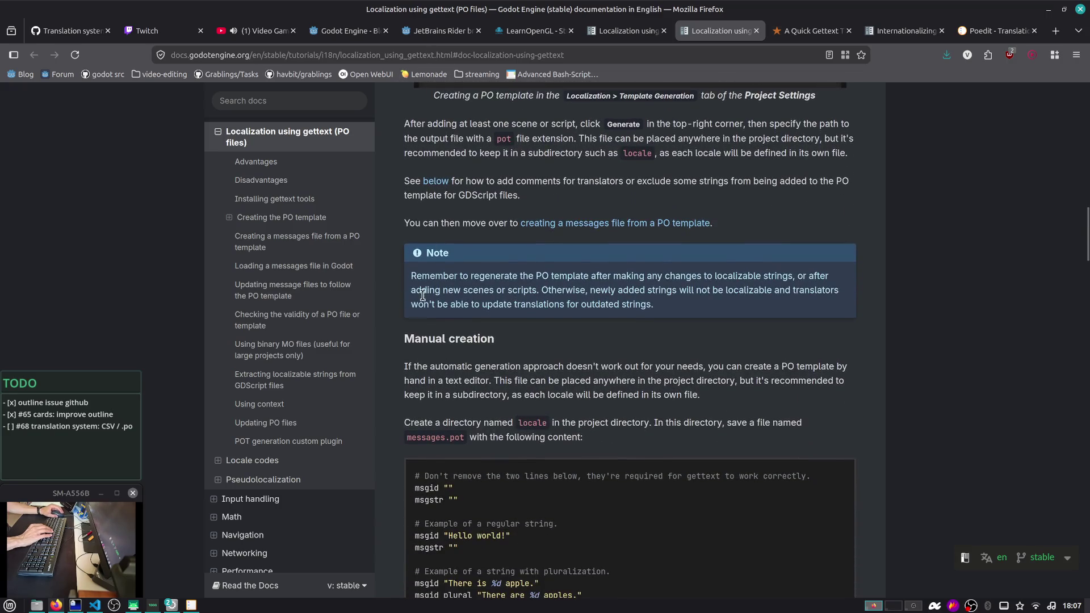
scroll(437, 333, "down", 1)
left_click_drag(443, 290, 712, 334)
left_click(711, 333)
scroll(712, 333, "down", 1)
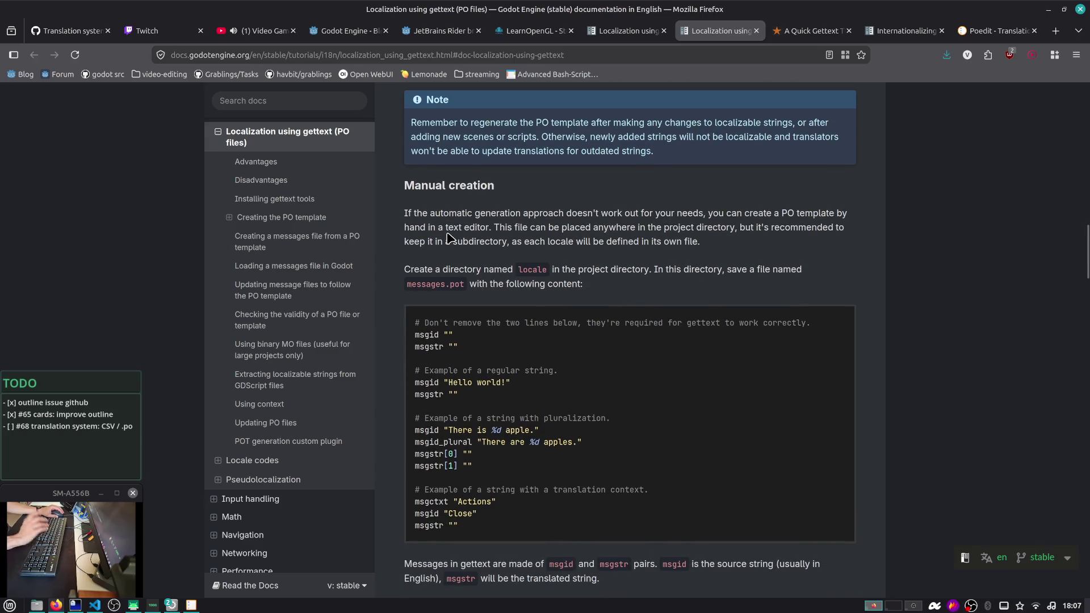
scroll(445, 239, "down", 1)
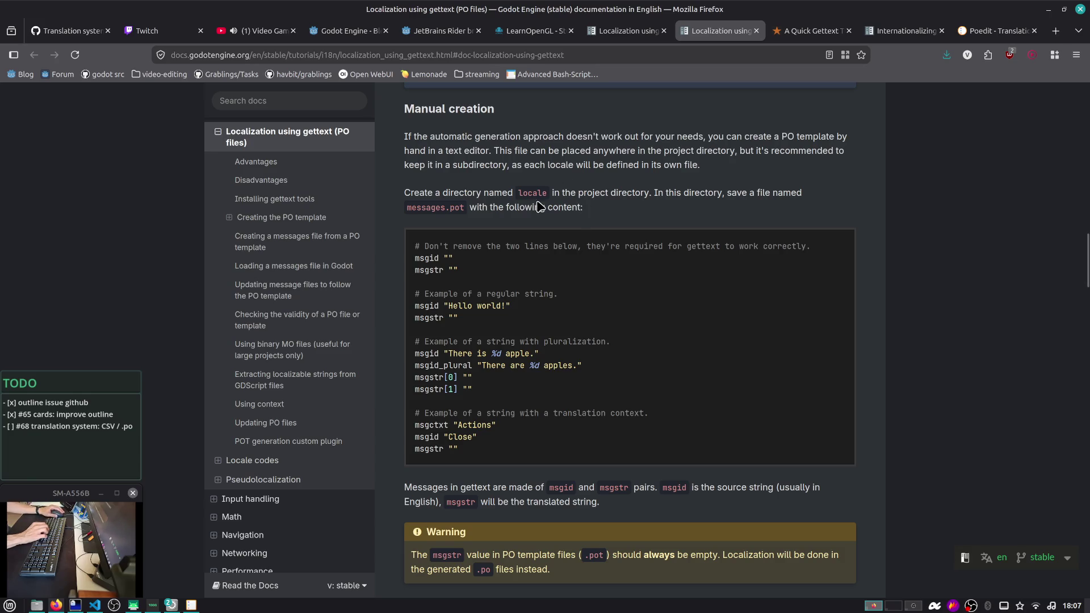
Scroll to the bottom of the gettext page and back up to Installing gettext tools
scroll(549, 202, "down", 4)
scroll(549, 201, "up", 2)
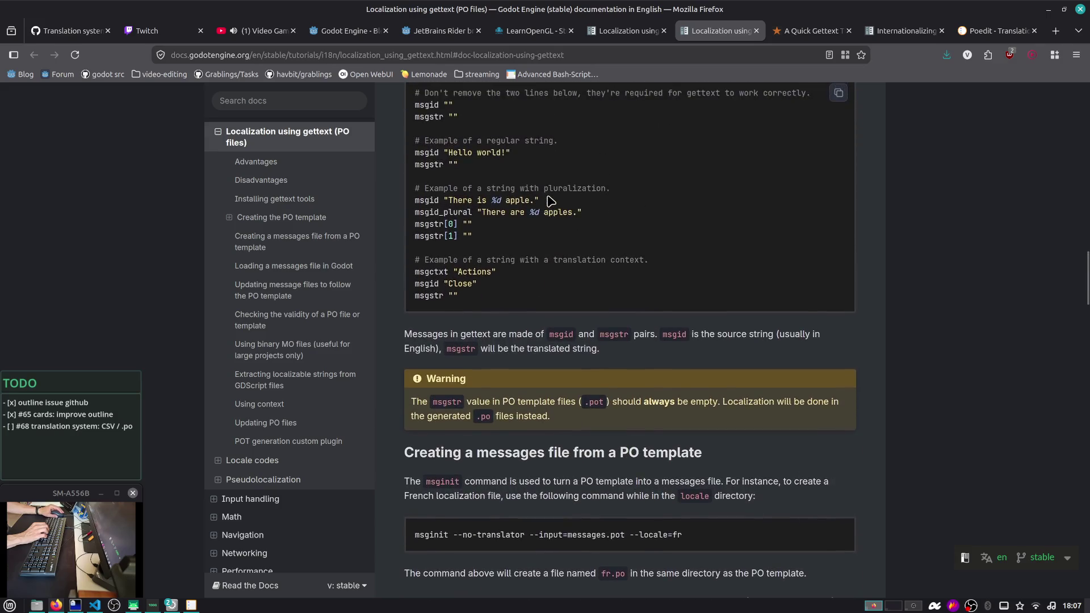
scroll(548, 199, "down", 3)
scroll(547, 196, "down", 2)
scroll(547, 196, "up", 2)
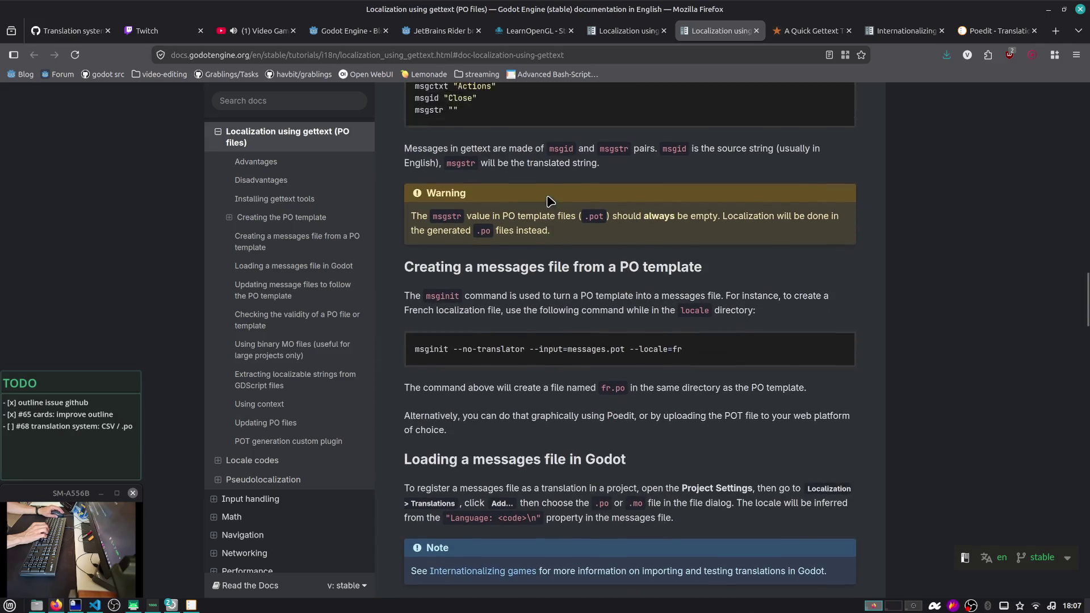
scroll(549, 198, "down", 4)
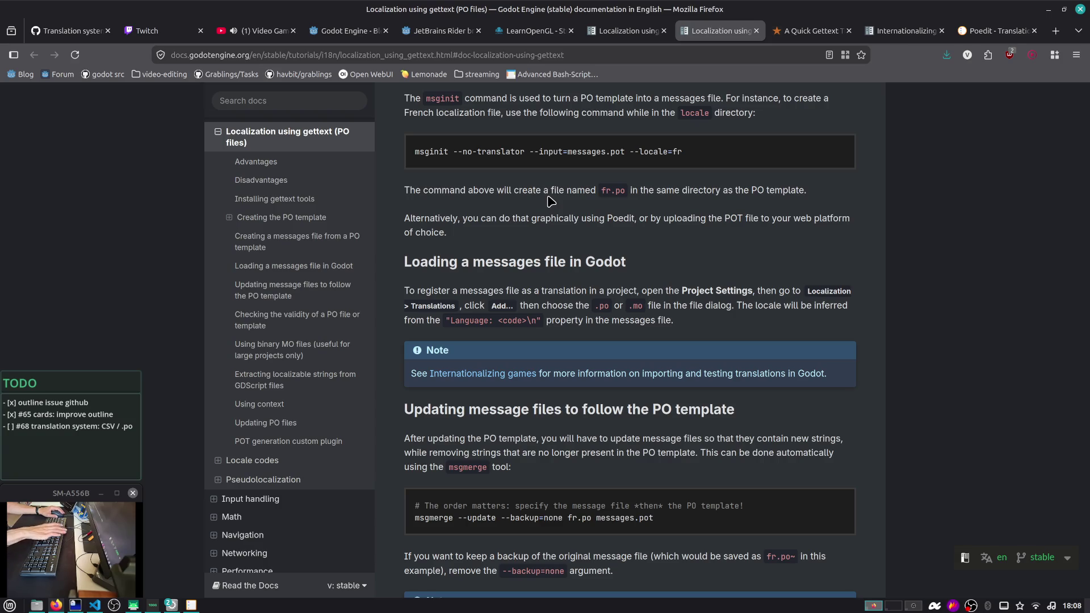
scroll(549, 200, "down", 2)
scroll(550, 200, "down", 1)
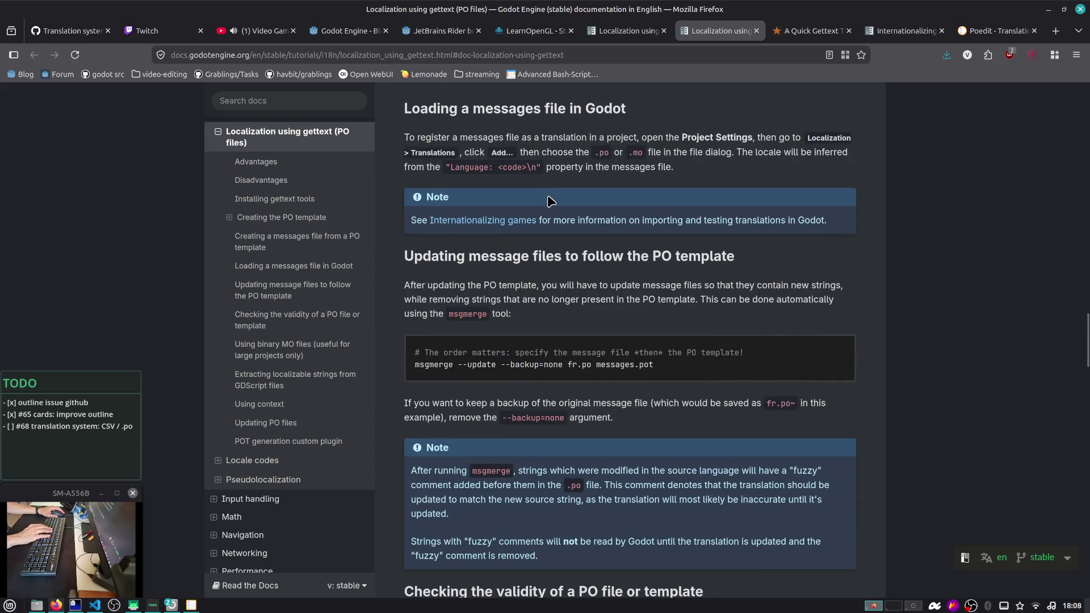
scroll(549, 200, "up", 3)
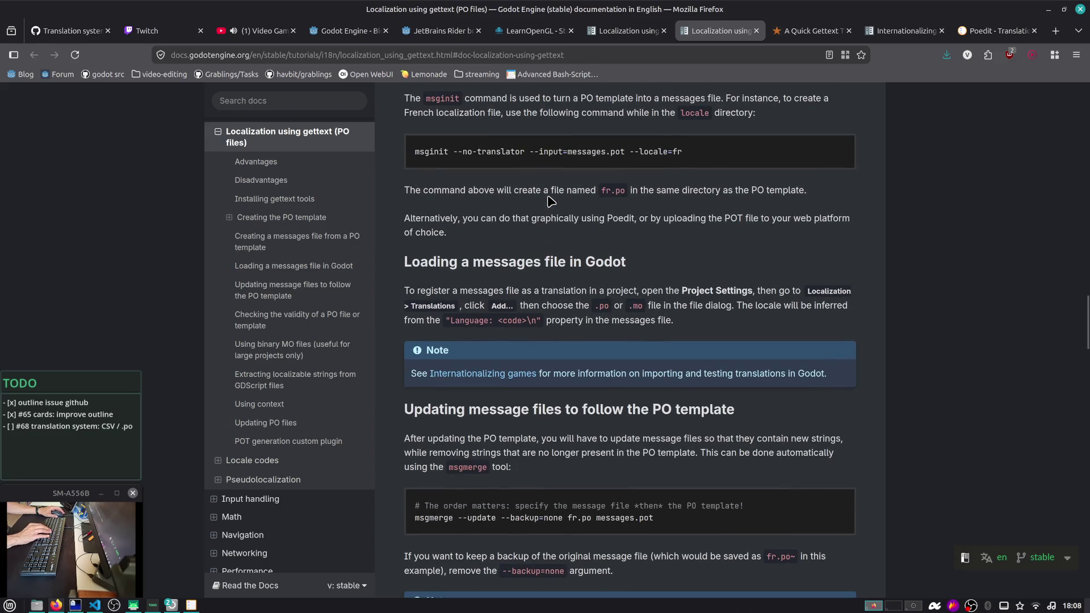
scroll(549, 200, "down", 3)
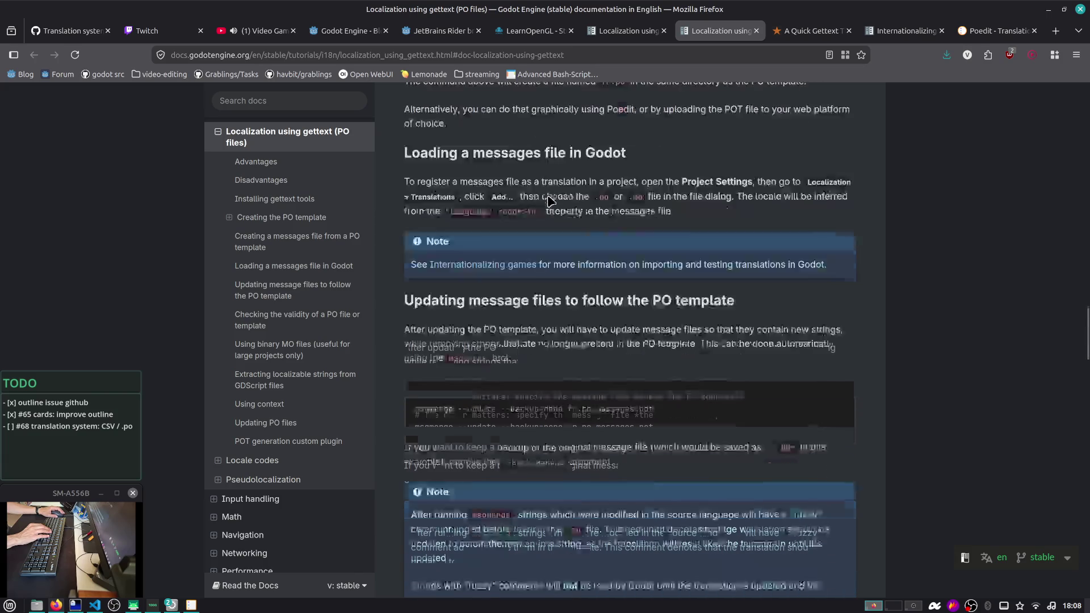
scroll(551, 203, "down", 5)
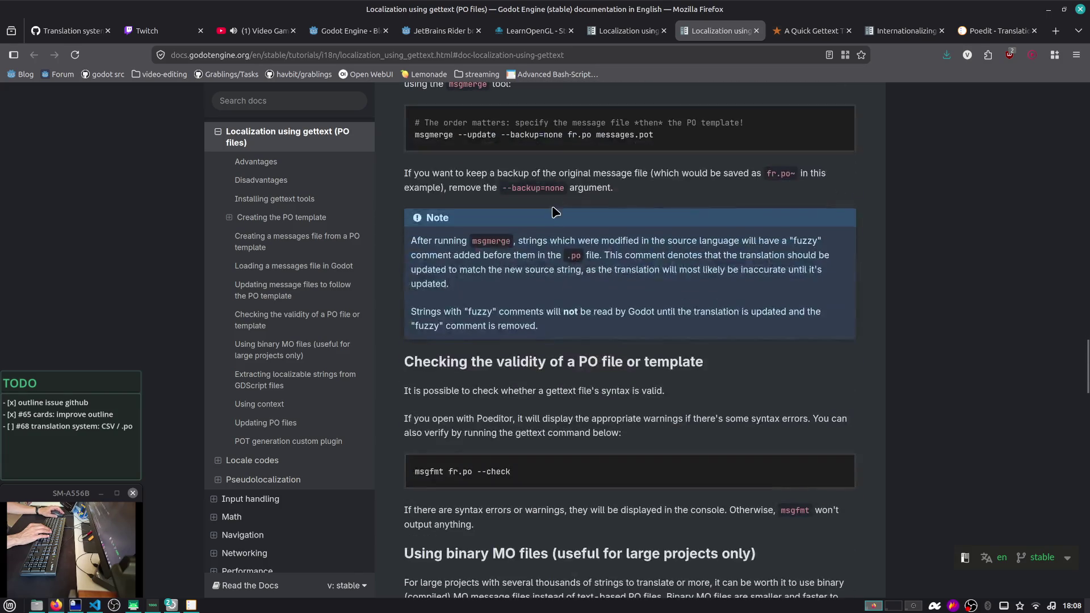
scroll(552, 207, "down", 10)
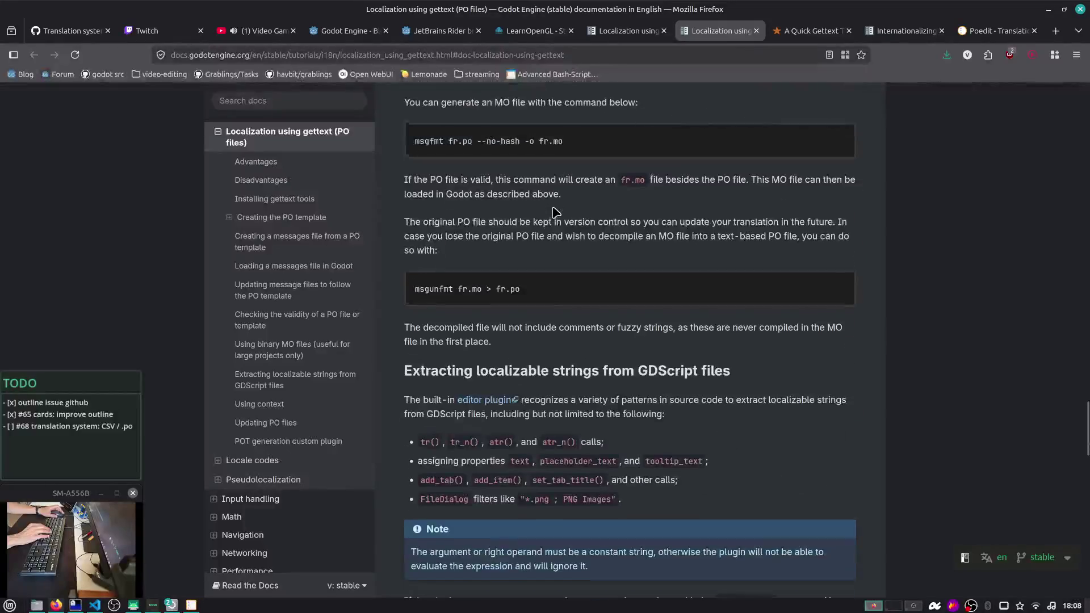
scroll(554, 211, "down", 2)
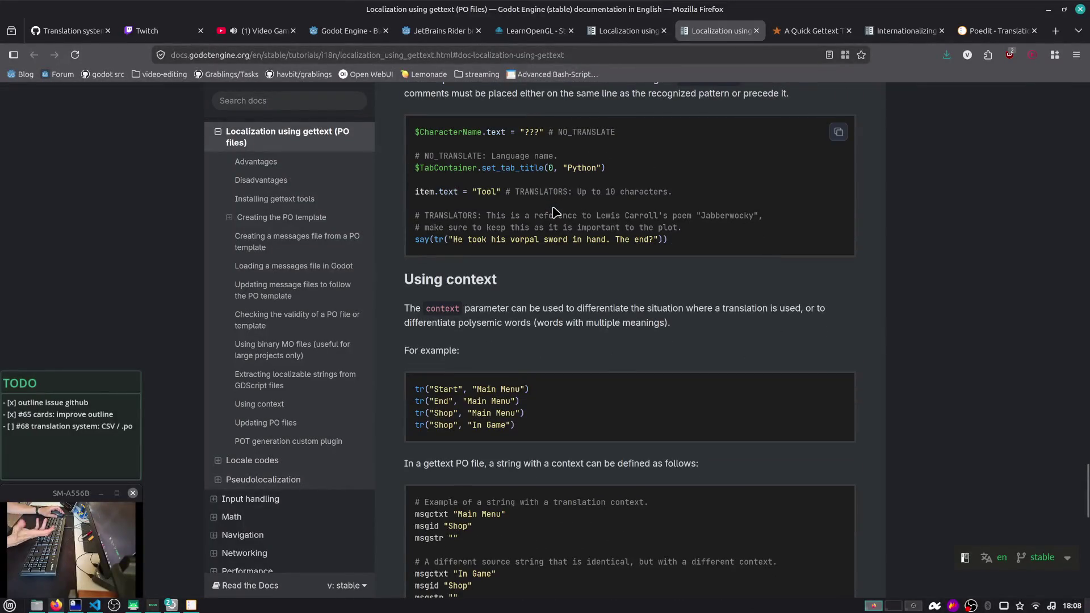
scroll(553, 210, "down", 6)
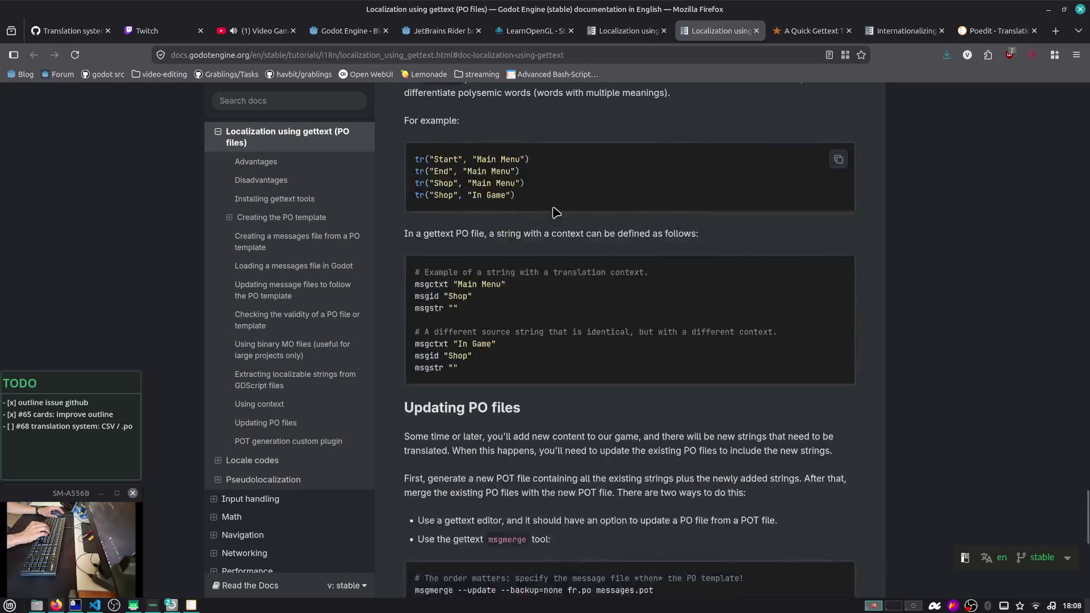
scroll(553, 207, "down", 3)
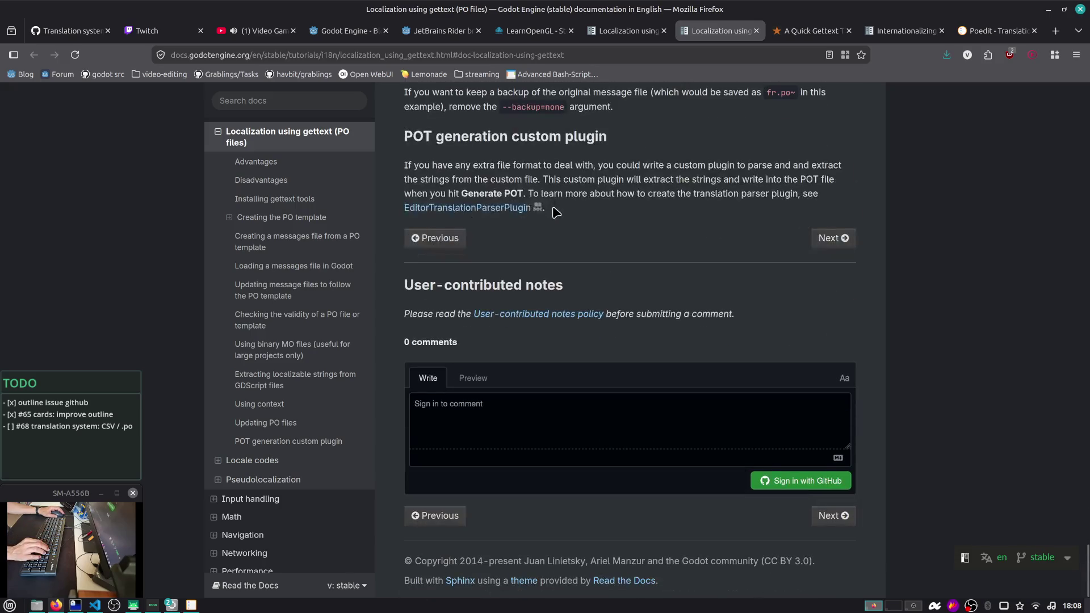
scroll(555, 210, "up", 2)
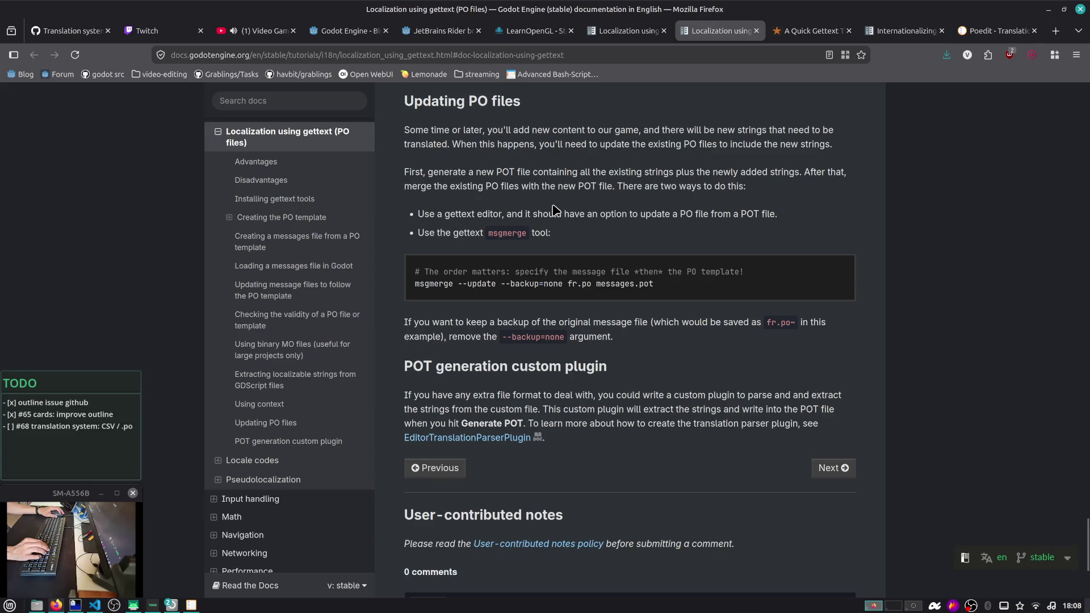
scroll(553, 210, "up", 20)
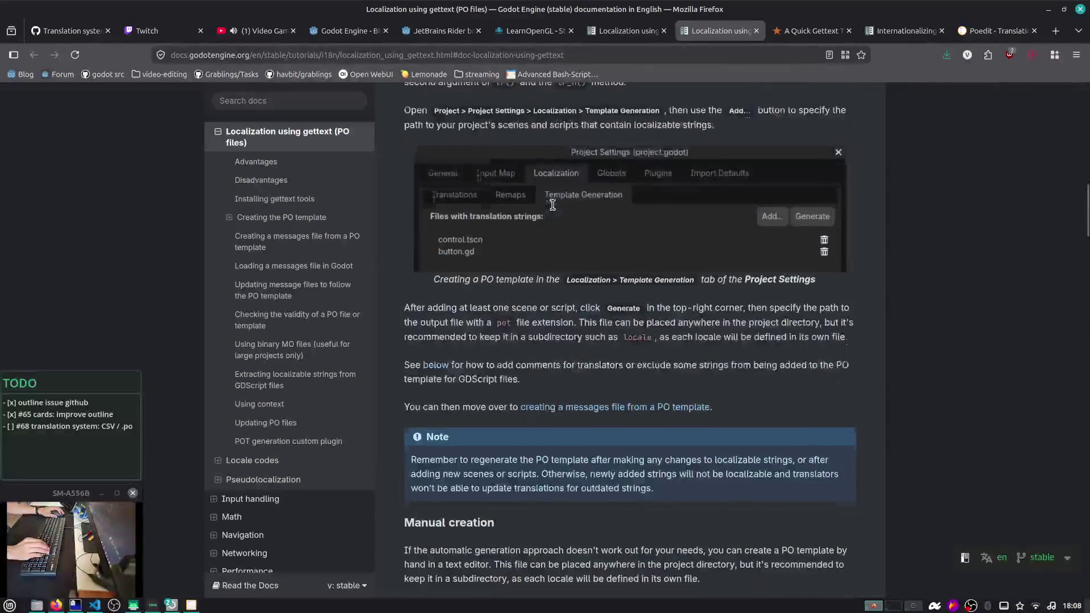
scroll(554, 207, "up", 6)
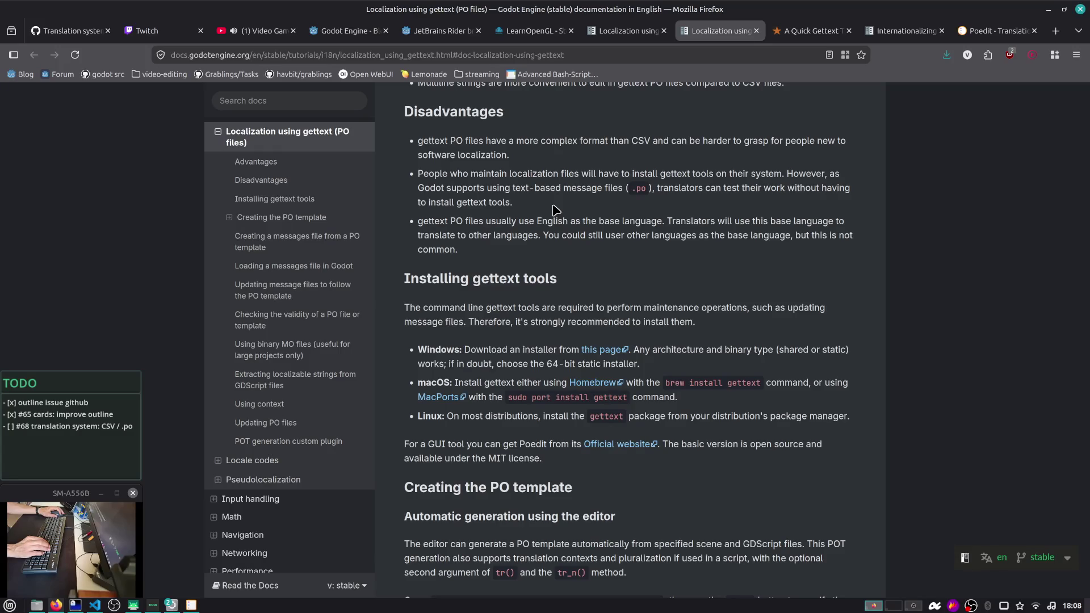
scroll(553, 210, "up", 5)
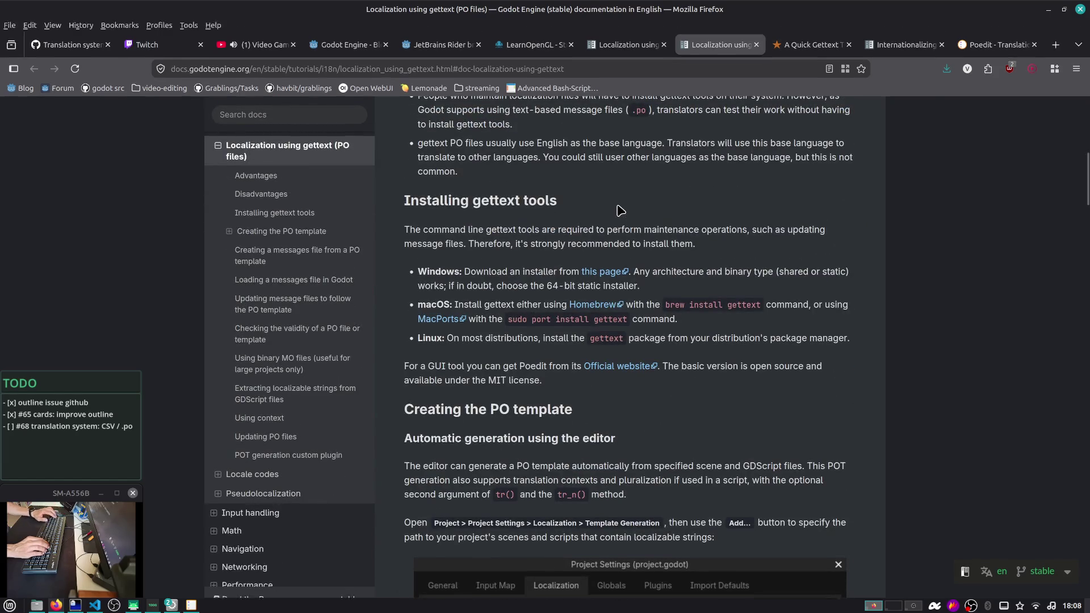
key("alt+Tab")
key("alt+Tab")
key("alt+Tab")
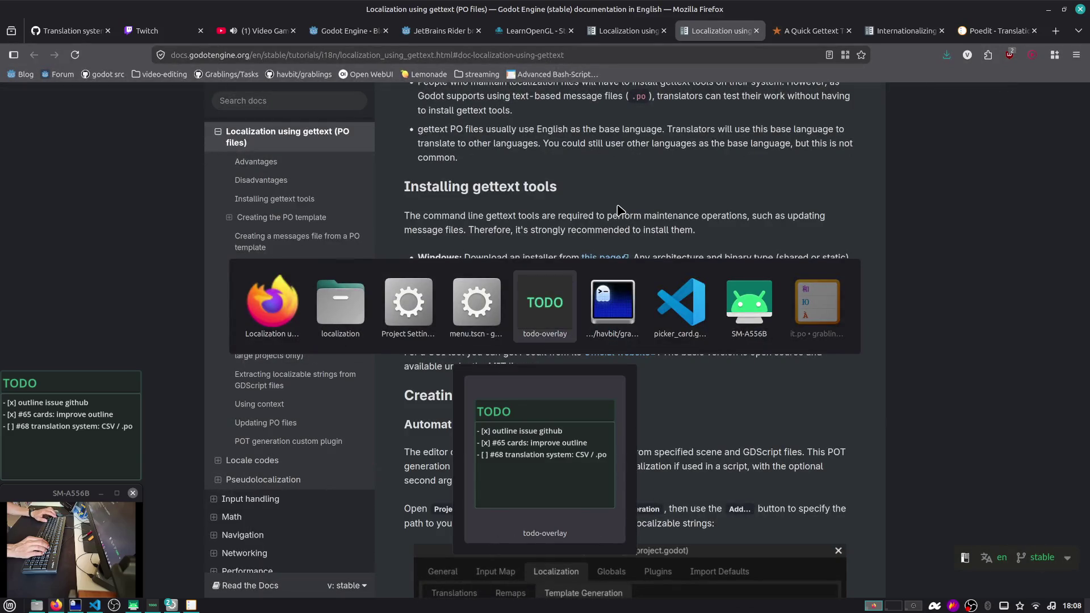
Back in Godot's Project Settings, start adding a translation file on Translations, then cancel
key("alt+Tab")
key("alt+Tab")
key("alt+Tab")
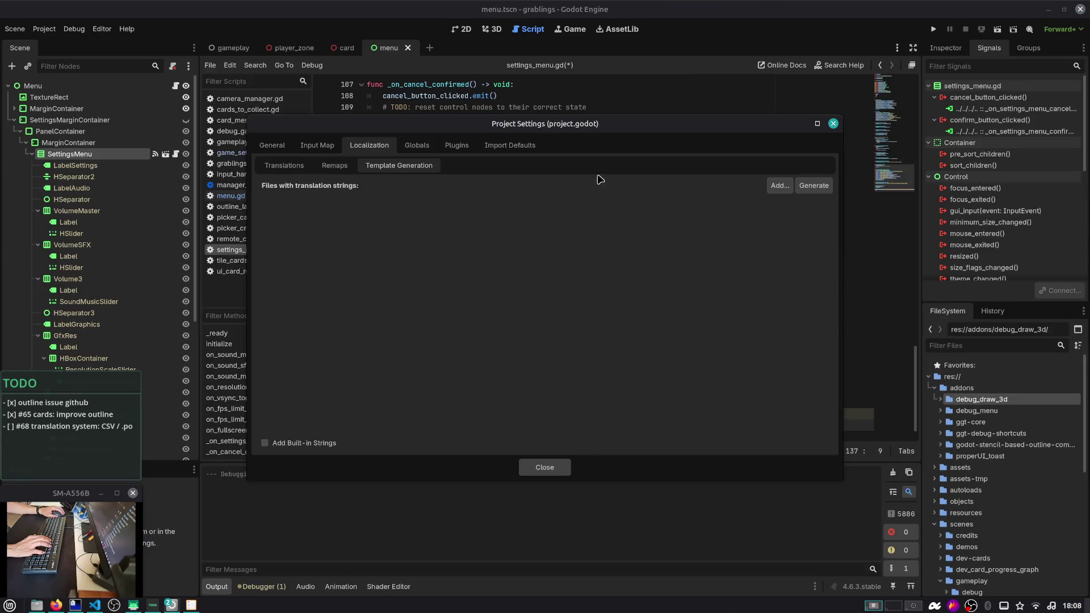
left_click(283, 165)
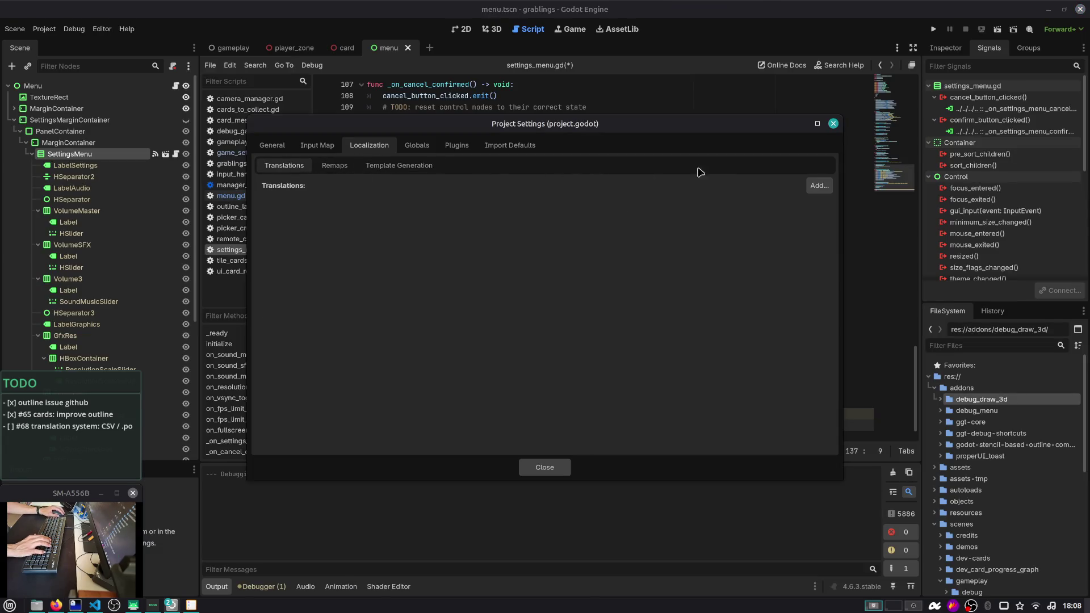
left_click(817, 185)
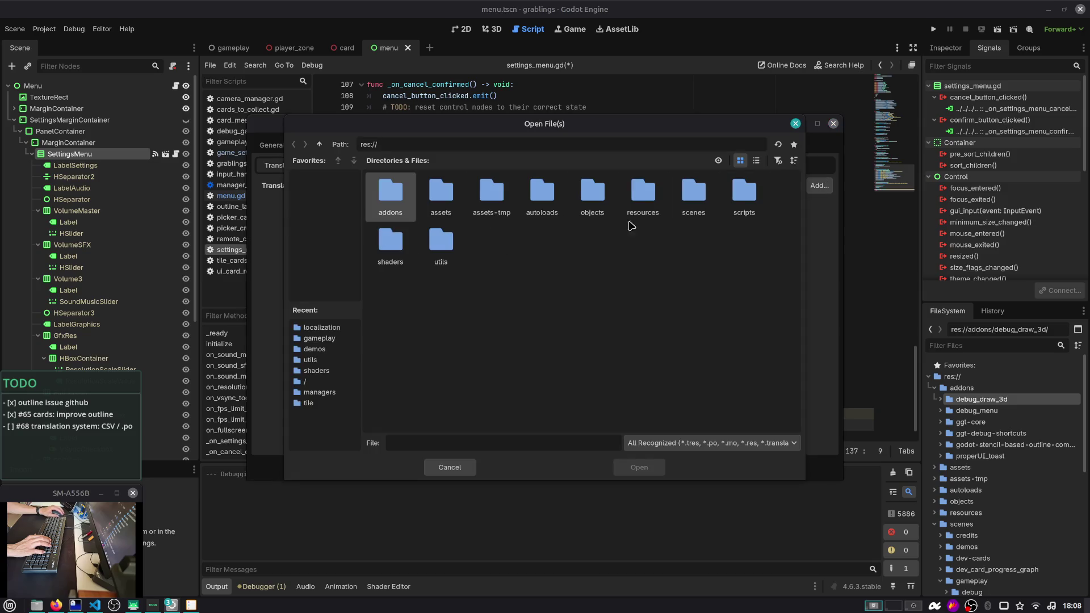
left_click(796, 124)
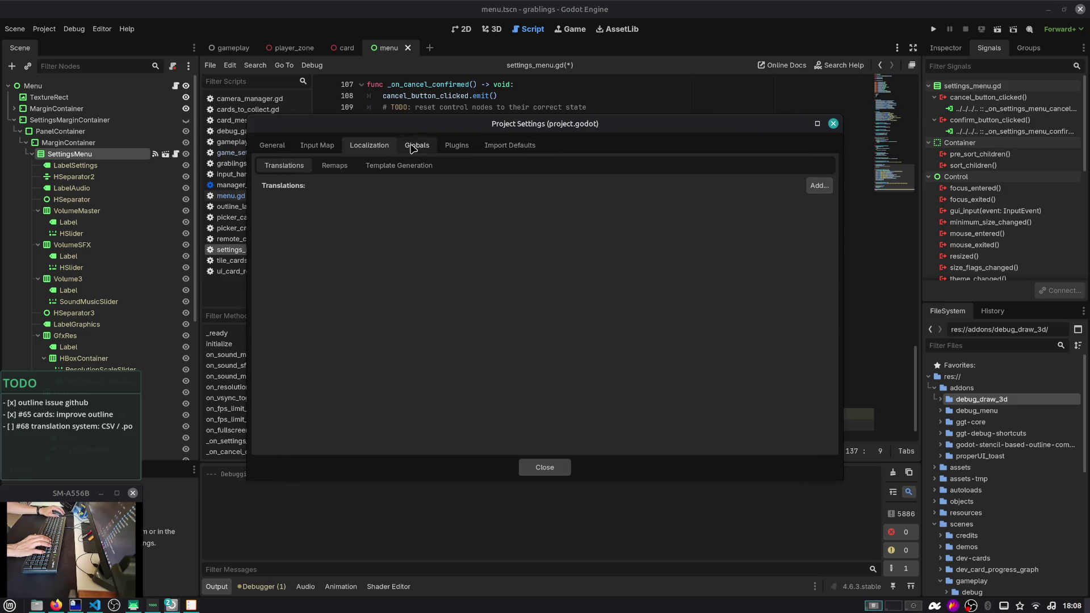
On Template Generation, toggle Add Built-in Strings off again, cancel Generate's save, and close Project Settings
left_click(388, 169)
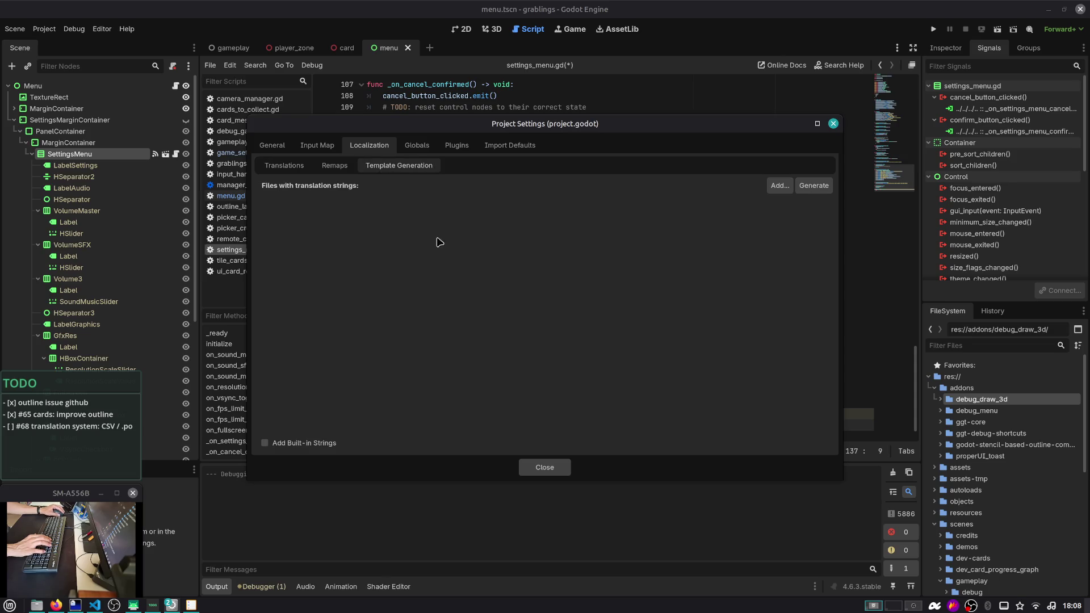
left_click(296, 447)
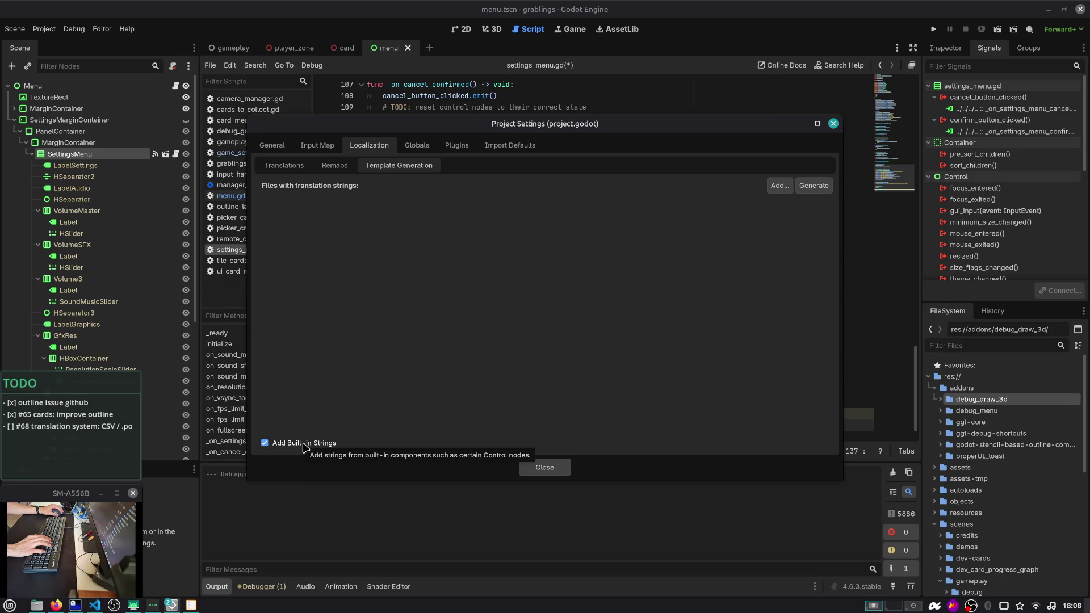
left_click(303, 447)
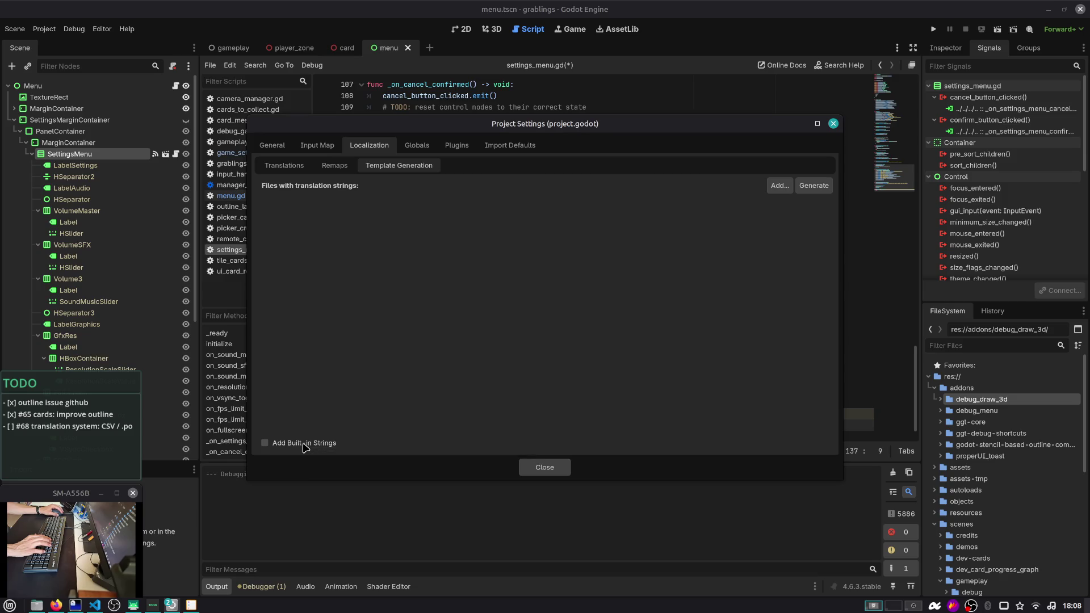
left_click(809, 185)
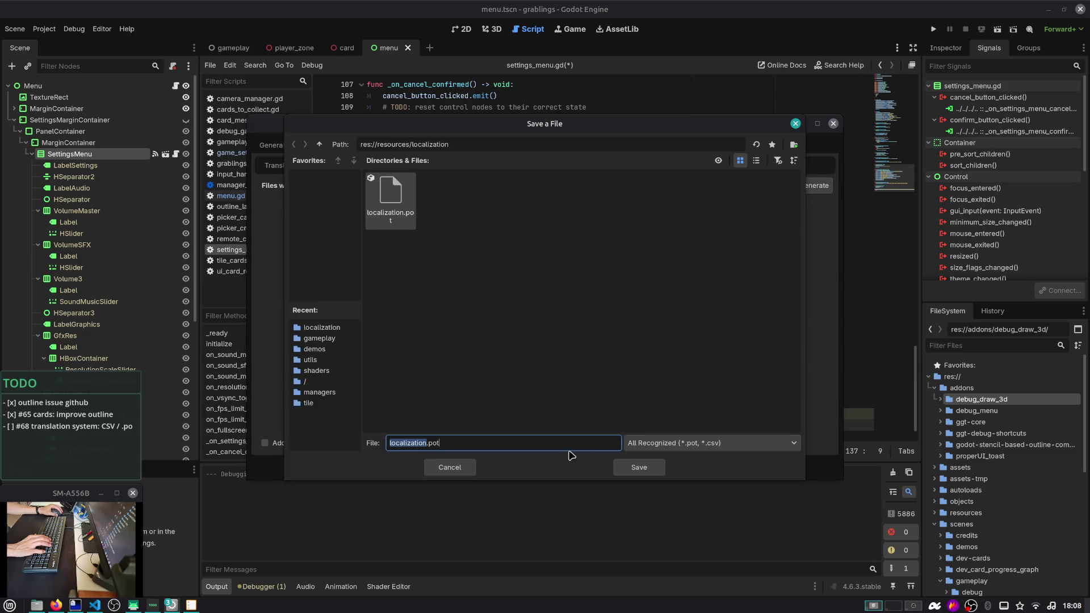
left_click(638, 445)
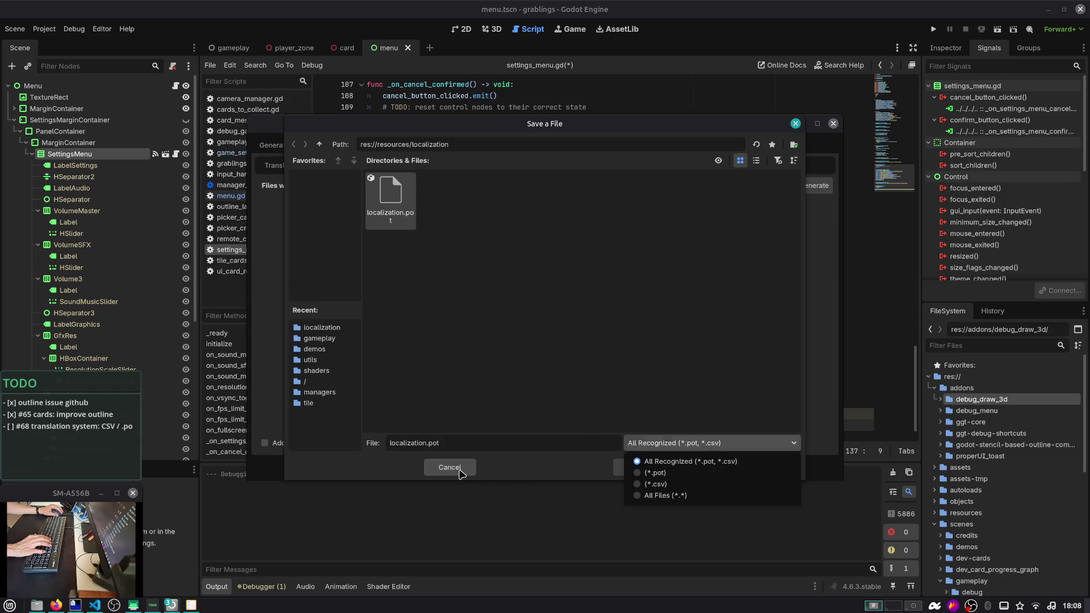
left_click(459, 473)
left_click(459, 473)
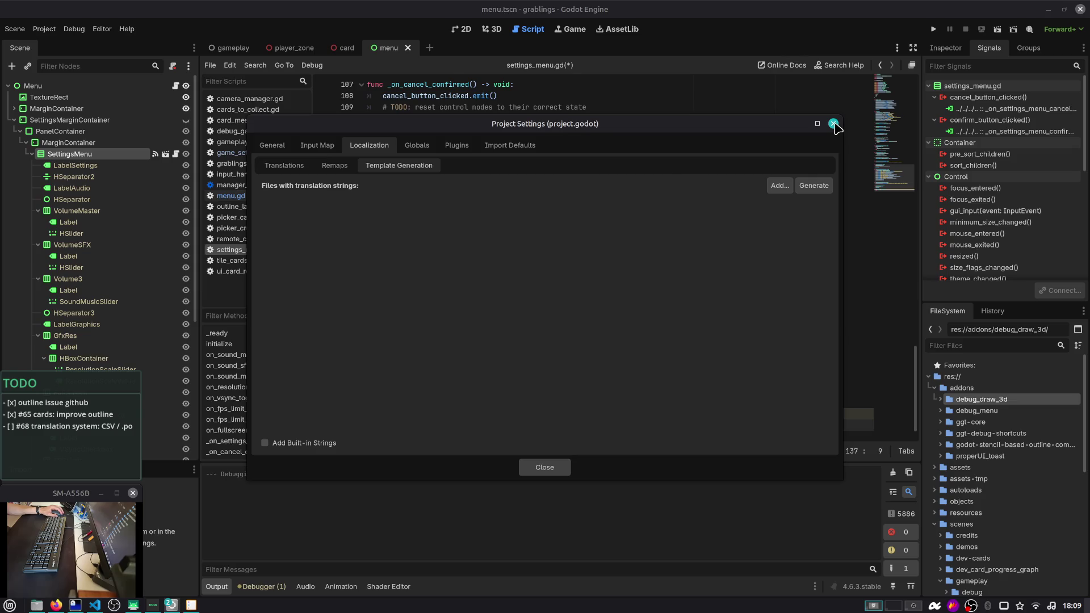
left_click(833, 124)
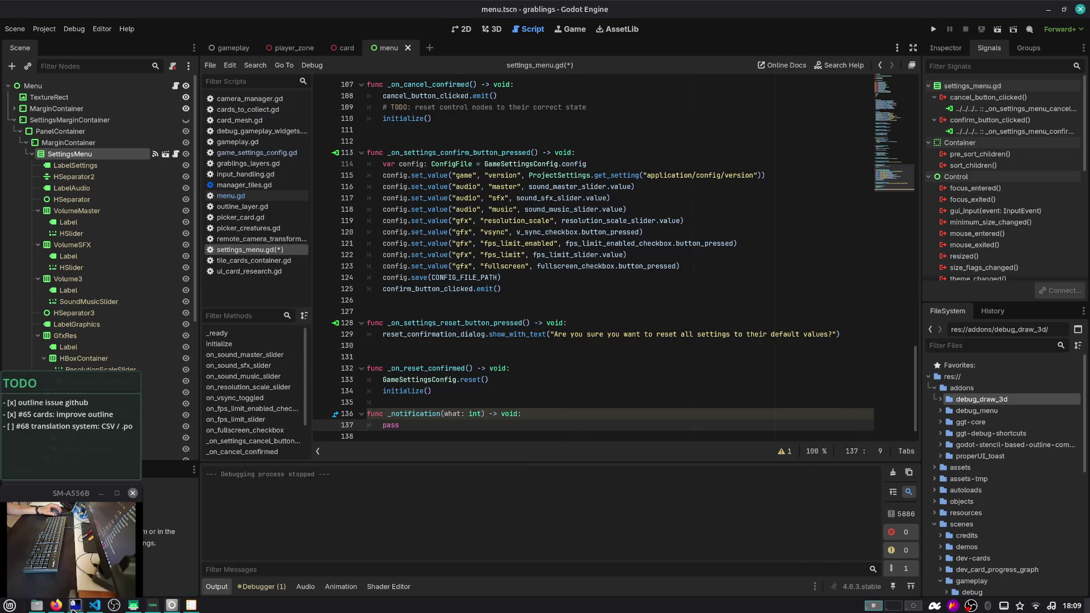
In a new terminal, cd into resources/localization and list its files with ls and ll
left_click(74, 606)
left_click_drag(286, 39, 580, 115)
type("cd res")
key("Tab")
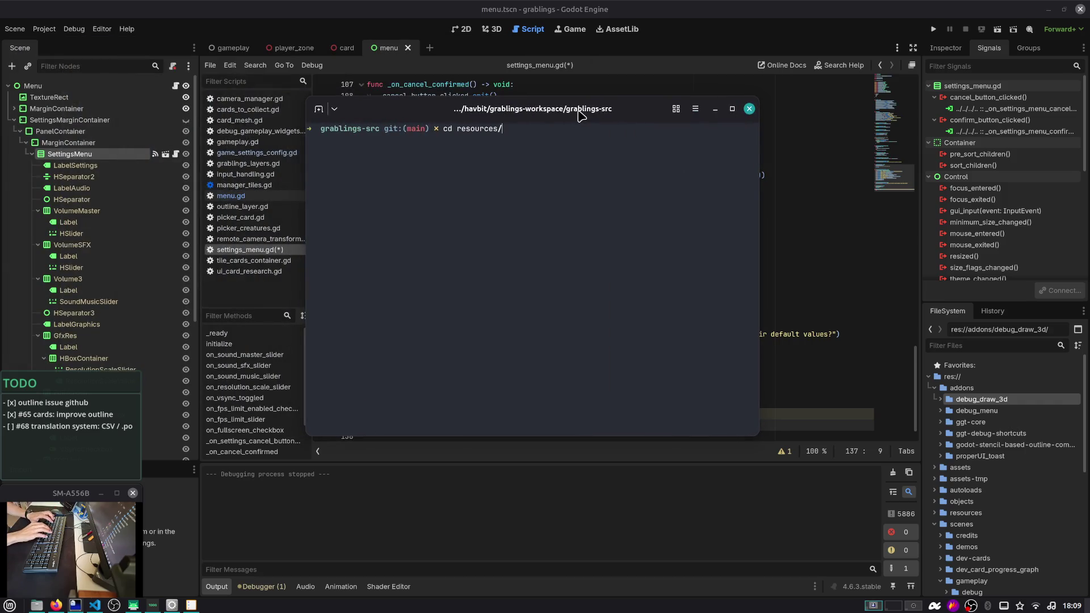
type("loc")
key("Tab")
key("Return")
type("ls")
key("Return")
type("ll")
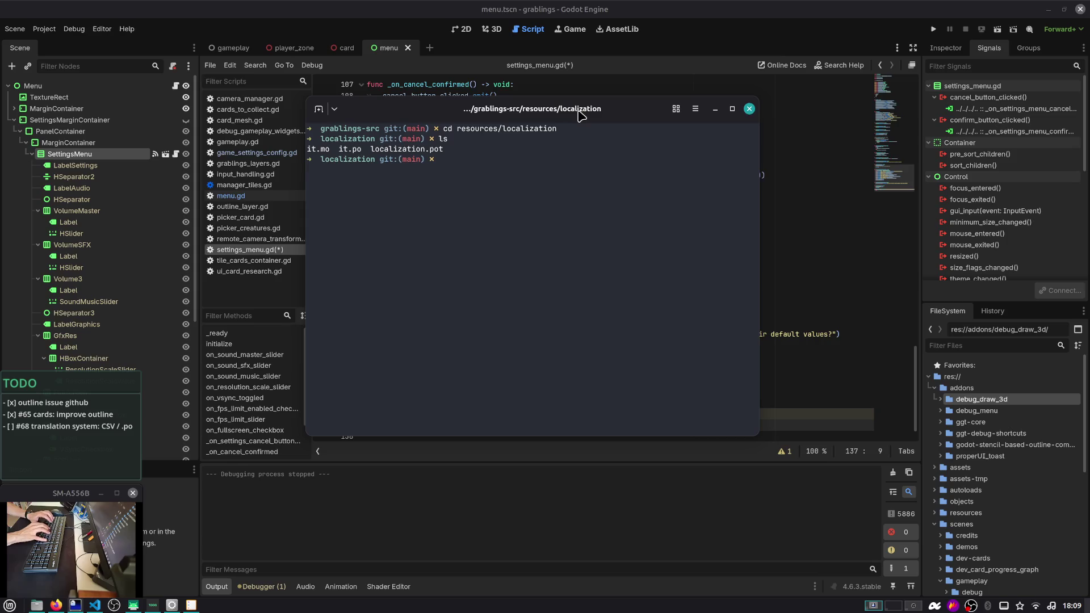
key("Return")
View it.mo in nvim, then quit with :q
type("mo")
key("Return")
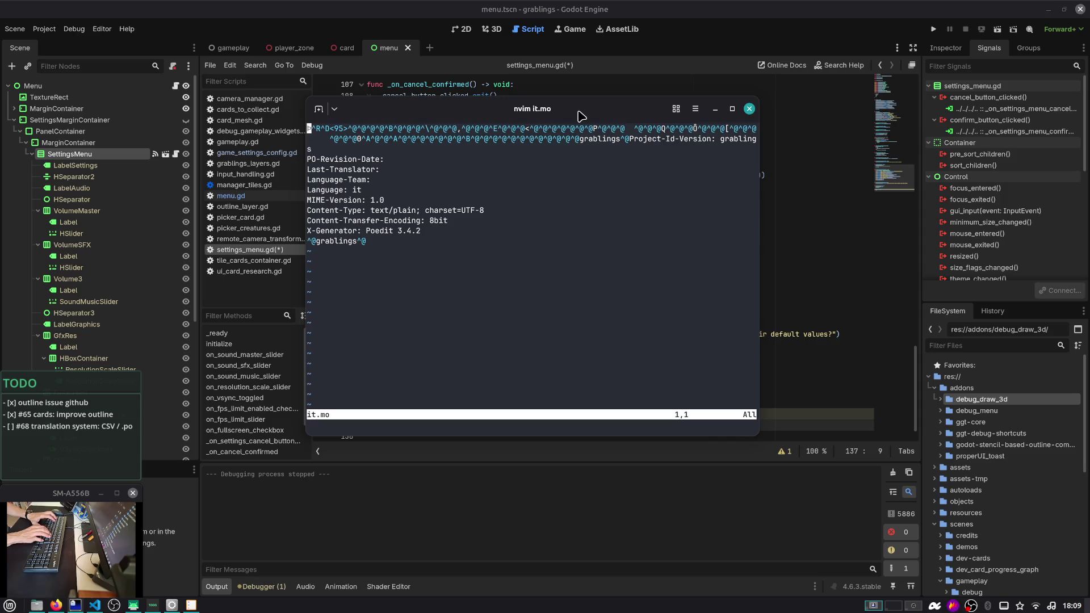
key("j")
key("j")
key("j")
type(":q")
key("Return")
Open localization.pot in nvim and inspect its single 'grablings' entry
type("n")
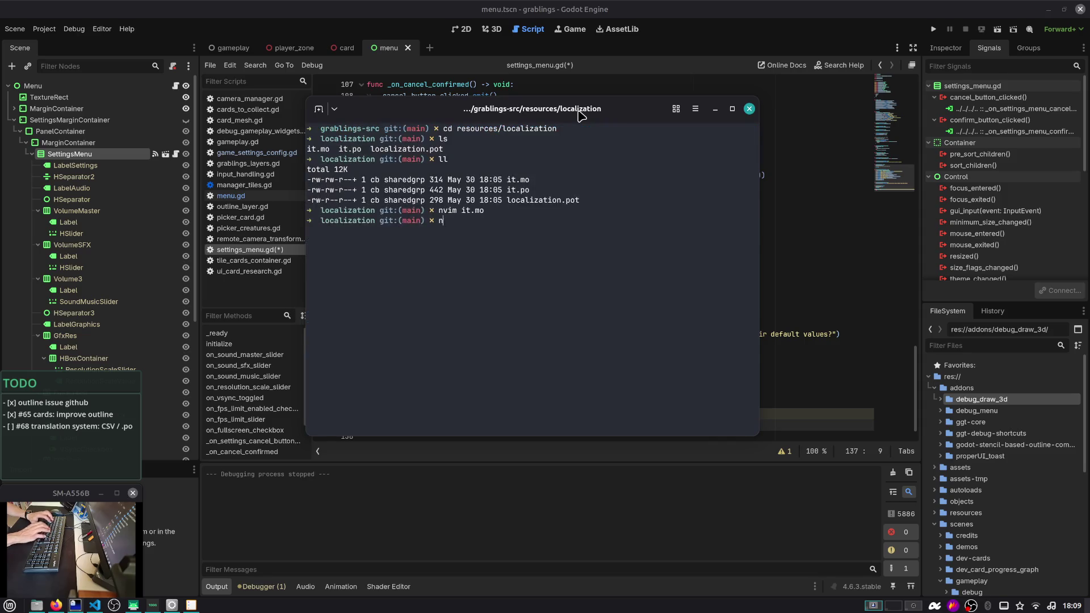
key("Tab")
key("Tab")
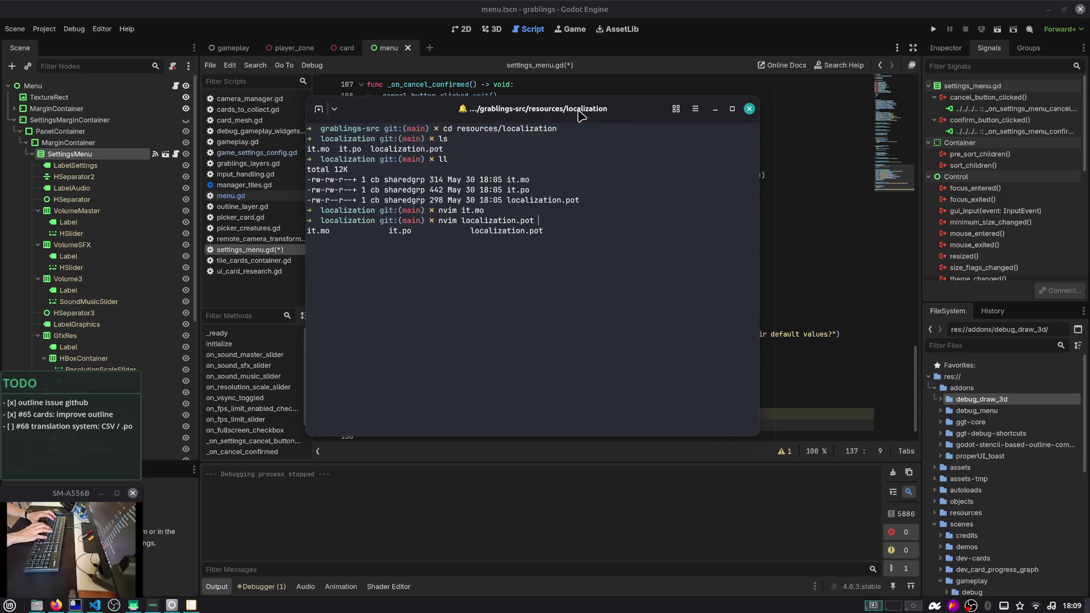
key("Return")
key("j")
key("j")
key("j")
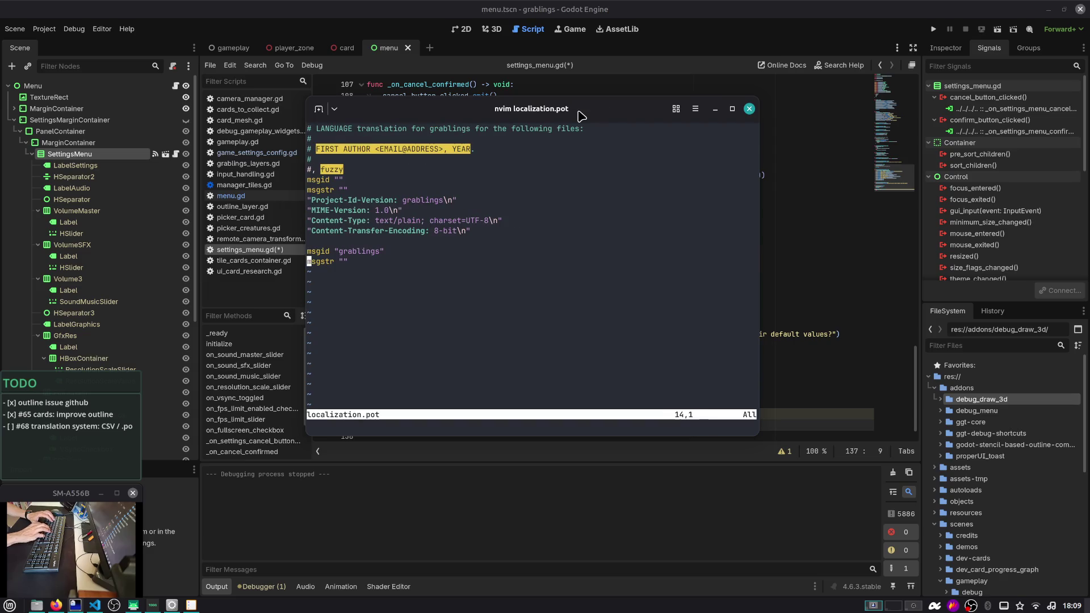
key("v")
key("j")
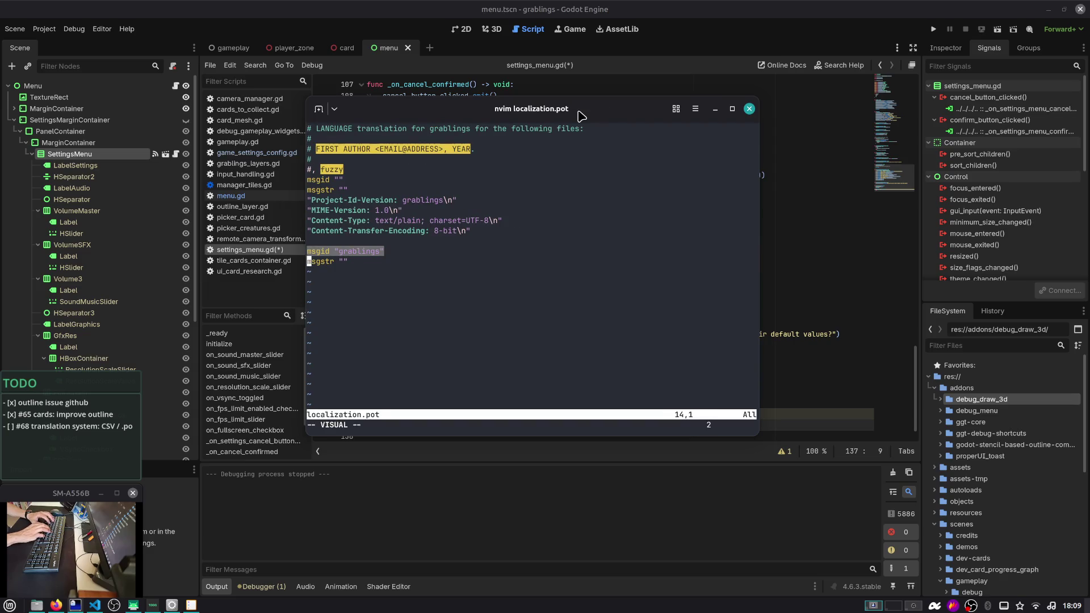
key("Escape")
key("w")
key("k")
key("v")
key("i")
key("w")
key("Escape")
Quit nvim and close the terminal with Ctrl+D
key("colon")
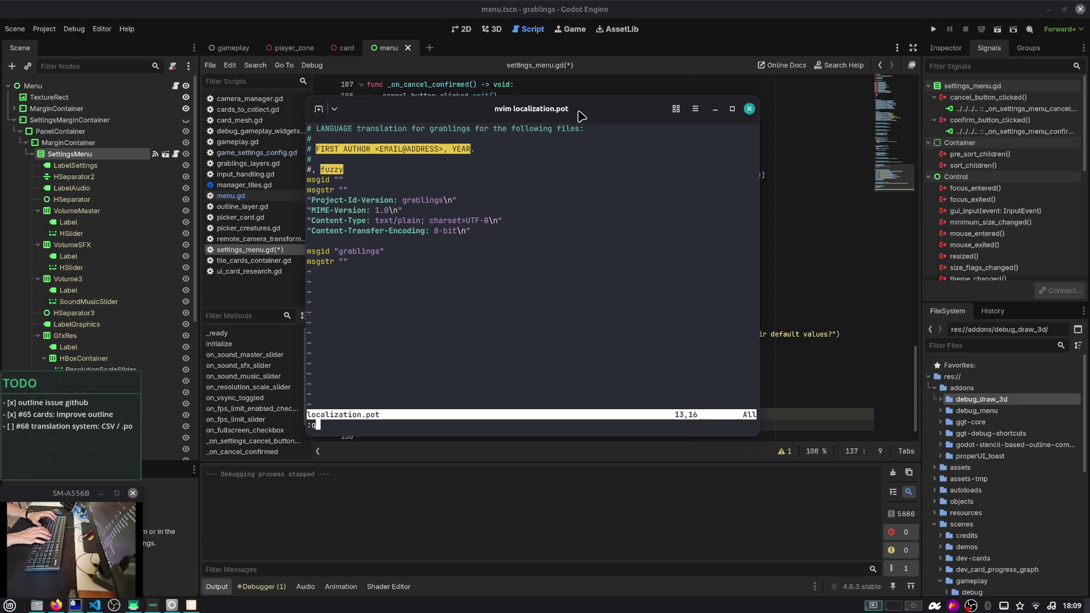
key("Return")
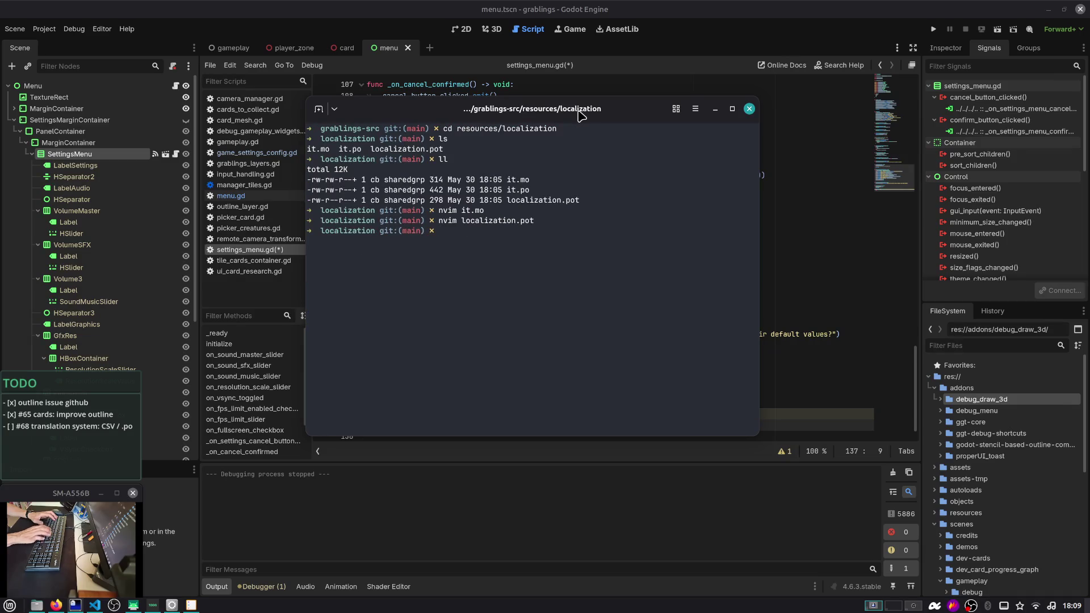
key("ctrl+d")
key("alt+Tab")
key("alt+Tab")
key("alt+Tab")
key("alt+Tab")
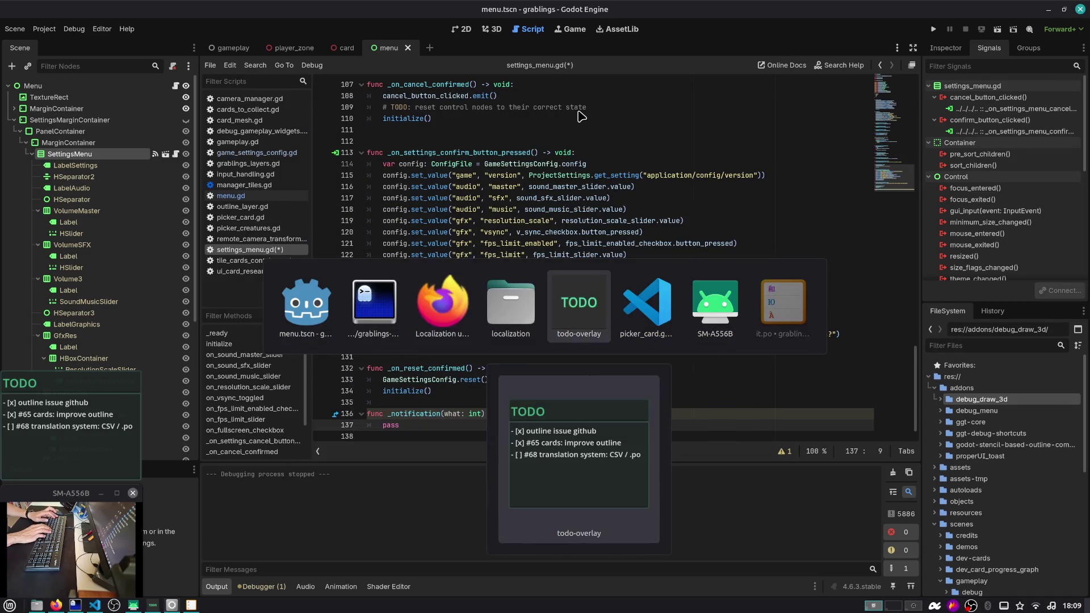
Open duck.ai in a new Firefox tab and begin typing a question about Godot POT generation
key("alt+shift+Tab")
key("alt+shift+Tab")
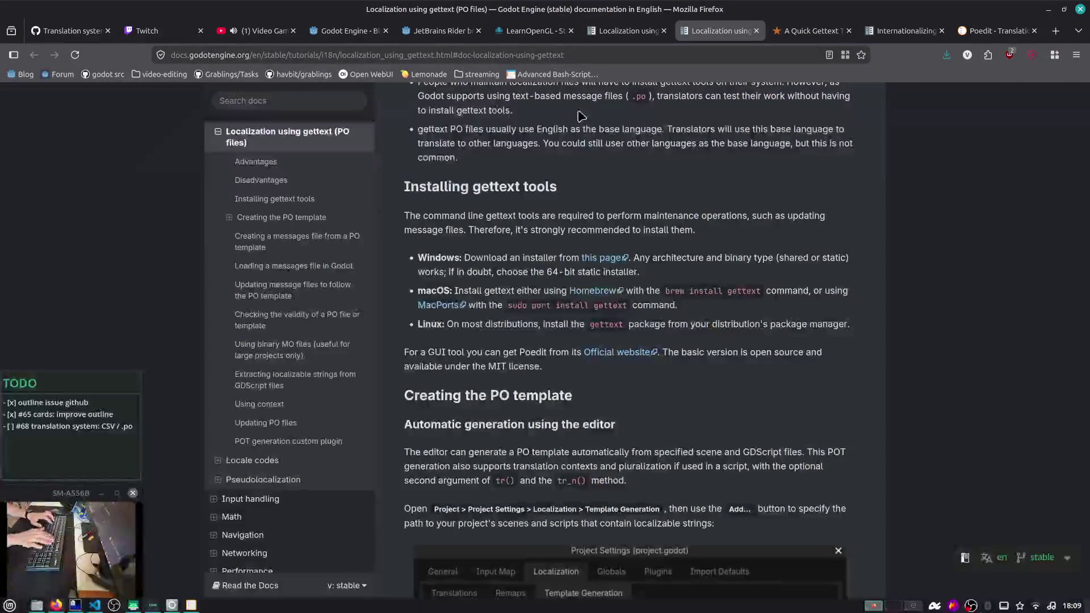
key("ctrl+t")
type("duck")
key("Return")
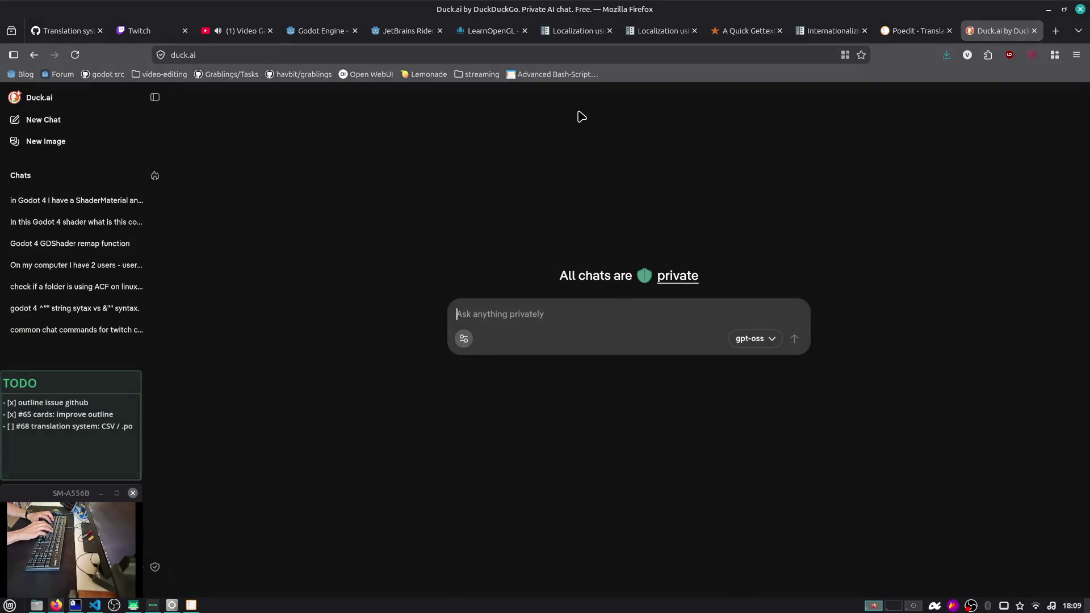
type("I")
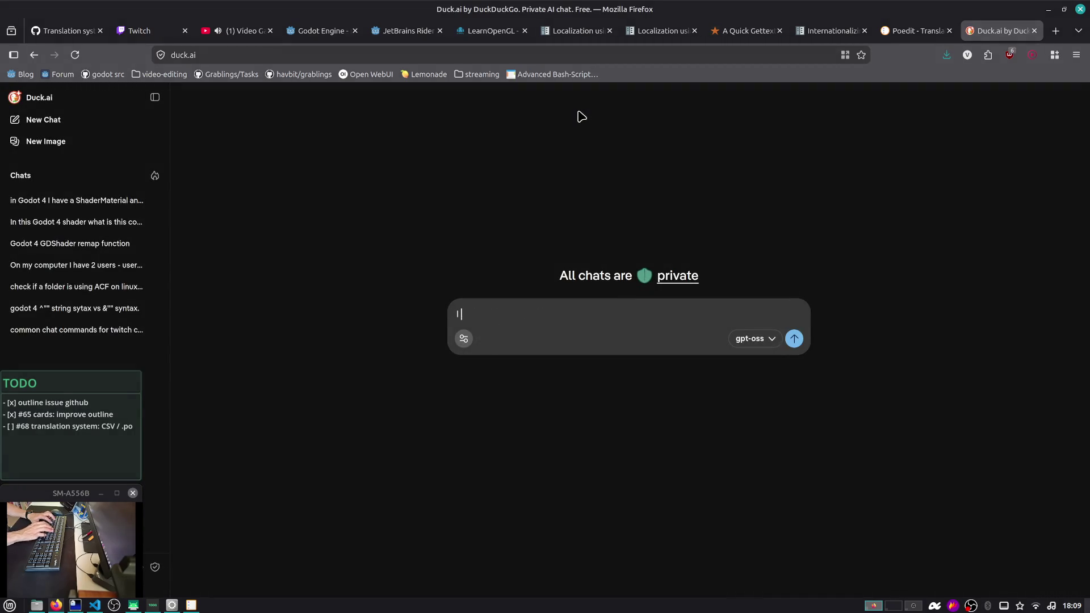
key("BackSpace")
key("BackSpace")
key("BackSpace")
type("n Godot 4 I just")
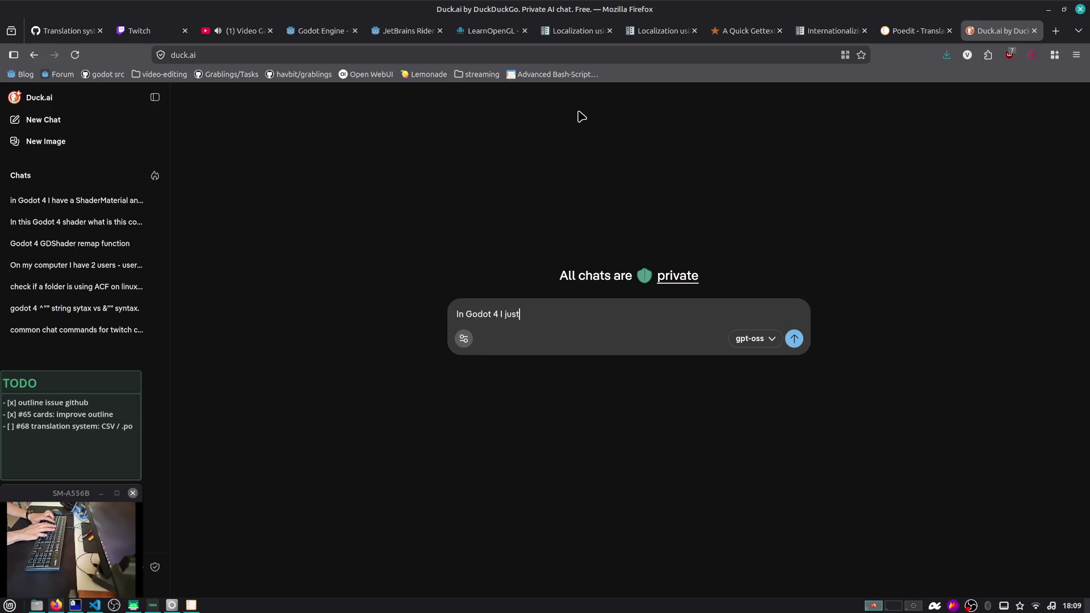
type("e generated a pot file using the project settings")
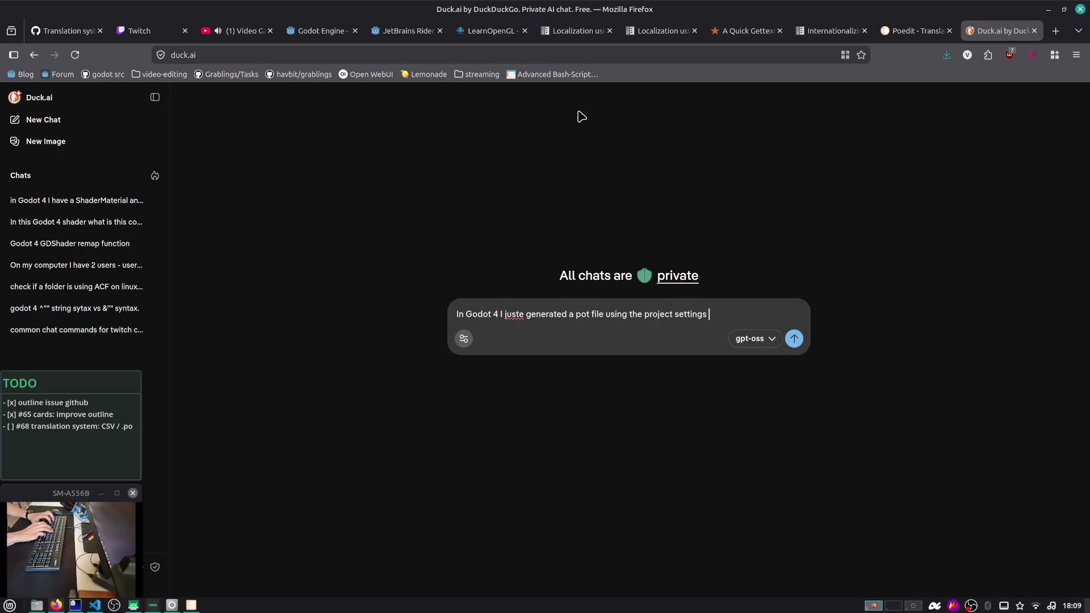
Reopen Godot's Project Settings from the Project menu, then return to the chat
key("alt+Tab")
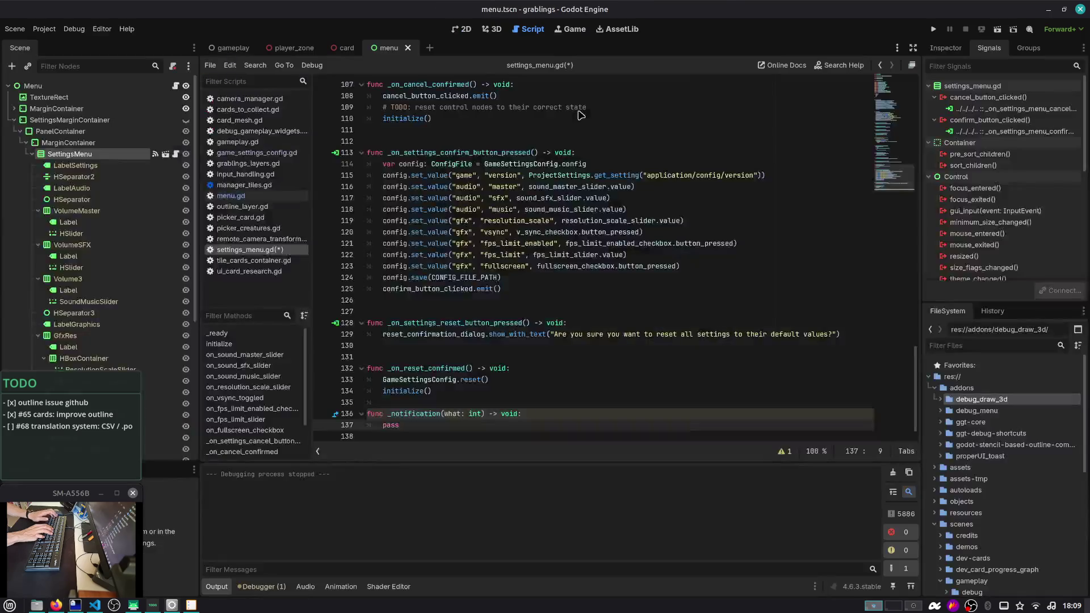
left_click(44, 29)
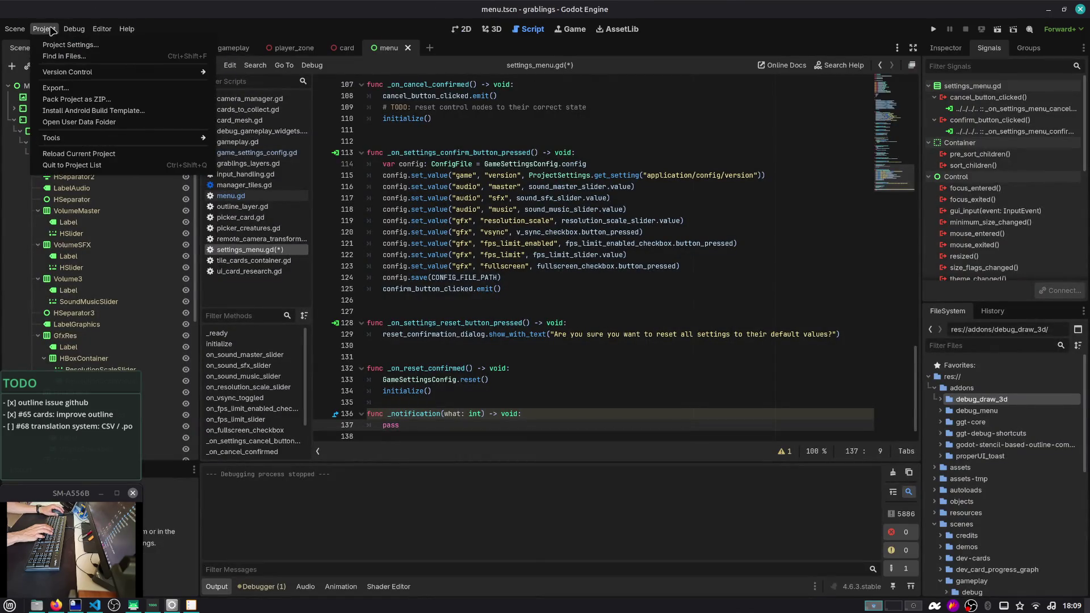
left_click(61, 44)
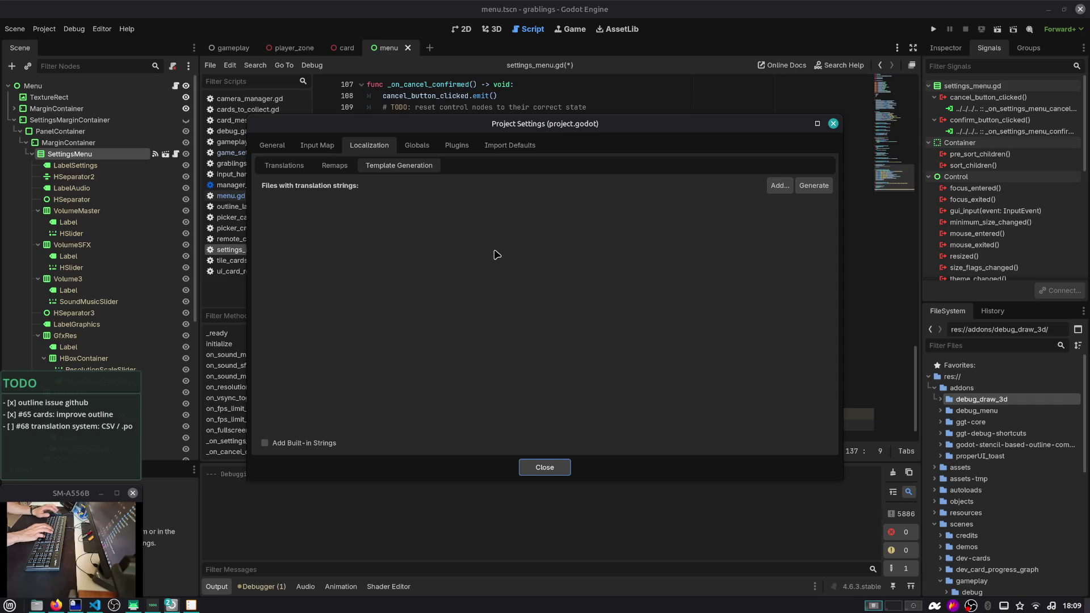
key("alt+Tab")
Finish asking how to include button labels and resource strings in the exported POT, and send
type("empla")
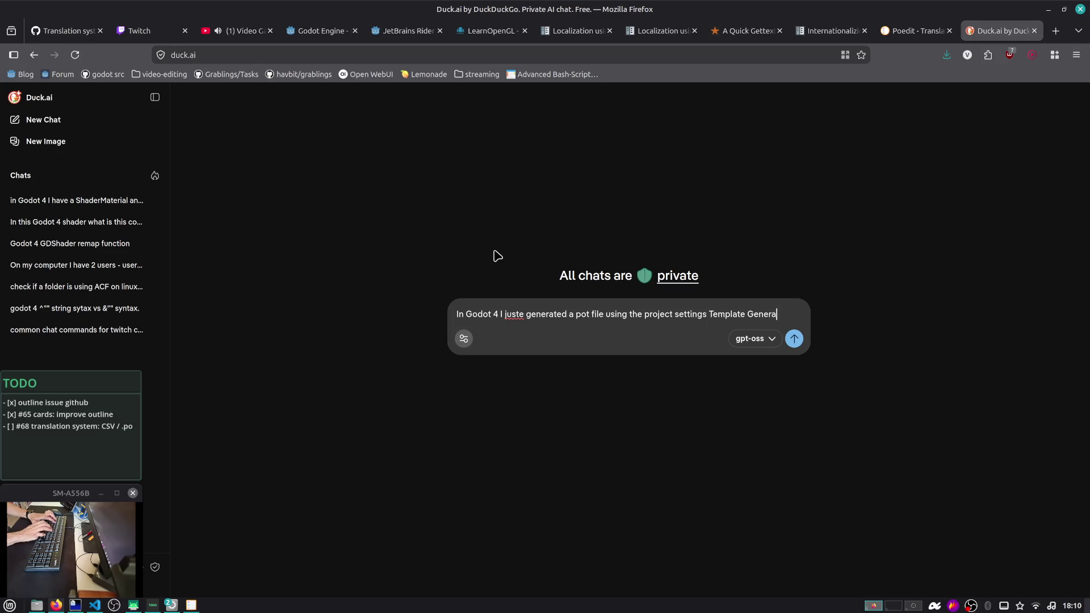
type("ature, however")
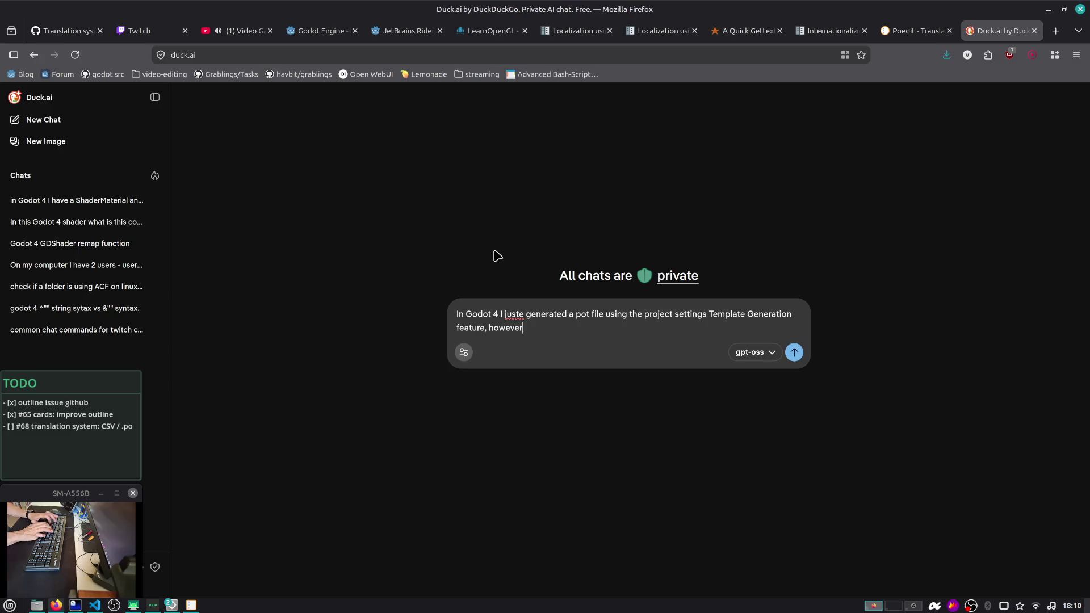
type(" only 1 string is inlucded")
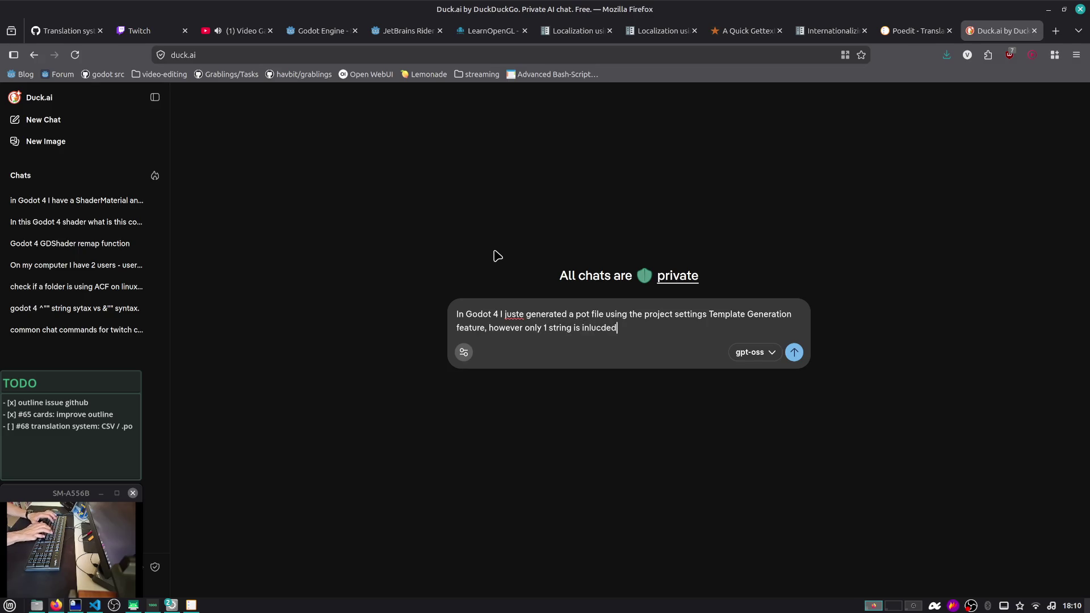
key("ctrl+shift+Left")
type("included.")
key("shift+Return")
type("Does")
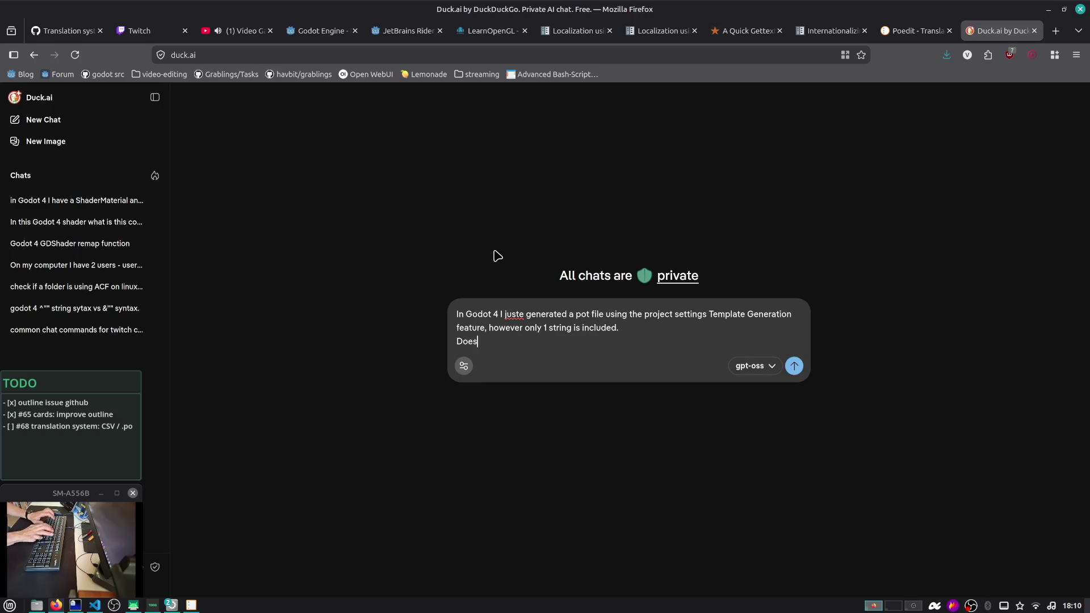
key("ctrl+BackSpace")
type("Is there any wa")
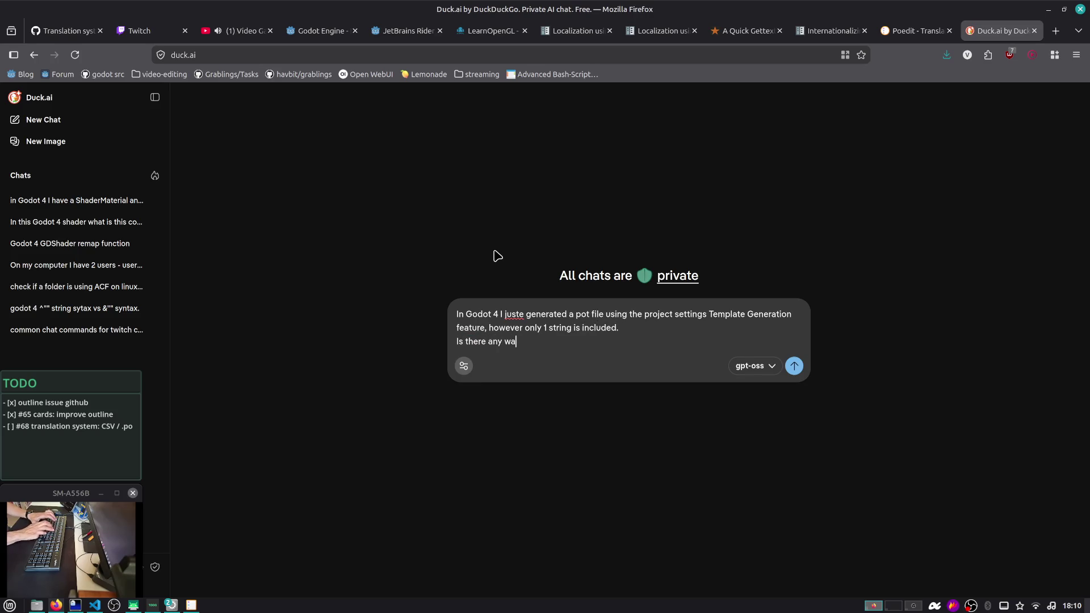
type("y to make Godot include contr")
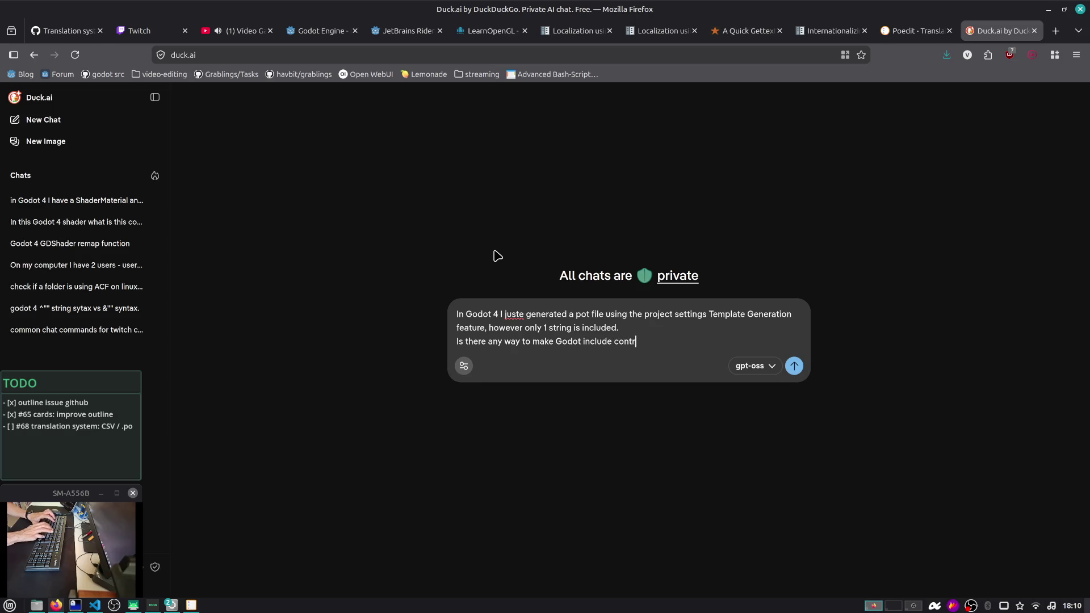
key("ctrl+shift+Left")
type("buttons labels")
type(" and al")
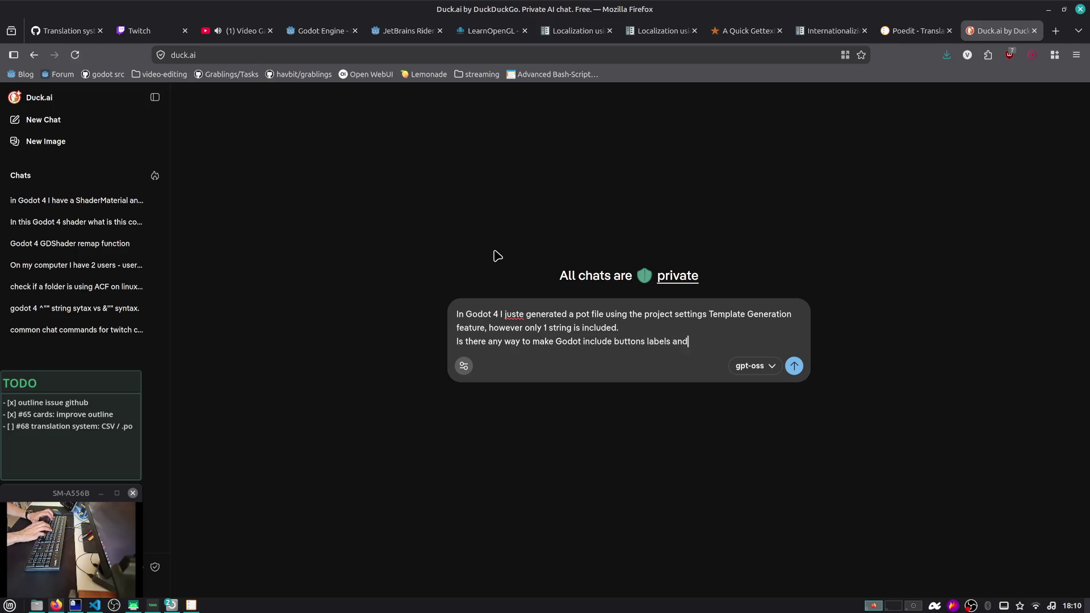
type("so resources strings in the export?")
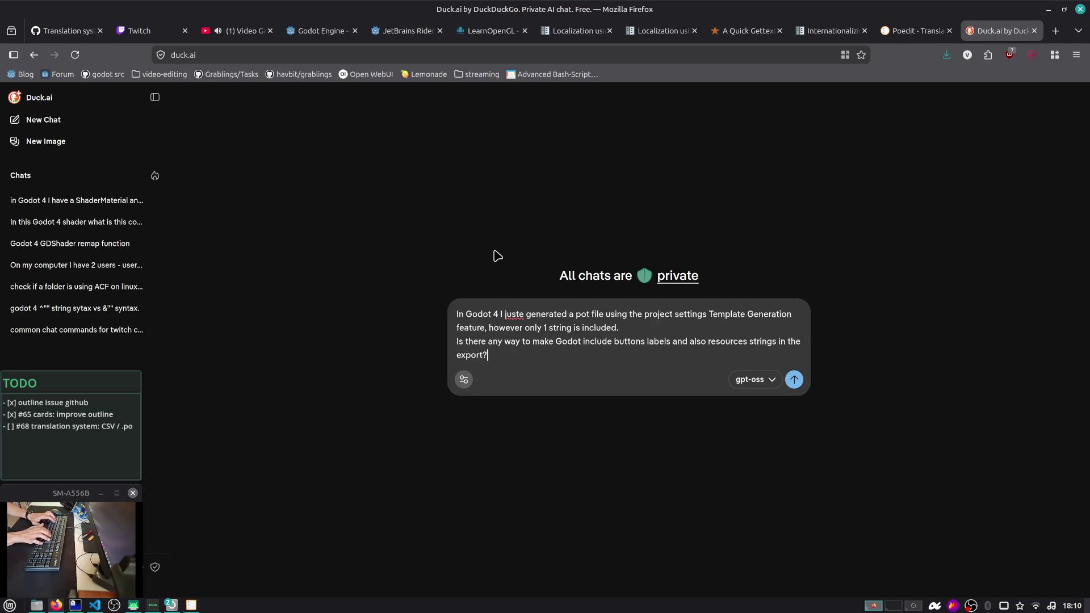
key("Return")
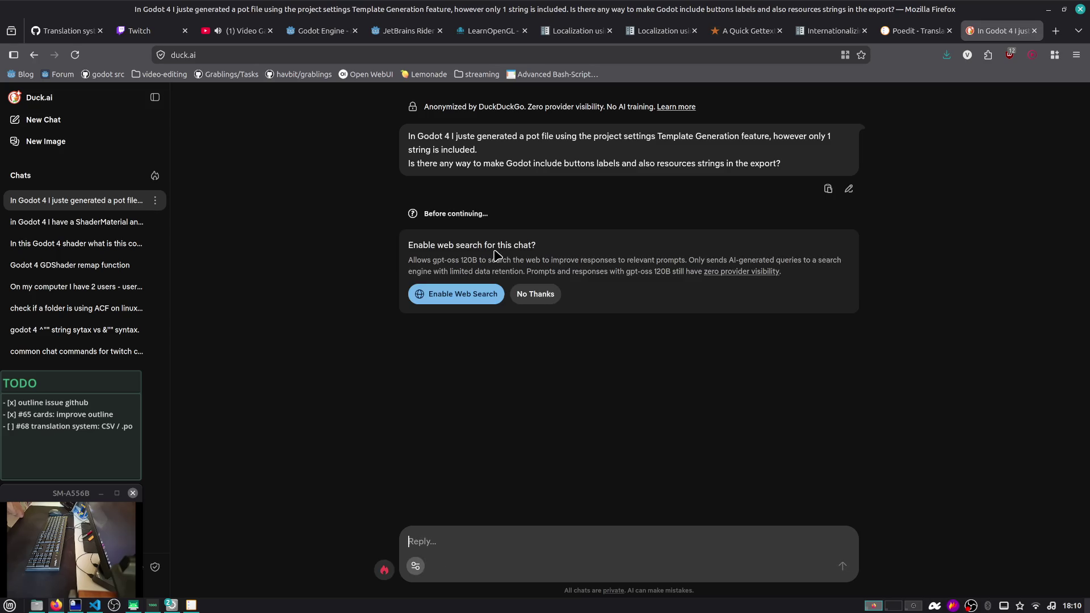
Allow web search, then close the Poedit site, Internationalizing games and gettext docs tabs
left_click(452, 294)
left_click(911, 33)
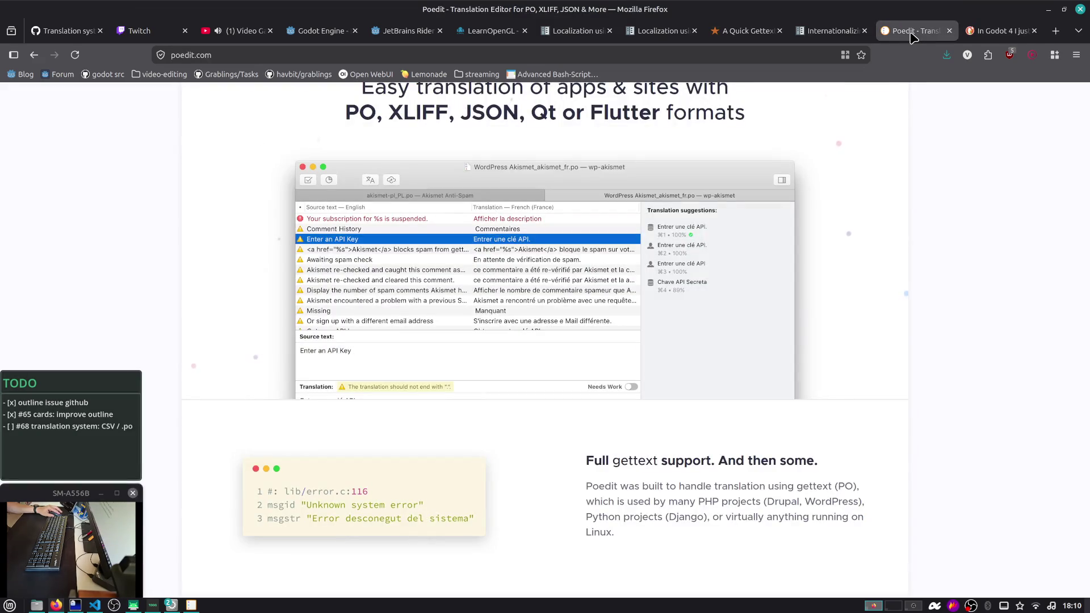
middle_click(911, 33)
left_click(831, 31)
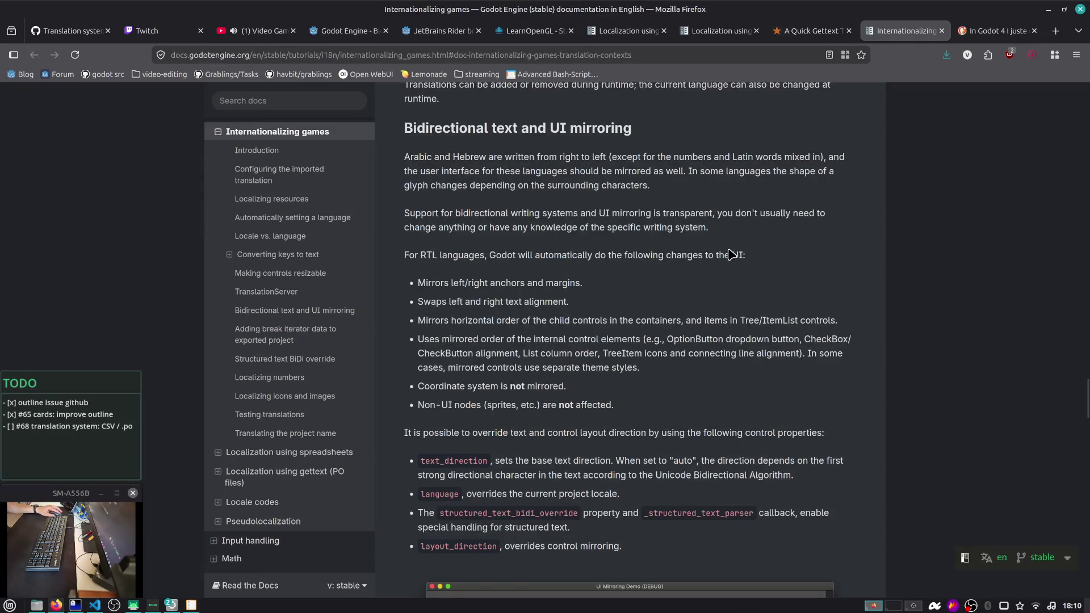
scroll(723, 250, "up", 10)
scroll(722, 244, "up", 8)
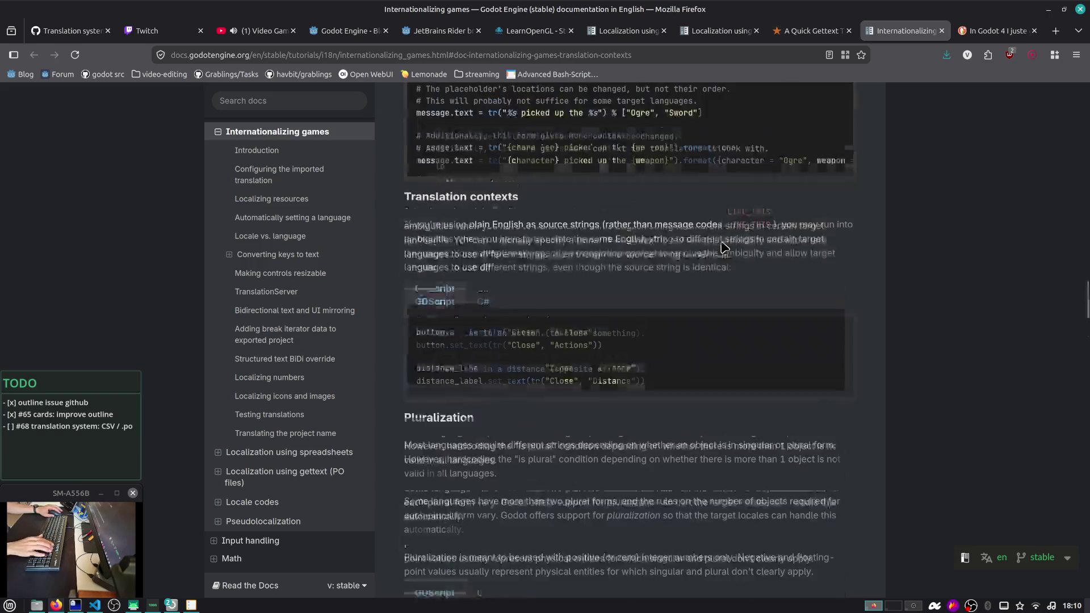
scroll(559, 287, "up", 15)
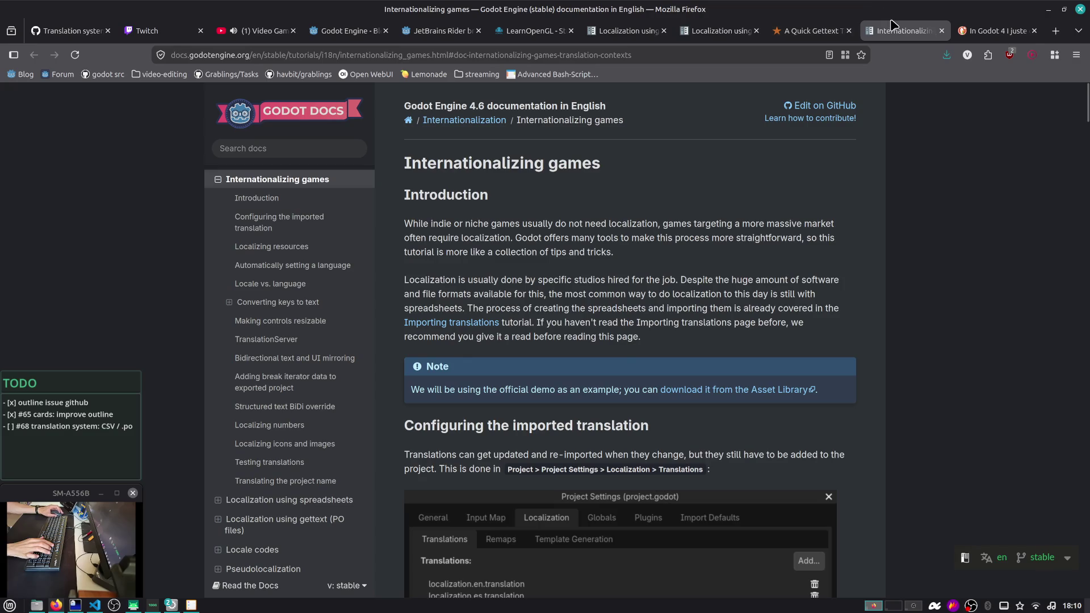
middle_click(925, 31)
middle_click(757, 31)
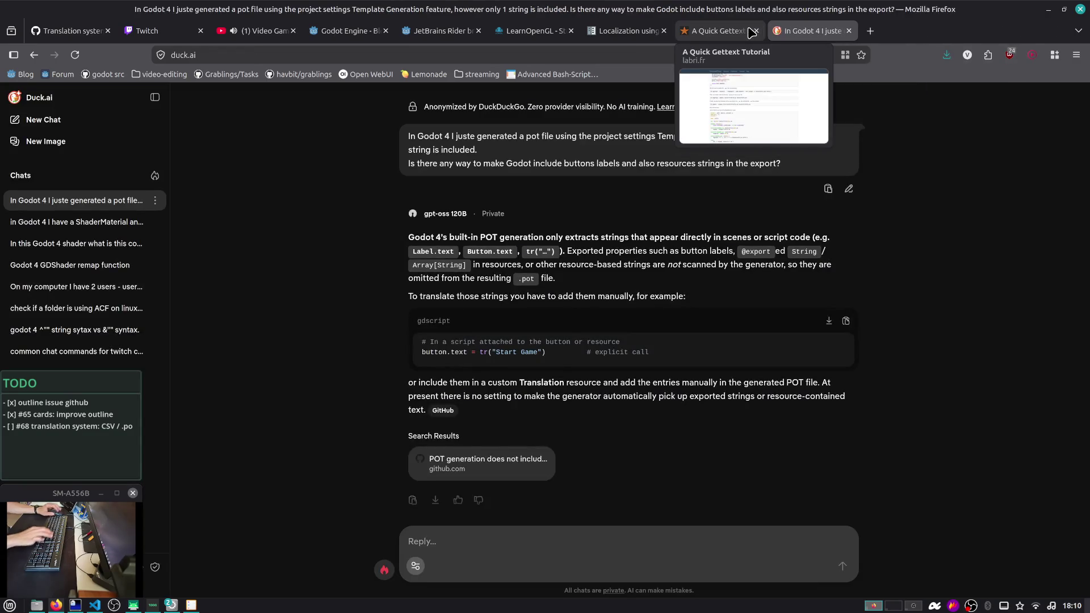
Reopen the accidentally closed gettext docs tab
key("ctrl+t")
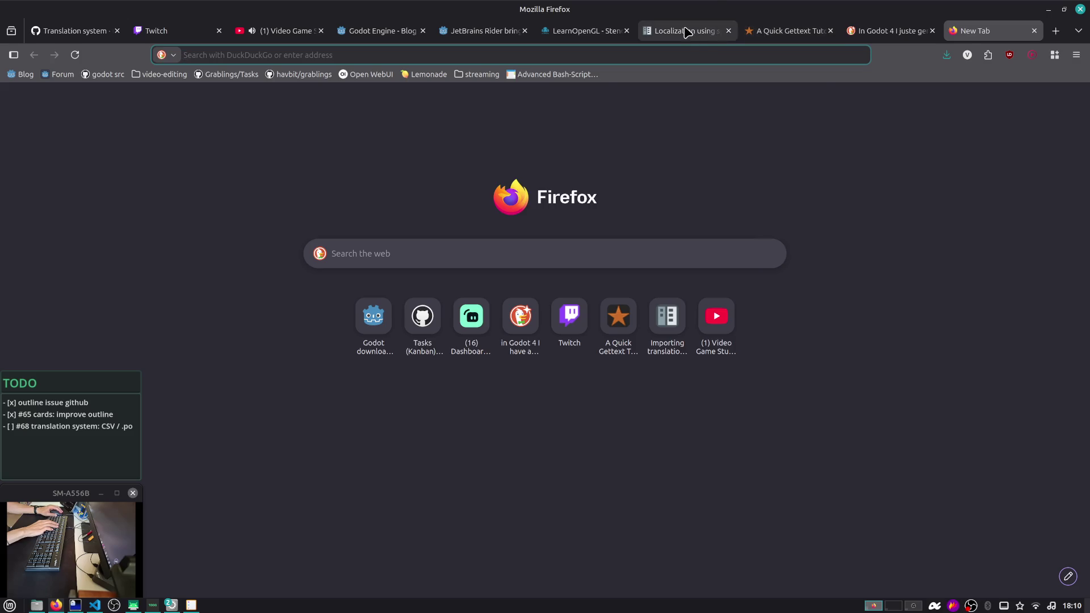
left_click(682, 30)
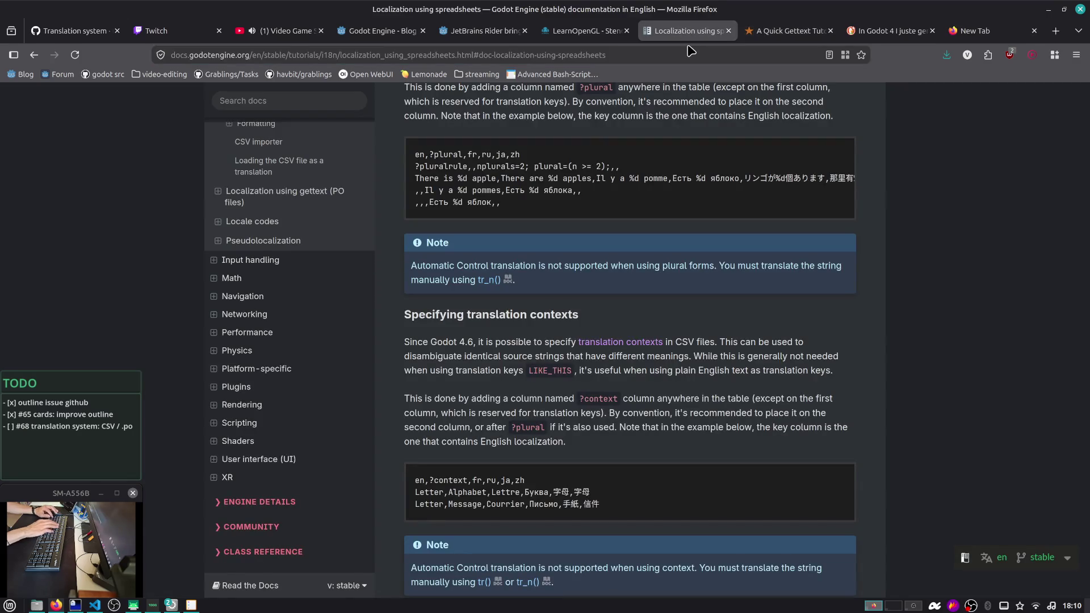
key("ctrl+shift+t")
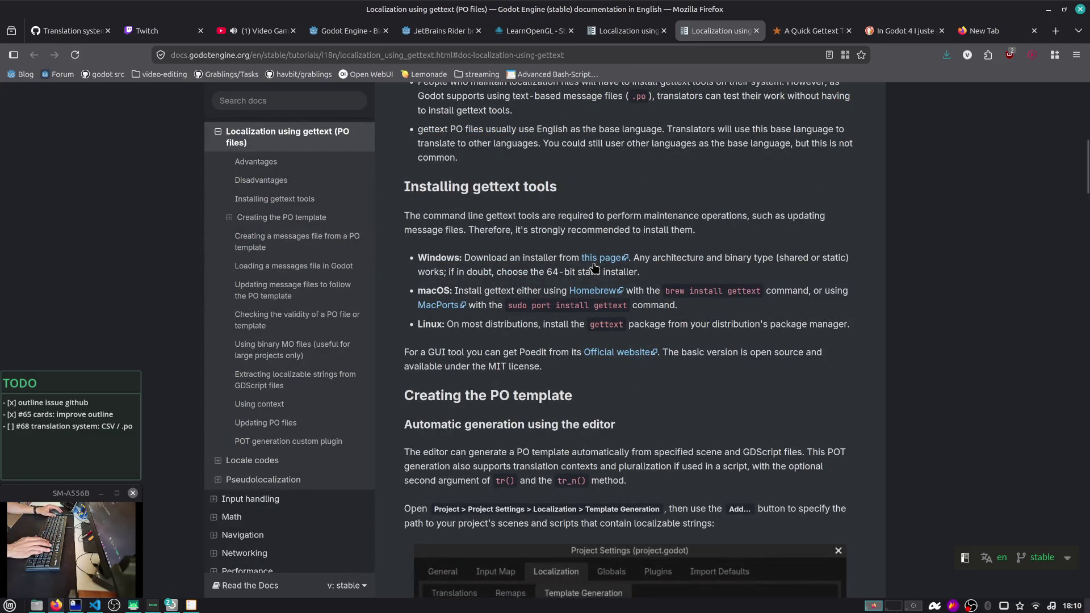
Scroll to 'Creating the PO template', highlighting text, then return to Godot's Project Settings
scroll(574, 265, "down", 3)
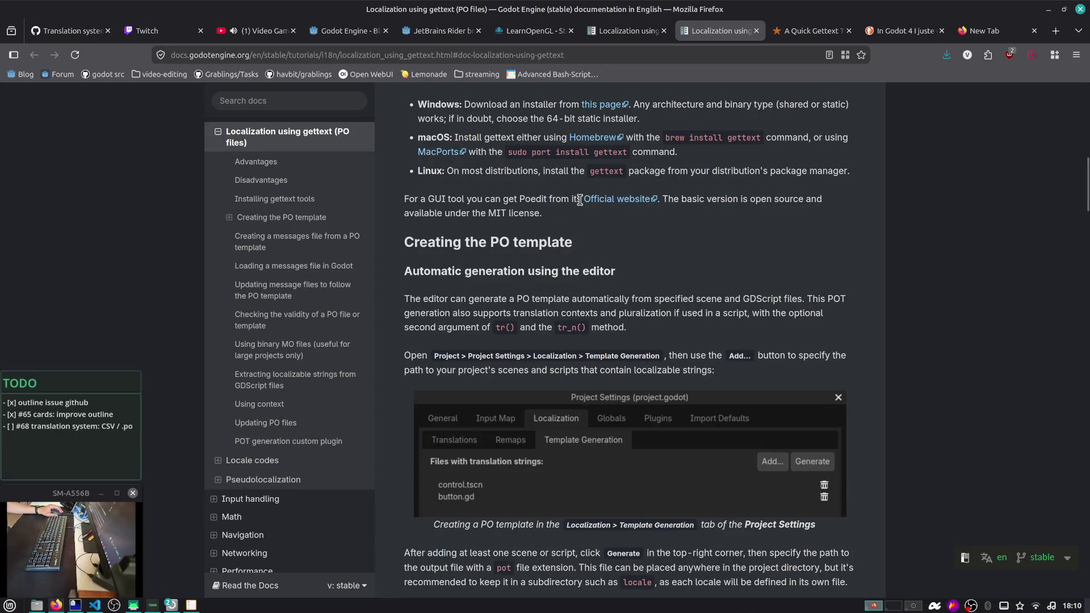
scroll(592, 198, "down", 3)
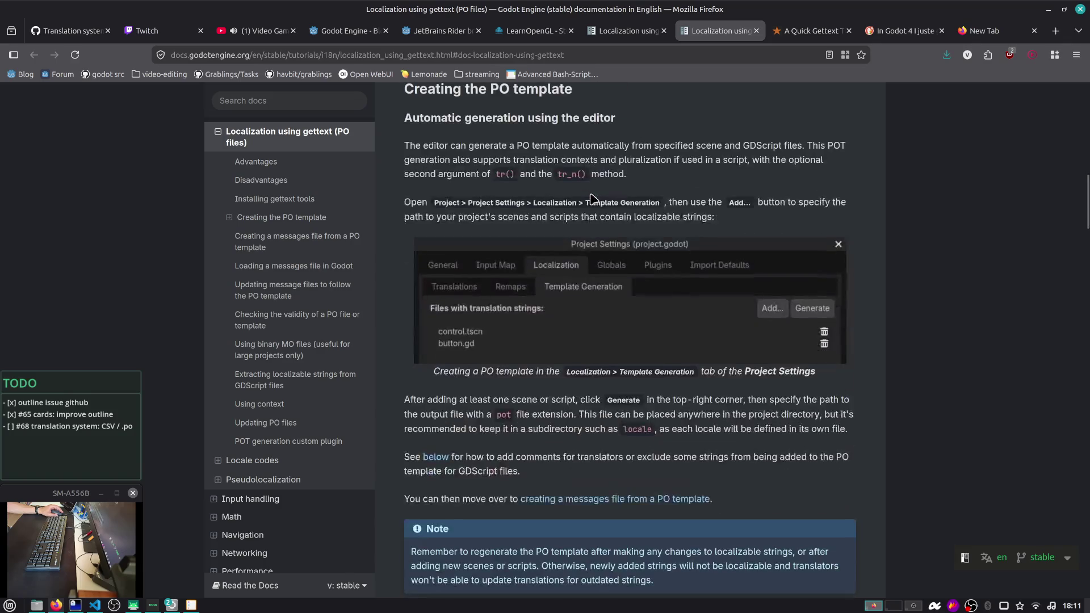
scroll(679, 227, "down", 2)
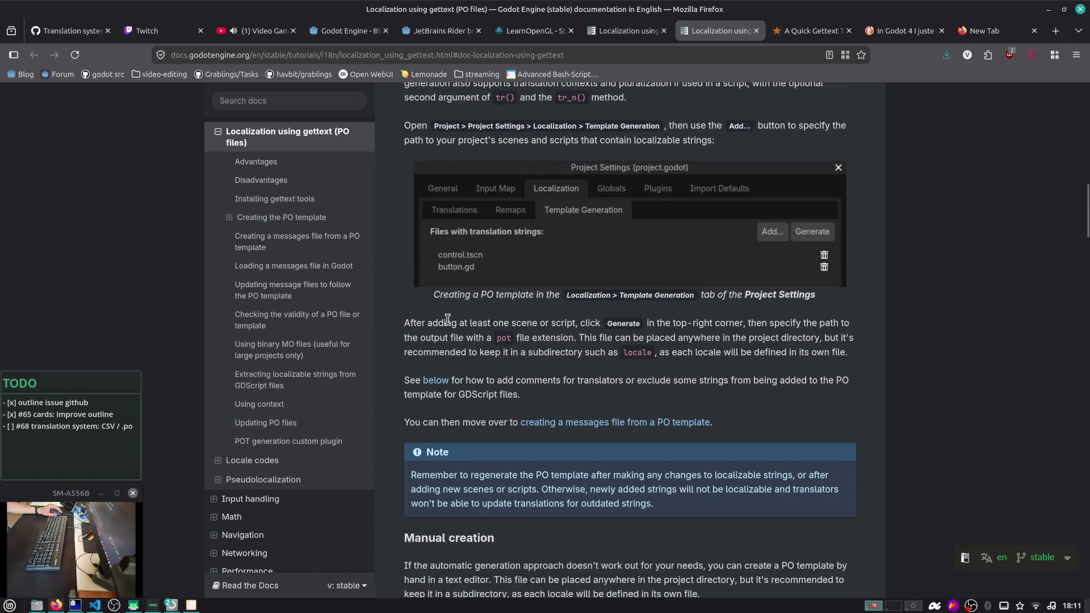
left_click_drag(443, 338, 571, 379)
scroll(490, 328, "down", 2)
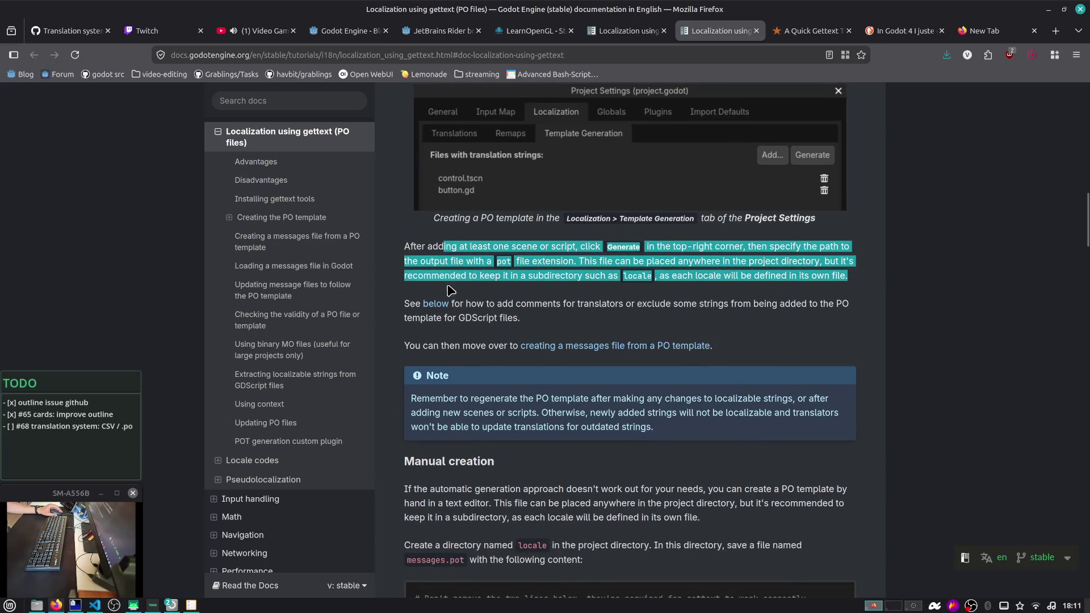
left_click(441, 261)
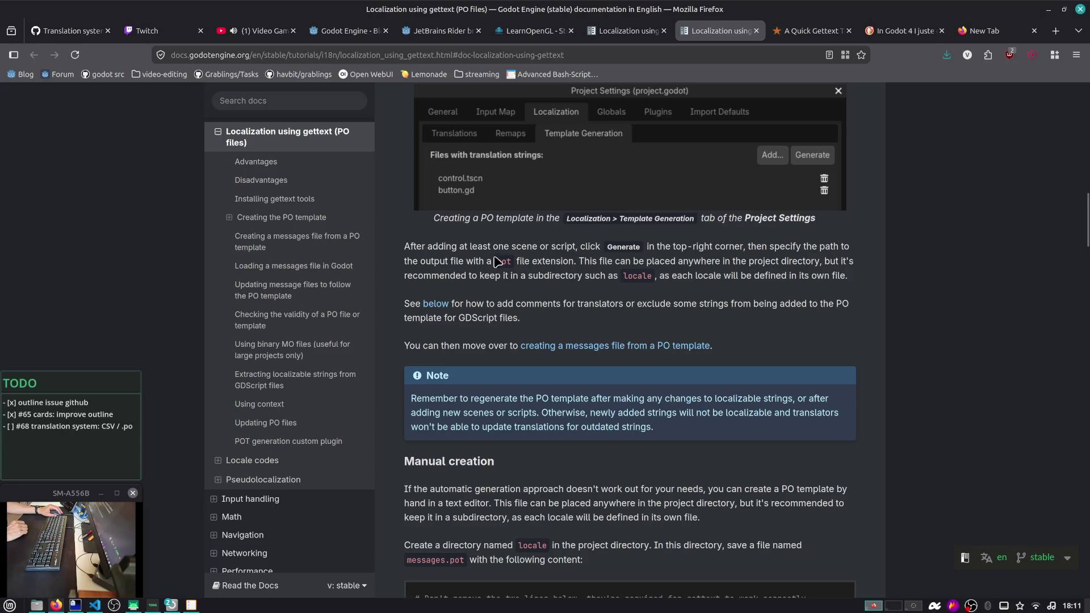
left_click_drag(439, 248, 458, 250)
key("alt+Tab")
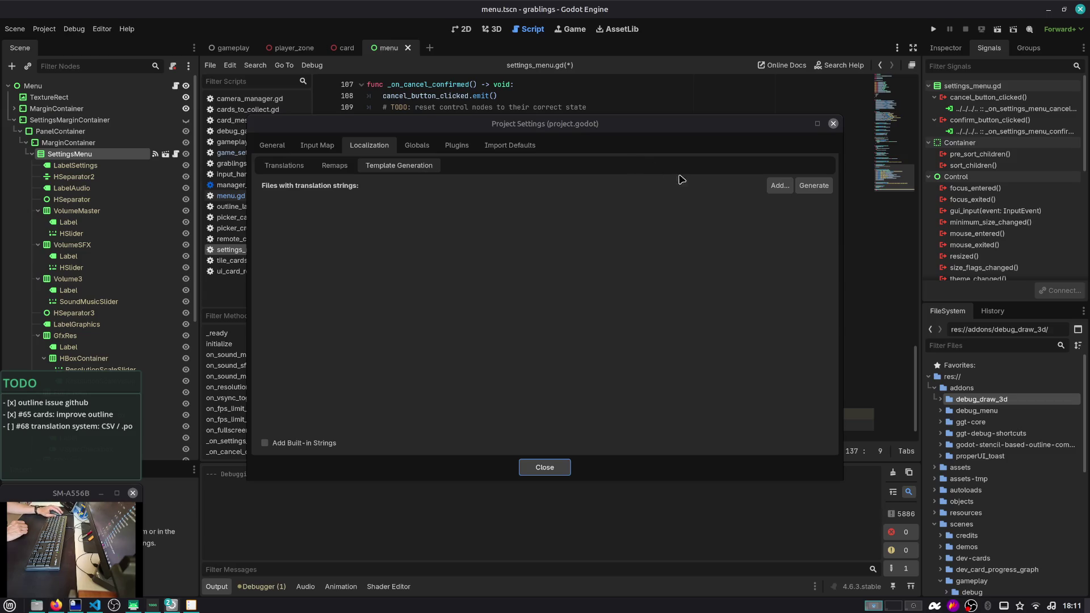
Add scenes/menu/menu.tscn to the files with translation strings
left_click(779, 185)
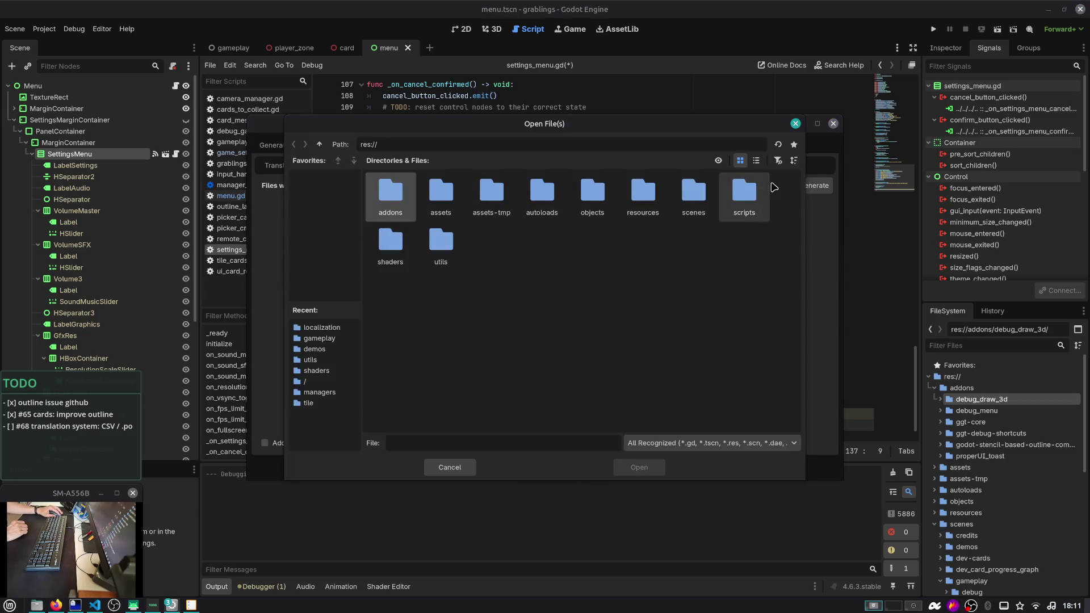
double_click(695, 193)
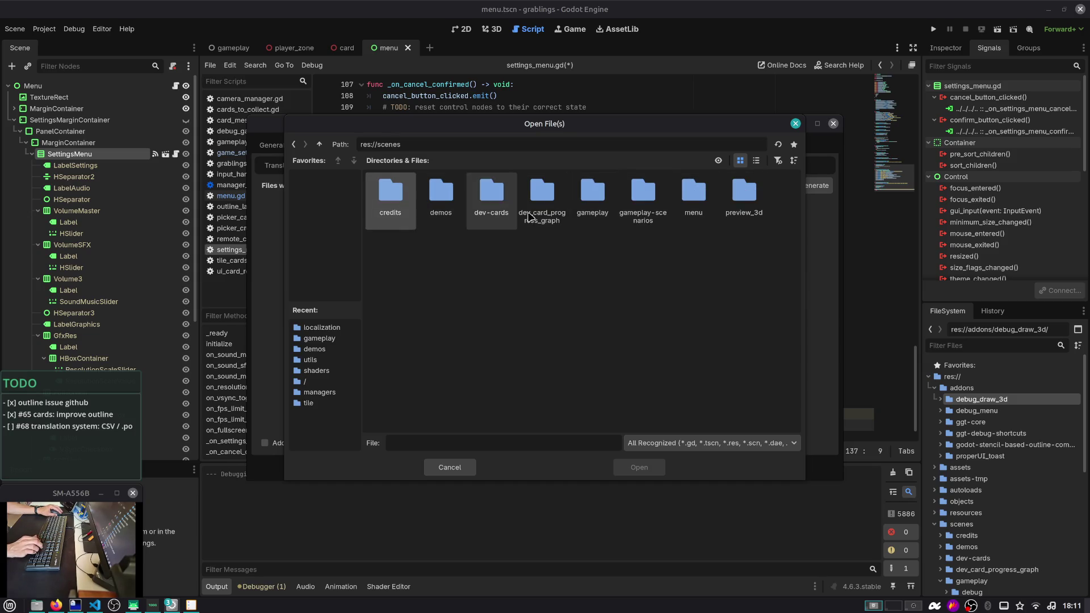
double_click(698, 198)
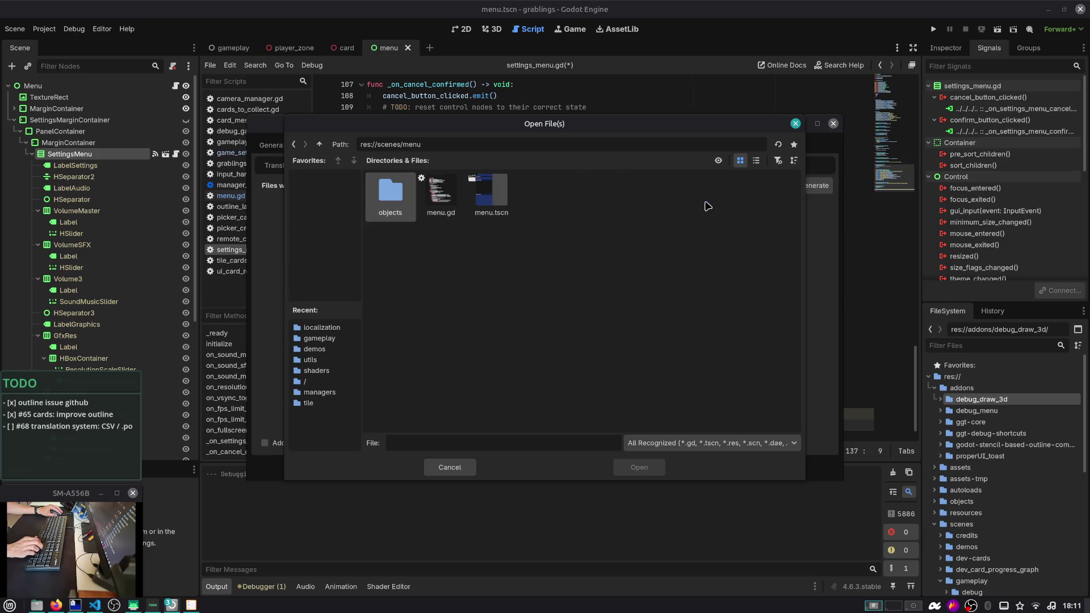
double_click(472, 207)
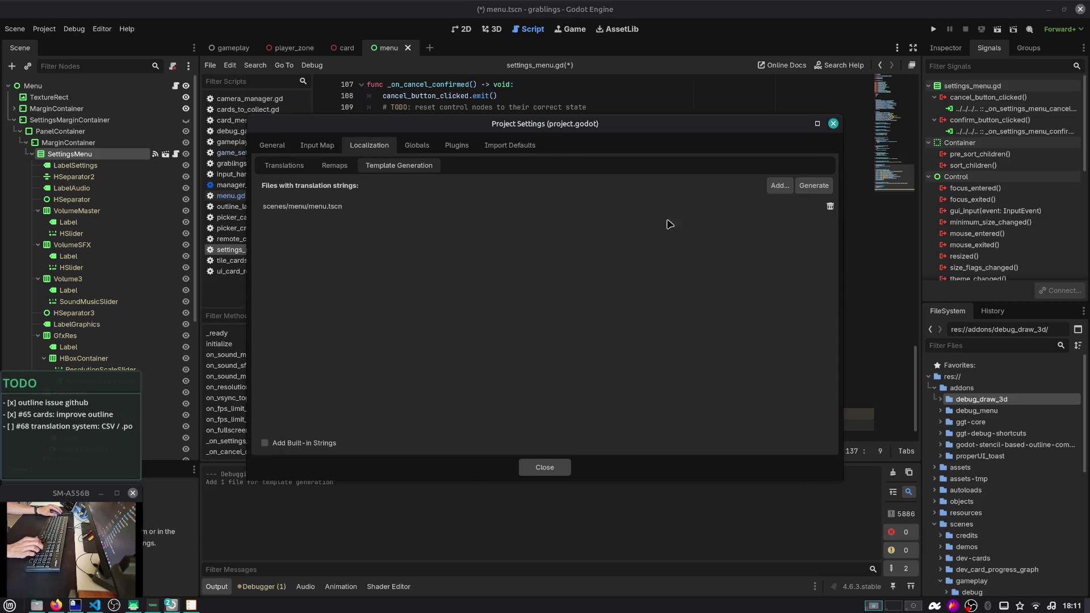
Add scenes/gameplay/gameplay.tscn to the translation files list as well
left_click(786, 194)
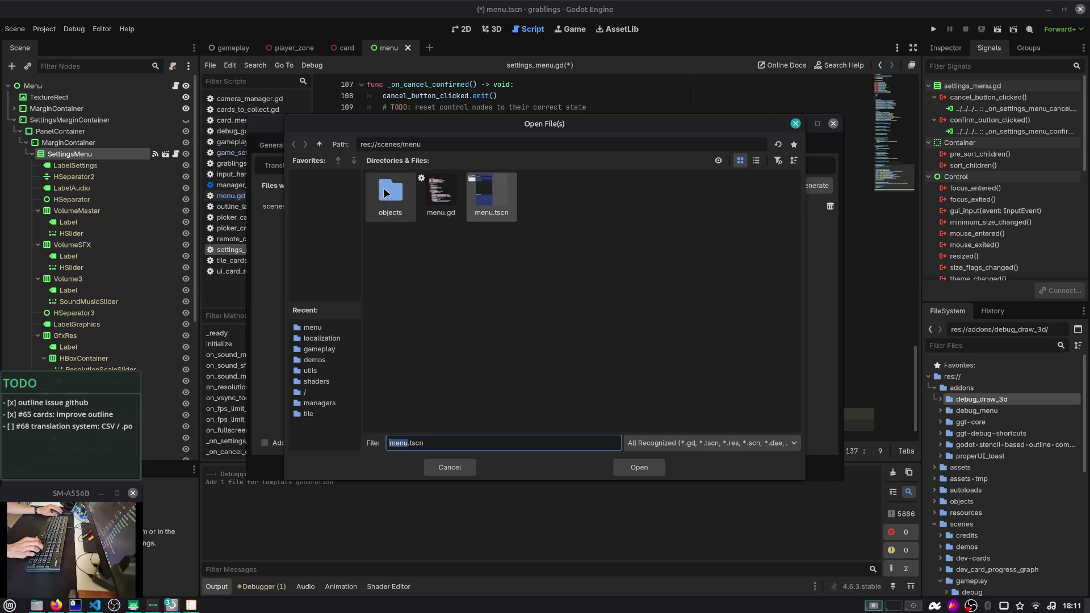
left_click(319, 144)
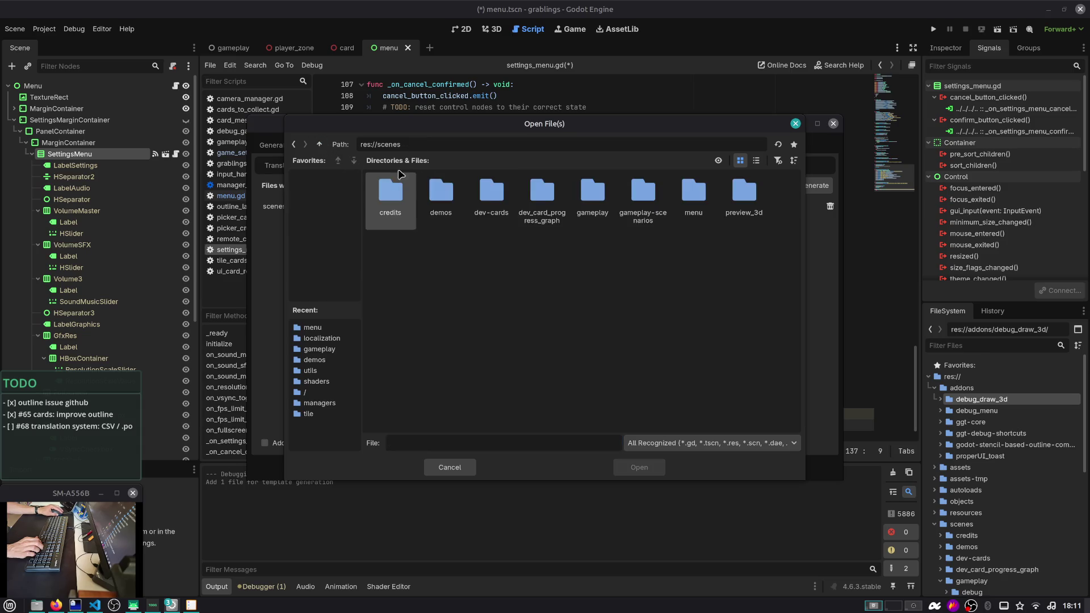
right_click(597, 217)
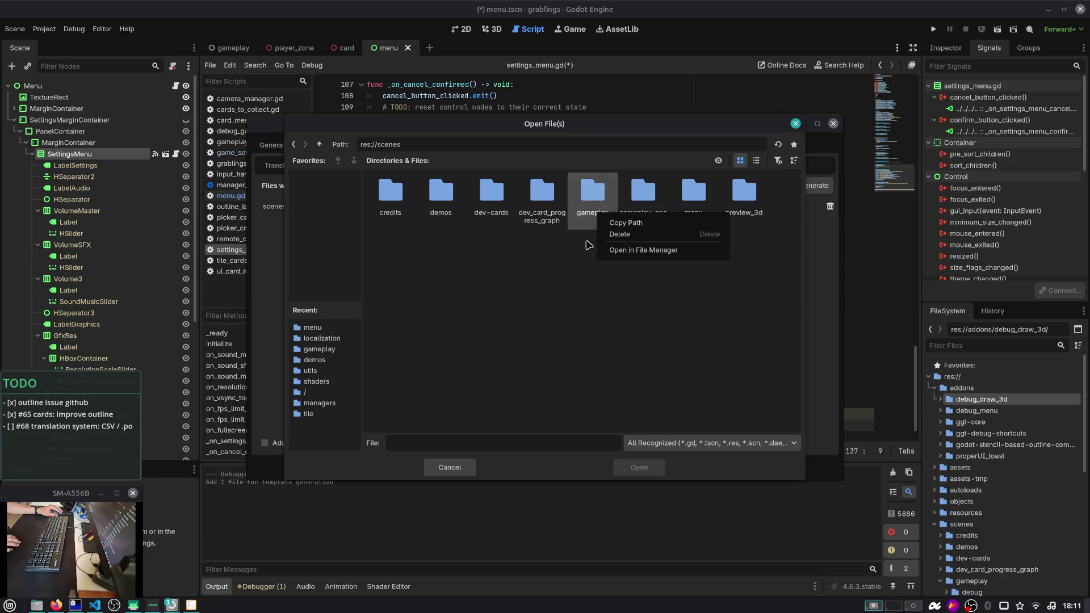
left_click(591, 239)
double_click(592, 193)
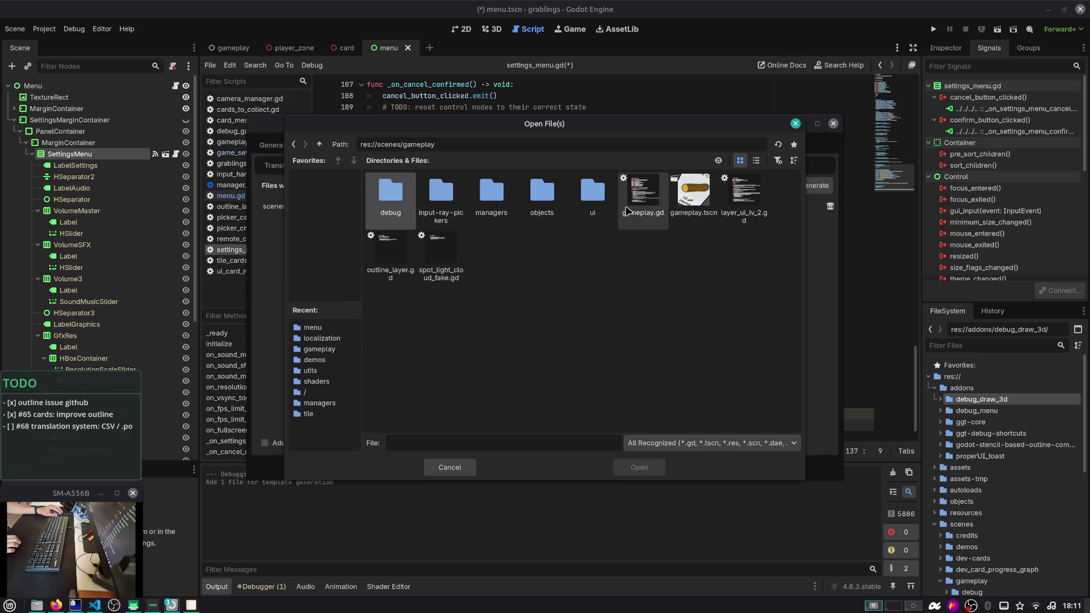
double_click(687, 205)
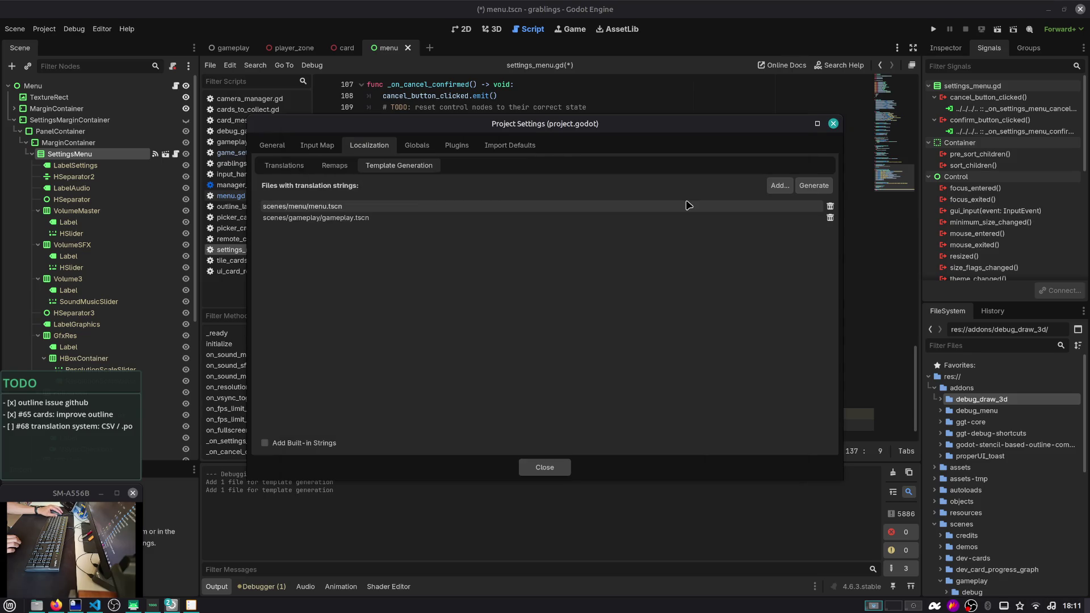
Generate the POT template and overwrite localization.pot
left_click(820, 185)
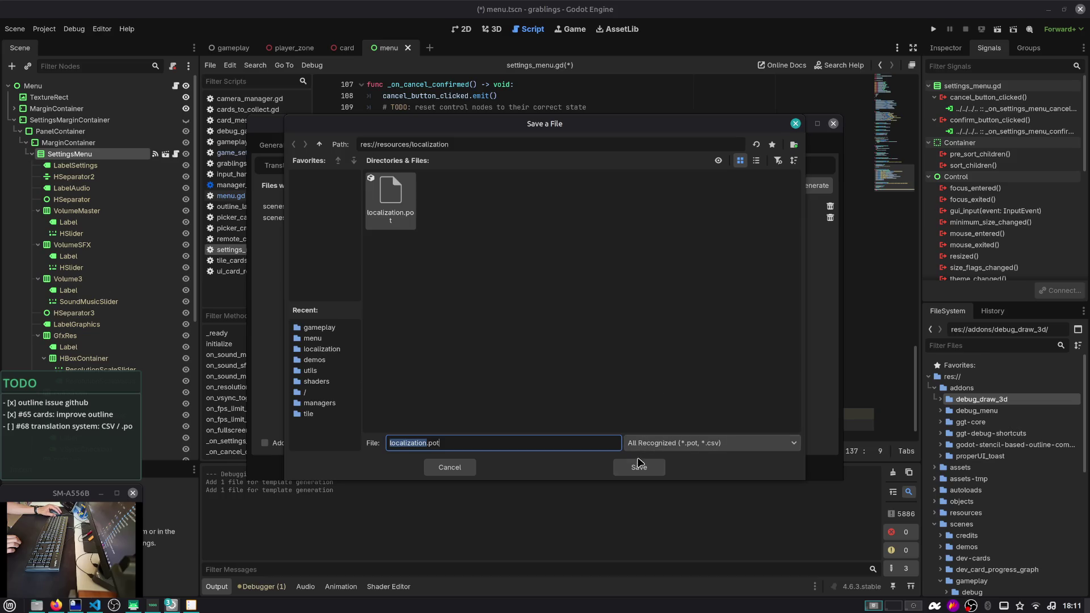
left_click(640, 462)
left_click(617, 328)
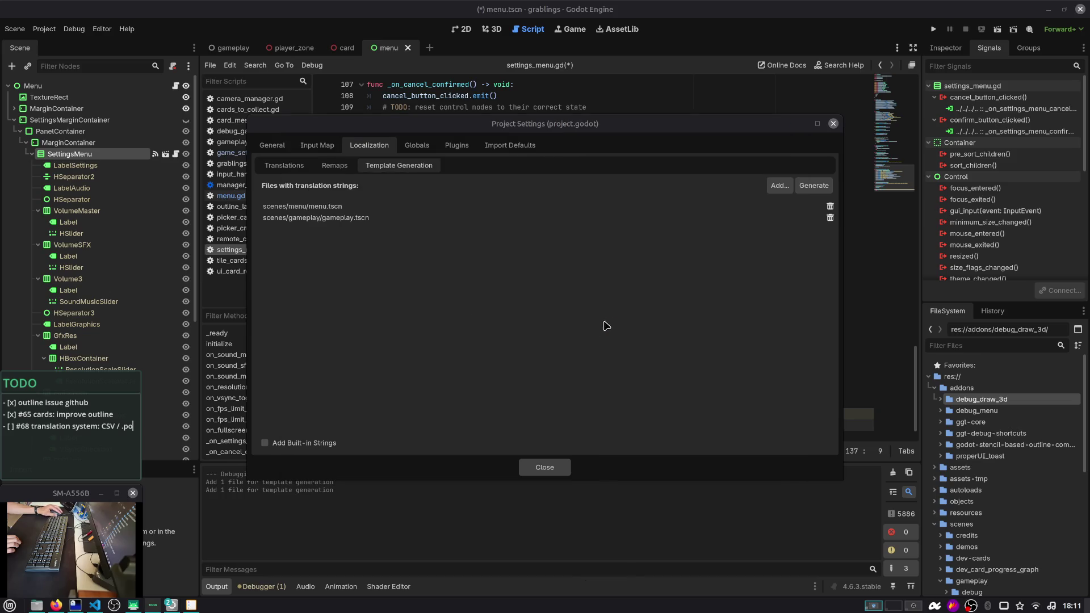
Open the recent localization.pot template in Poedit from the it.po window
left_click(192, 606)
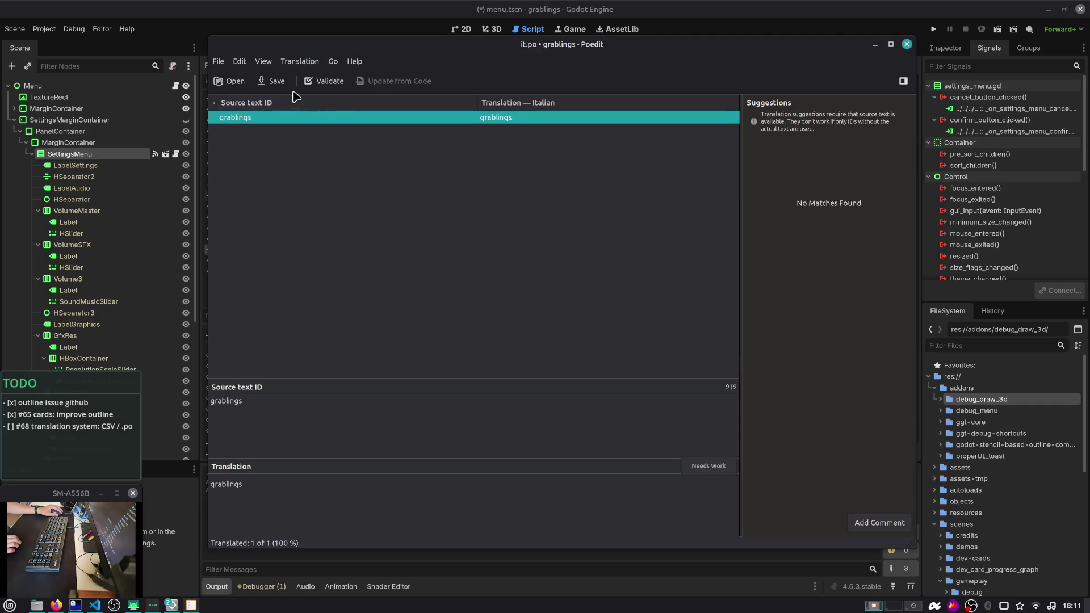
left_click(219, 62)
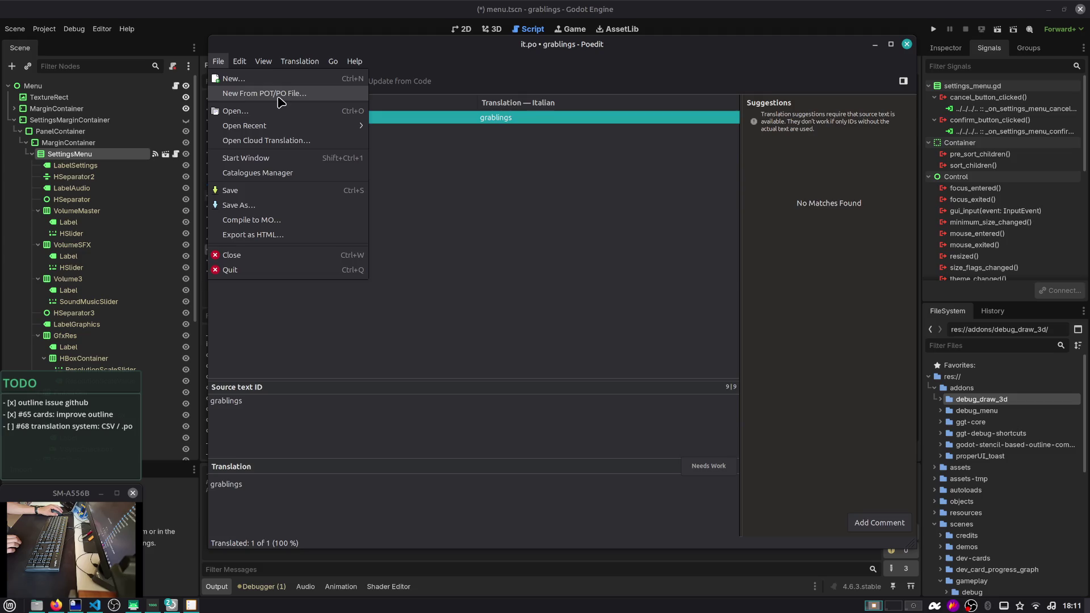
mouse_move(292, 127)
left_click(389, 126)
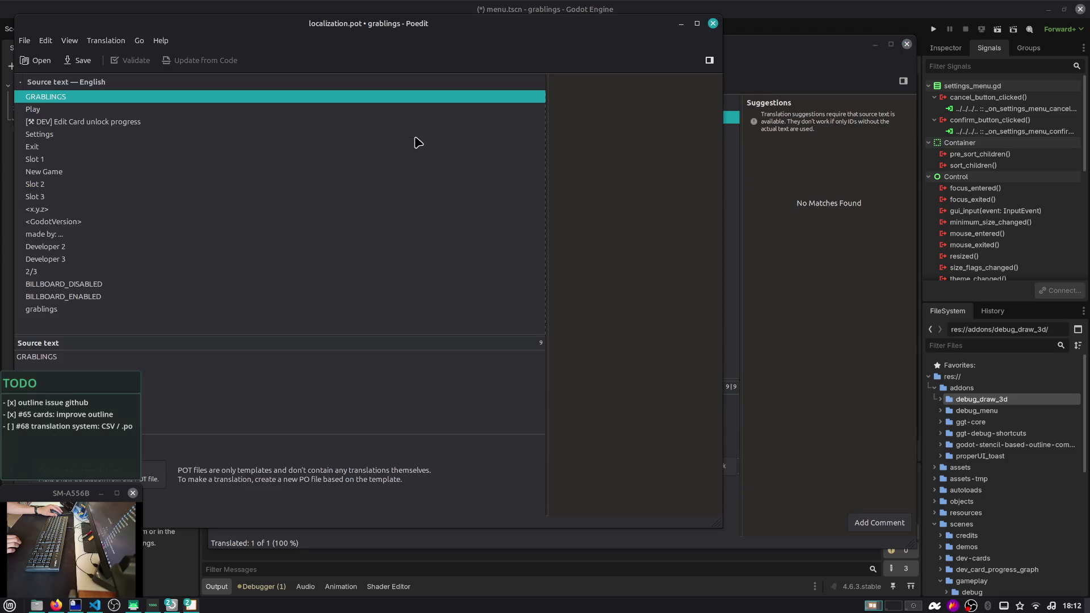
mouse_move(365, 23)
left_mouse_down()
mouse_move(608, 41)
mouse_move(584, 39)
left_mouse_up()
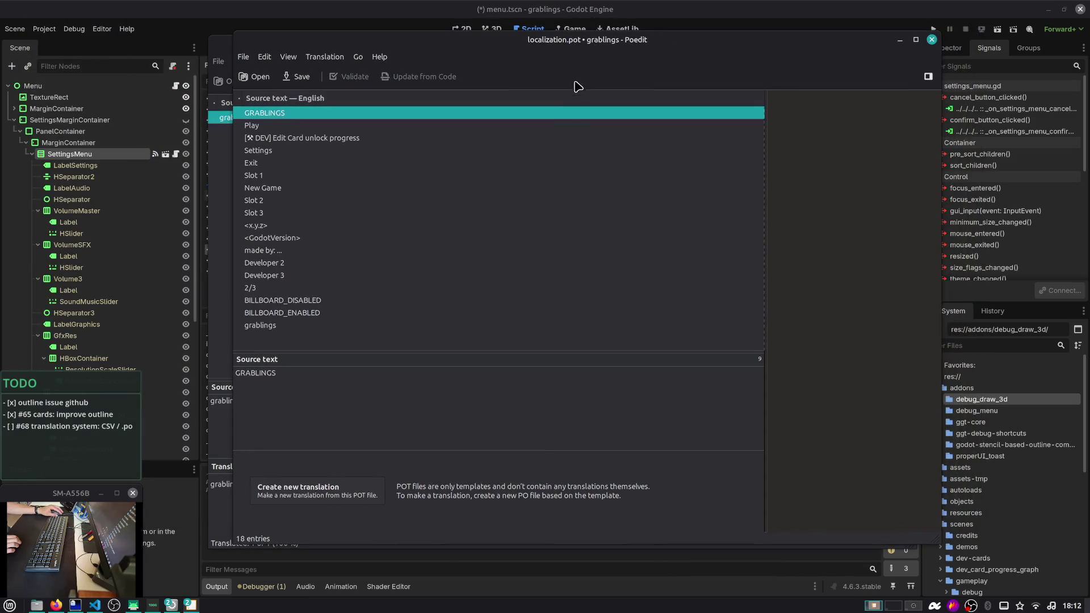
Review the template's strings, including GRABLINGS, Play, [DEV] Edit Card unlock progress and New Game
left_click(567, 138)
key("Up")
key("Up")
key("Down")
key("Up")
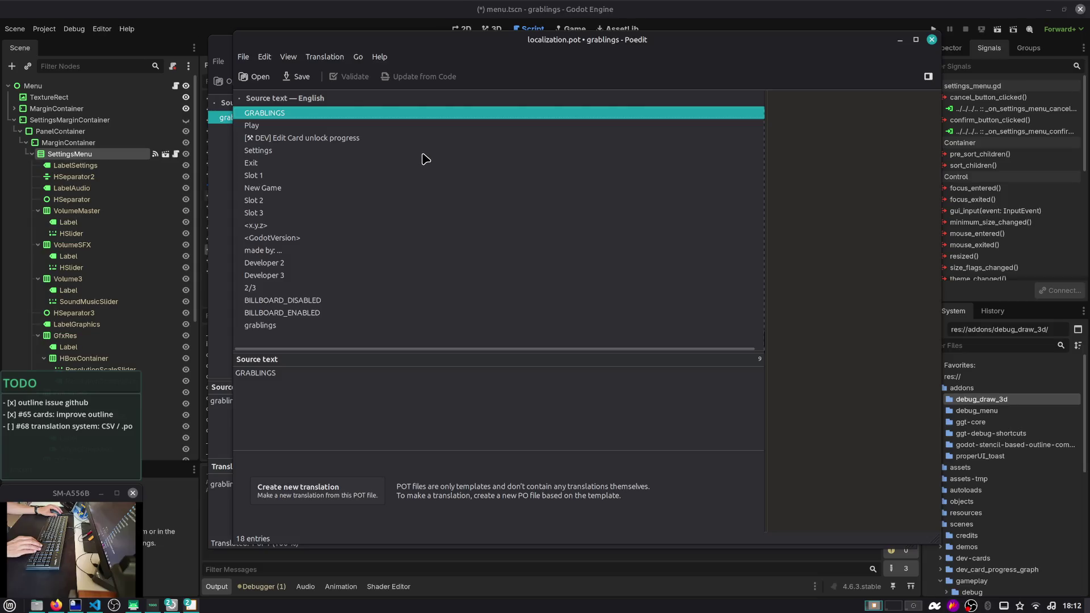
left_click(318, 125)
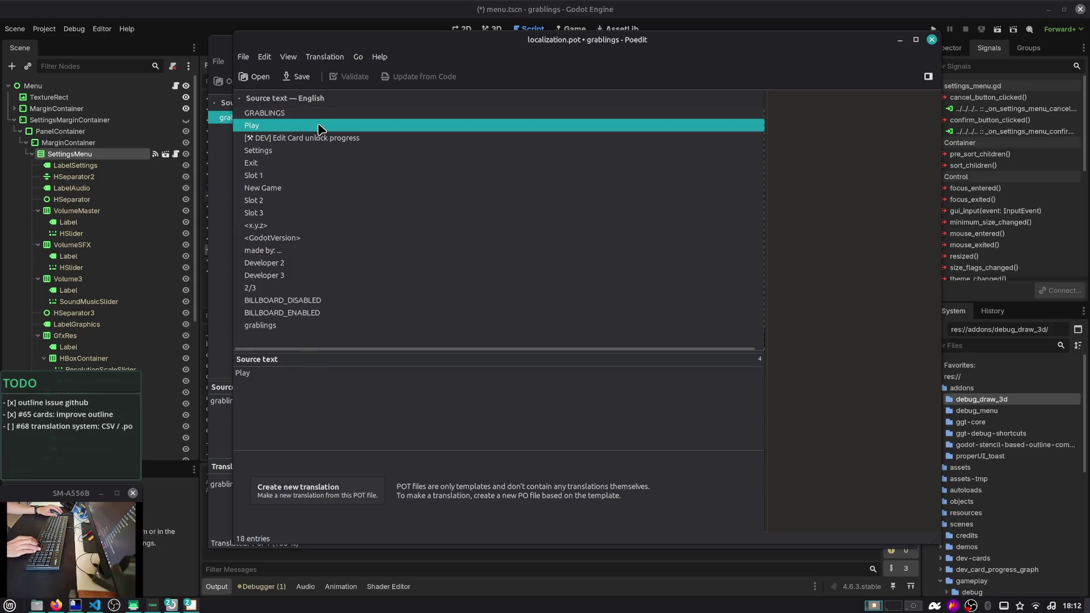
left_click(361, 140)
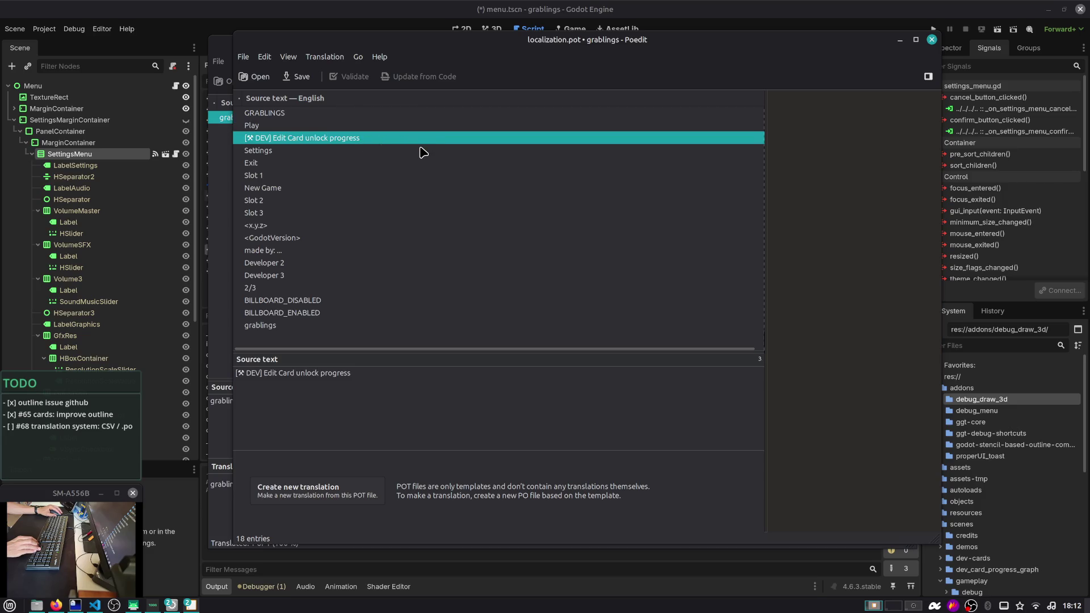
left_click(368, 129)
left_click(373, 190)
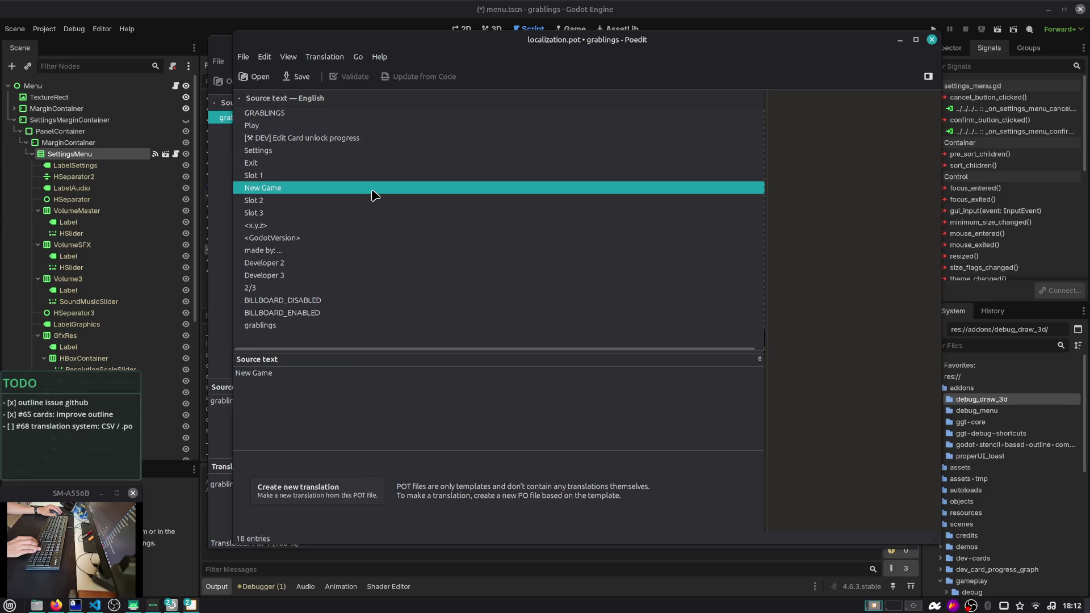
Close both the it.po translation and the localization.pot template windows
key("alt+Tab")
key("alt+Tab")
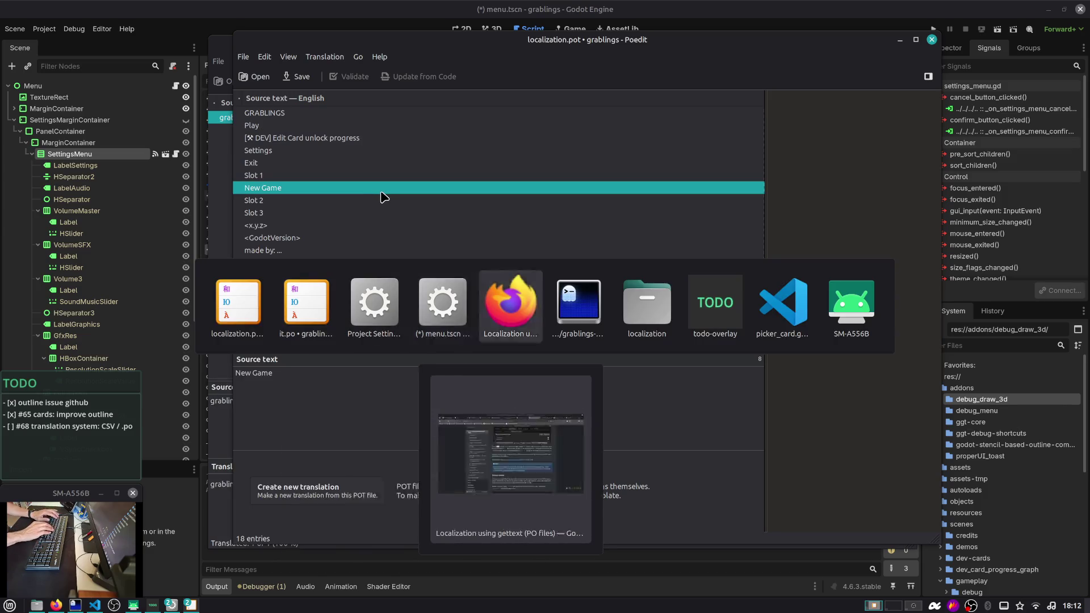
key("alt+shift+Tab")
key("alt+shift+Tab")
key("alt+shift+Tab")
key("alt+Tab")
key("alt+Tab")
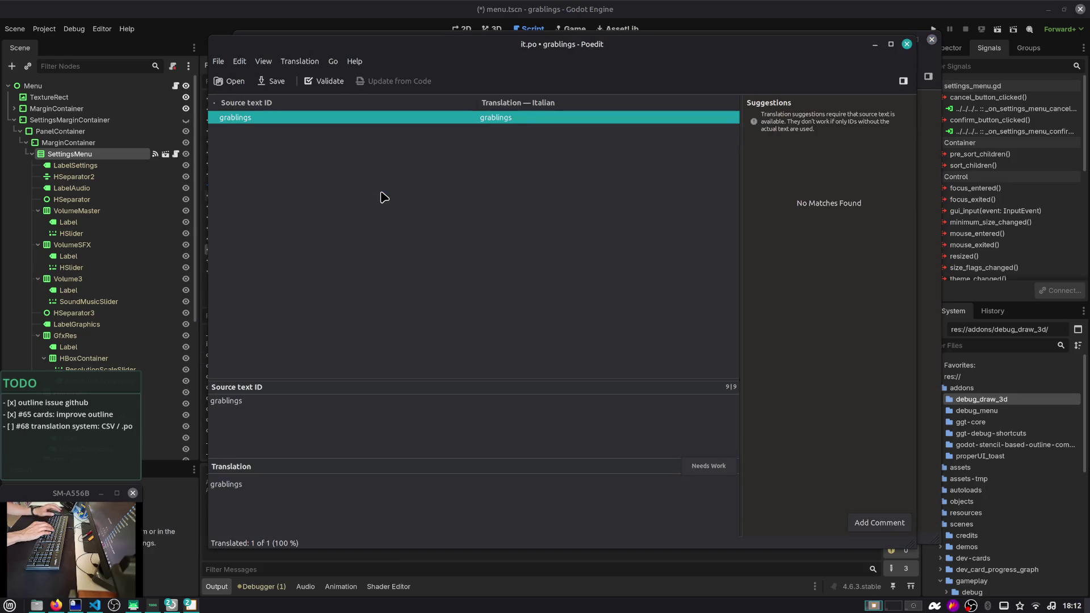
left_click(906, 45)
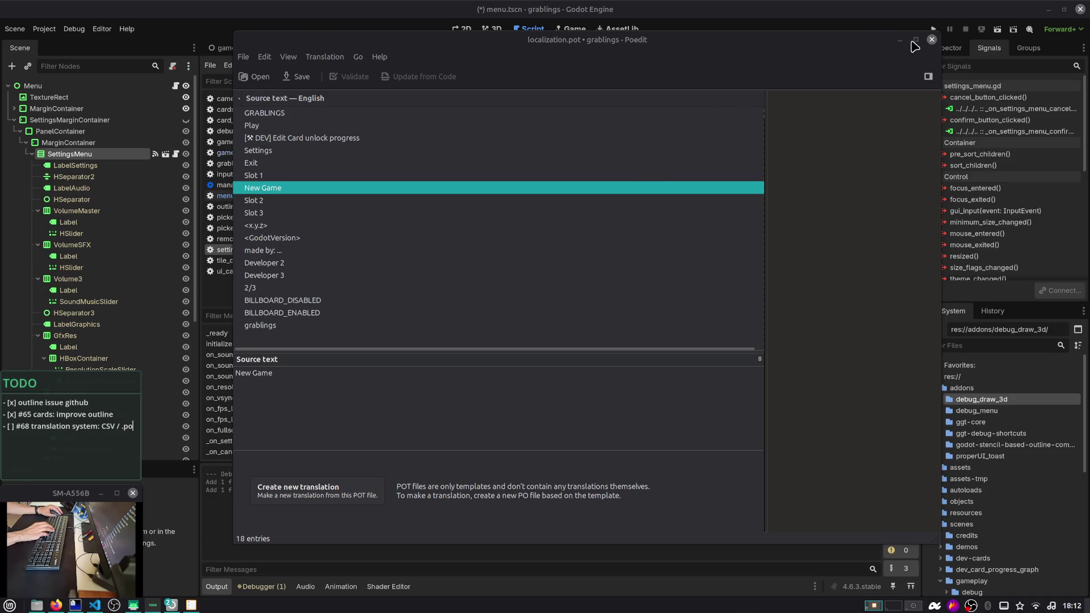
left_click(931, 40)
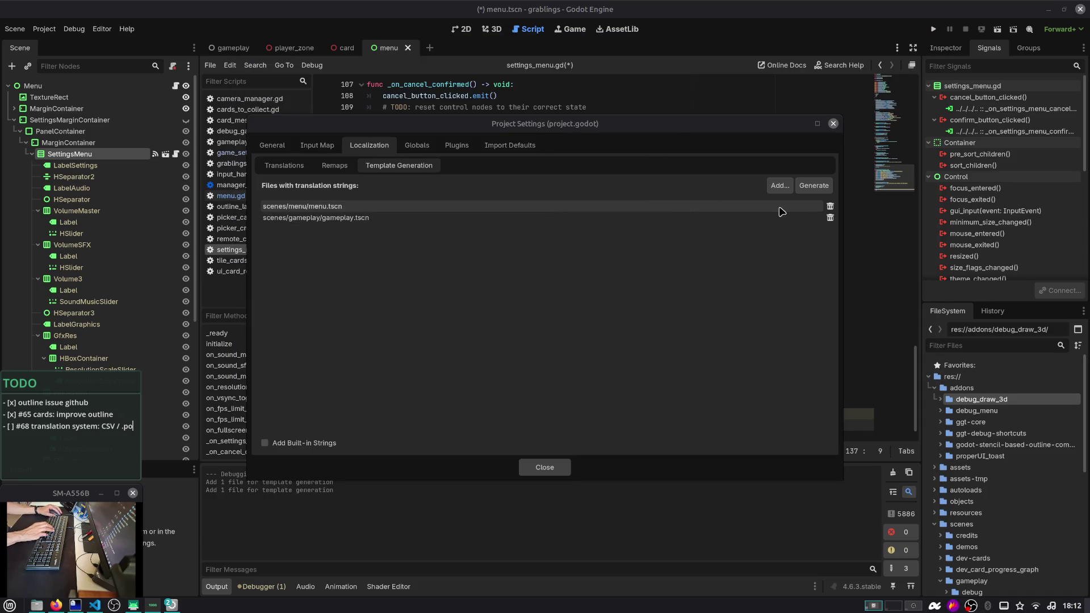
Remove both listed scenes and add only scenes/menu/menu.tscn as the string source
left_click(830, 206)
left_click(830, 206)
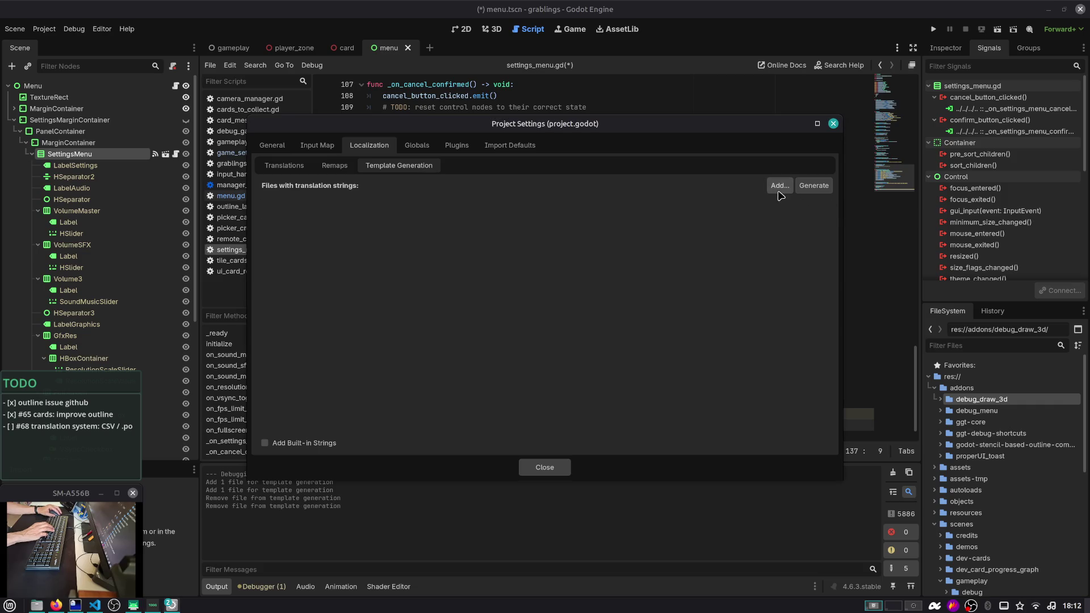
left_click(778, 191)
double_click(585, 202)
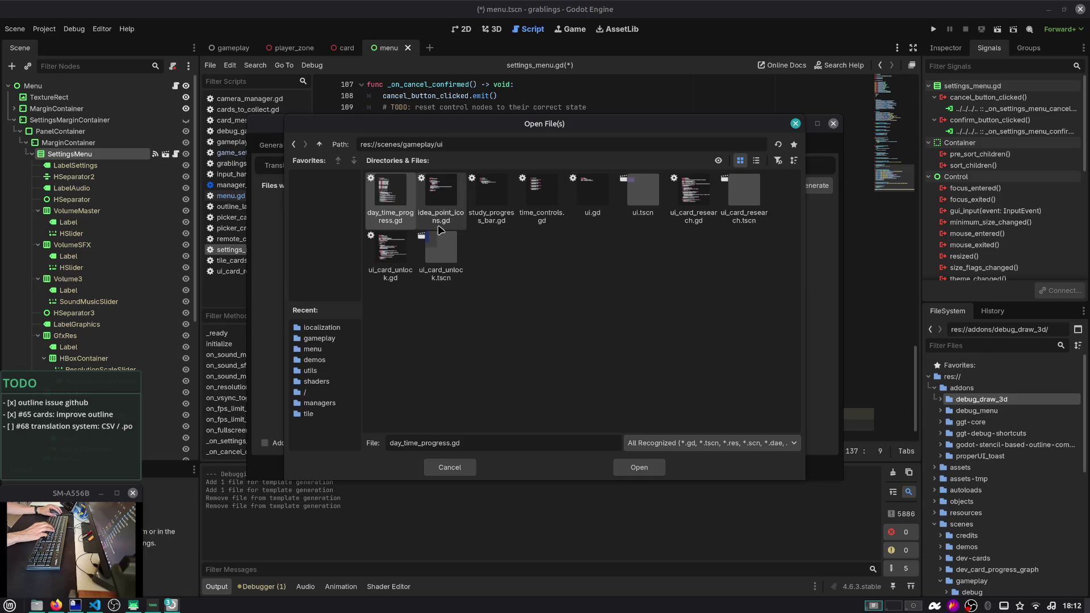
left_click(319, 144)
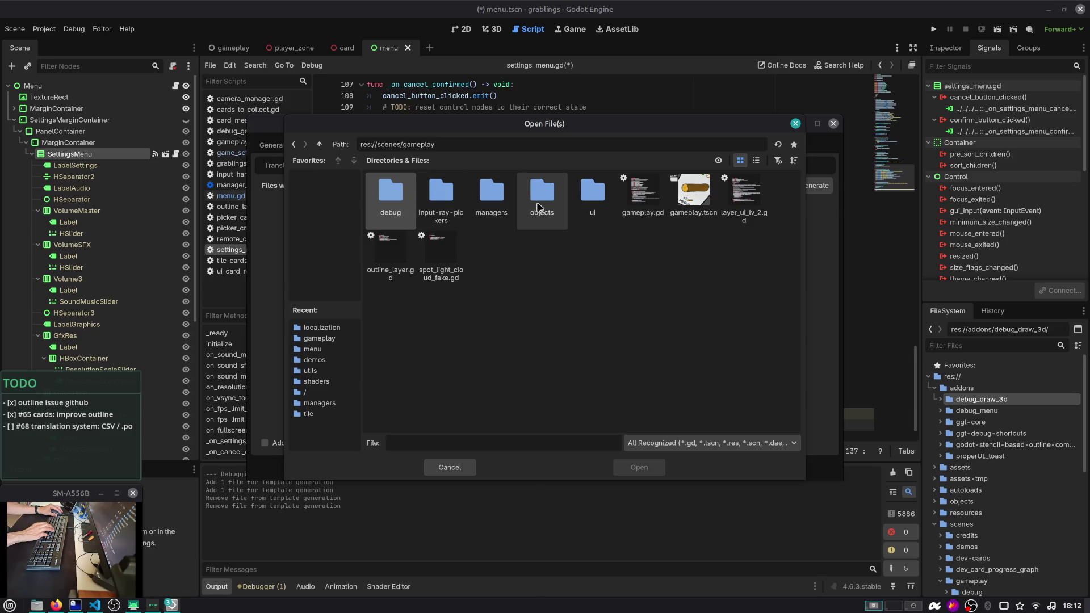
left_click(319, 144)
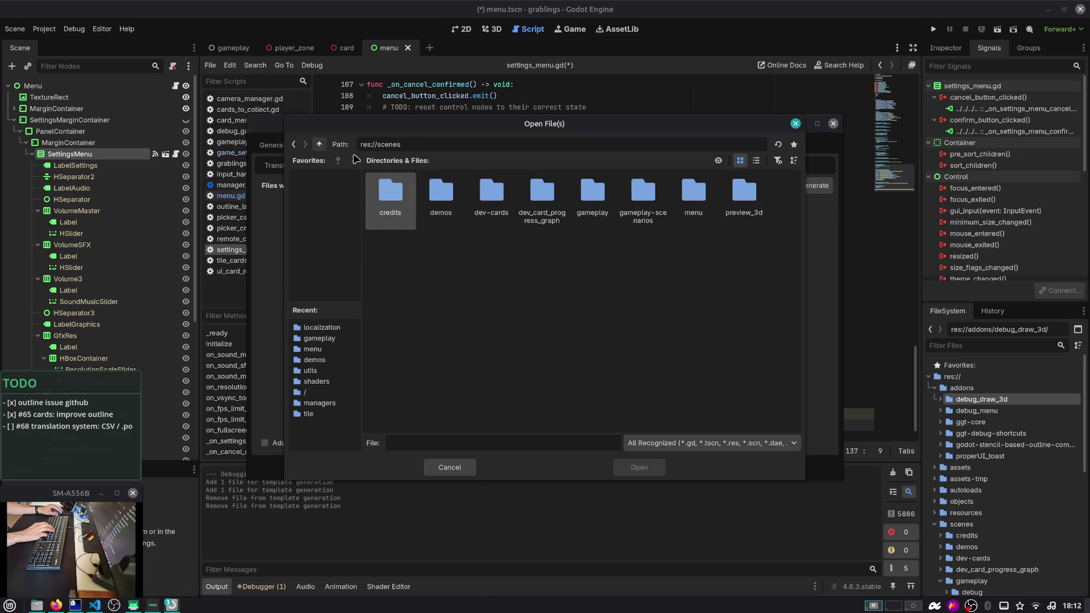
left_click(702, 216)
double_click(698, 216)
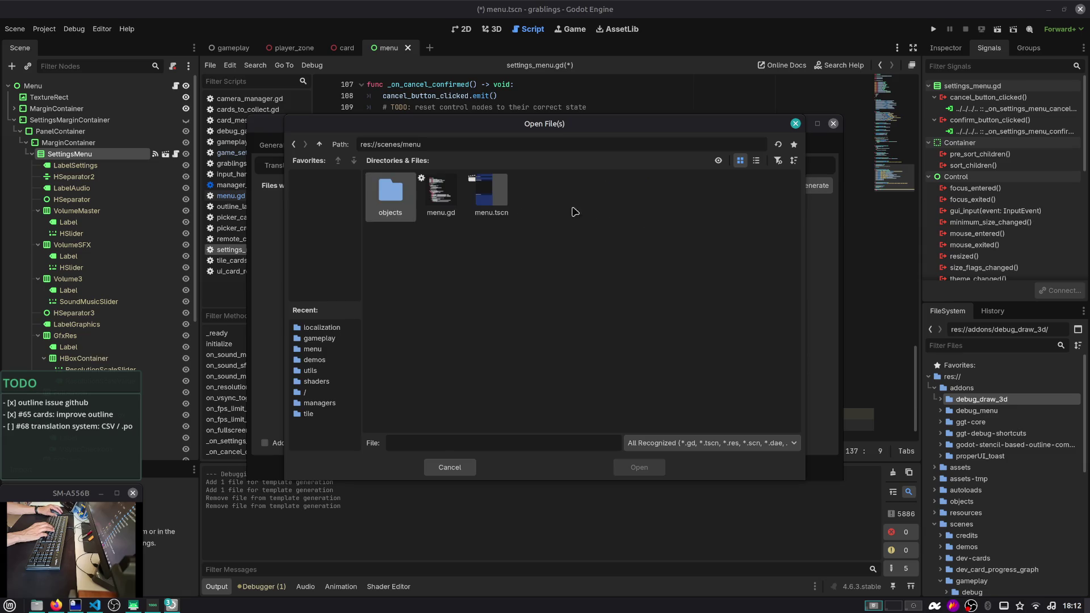
double_click(493, 193)
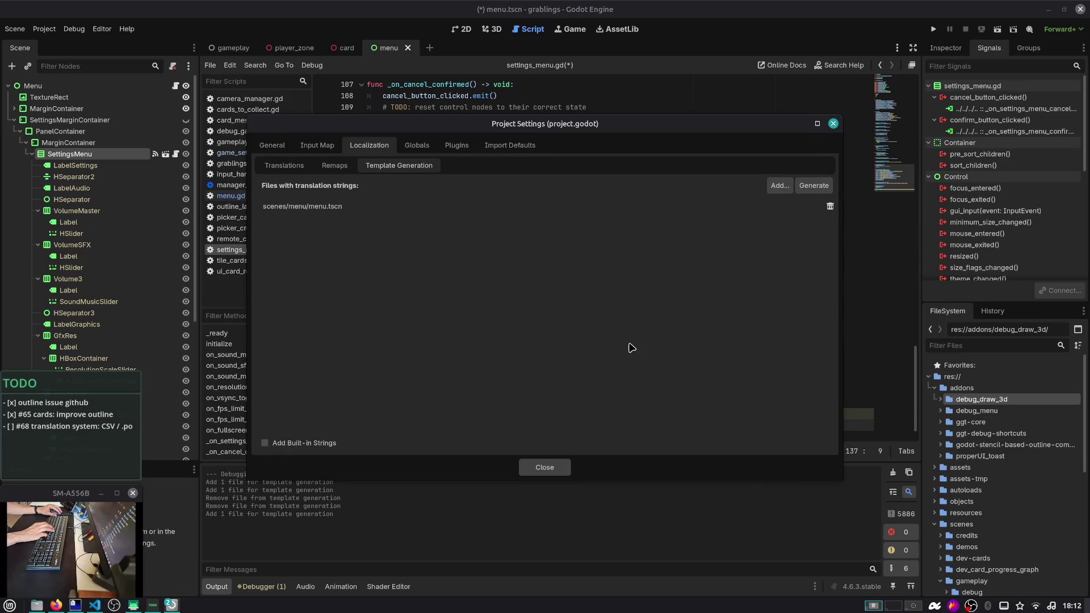
Generate the template again, overwriting localization.pot
left_click(813, 186)
key("Return")
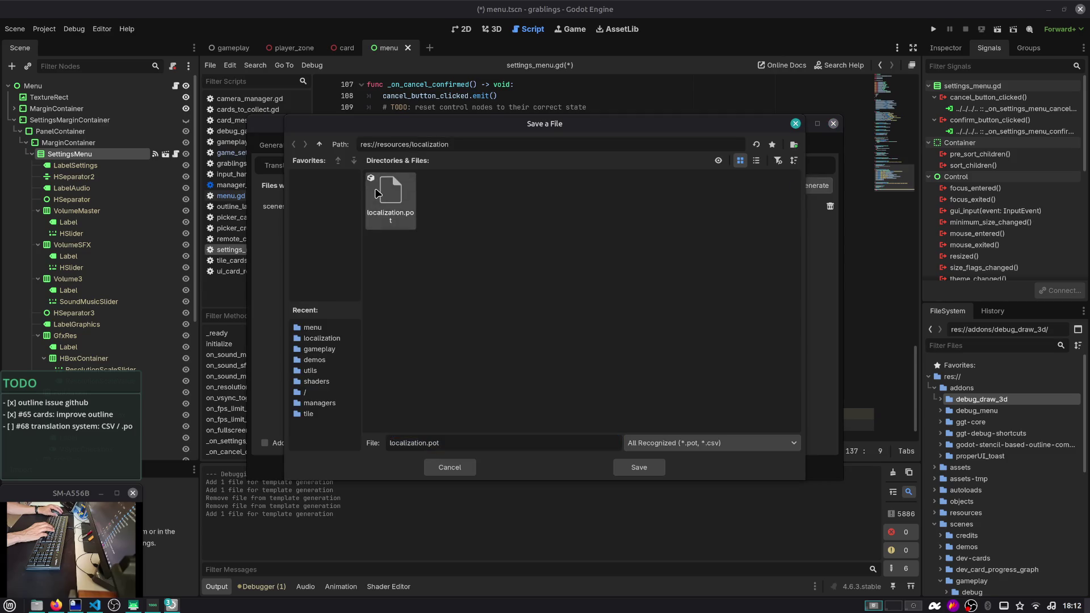
left_click(588, 322)
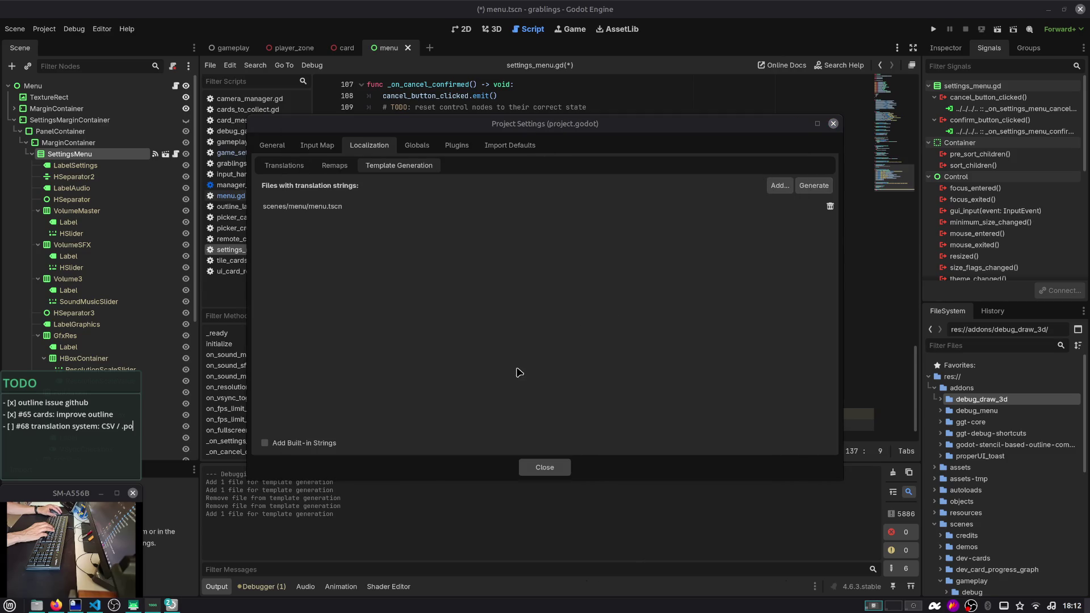
key("alt+Tab")
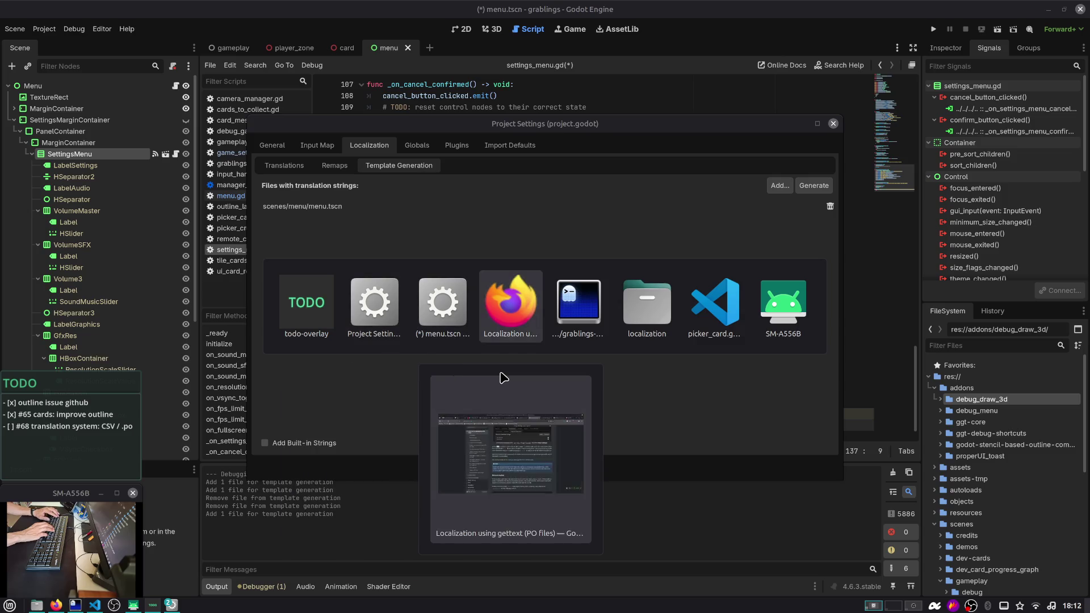
Delete the old it.po and it.mo files and open localization.pot in Poedit
left_click_drag(492, 277, 335, 253)
key("Delete")
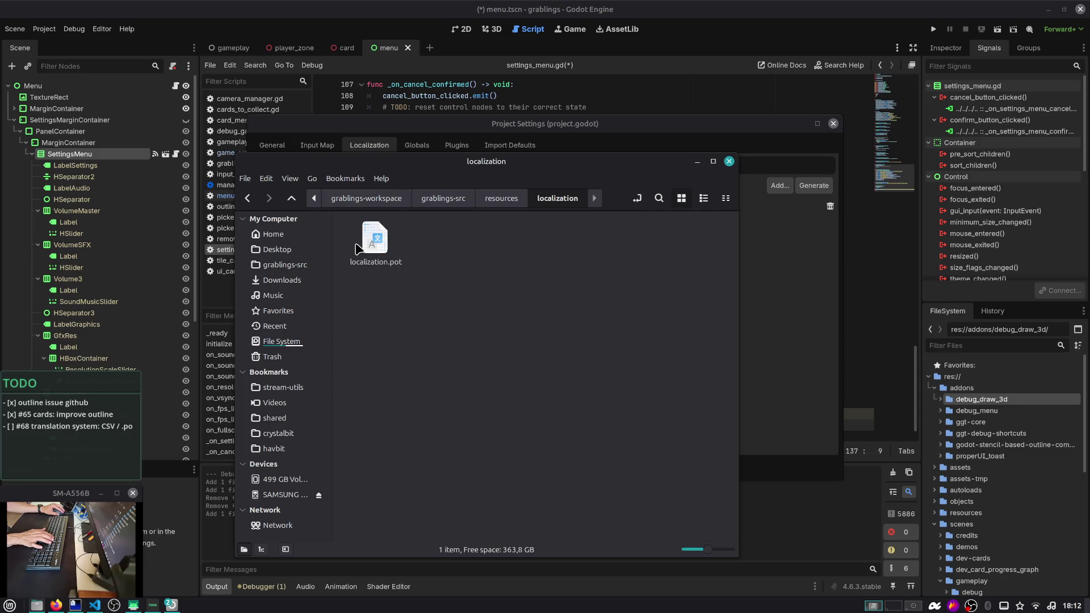
double_click(372, 241)
mouse_move(359, 26)
left_mouse_down()
mouse_move(499, 28)
mouse_move(620, 54)
left_mouse_up()
Create a new Italian translation from the localization.pot template
left_click(398, 188)
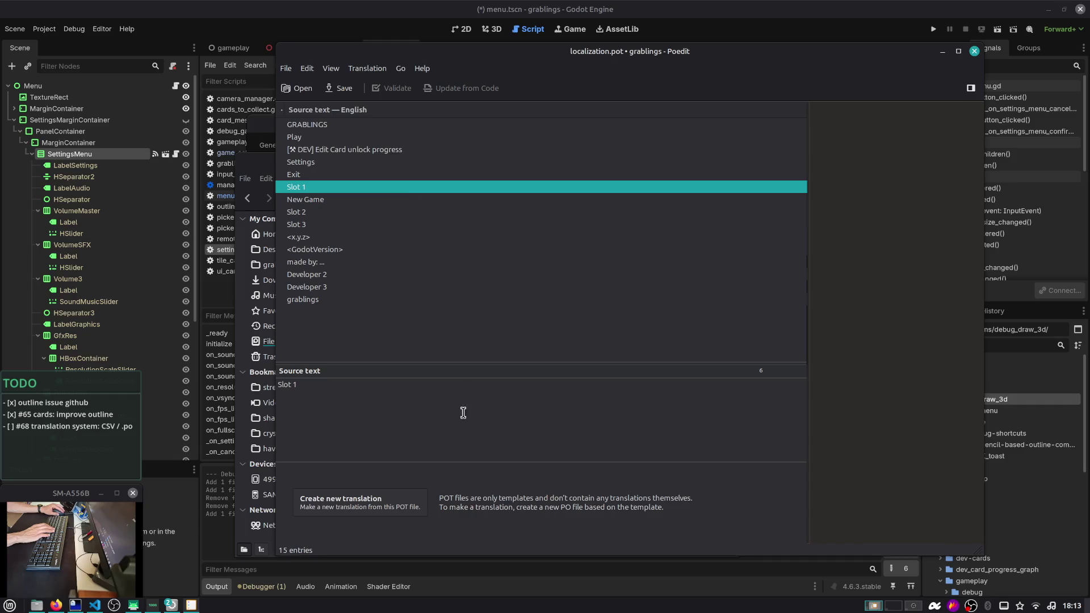
left_click(352, 502)
type("it")
key("Return")
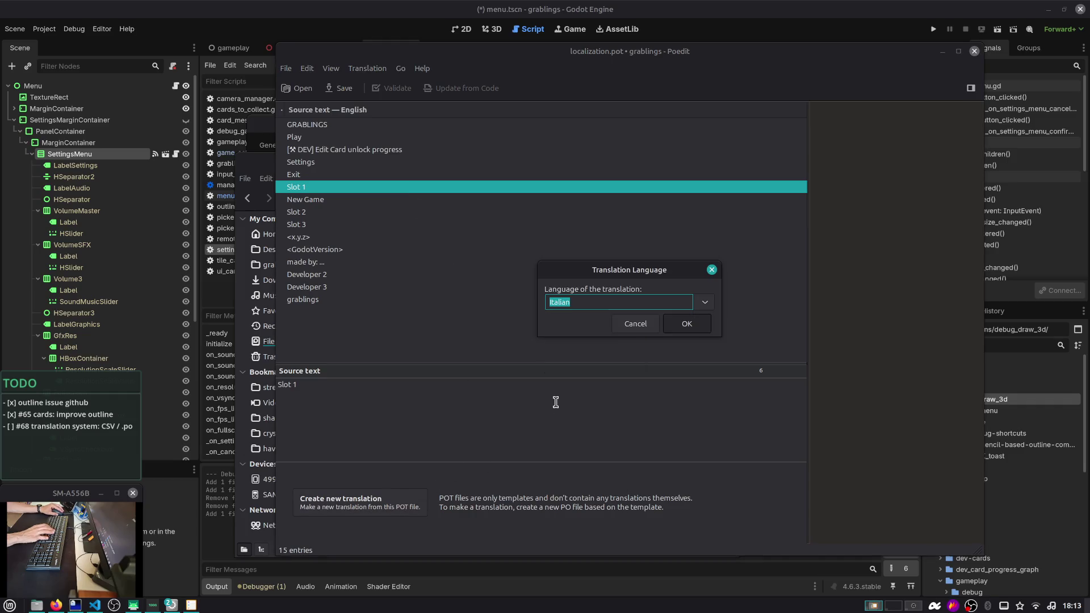
key("Return")
Enter GRABLINGS unchanged as its Italian translation
left_click(417, 490)
type("Slot 1")
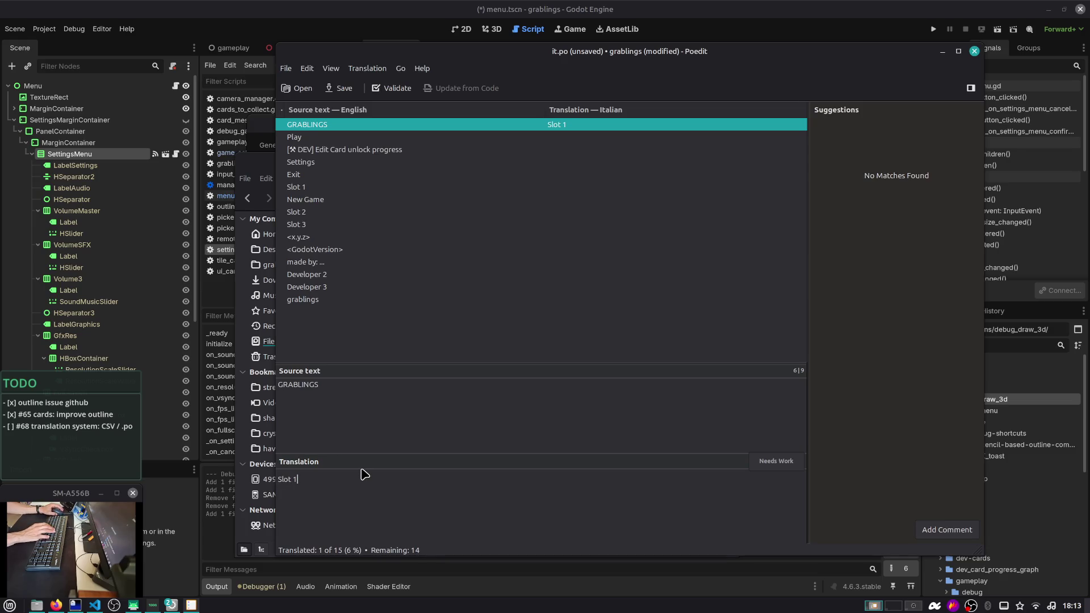
key("ctrl+a")
type("GRA")
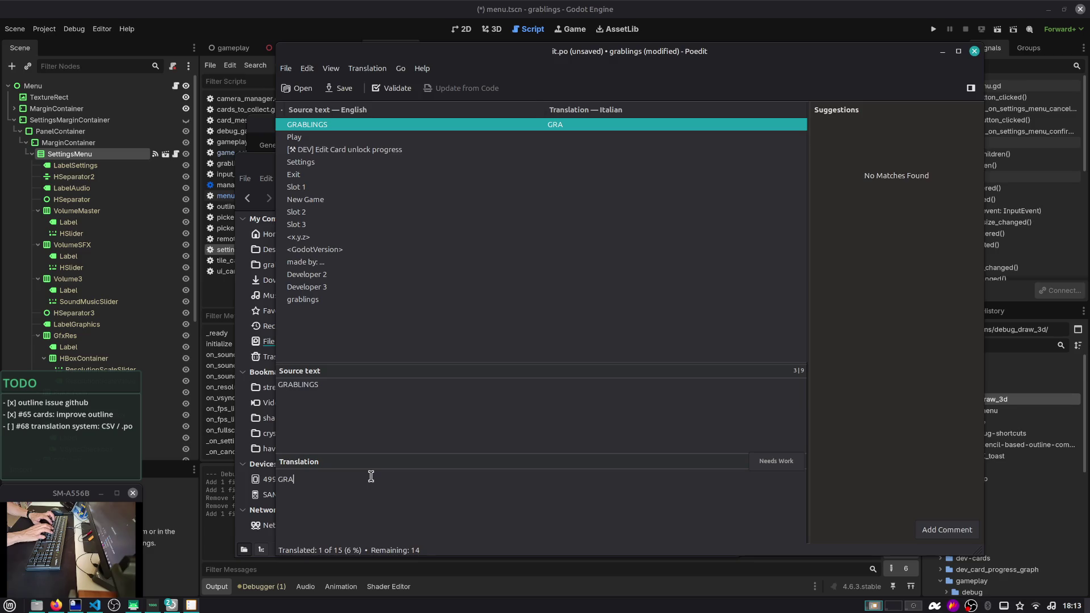
key("BackSpace")
key("BackSpace")
key("BackSpace")
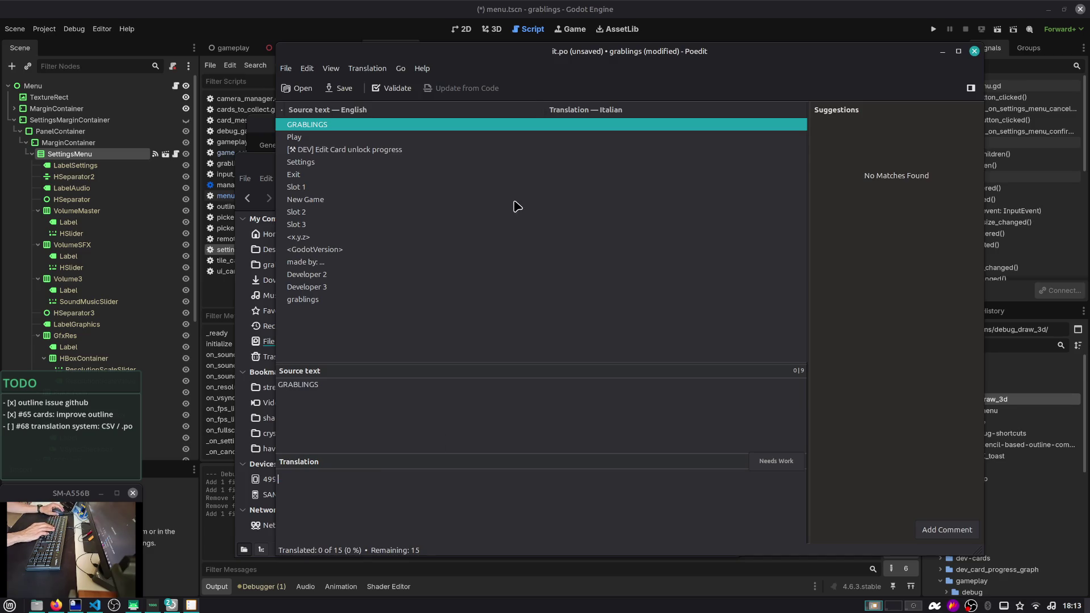
left_click(522, 140)
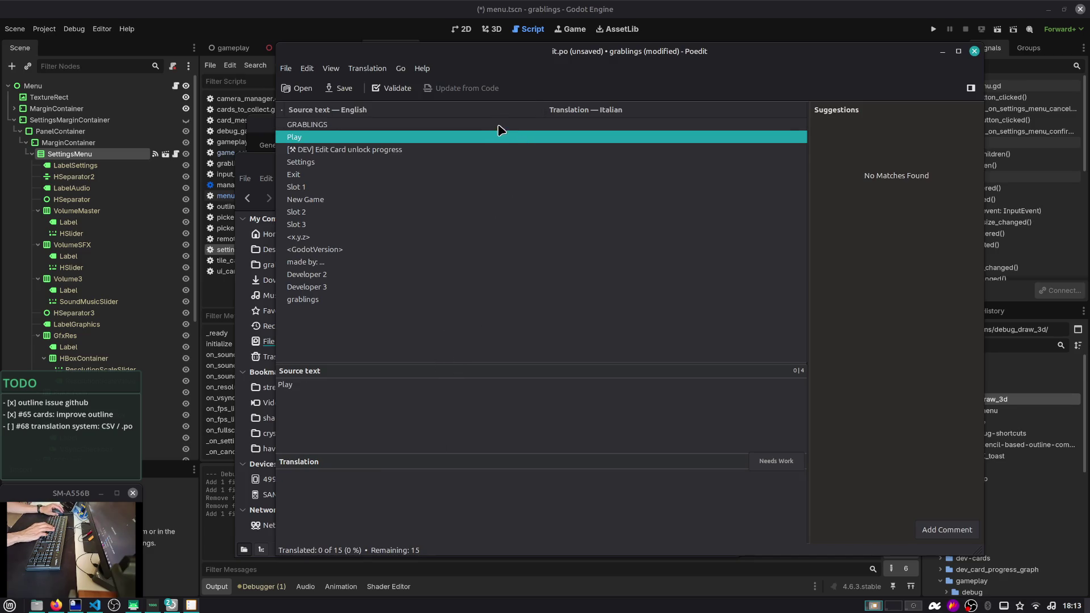
left_click(500, 125)
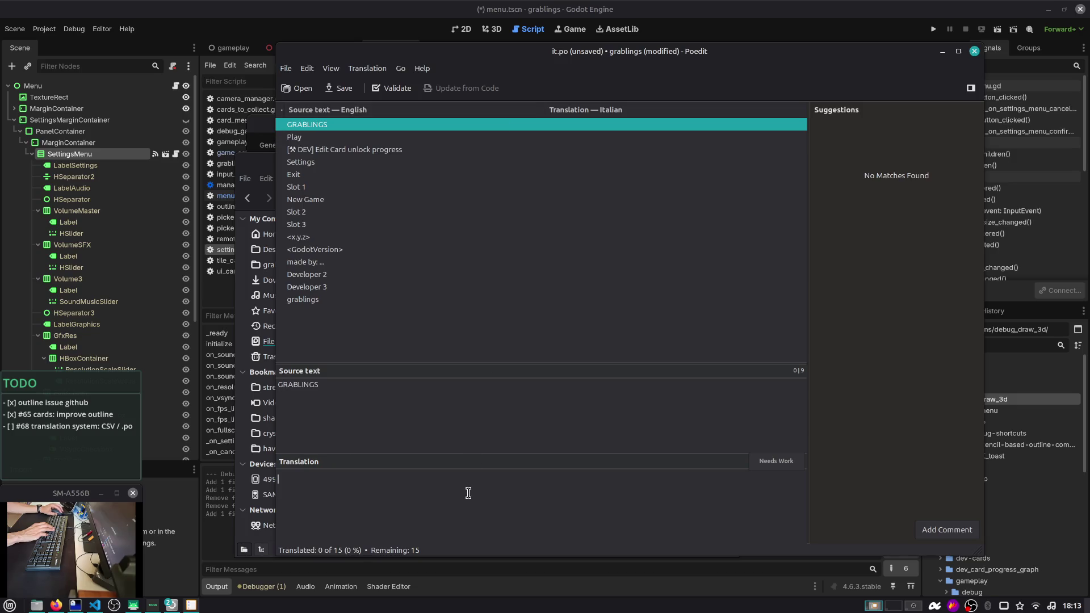
type("GRABLINGS")
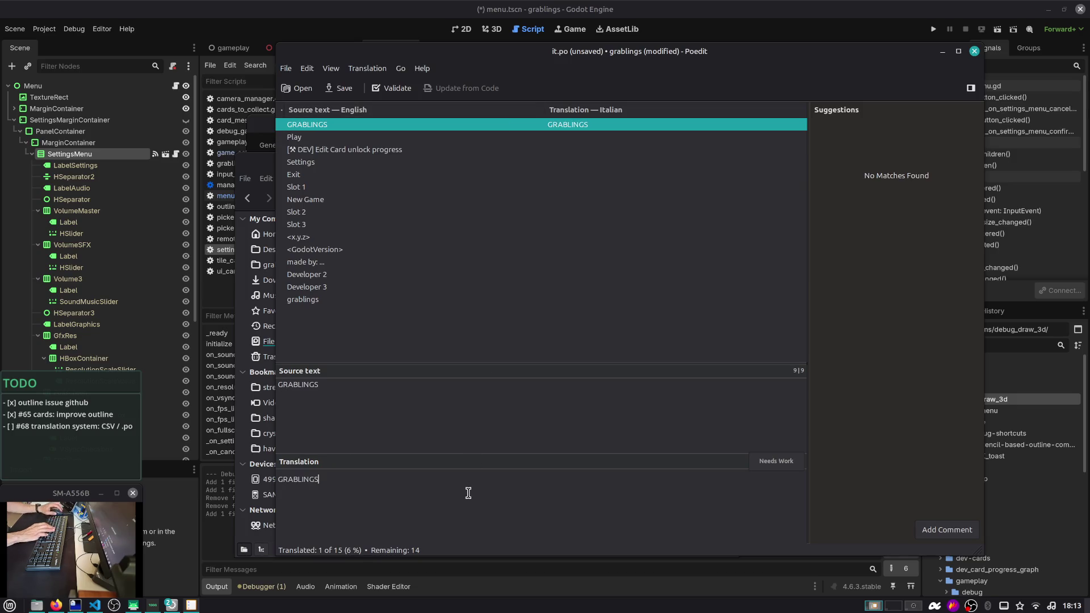
Translate Play as Gioca
left_click(420, 137)
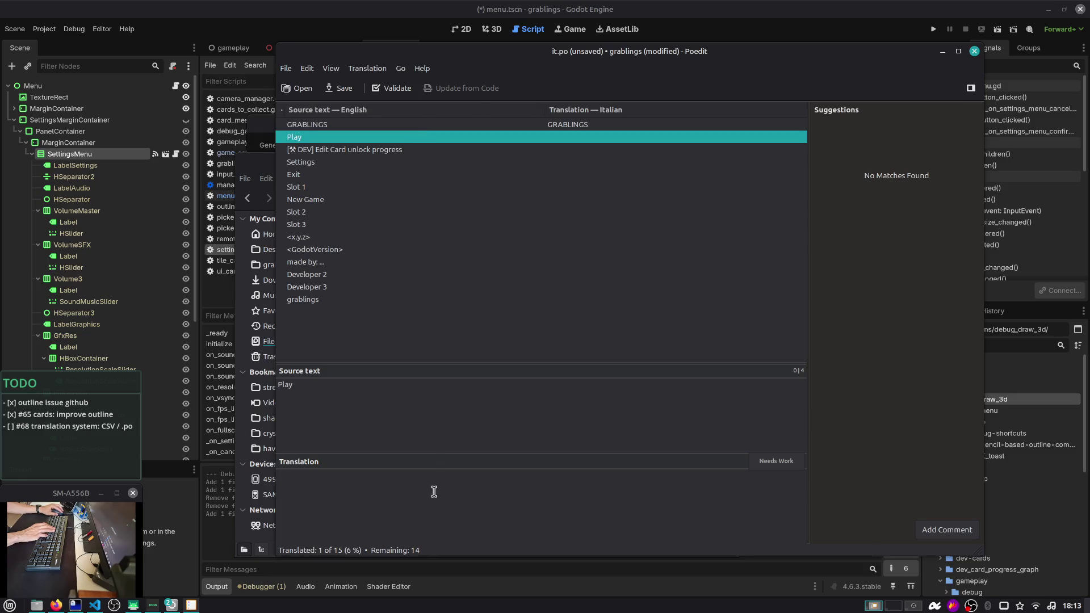
type("Gioca")
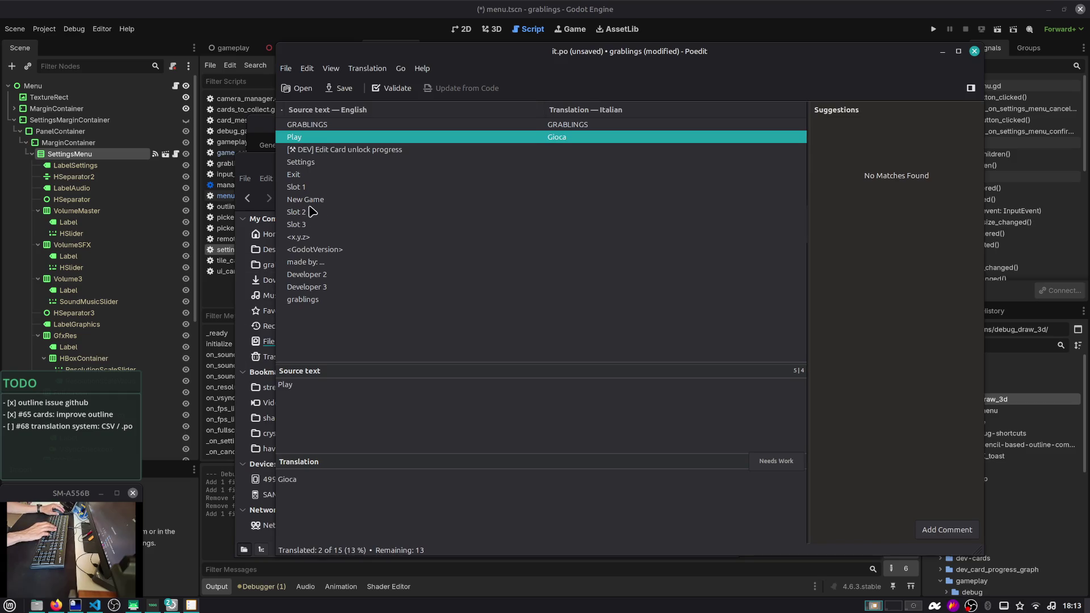
left_click(369, 152)
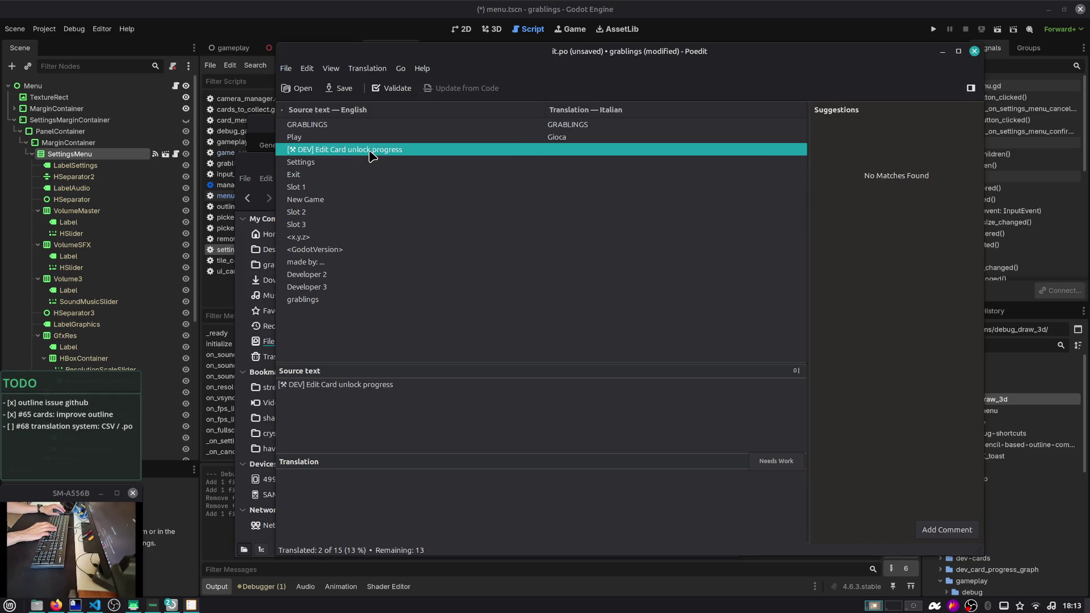
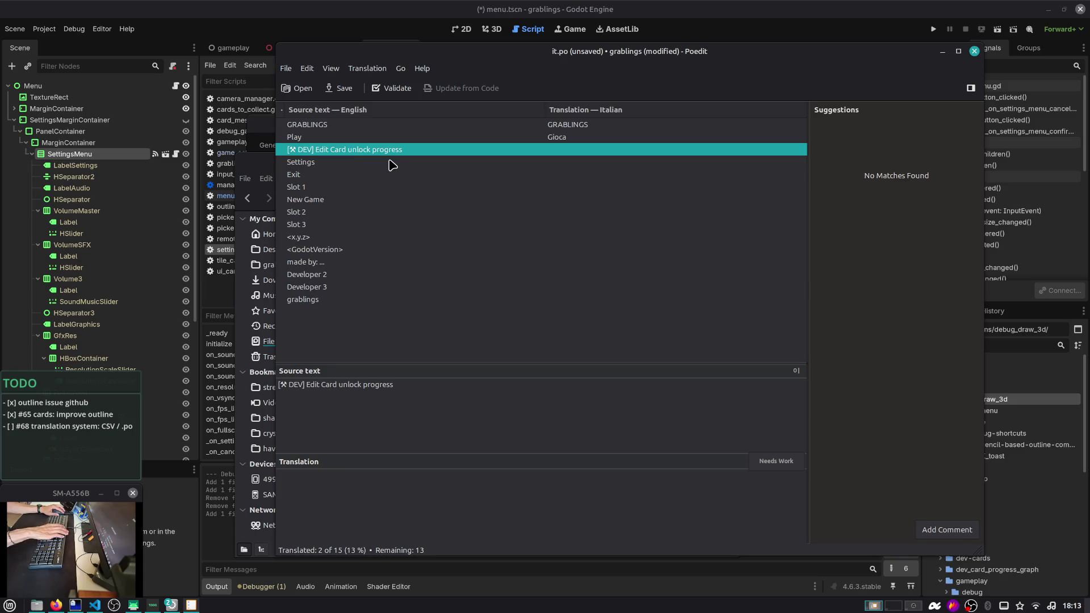
Translate the Settings string as 'Impostazioni', fixing a typo along the way
left_click(391, 165)
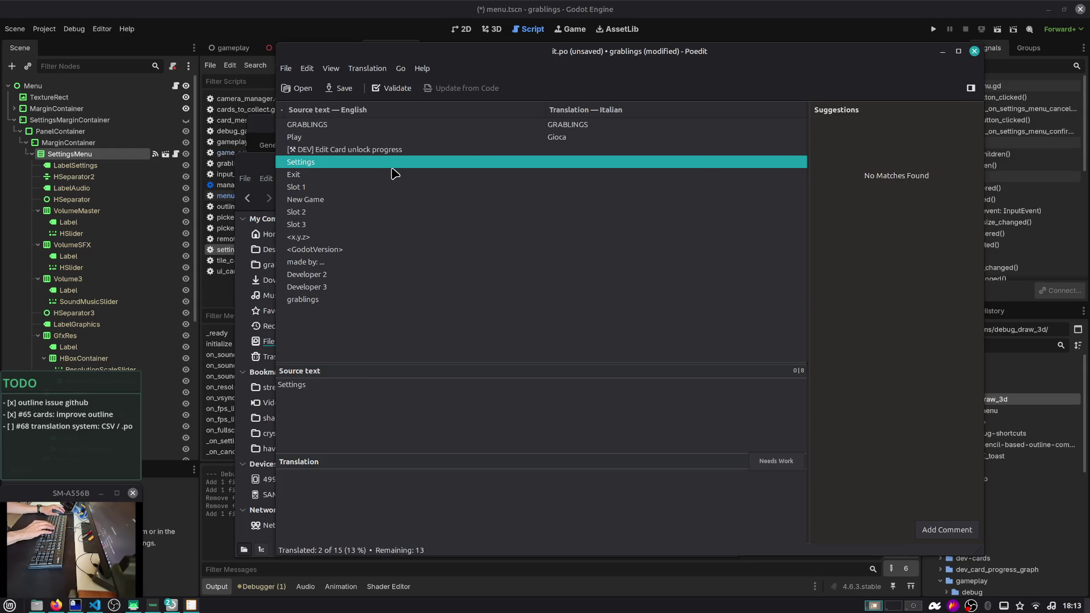
left_click(360, 485)
type("Impostazsioni")
key("BackSpace")
key("BackSpace")
type("oni")
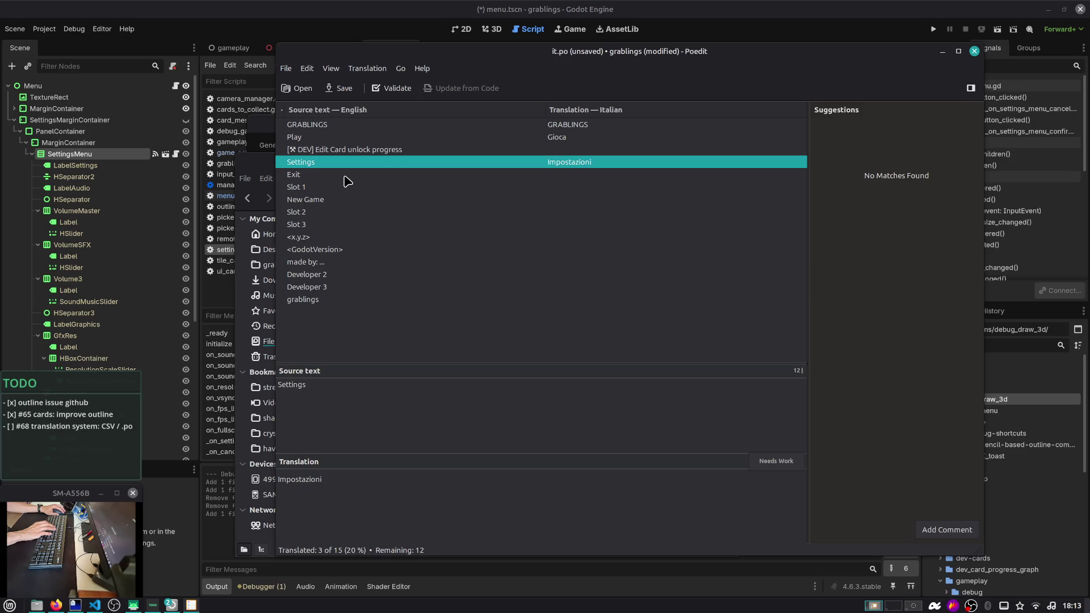
Enter 'Slot 1', 'Slot 2' and 'Slot 3' as the translations of the three slot strings
left_click(344, 177)
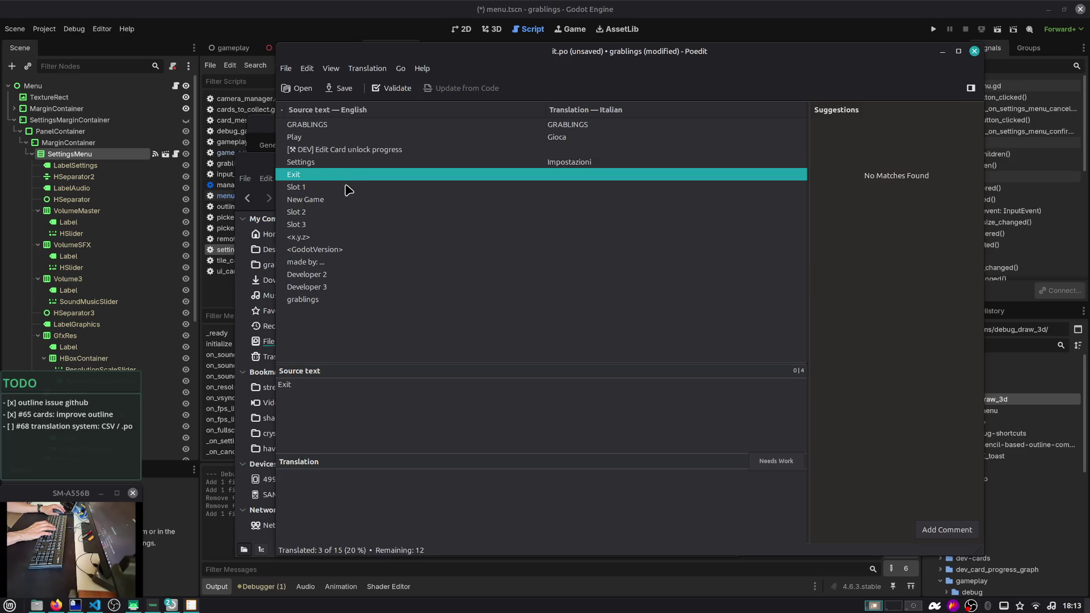
left_click(345, 186)
type("Slot 1")
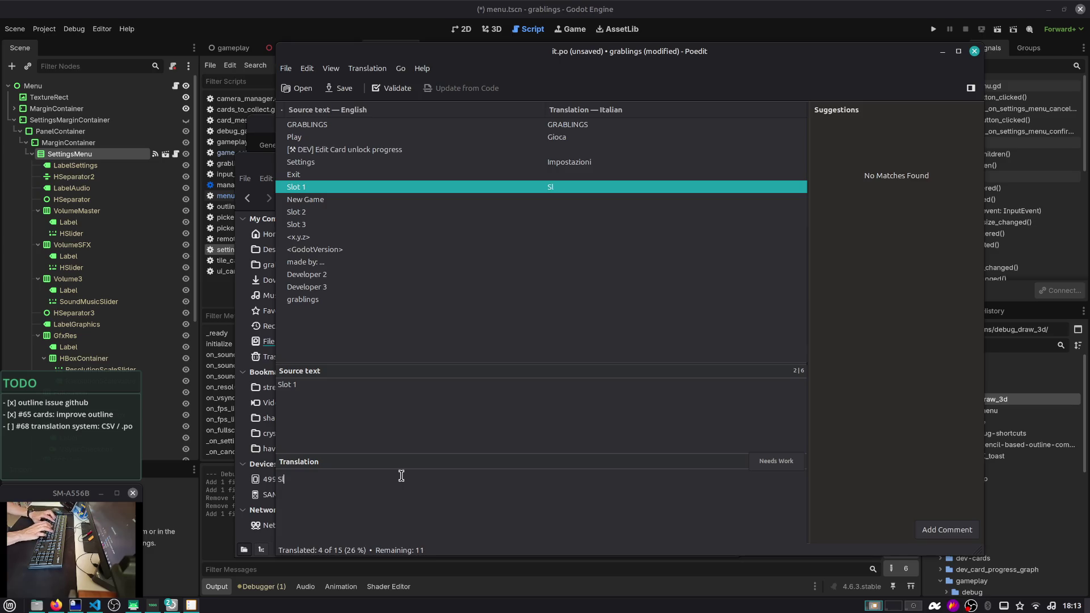
left_click(347, 214)
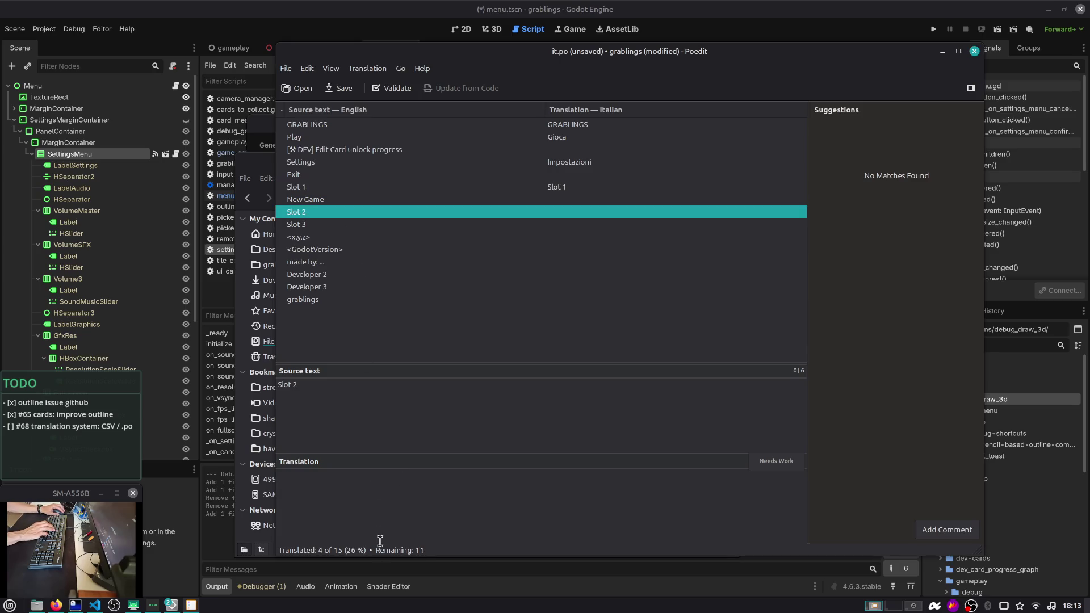
type("Slot 2")
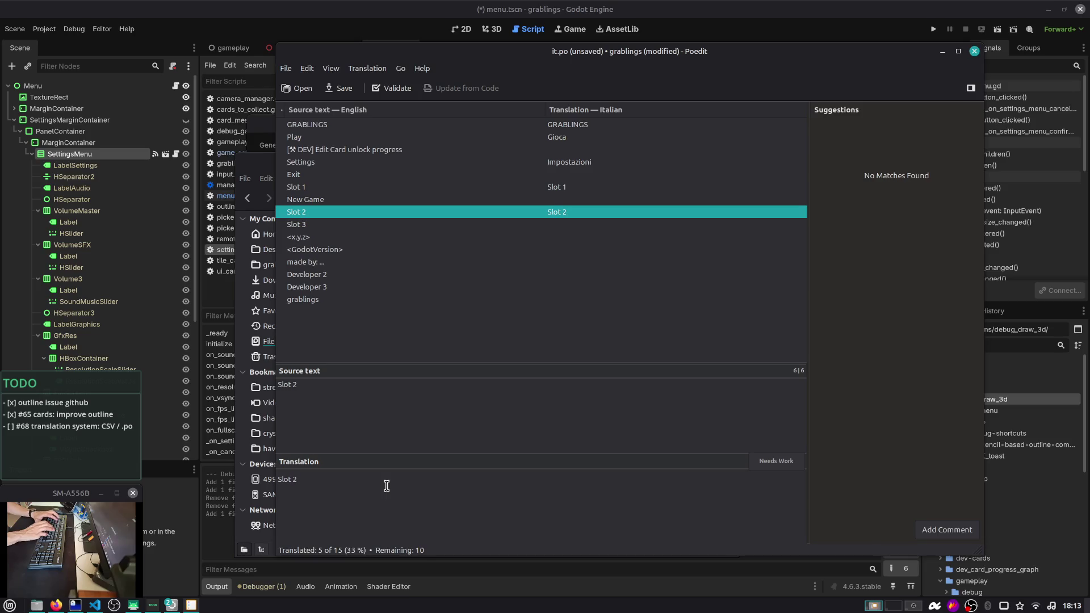
left_click(303, 226)
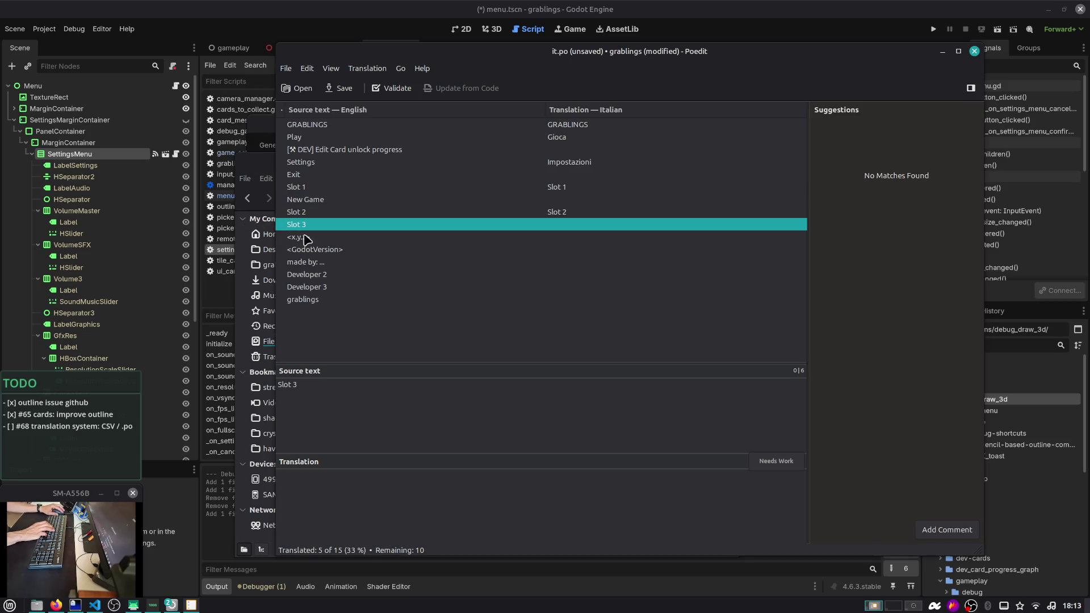
type("Slot 3")
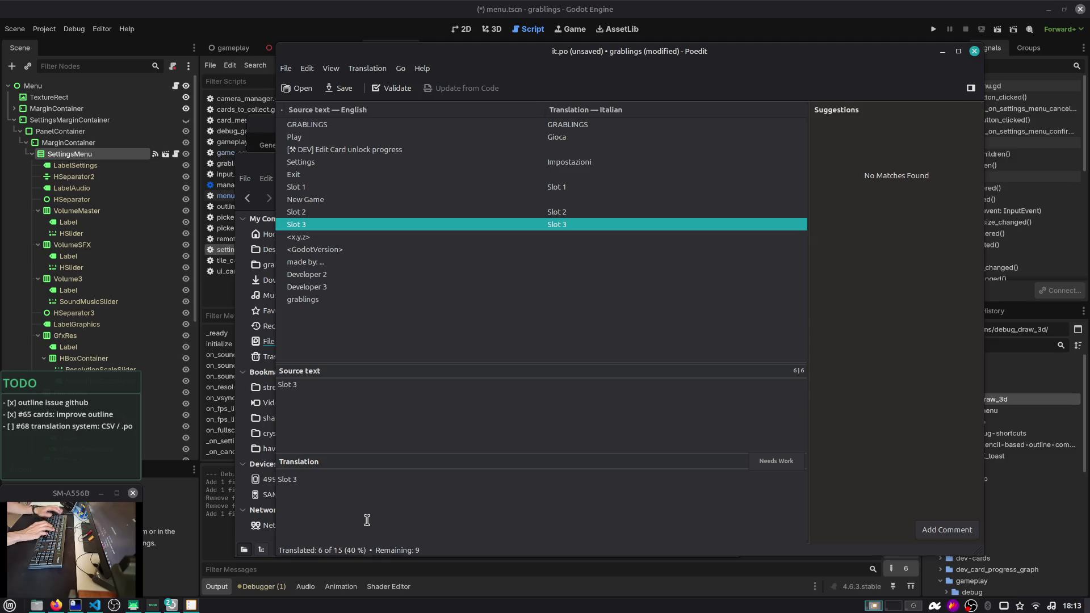
Translate New Game as 'Nuova partita' and grablings as 'grablings'
left_click(374, 201)
type("Nuova partita")
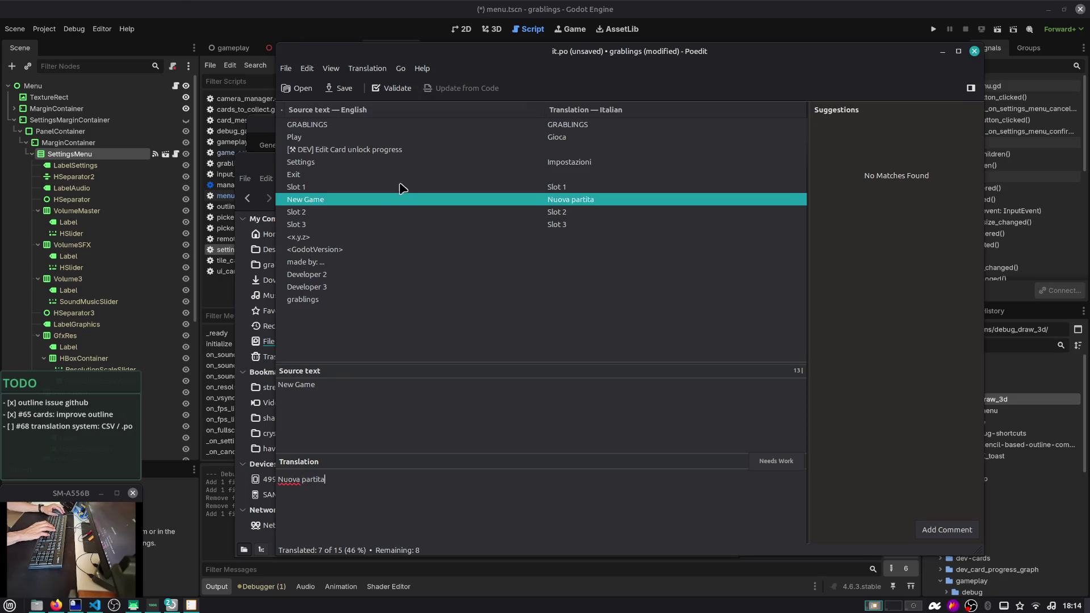
left_click(313, 300)
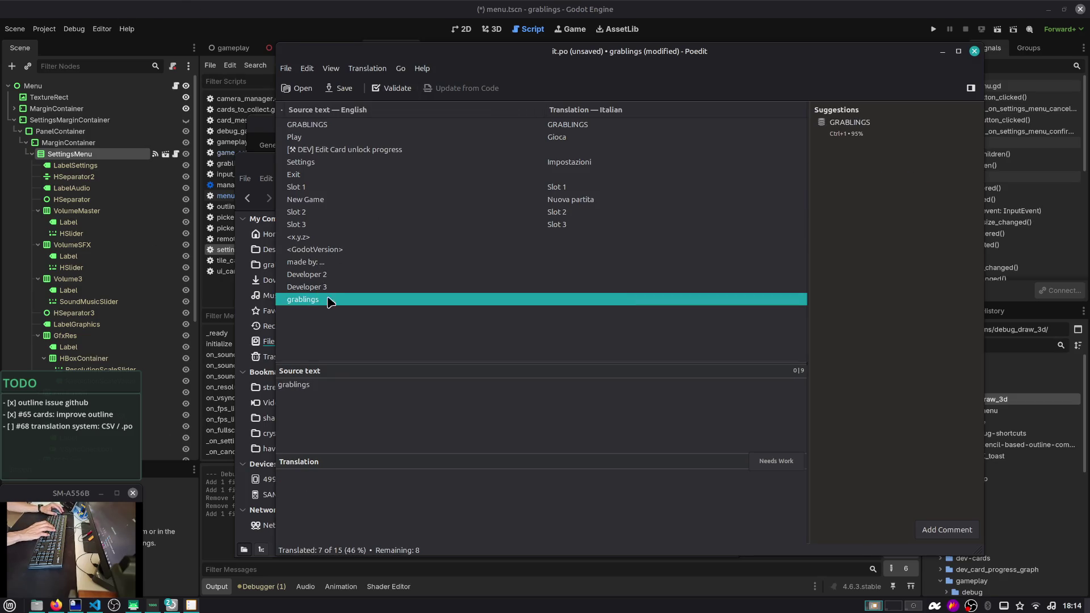
type("grablings")
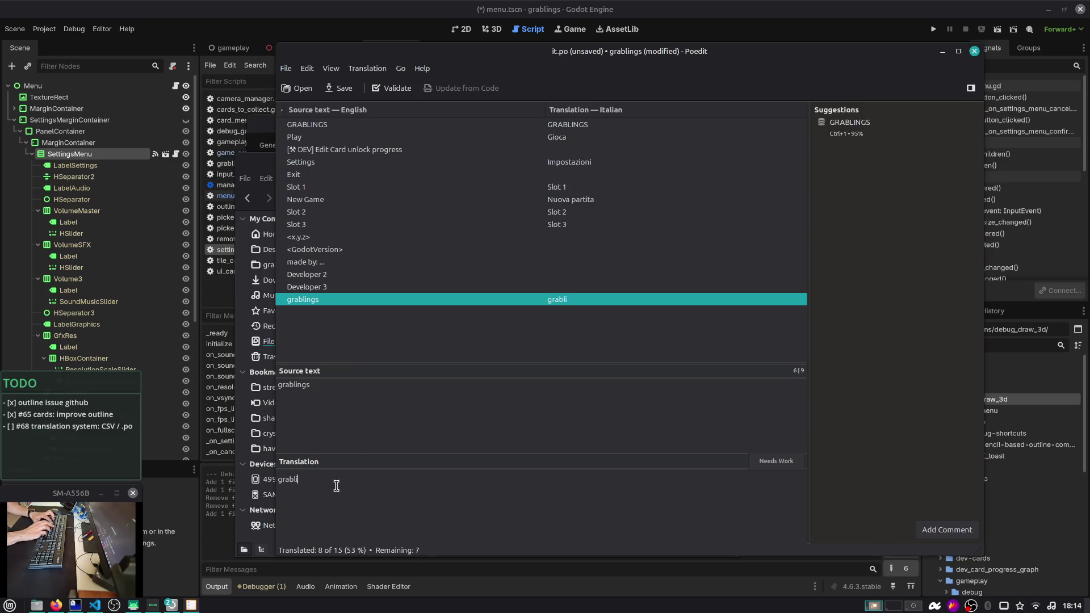
Save the Italian translations as it.po and hide Poedit
left_click(325, 264)
key("alt+Tab")
key("alt+Tab")
key("alt+Tab")
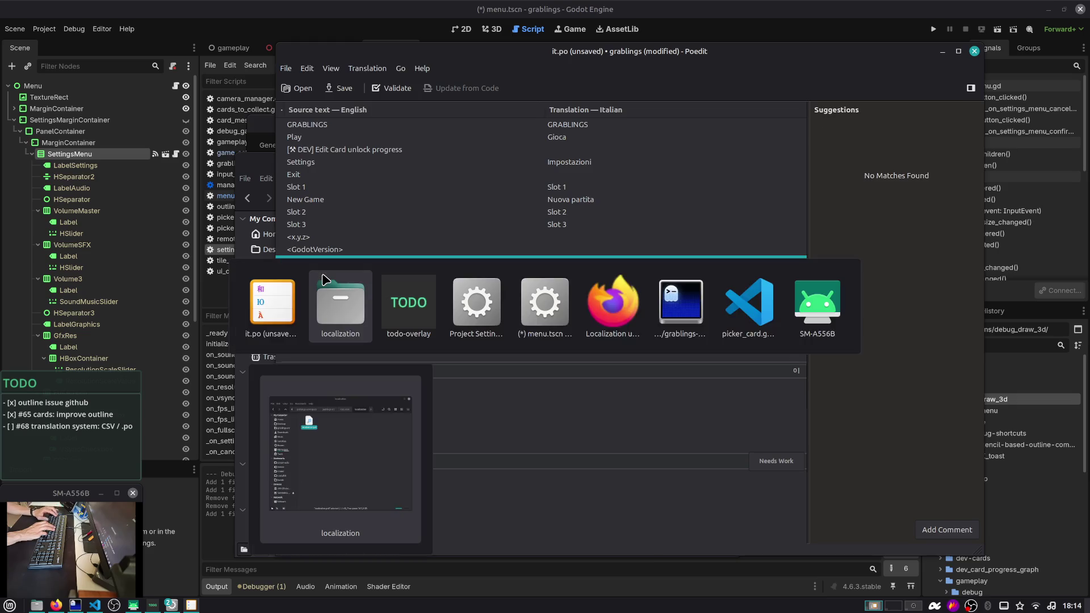
key("Escape")
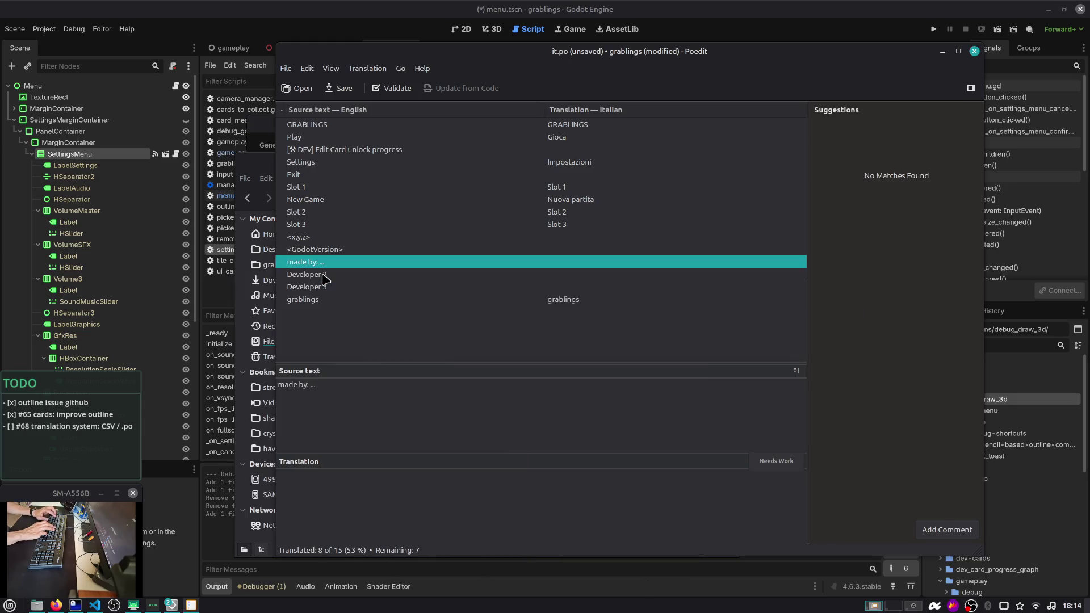
left_click(345, 88)
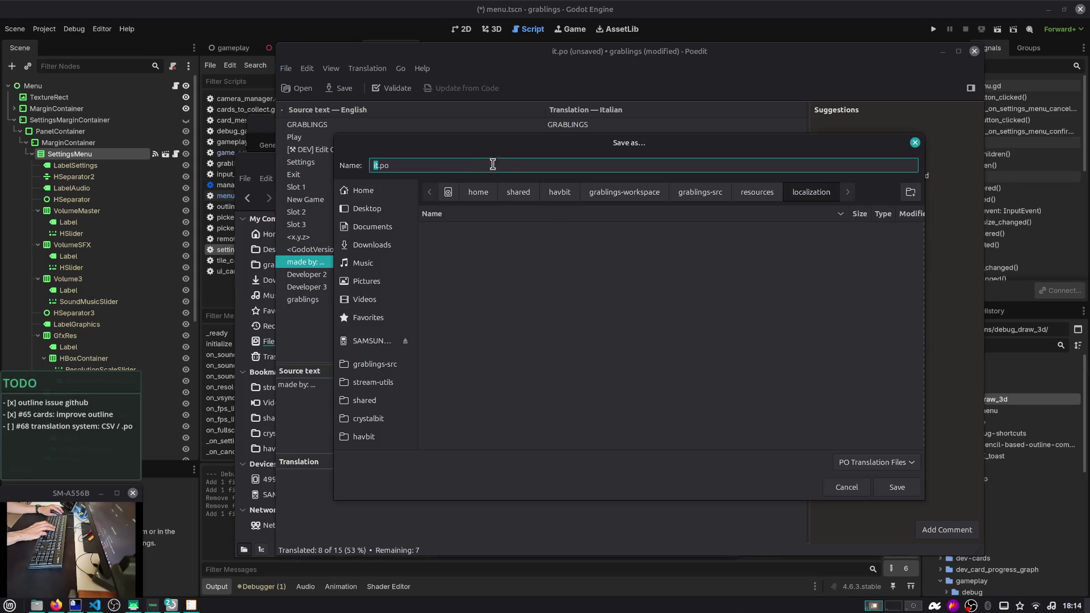
left_click(898, 489)
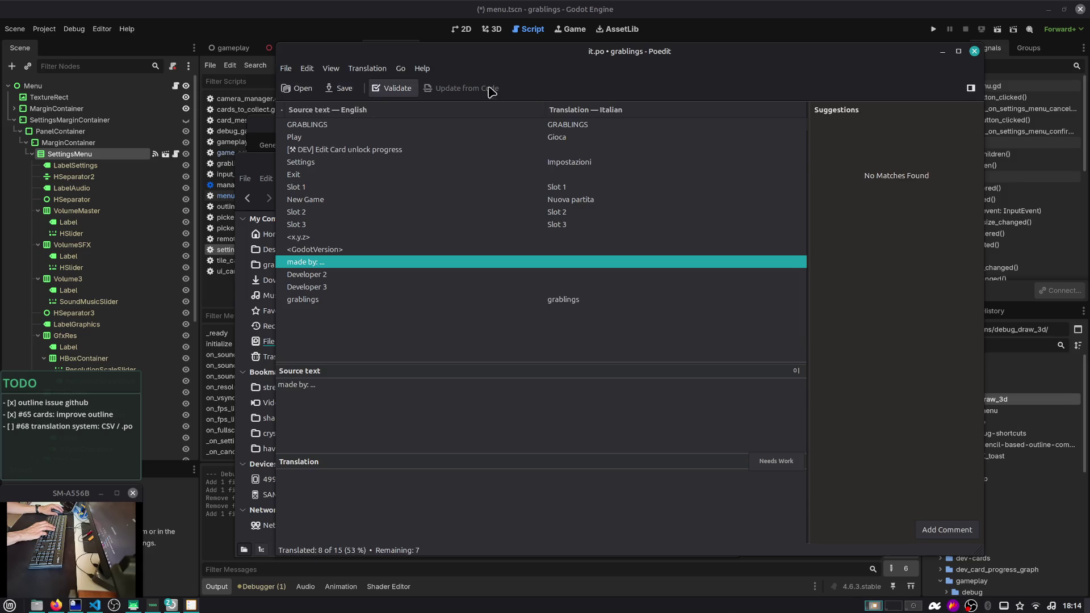
left_click(941, 51)
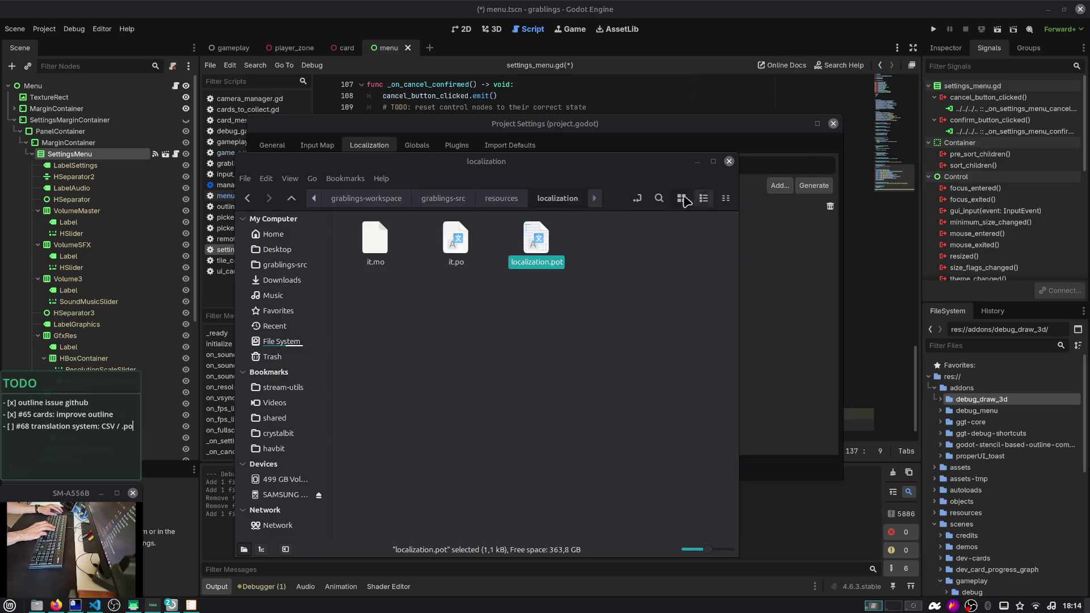
Close the localization folder, Project Settings and the gameplay, player_zone and card scene tabs
left_click(728, 162)
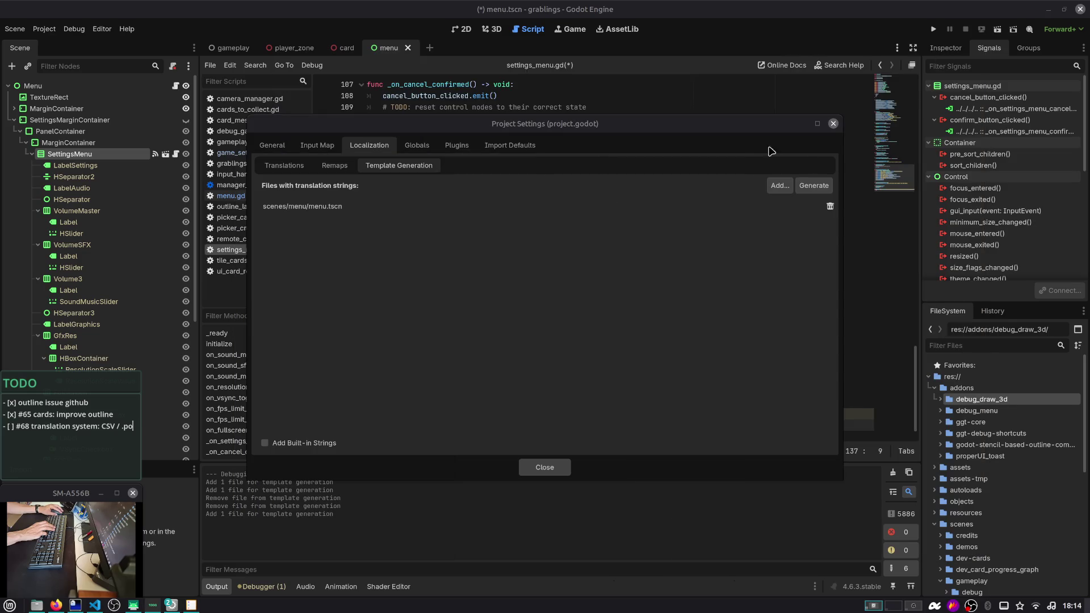
left_click(833, 123)
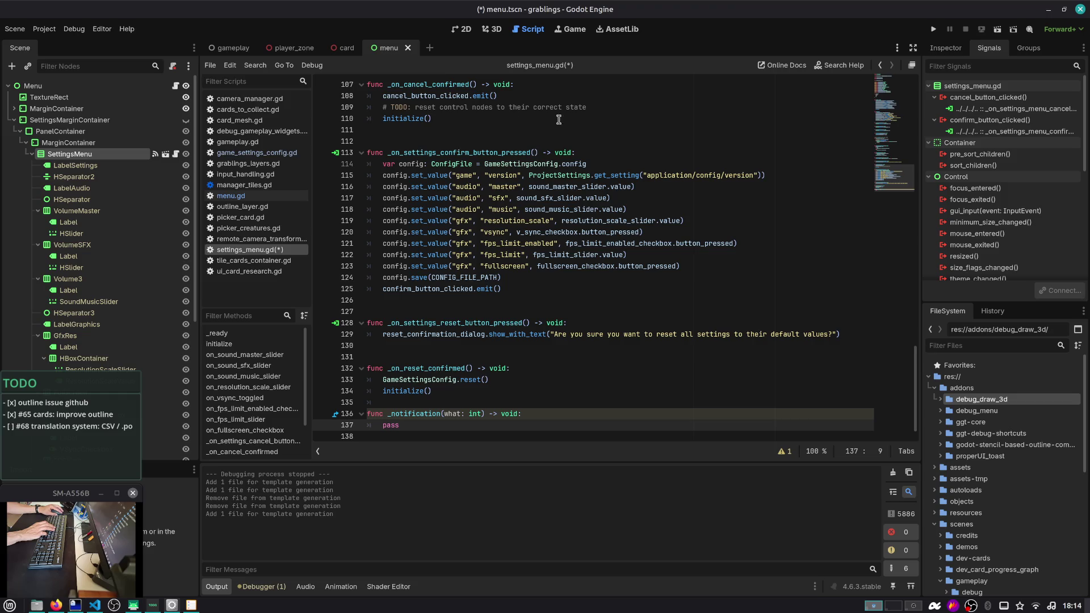
middle_click(221, 51)
middle_click(221, 50)
middle_click(220, 50)
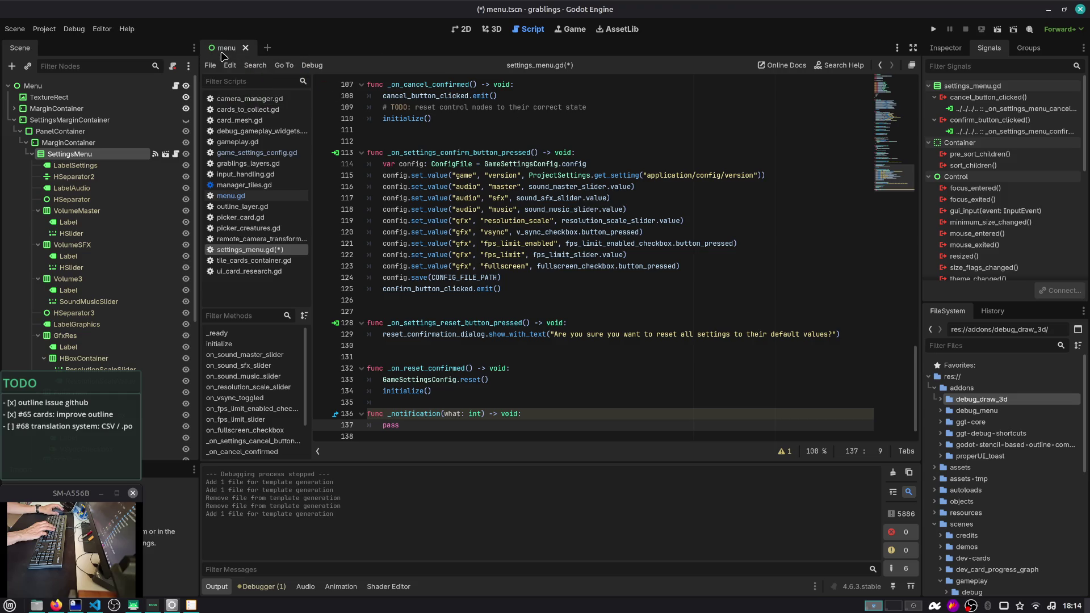
Delete the Credits node and its children from the menu scene, save, and reopen Localization settings
left_click(21, 131)
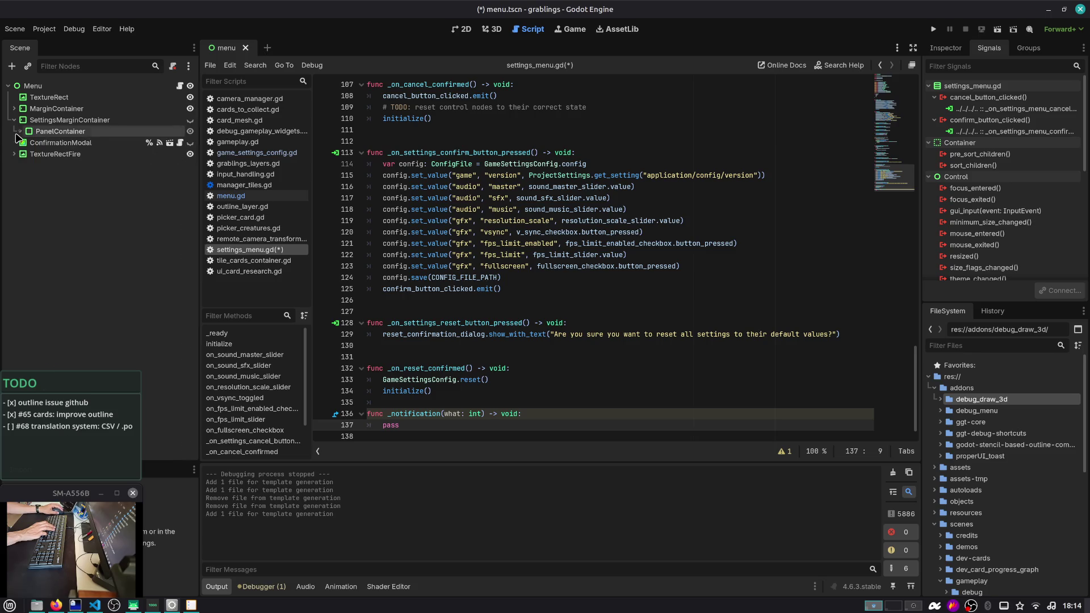
left_click(15, 153)
left_click(16, 153)
left_click(14, 109)
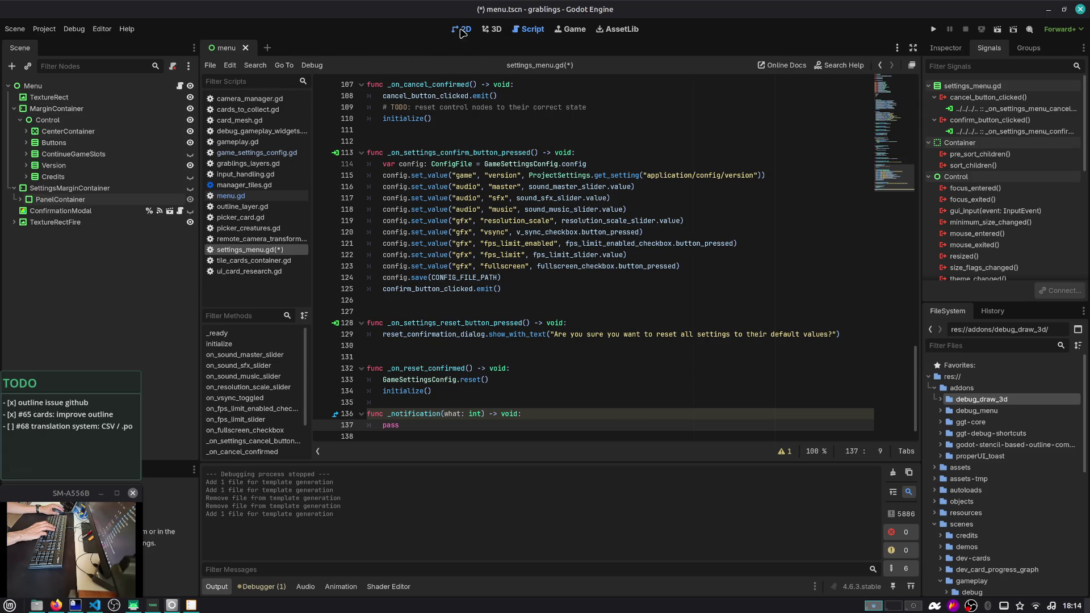
left_click(461, 29)
scroll(420, 142, "down", 5)
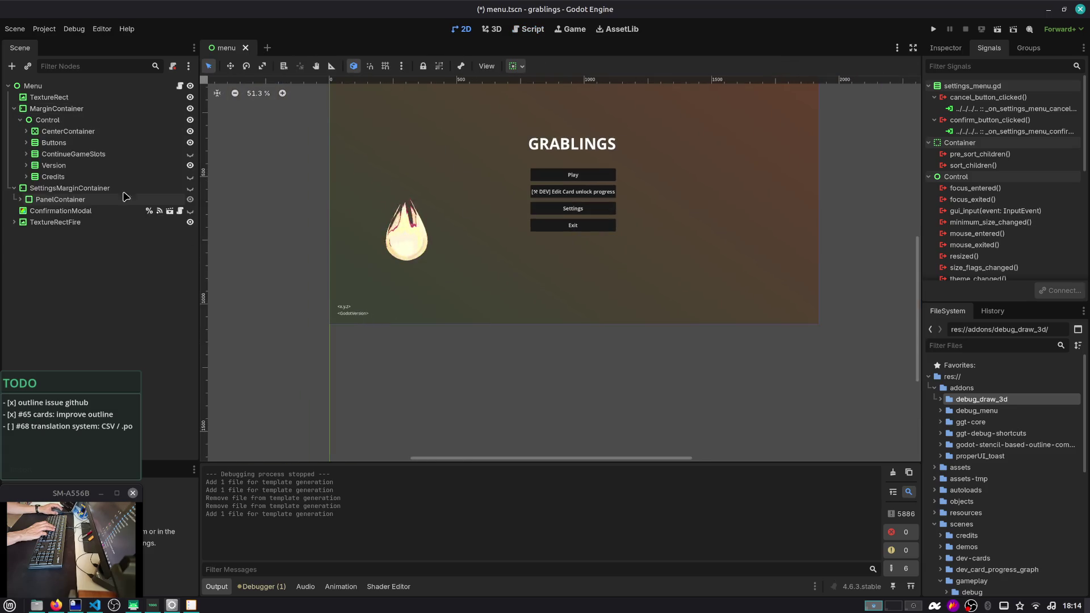
left_click(26, 177)
left_click(94, 177)
key("Delete")
key("Return")
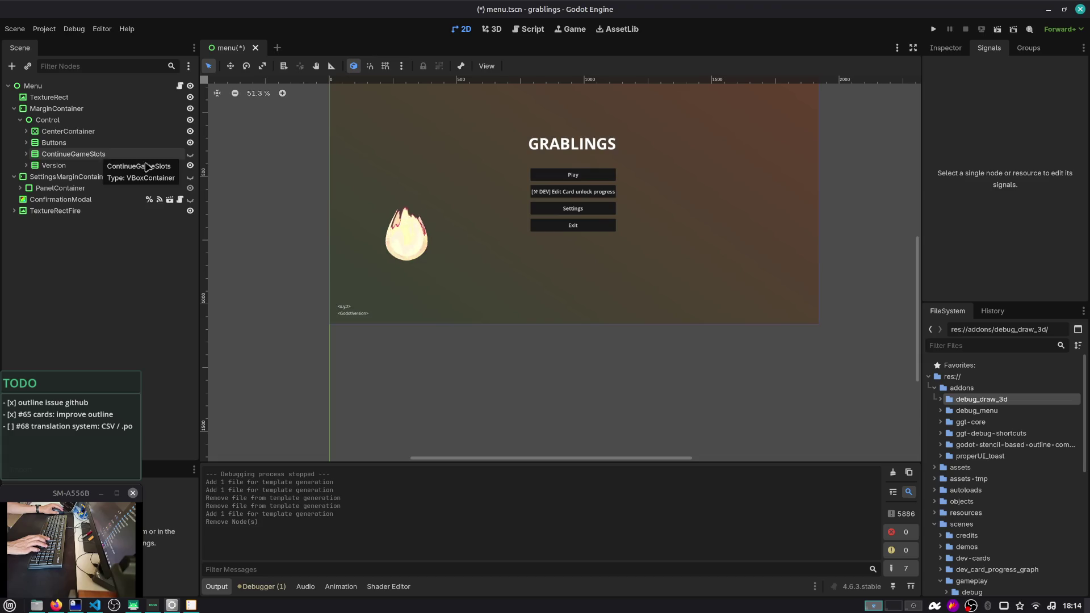
key("ctrl+s")
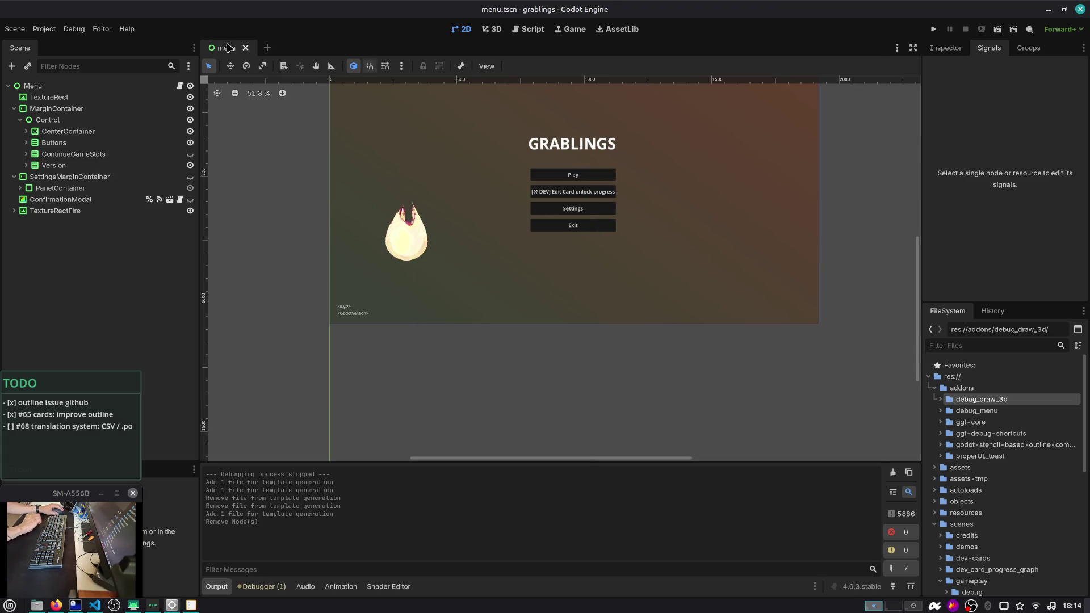
left_click(56, 31)
left_click(59, 41)
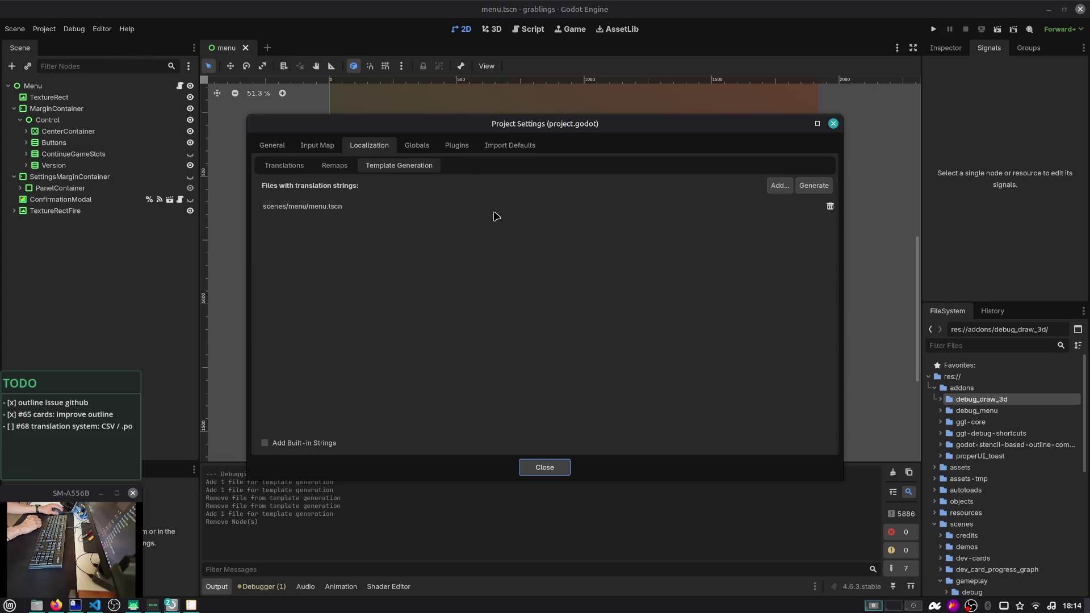
Regenerate localization.pot from menu.tscn over the old file and open it in Poedit
left_click(806, 186)
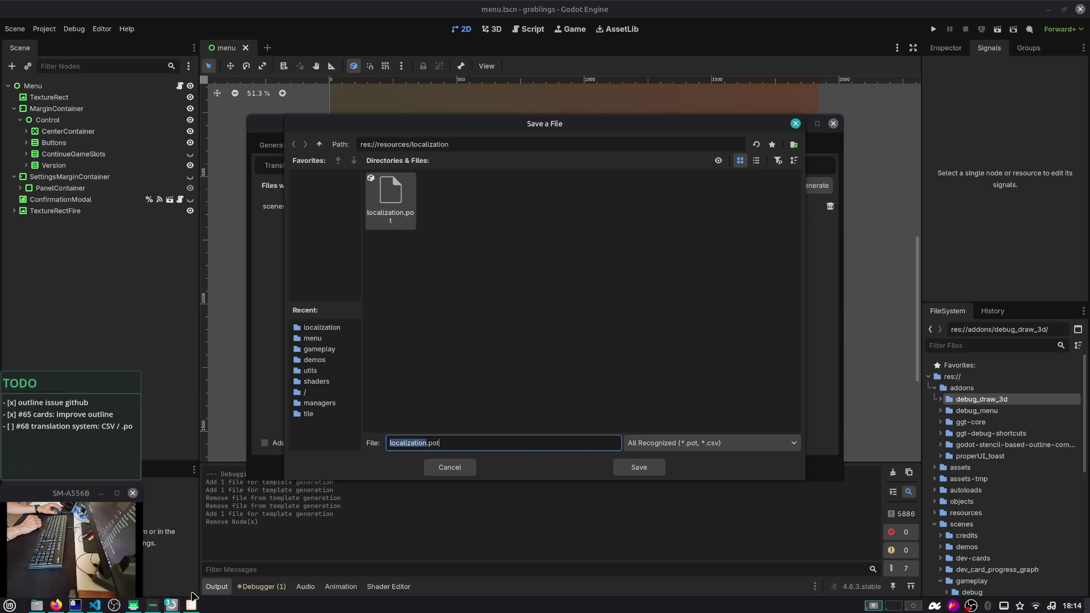
left_click(191, 604)
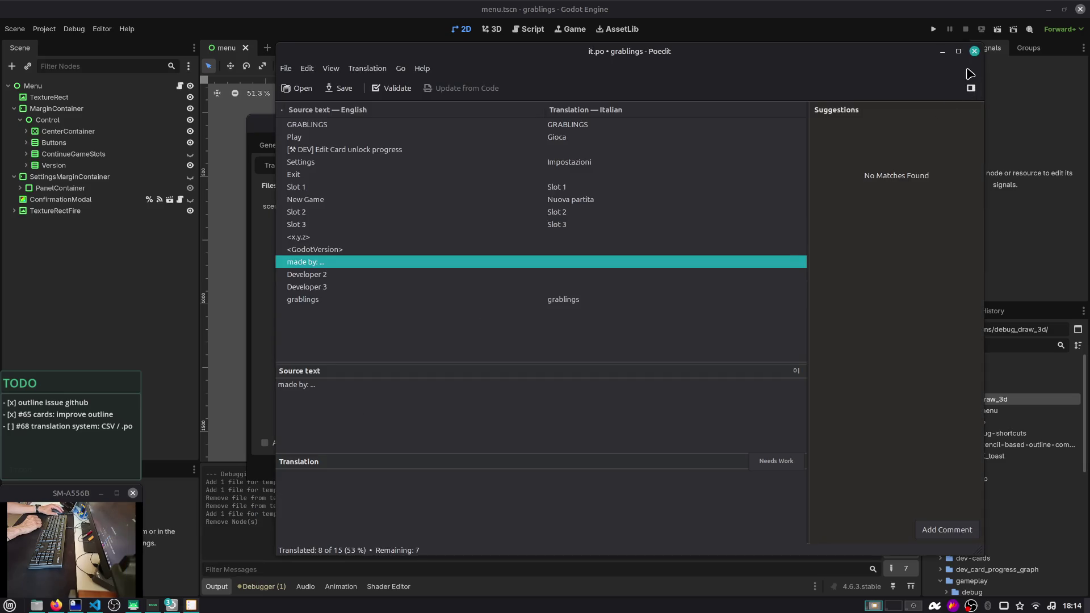
left_click(975, 51)
double_click(412, 208)
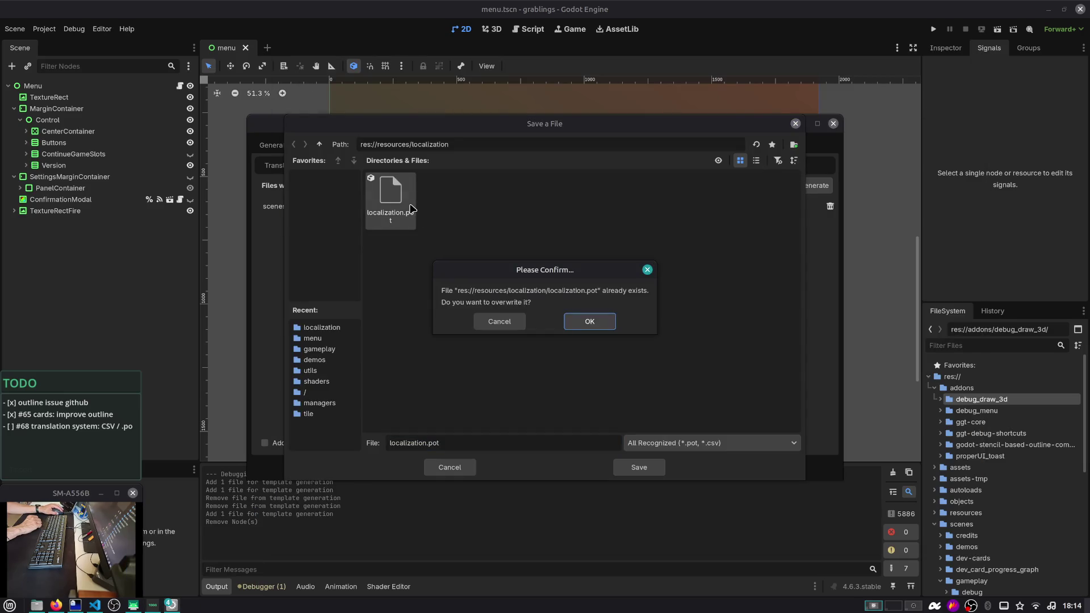
left_click(610, 328)
key("alt+Tab")
key("alt+Tab")
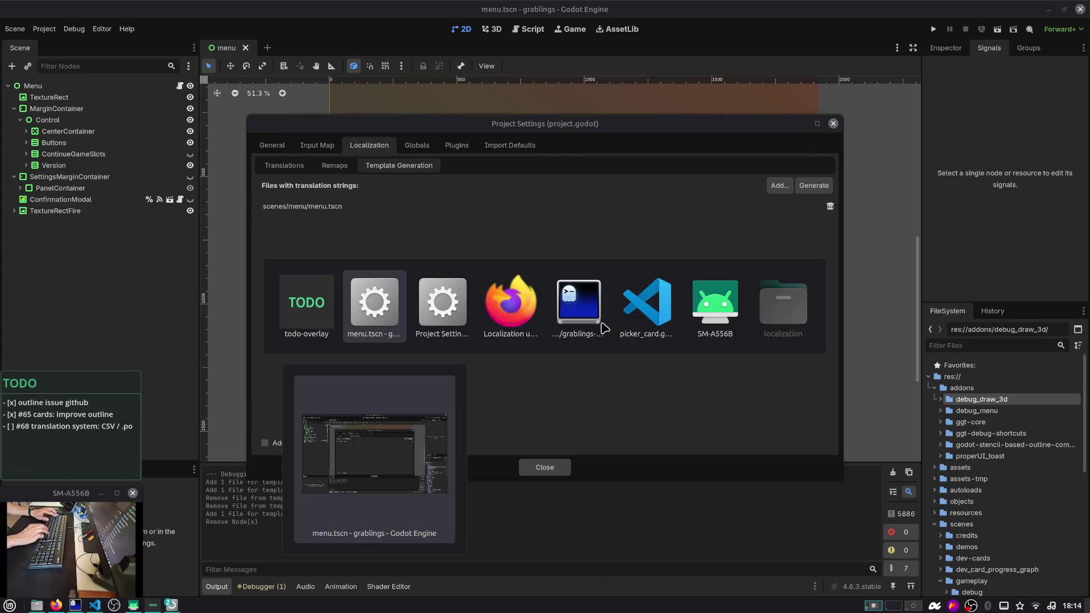
key("alt+Tab")
key("alt+Tab")
key("alt+Tab")
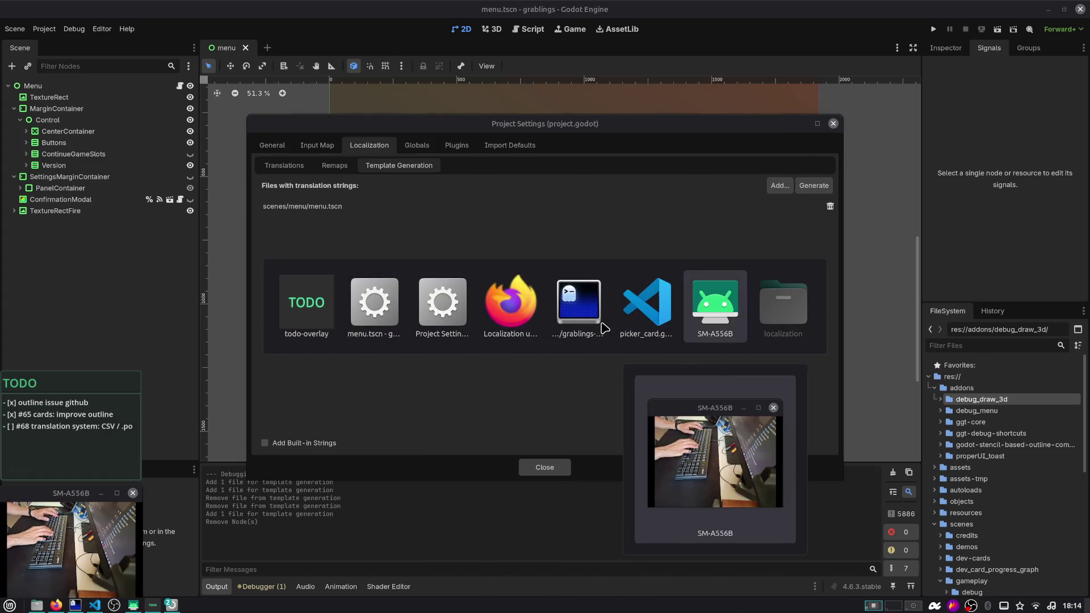
double_click(537, 240)
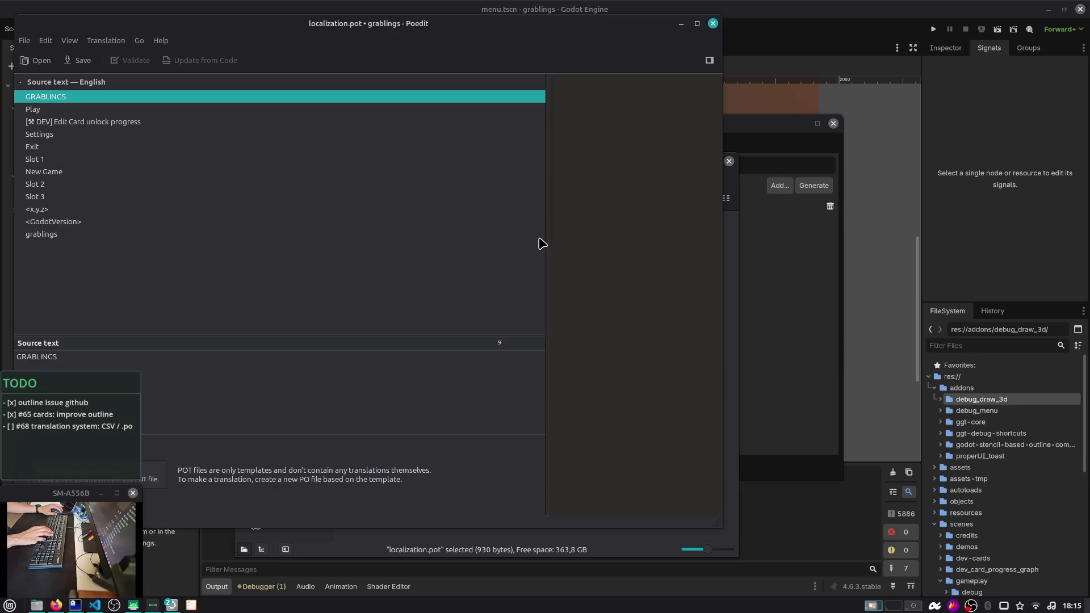
Look over the Slot entries in localization.pot, then close the template
left_click(256, 184)
mouse_move(301, 51)
left_mouse_down()
mouse_move(488, 46)
mouse_move(543, 66)
left_mouse_up()
left_click(395, 176)
key("Up")
key("Up")
key("Up")
key("Down")
key("Down")
key("Down")
key("Down")
key("Down")
key("Down")
key("Up")
key("Up")
key("Up")
key("Up")
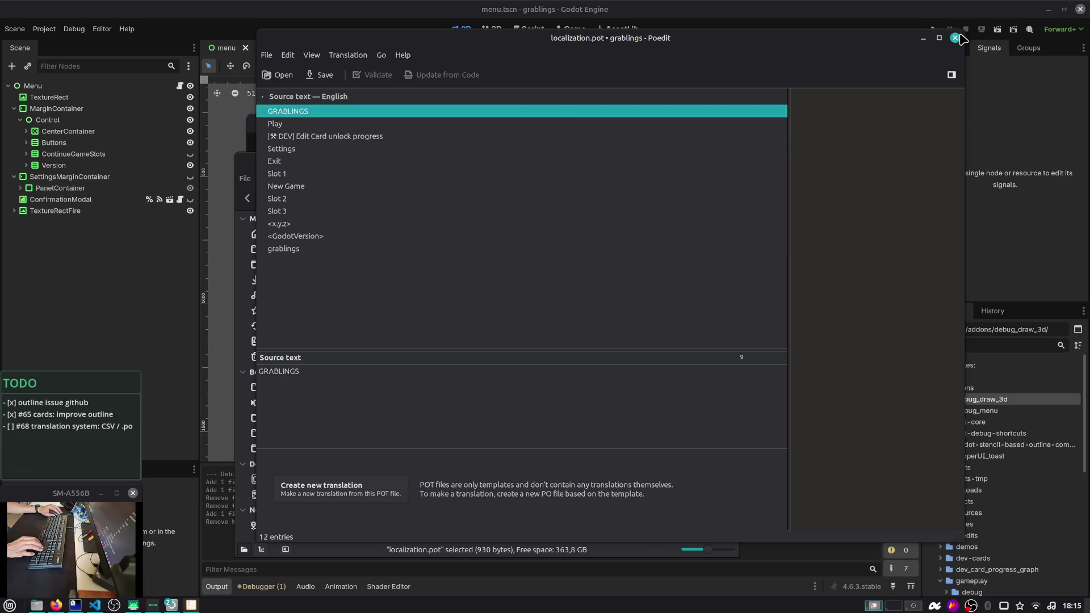
left_click(954, 38)
Open it.po and inspect its untranslated 'made by: ...' entry and the translation commands menu
left_click(529, 309)
left_click(454, 236)
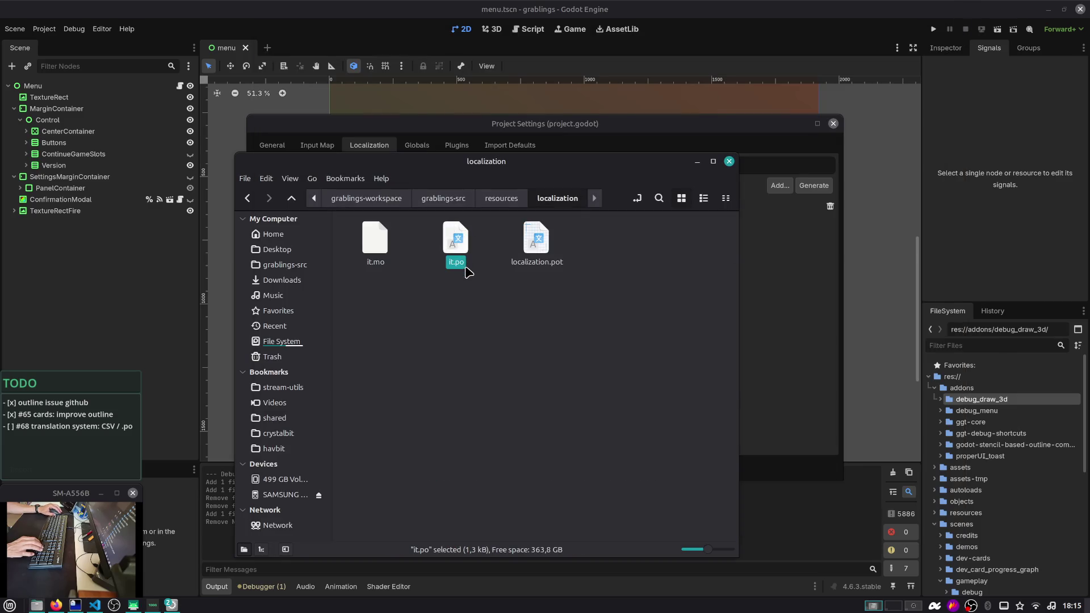
double_click(455, 237)
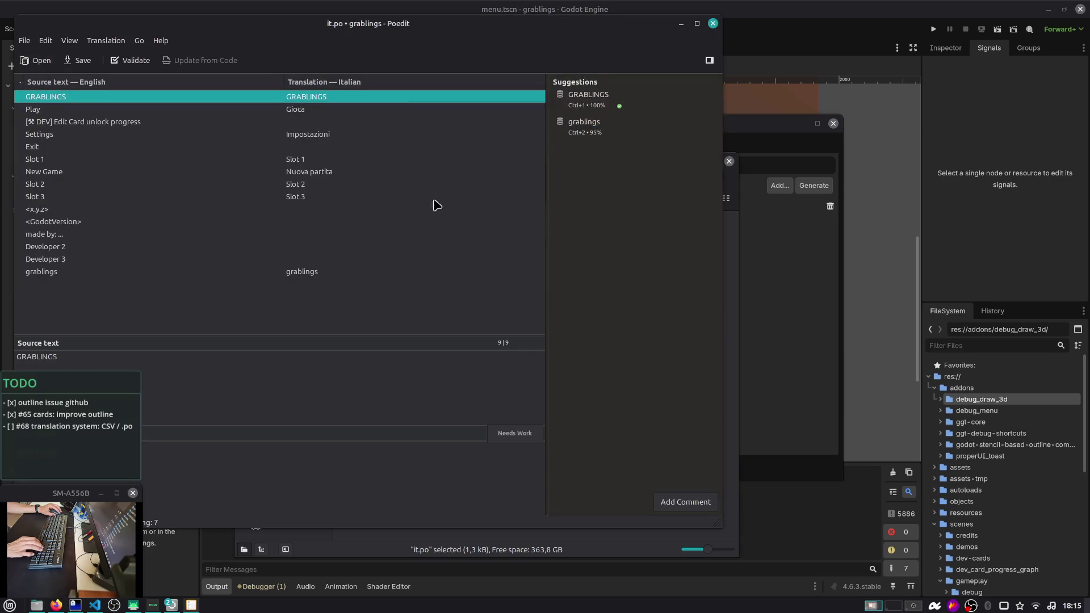
left_click_drag(377, 30, 636, 45)
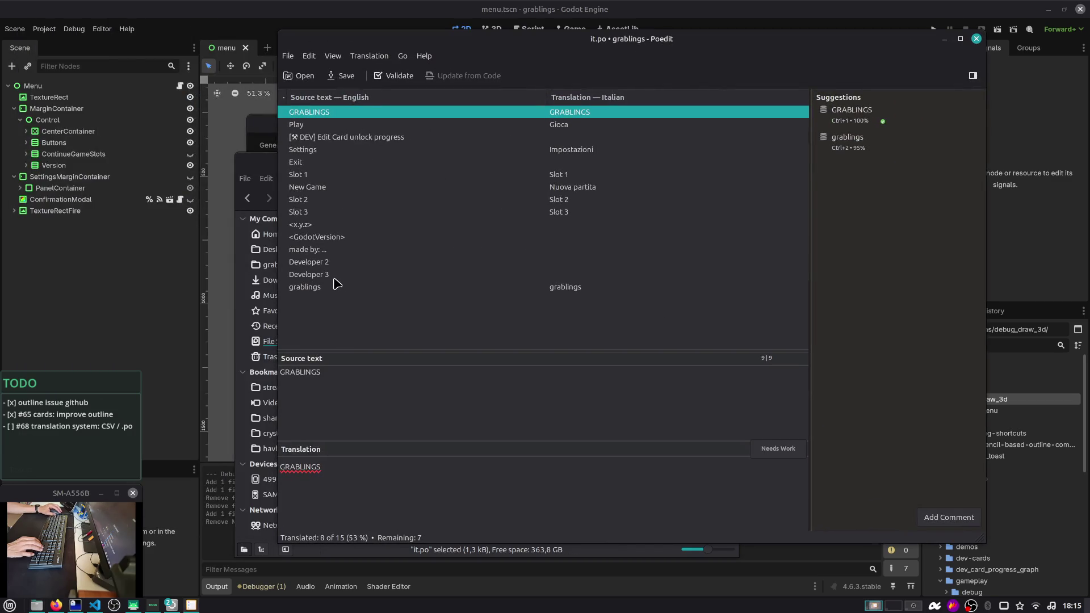
left_click(318, 249)
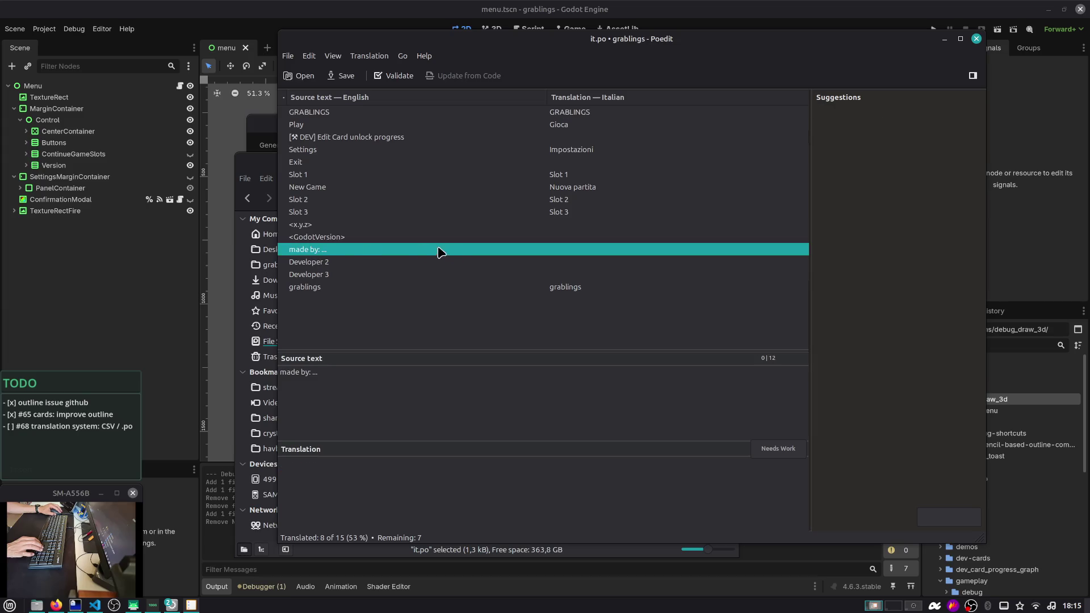
left_click(288, 56)
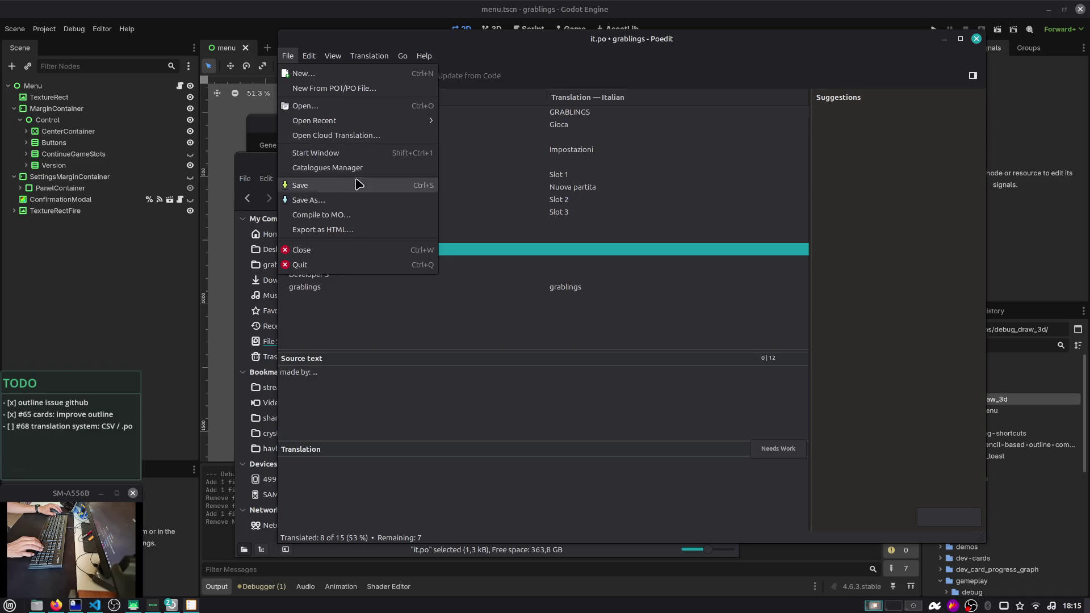
mouse_move(312, 64)
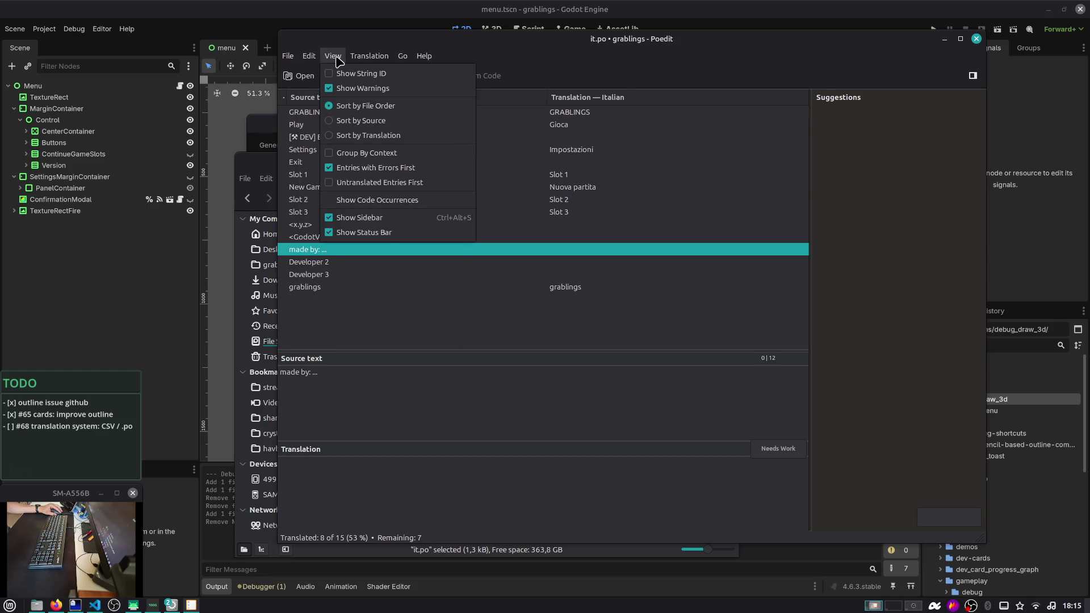
mouse_move(380, 60)
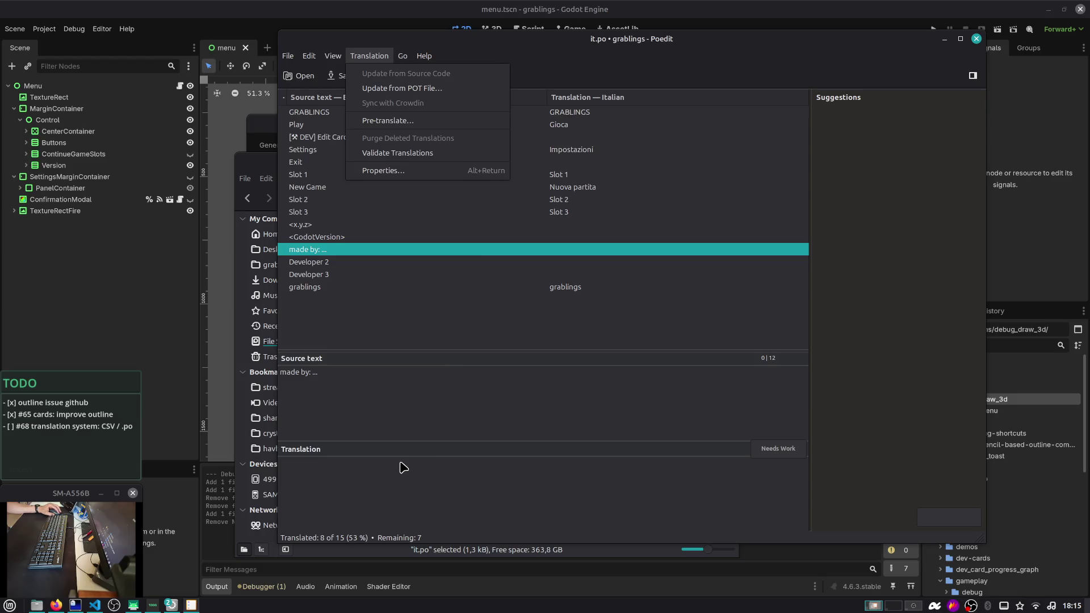
left_click(975, 38)
Close Poedit, show the Gettext tutorial in Firefox, and open a terminal in the localization folder
left_click(976, 38)
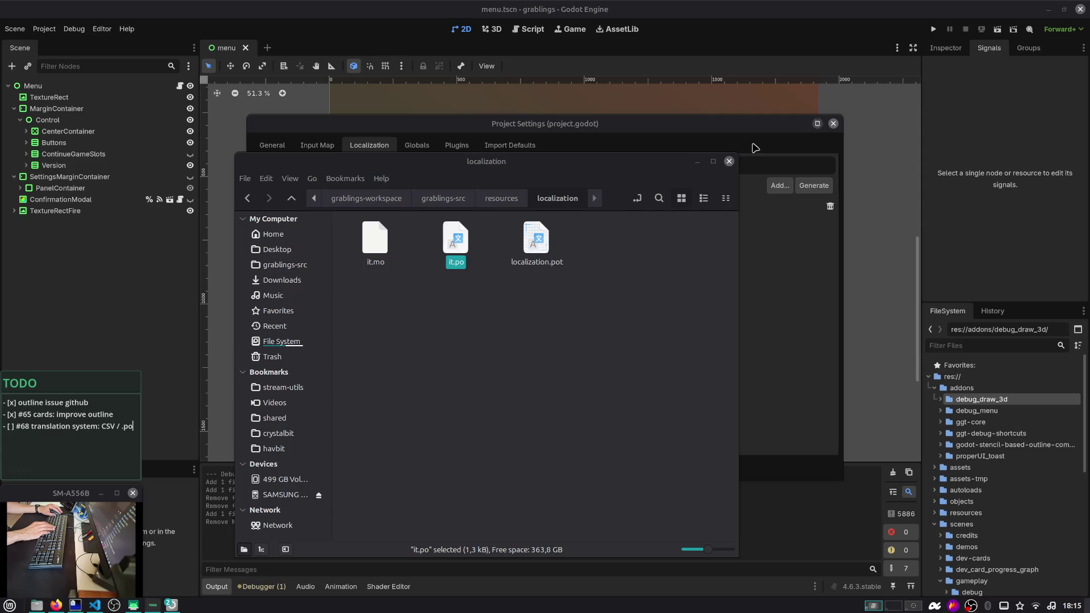
key("alt+Tab")
key("alt+Tab")
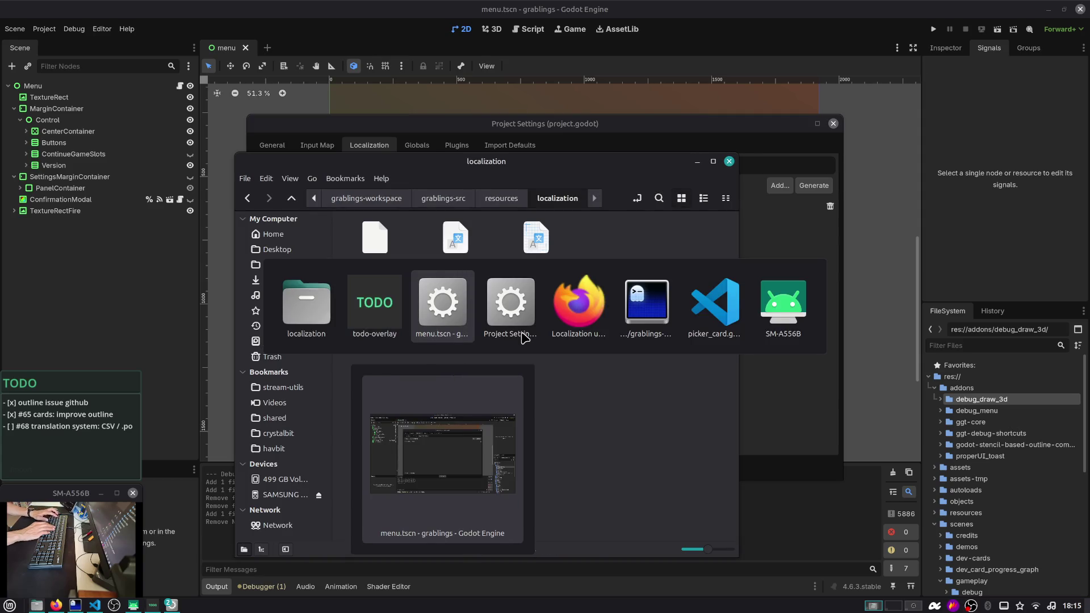
key("alt+Tab")
key("alt+Tab")
key("ctrl+Tab")
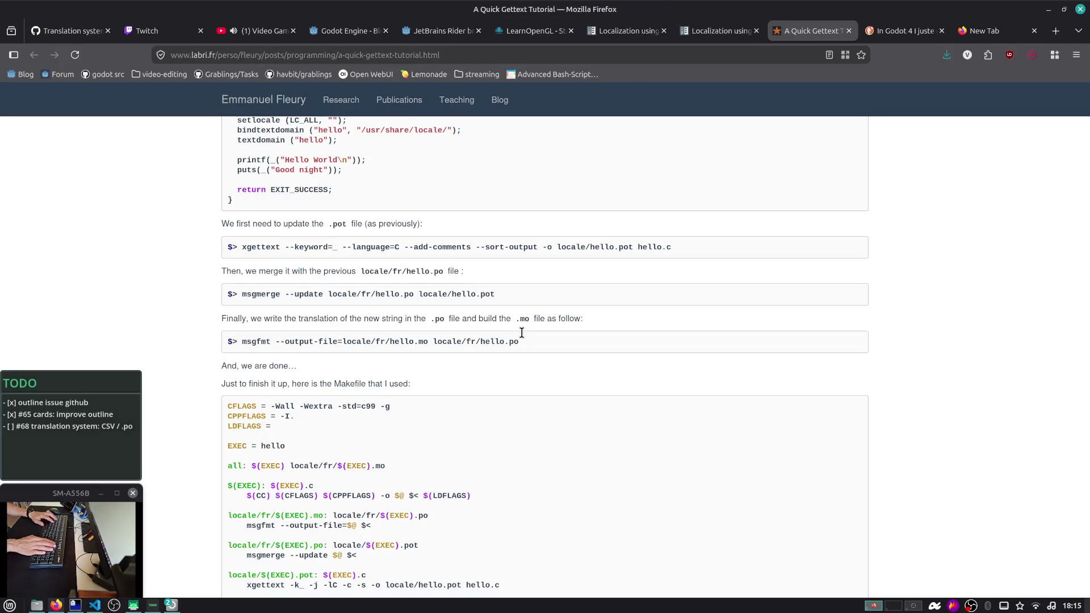
key("ctrl+alt+t")
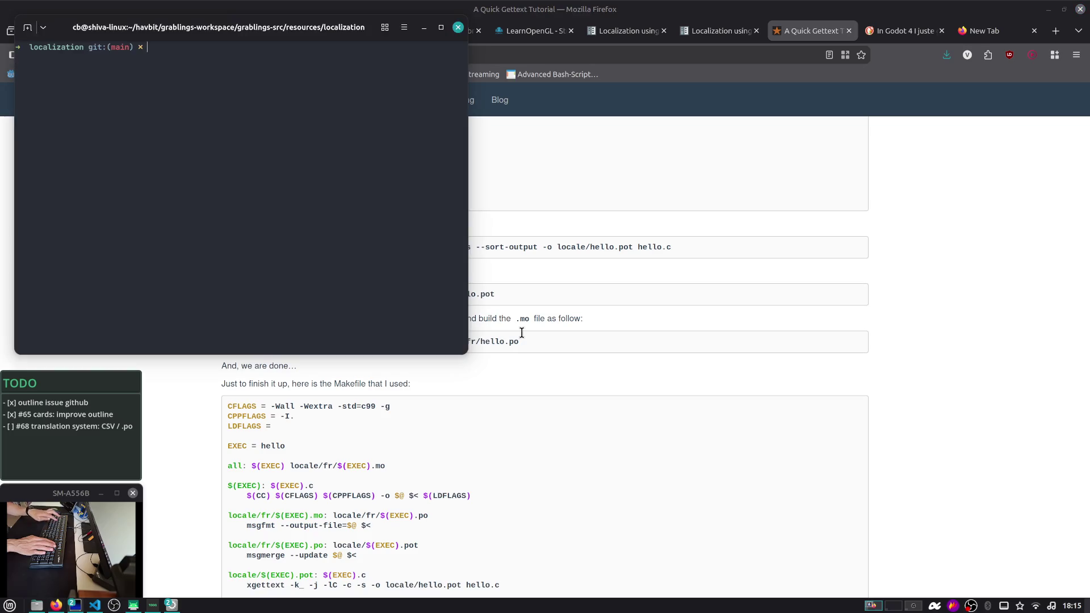
Tile the terminal, run msgmerge --update it.po localization.pot, then run nvim it.po
key("super+Right")
key("super+Down")
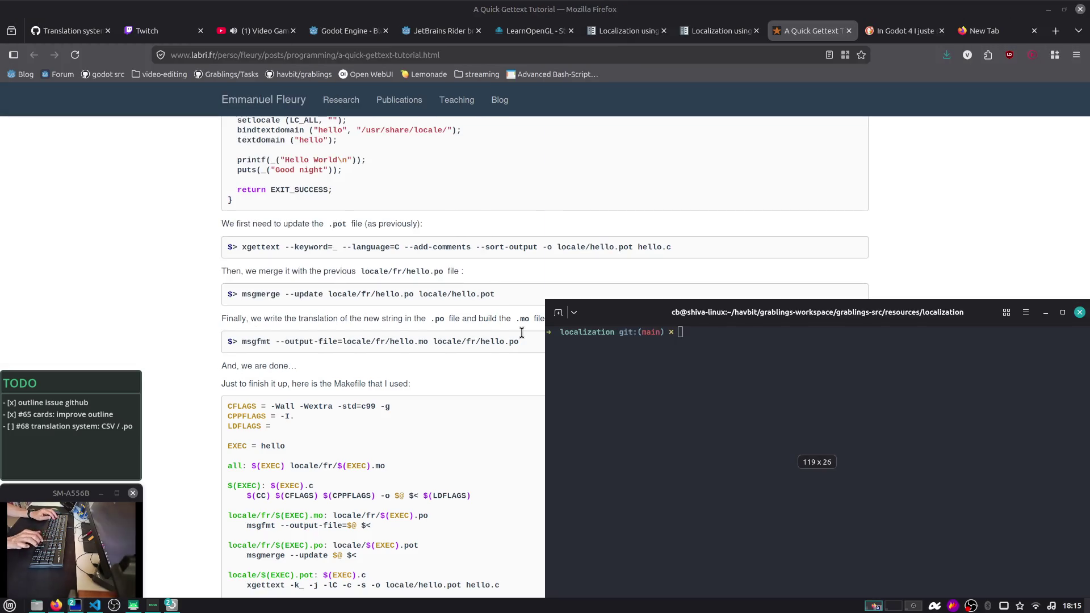
type("msgms")
key("BackSpace")
type("erge")
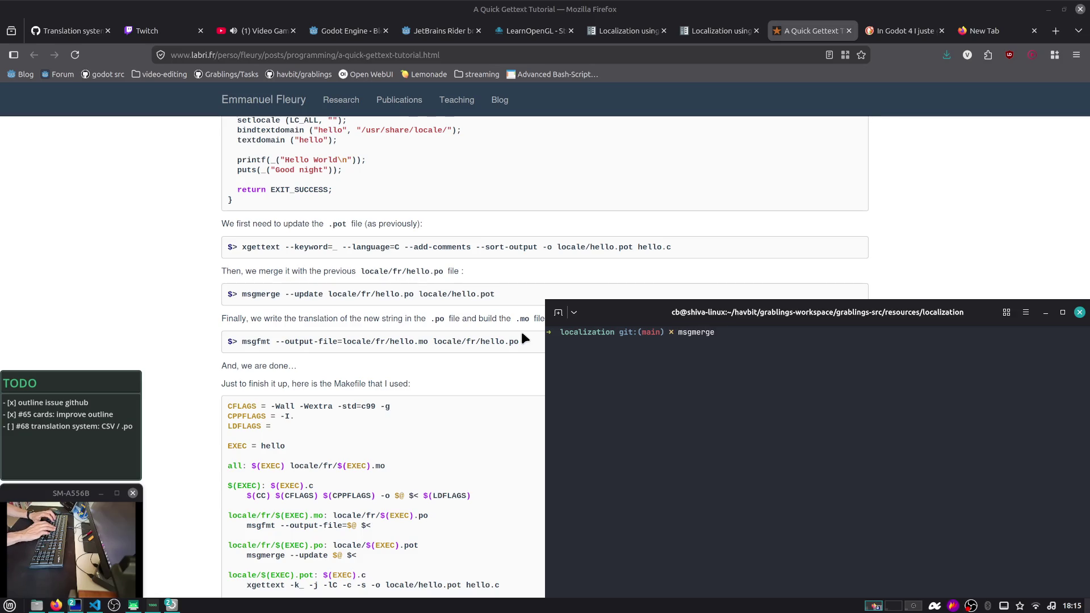
type(" --update")
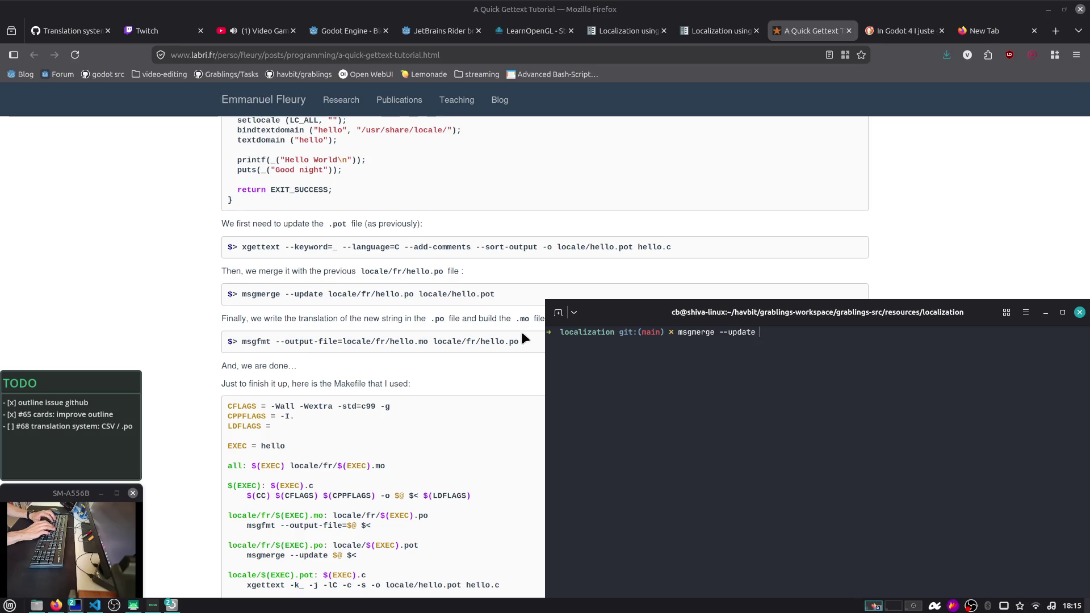
key("Tab")
key("ctrl+w")
key("Tab")
key("Tab")
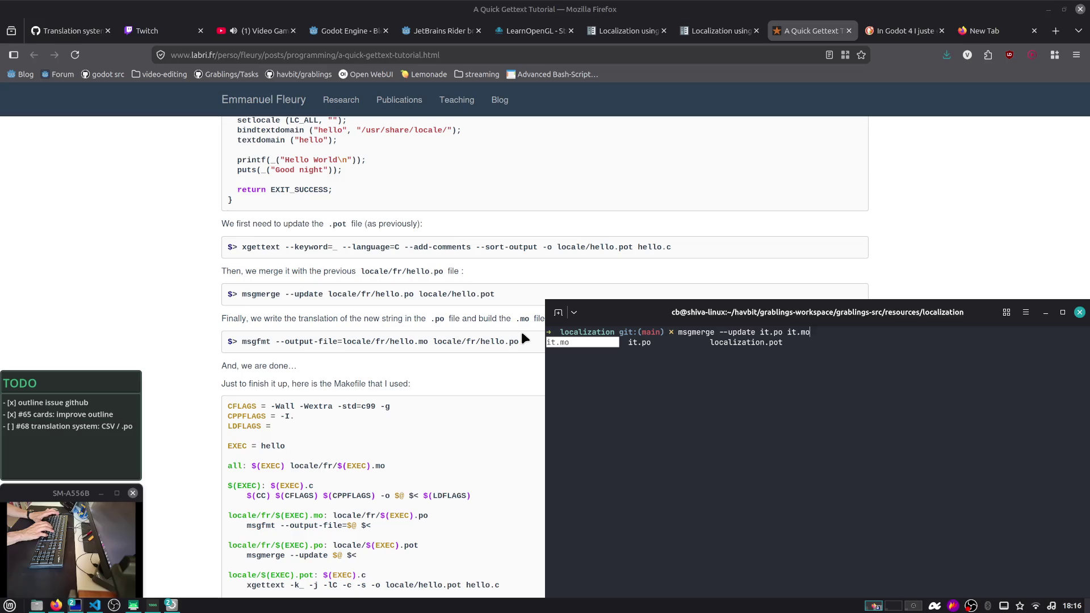
key("Tab")
key("Tab")
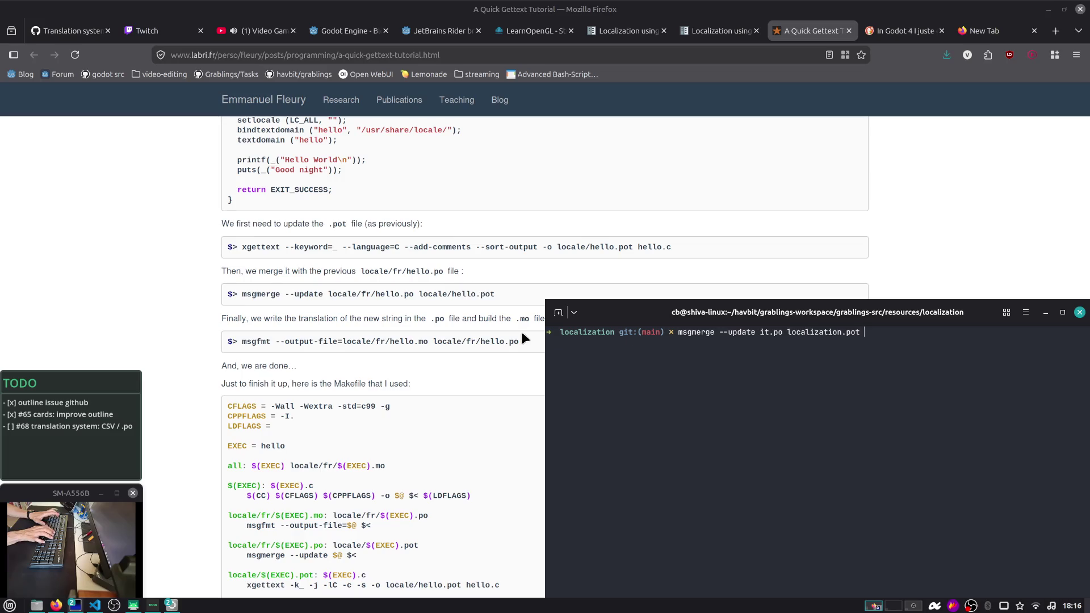
key("Return")
type("nvim it.po")
key("Return")
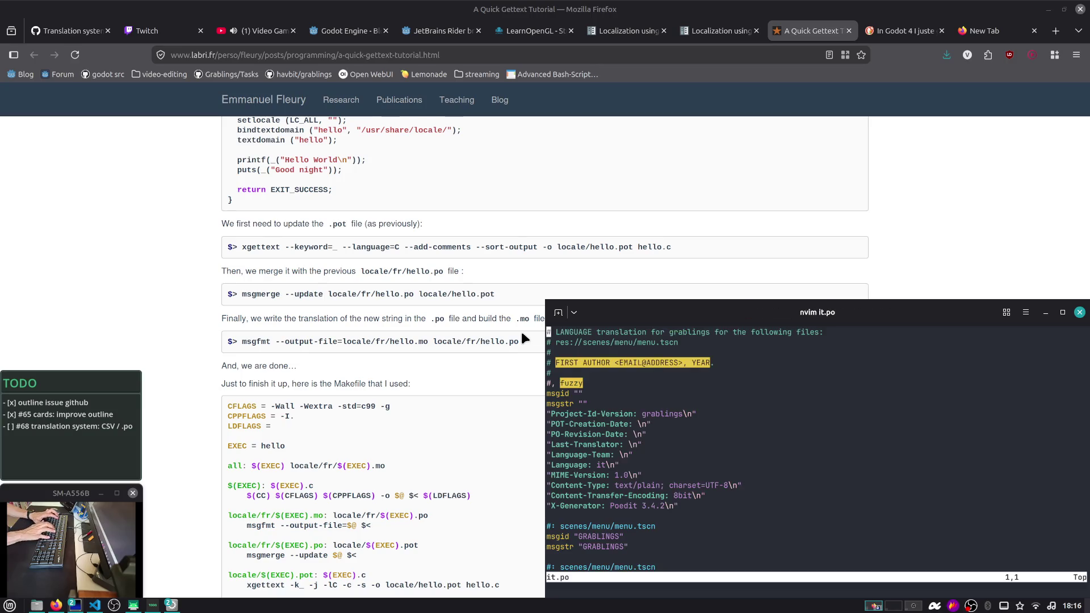
Step through the merged it.po, highlighting the Exit, Settings and New Game entries
key("j")
key("j")
key("j")
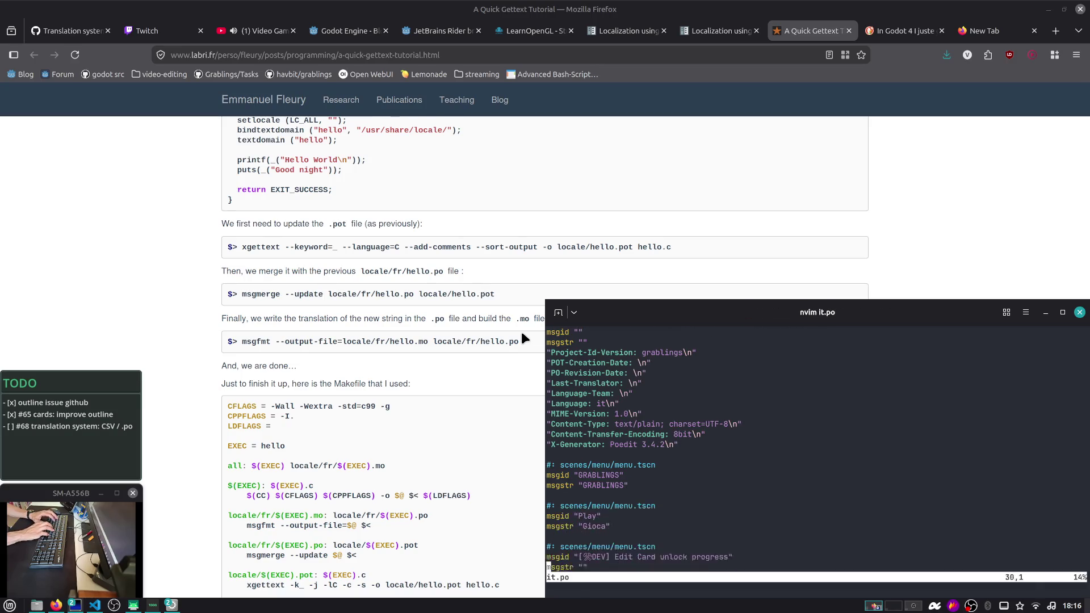
key("k")
key("k")
key("k")
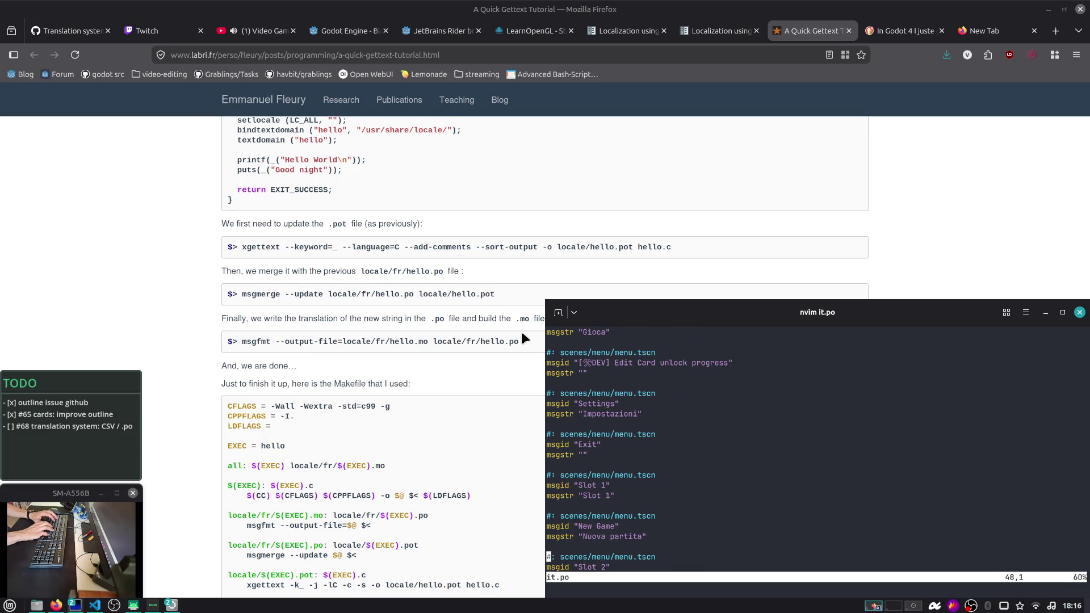
key("v")
key("j")
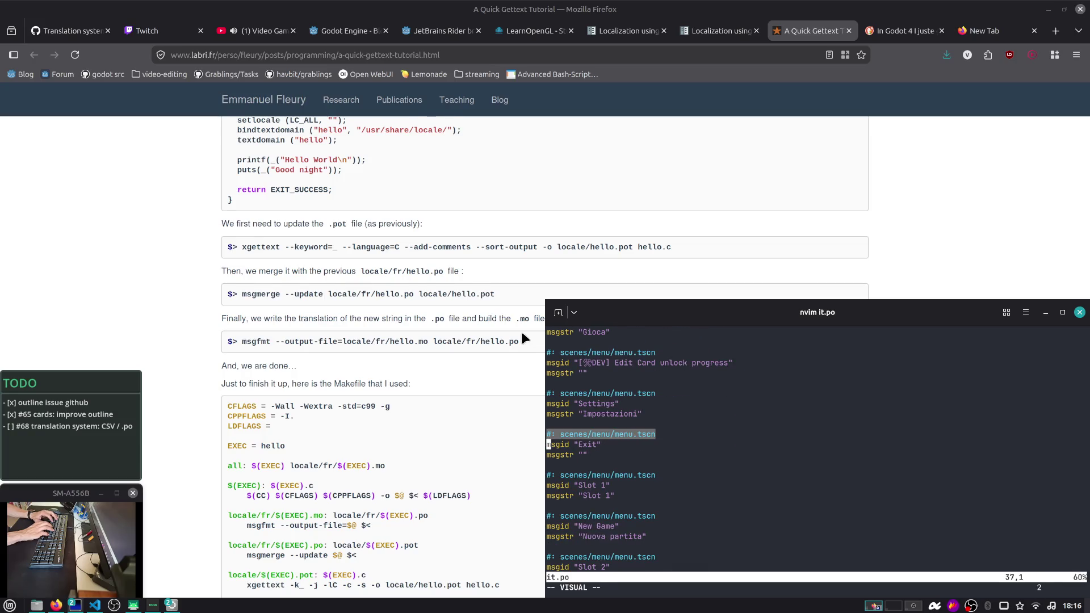
key("Escape")
key("k")
key("k")
key("k")
key("v")
key("j")
key("Escape")
key("j")
key("j")
key("j")
key("k")
key("k")
key("k")
key("v")
key("j")
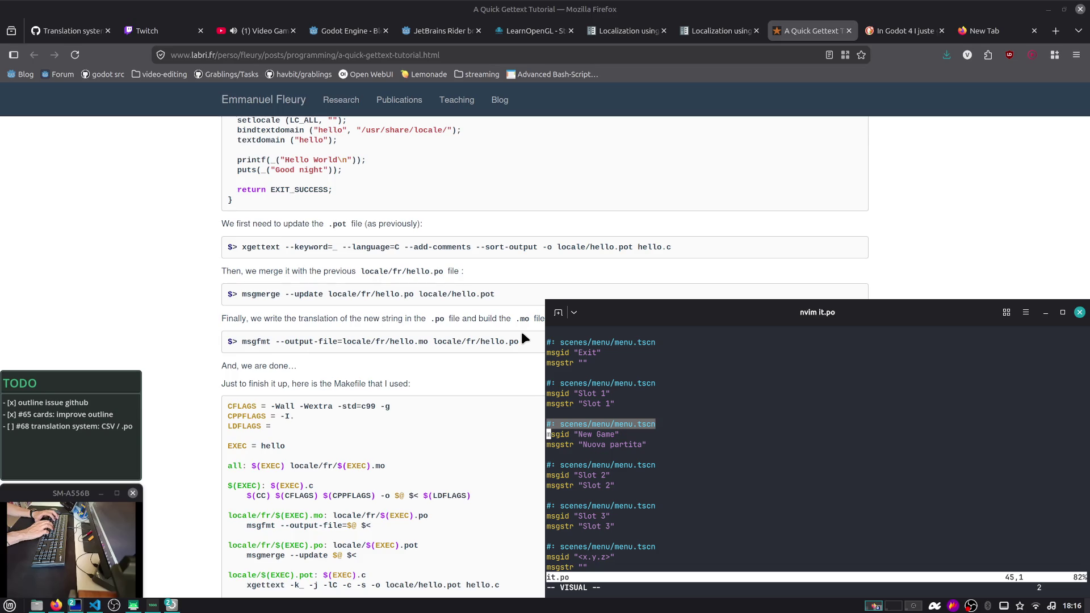
key("Escape")
key("k")
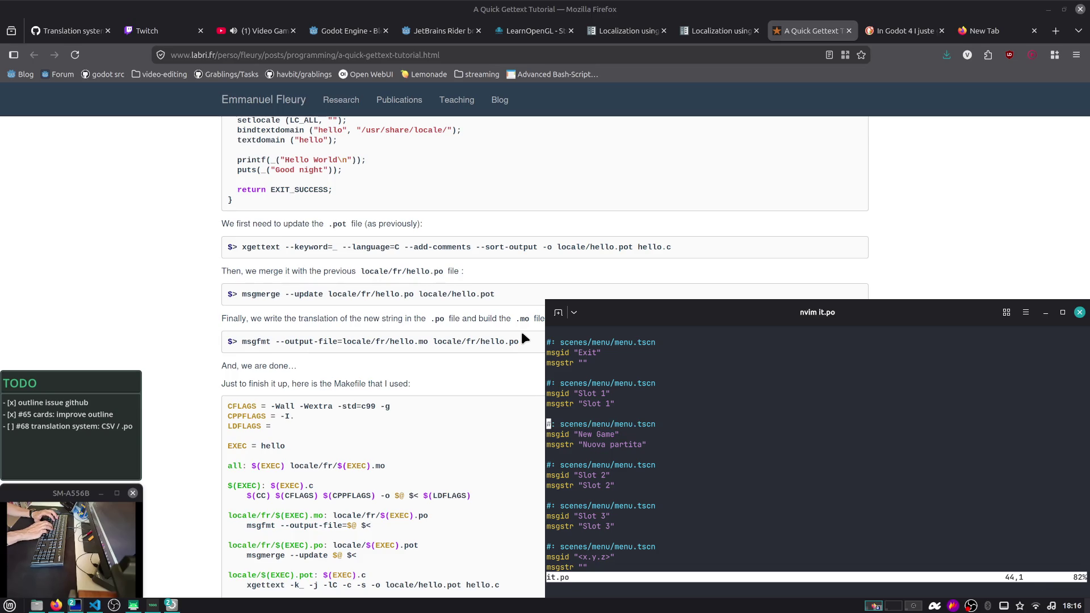
Inspect the final entries of it.po, then quit nvim with :q
key("j")
key("j")
key("j")
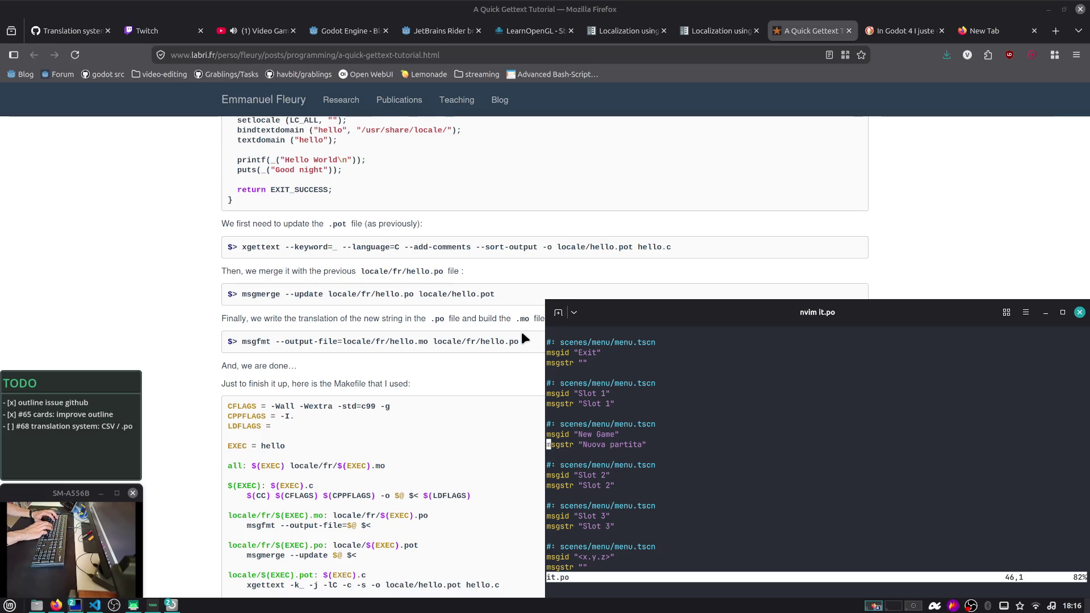
key("k")
key("k")
key("k")
key("shift+v")
key("j")
key("j")
key("Escape")
key("j")
key("j")
key("j")
key("k")
key("k")
key("k")
key("j")
key("j")
key("j")
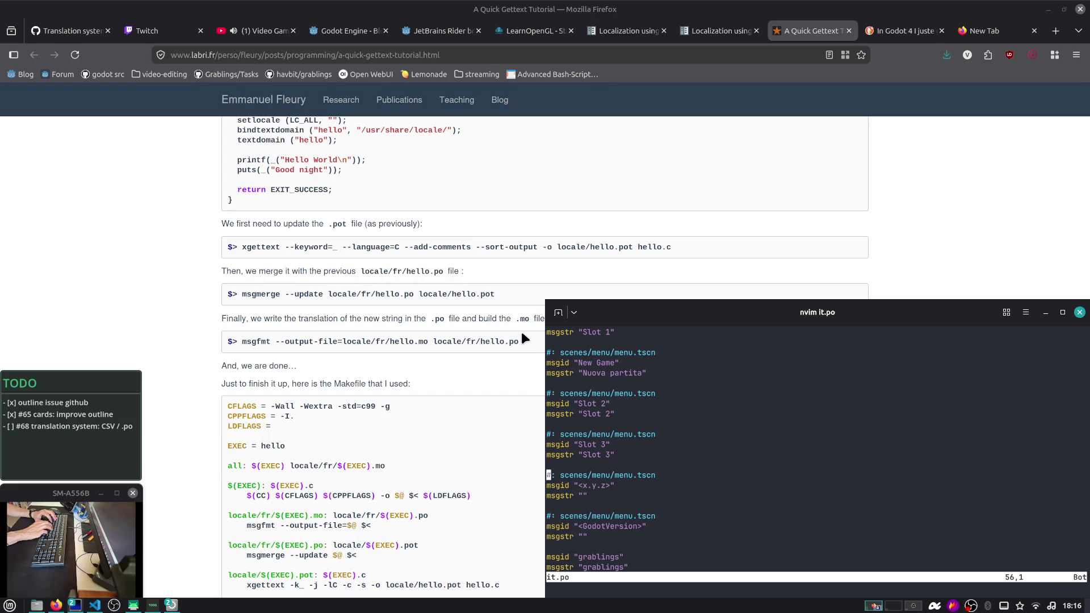
key("k")
key("k")
key("k")
key("k")
key("k")
key("k")
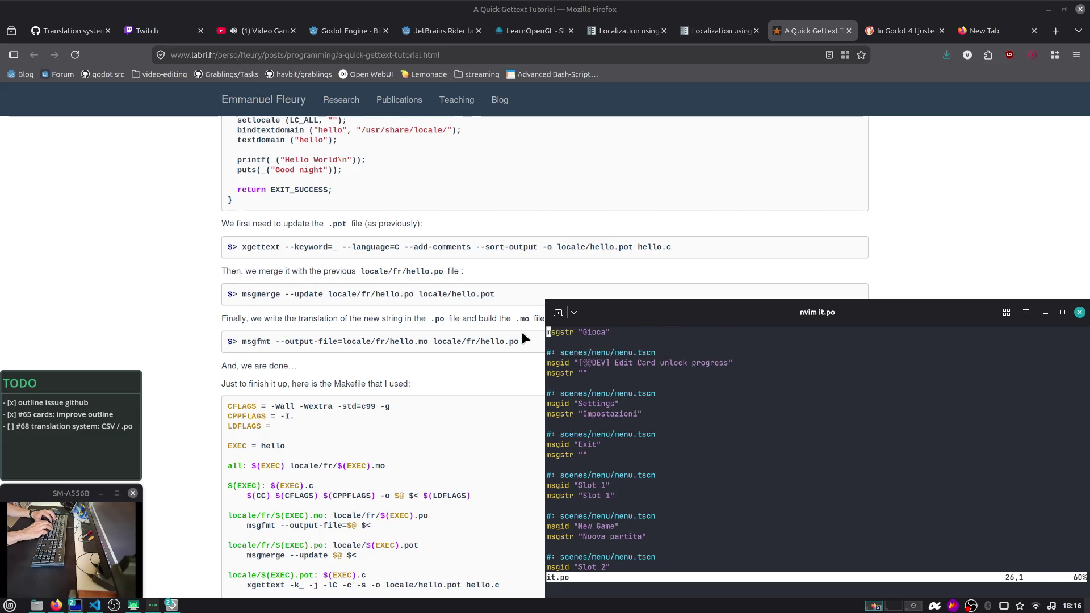
type(":q")
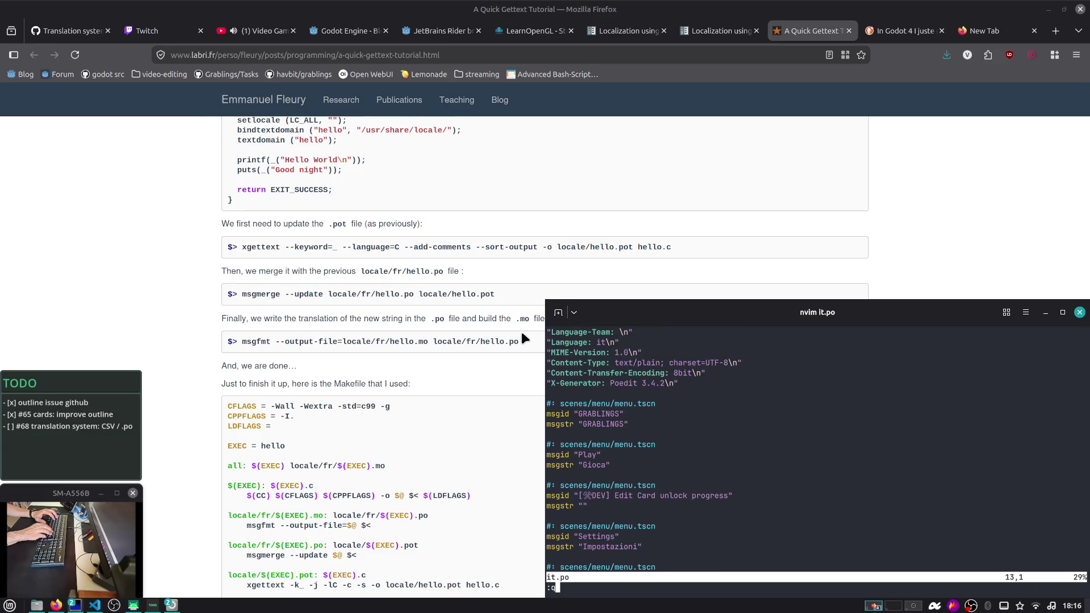
key("Return")
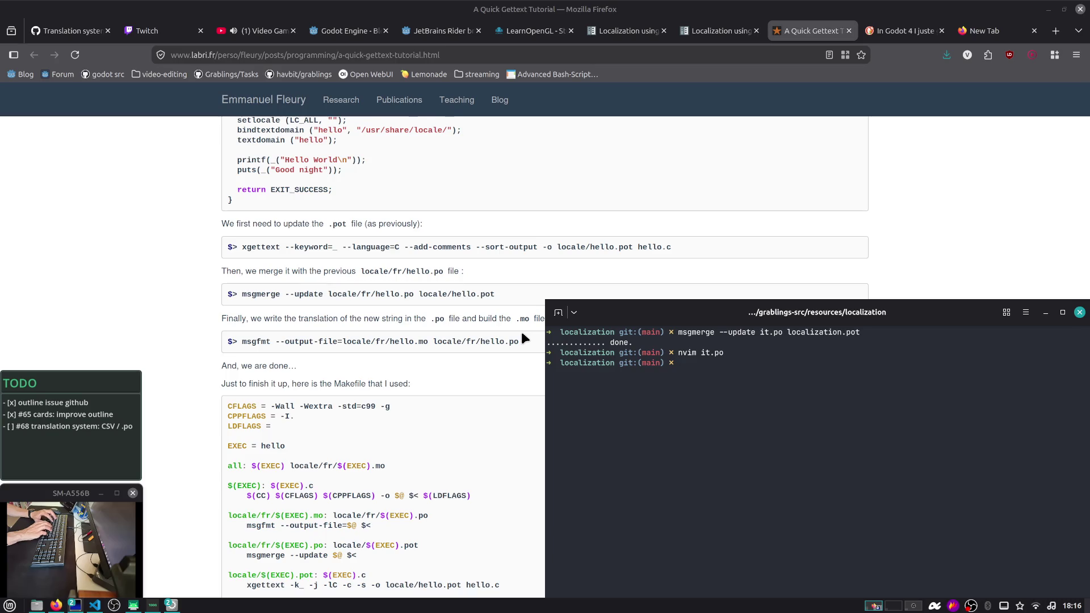
Bring the Godot editor forward and close its Project Settings window
key("alt+Tab")
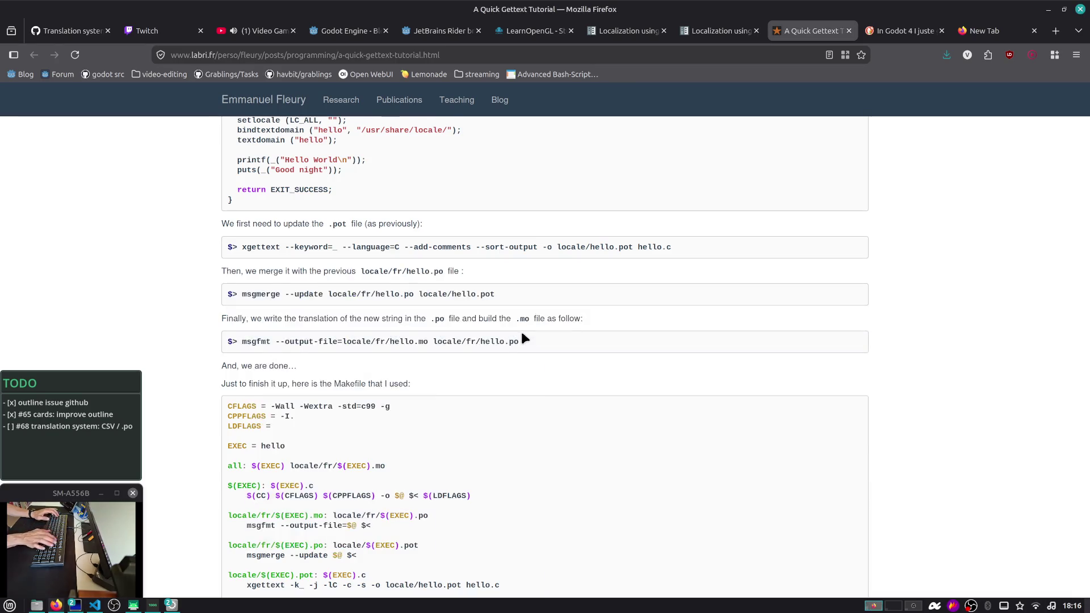
key("alt+Tab")
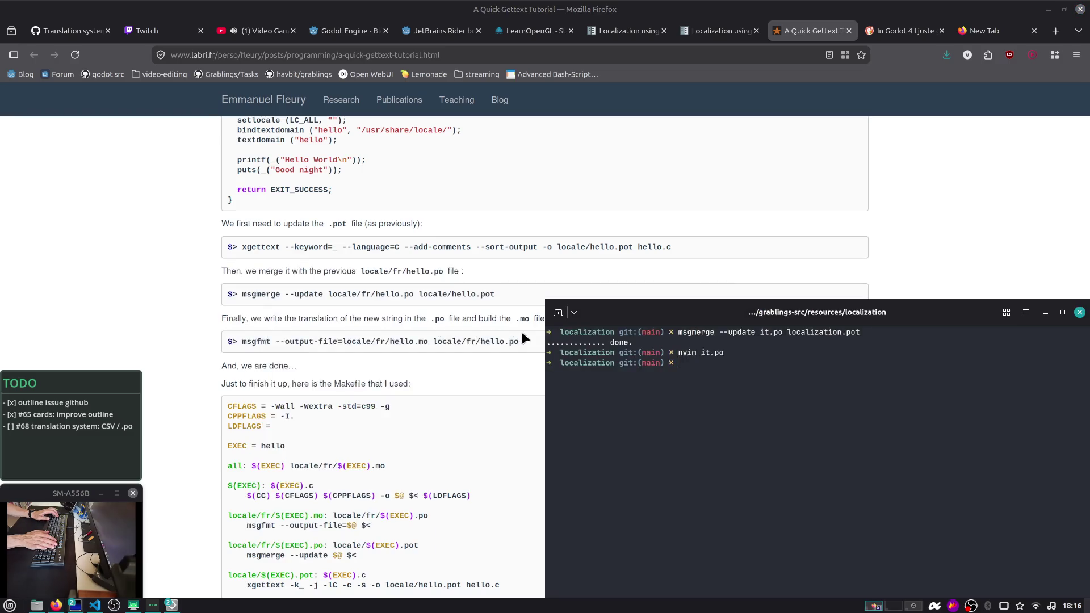
key("alt+Tab")
key("alt+Tab")
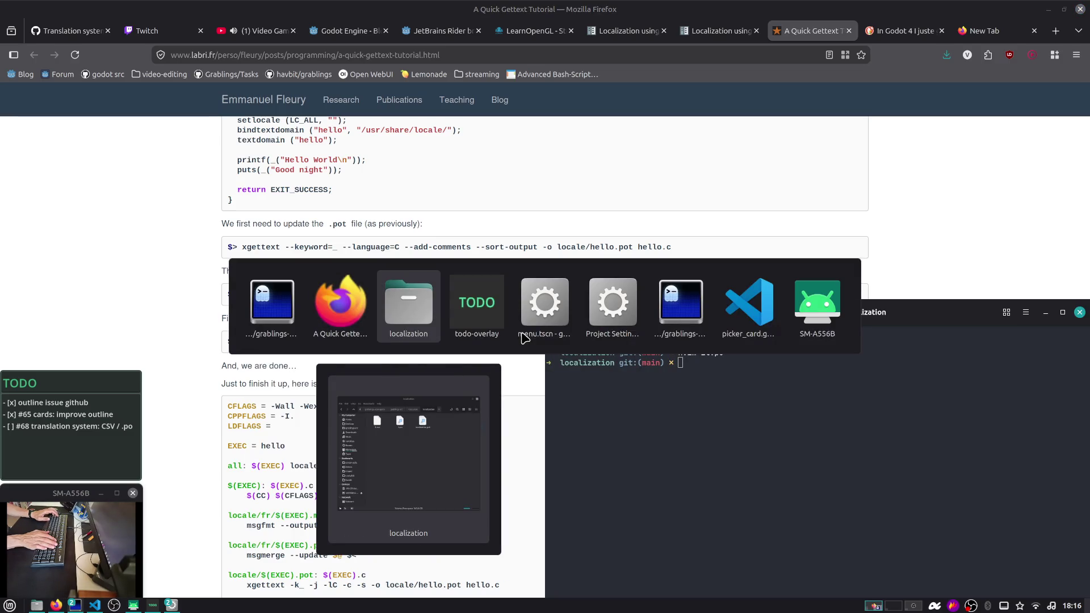
key("alt+Tab")
key("alt+Tab")
key("alt+Tab")
key("alt+Tab")
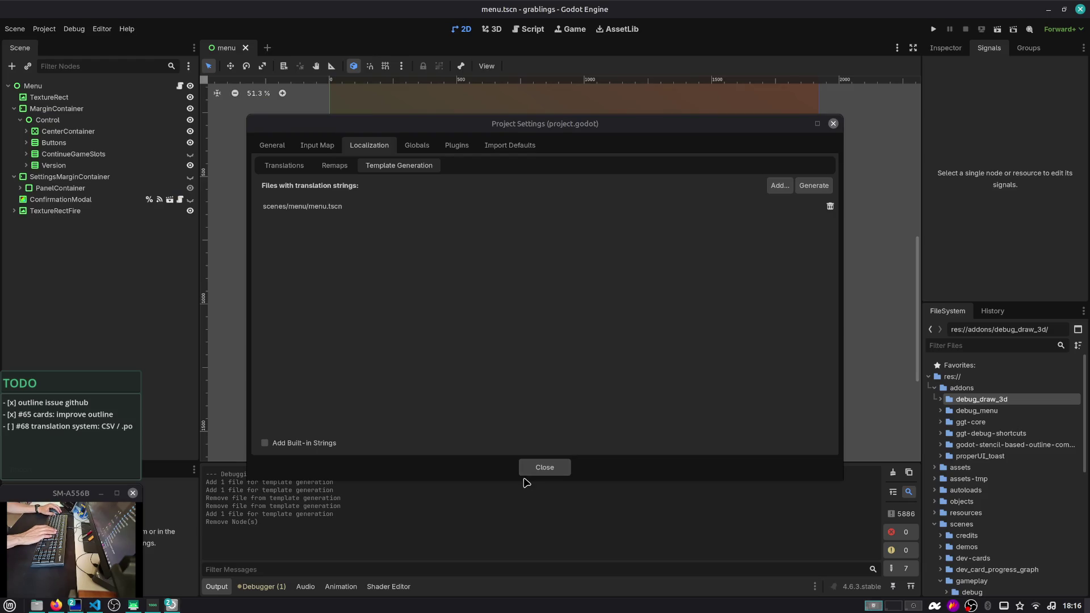
left_click(532, 470)
Review it.po in Poedit, including the untranslated [DEV] card-unlock entry, then close it
key("alt+Tab")
double_click(448, 249)
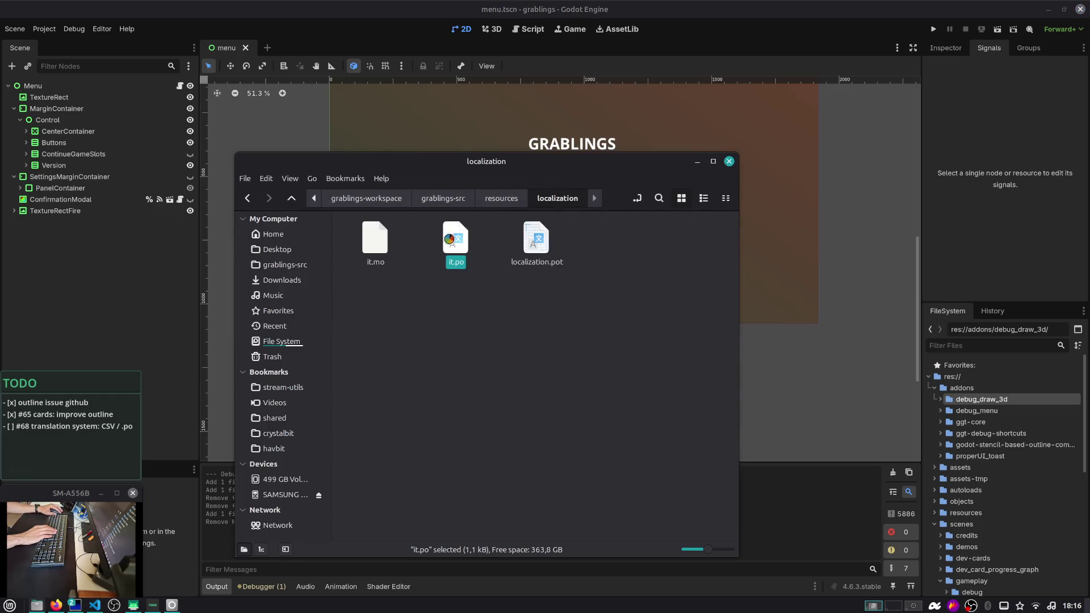
left_click_drag(376, 14, 694, 29)
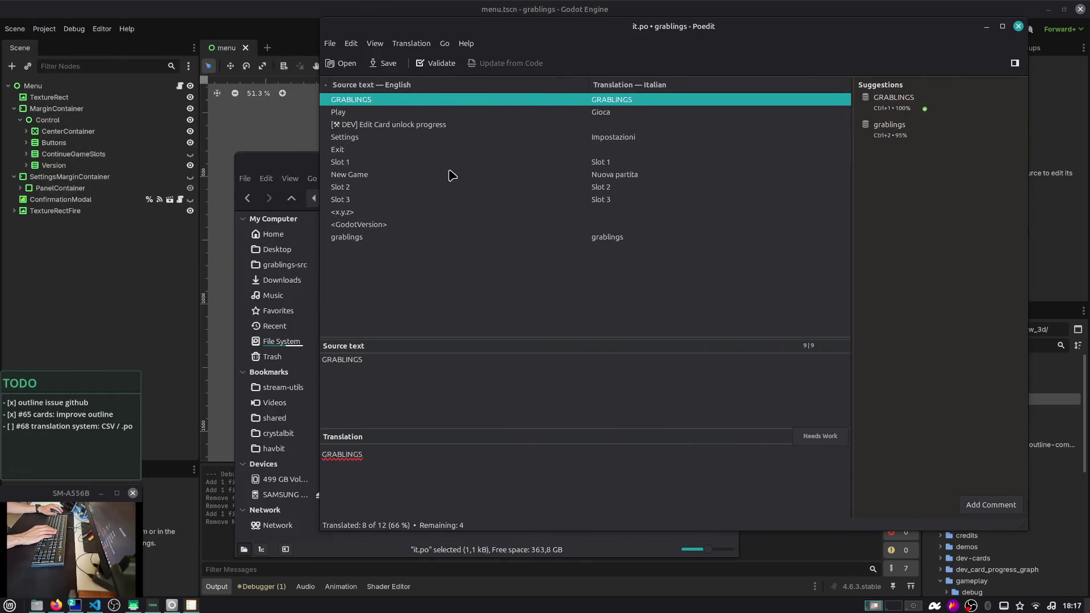
left_click(372, 238)
key("Up")
key("Up")
key("Up")
key("Up")
key("Up")
key("Up")
key("Down")
key("Down")
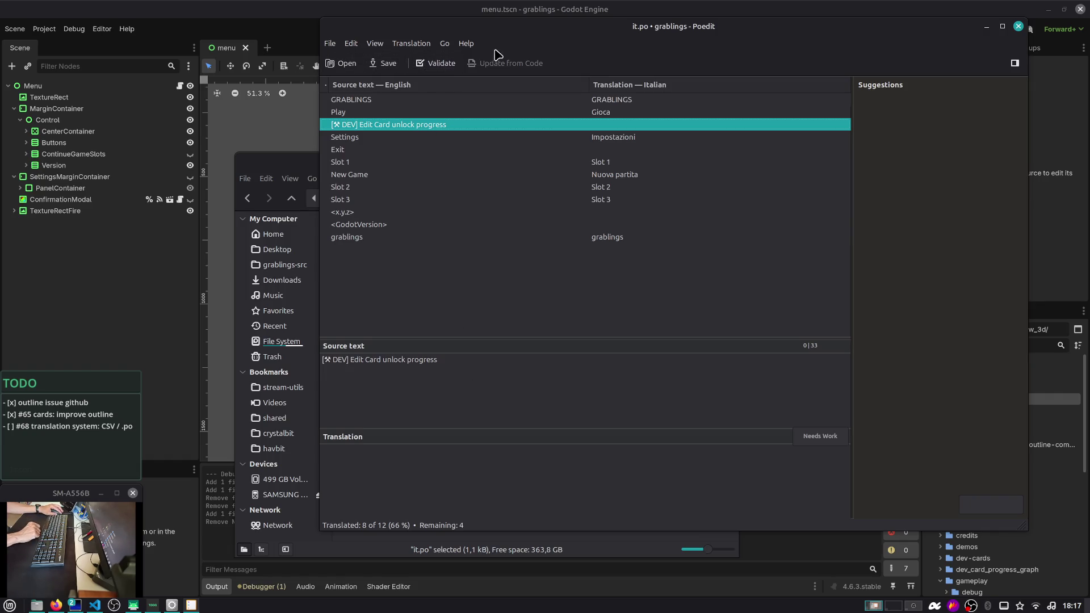
left_click_drag(532, 32, 375, 63)
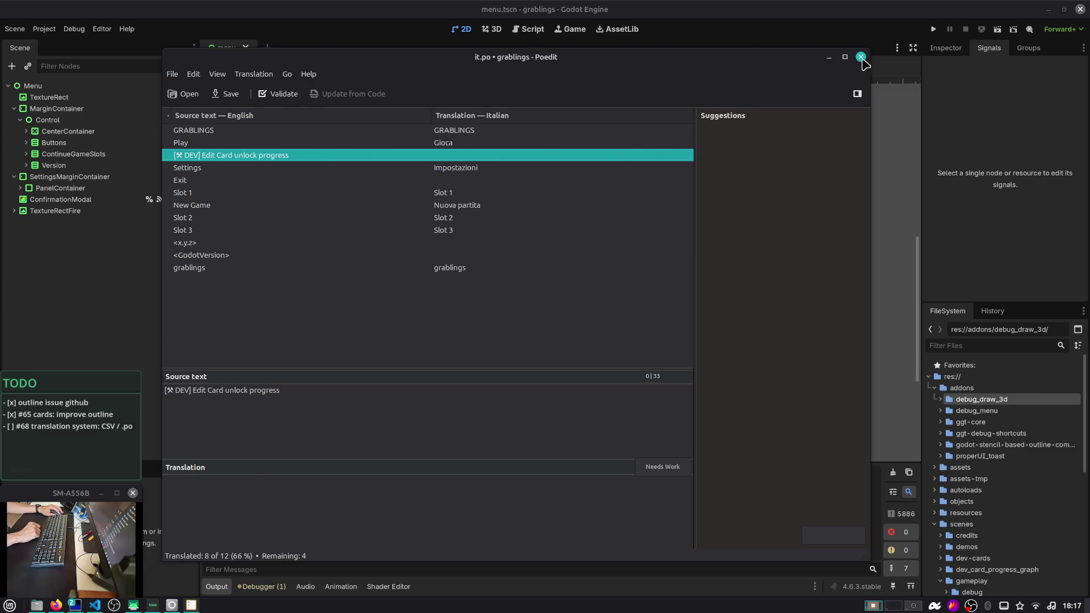
left_click(861, 56)
key("Escape")
In Template Generation, start adding a file and browse to res://resources/cards
left_click(45, 28)
left_click(90, 49)
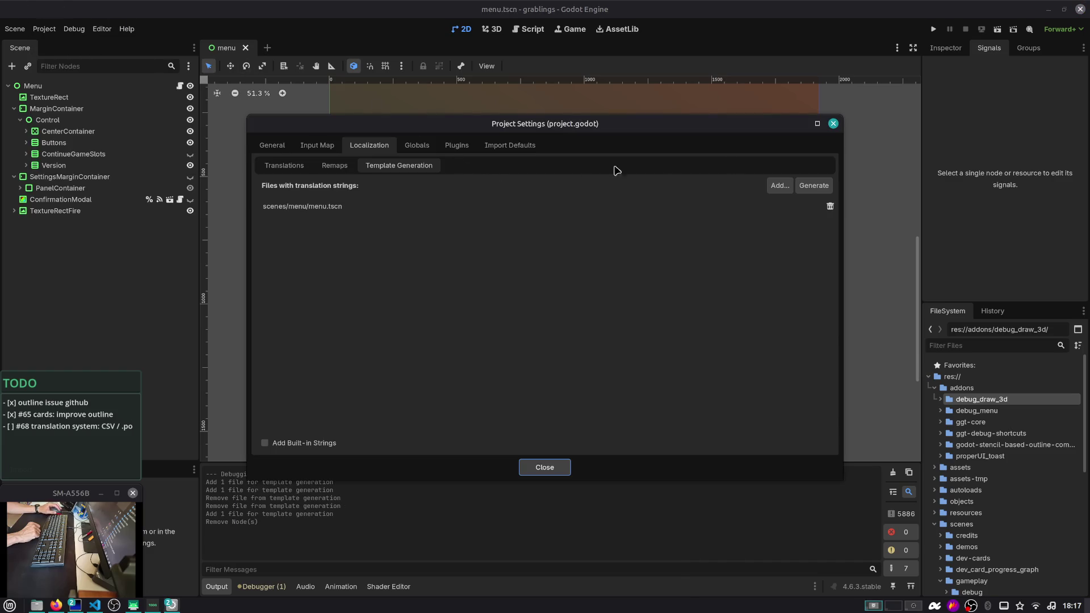
left_click(779, 185)
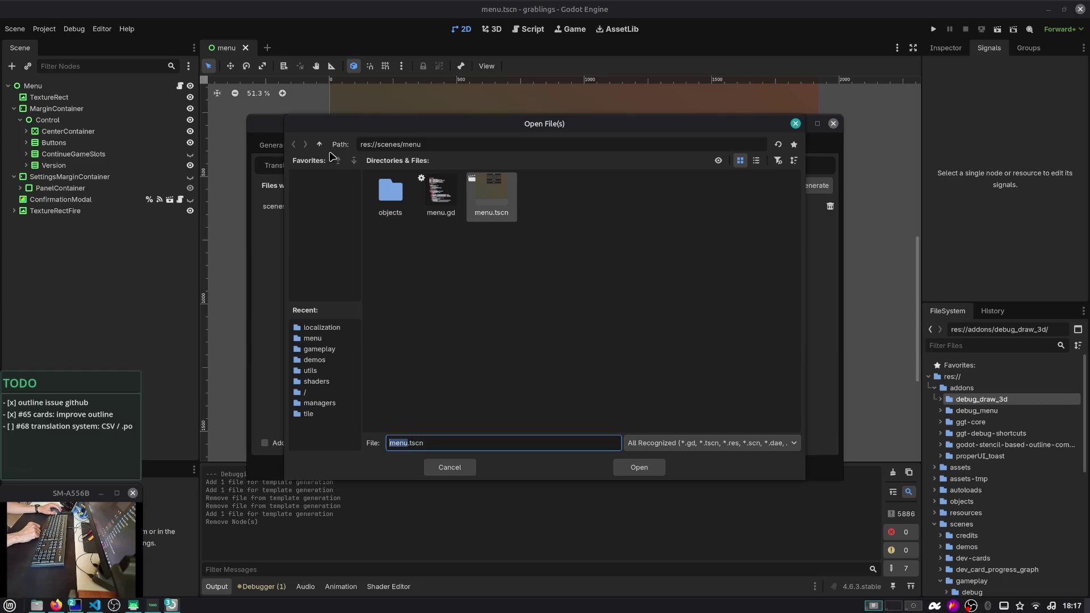
left_click(319, 144)
left_click(319, 145)
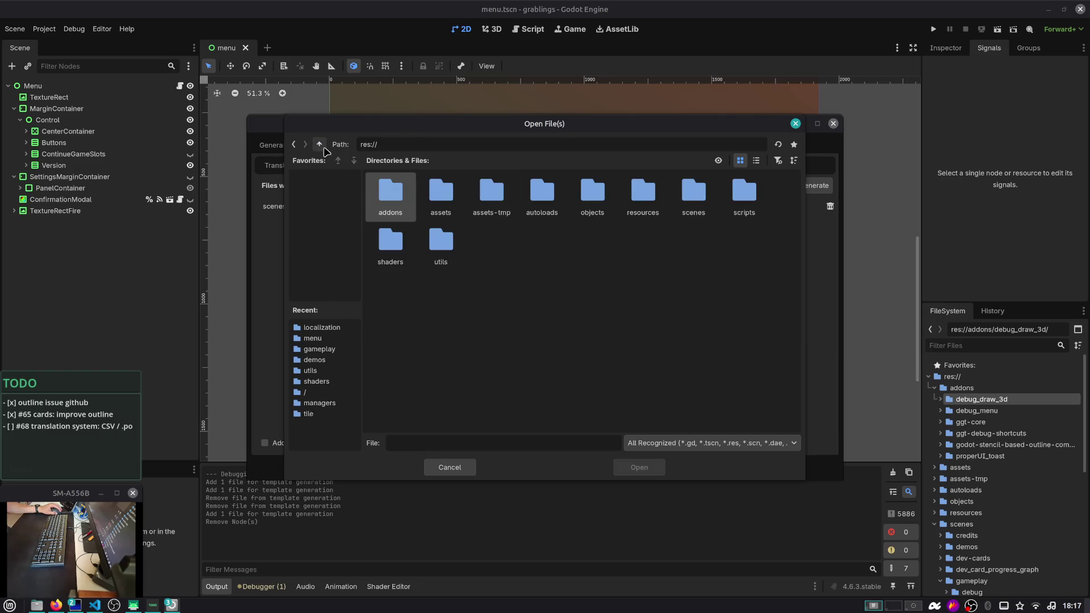
double_click(637, 191)
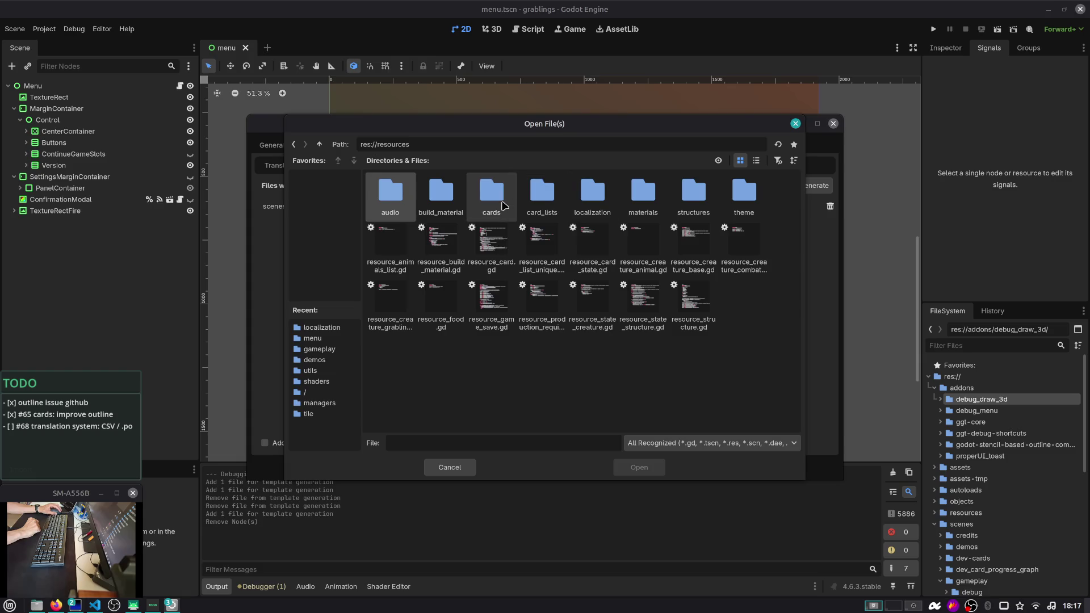
double_click(505, 206)
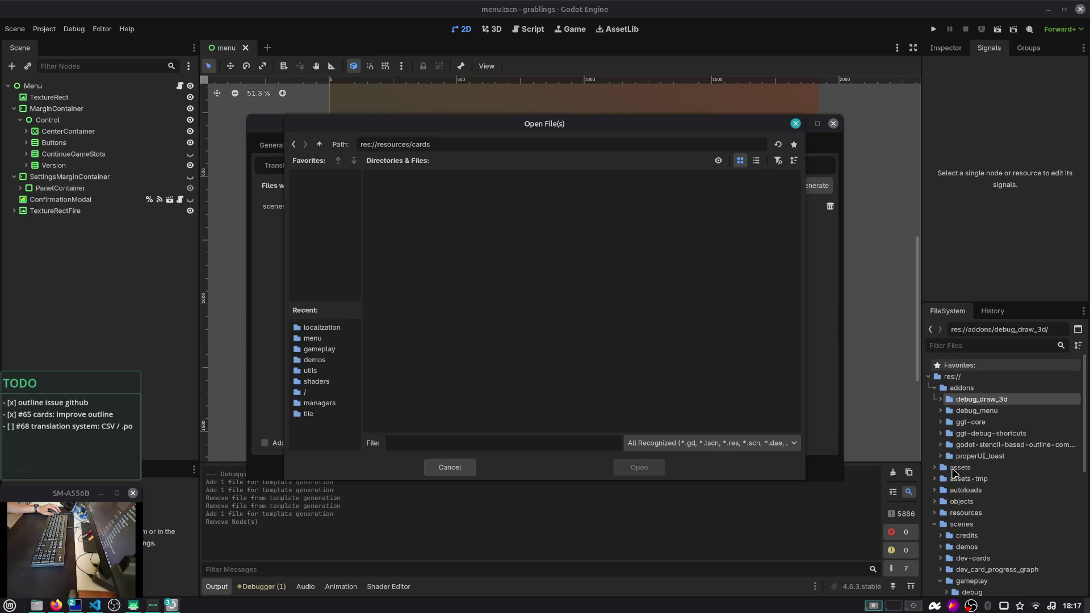
Switch the filter to All Files and add card_animal_chicken.tres to the template sources
left_click(932, 391)
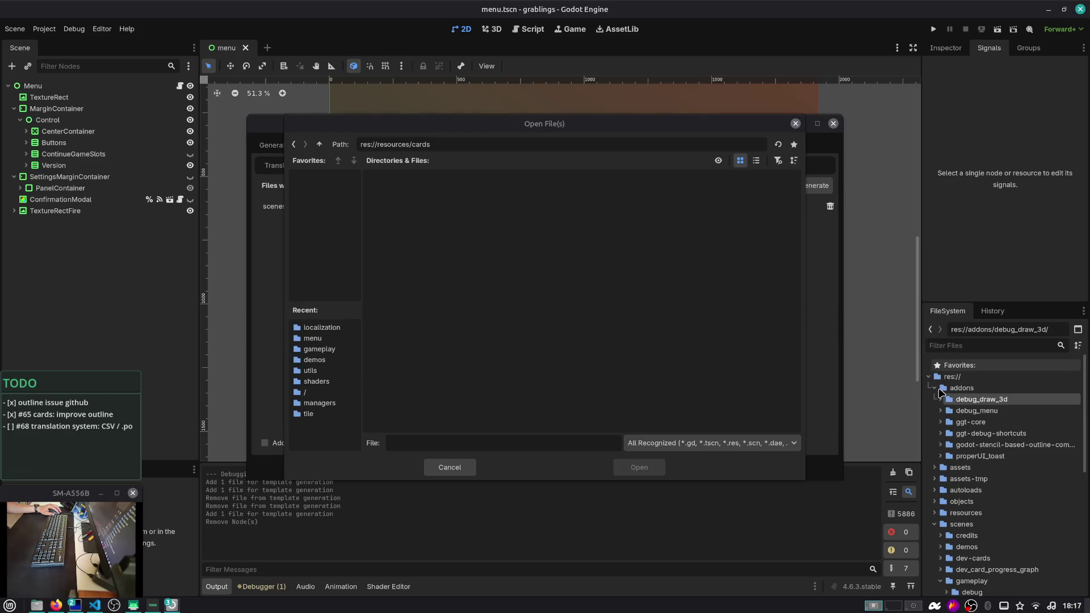
left_click(730, 448)
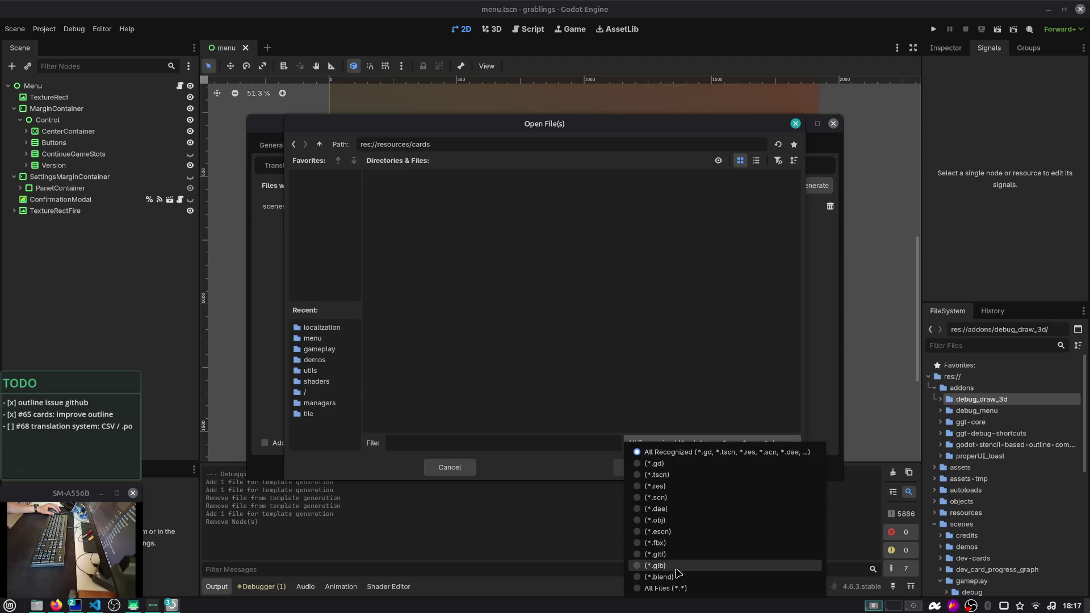
left_click(679, 588)
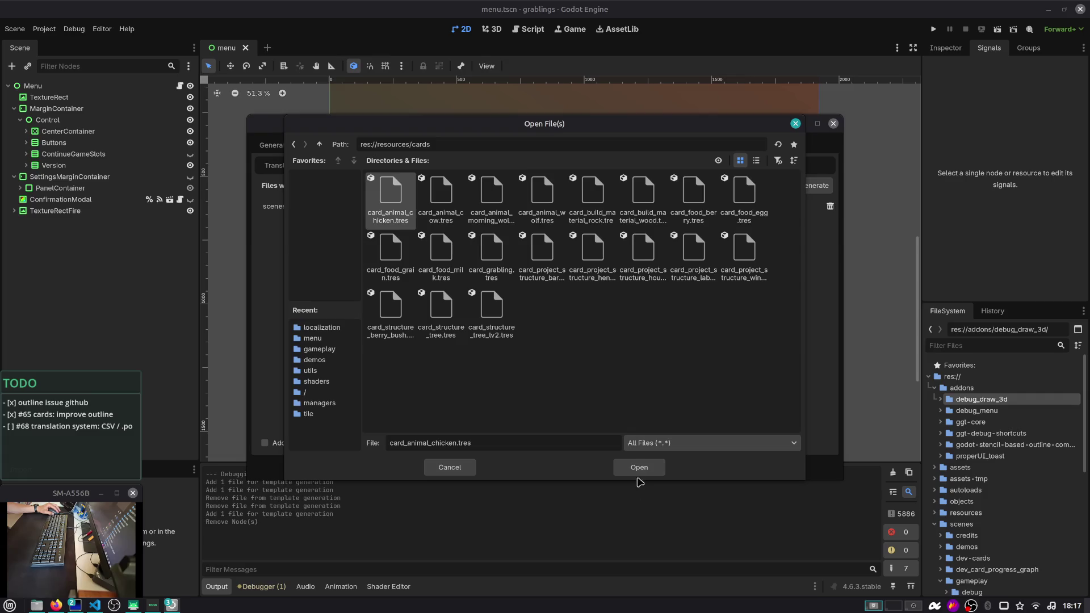
left_click(503, 296, "shift")
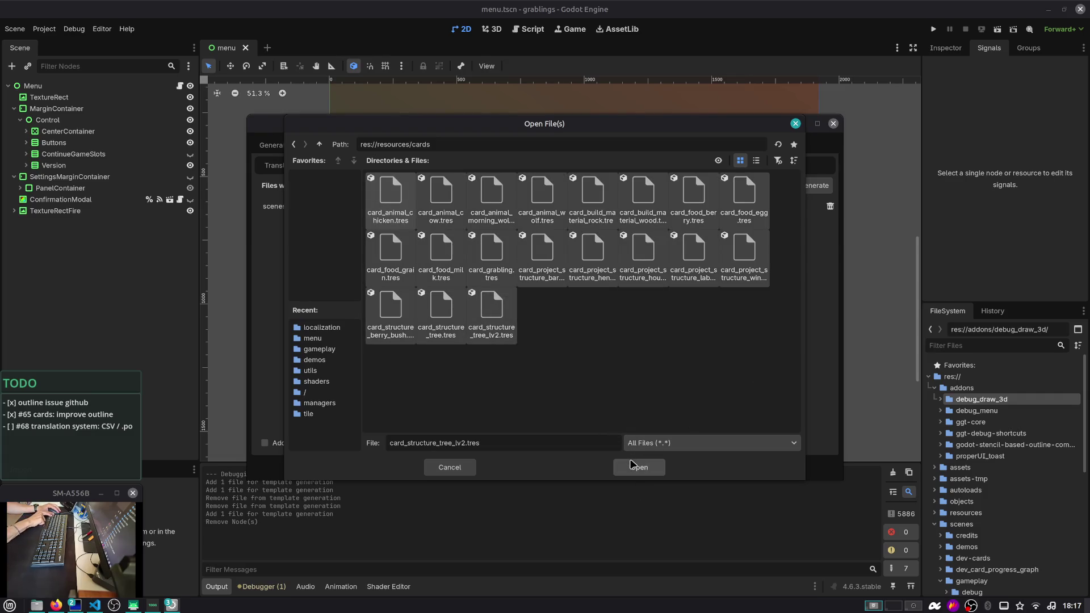
left_click(572, 369)
left_click(395, 198)
double_click(395, 199)
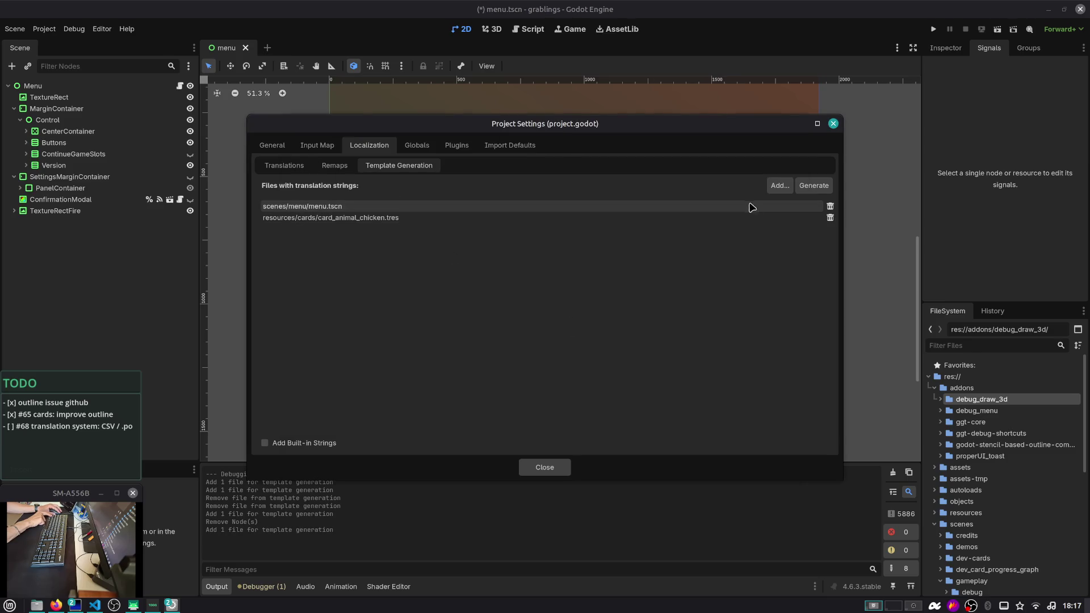
left_click(802, 190)
Save the regenerated template over localization.pot, then cycle windows toward the terminal
double_click(399, 193)
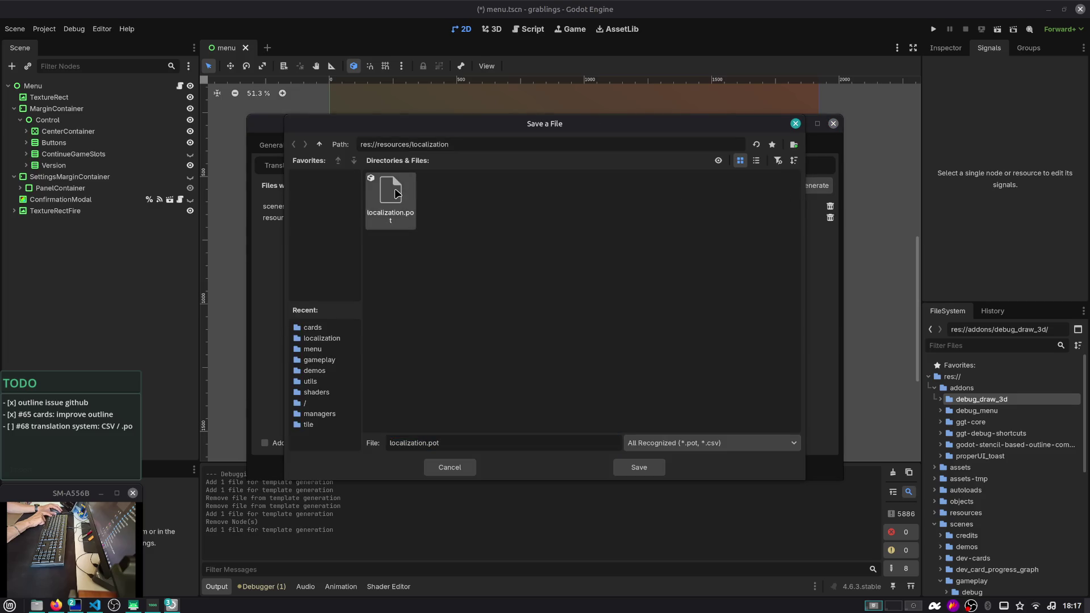
left_click(592, 325)
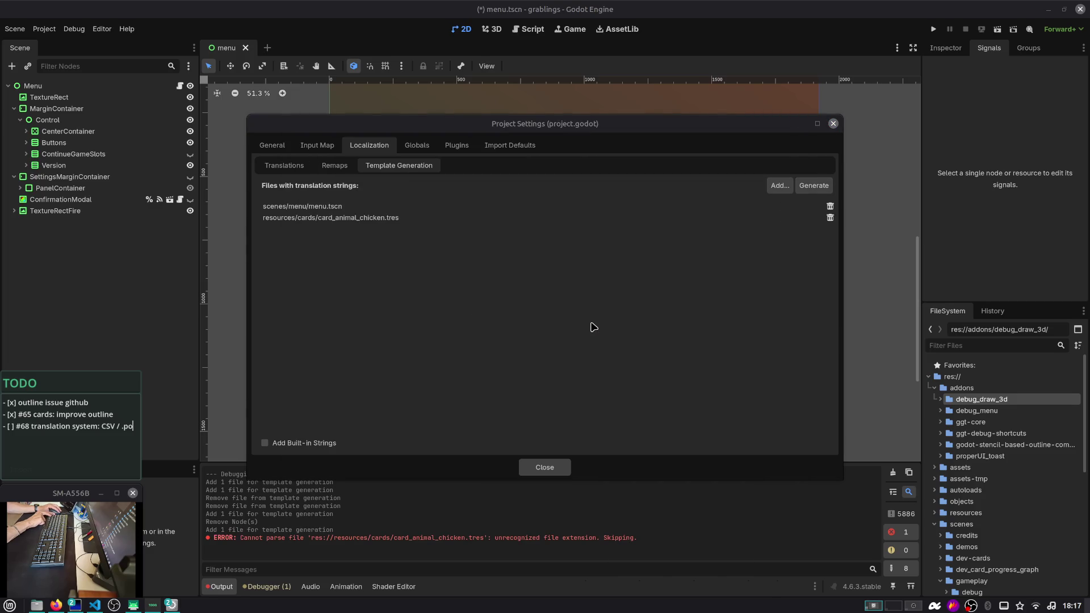
key("alt+Tab")
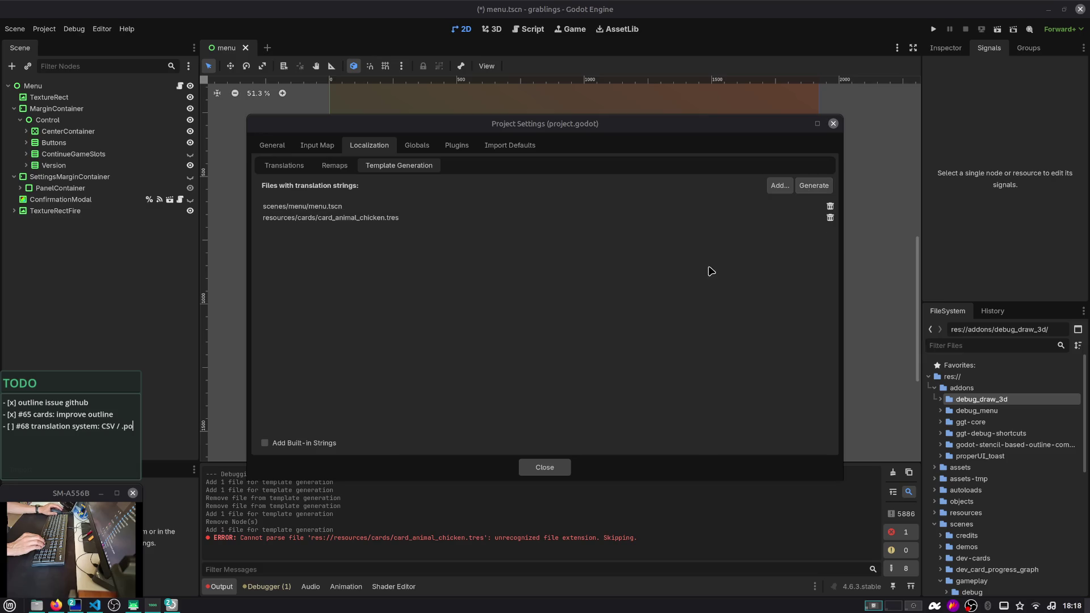
key("alt+Tab")
key("alt+Tab")
key("alt+Tab")
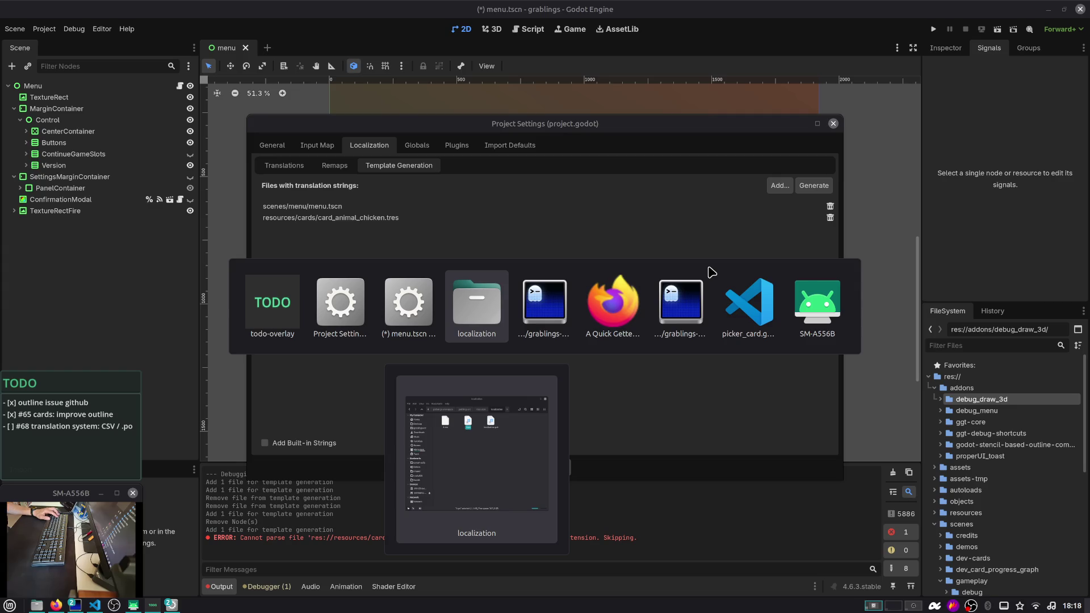
Run ./update-from-template.sh in the terminal, which fails with no such file, then clear the screen
key("alt+Tab")
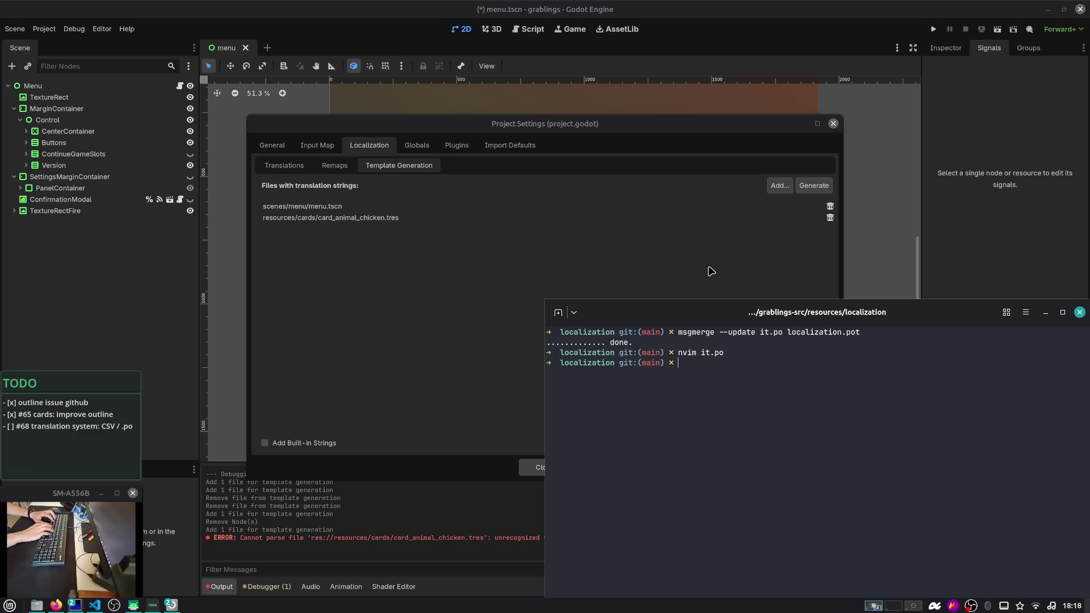
type("update-f")
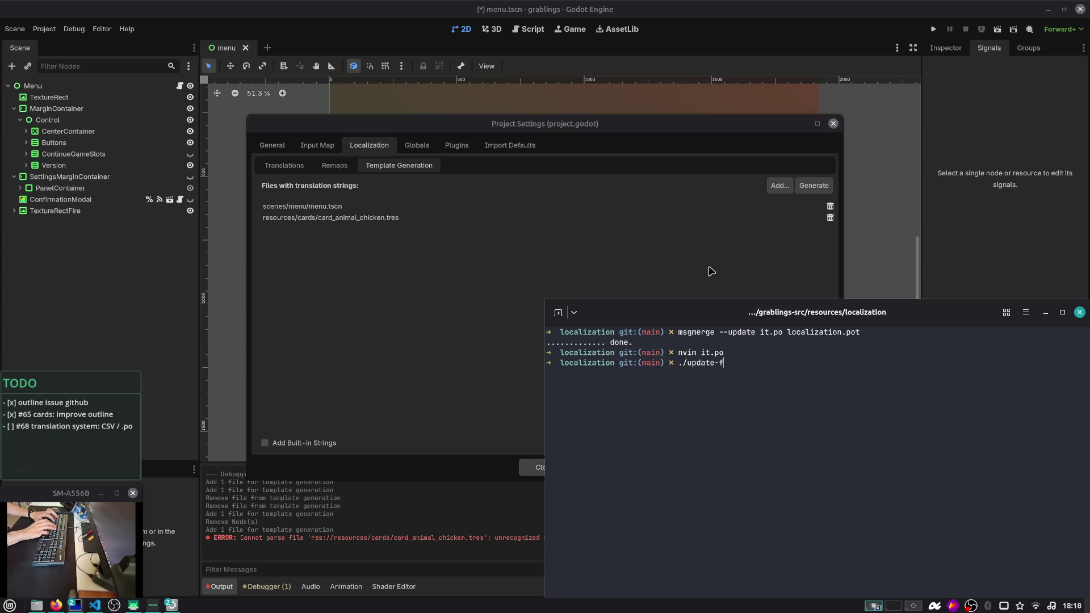
type("rom-template.sh")
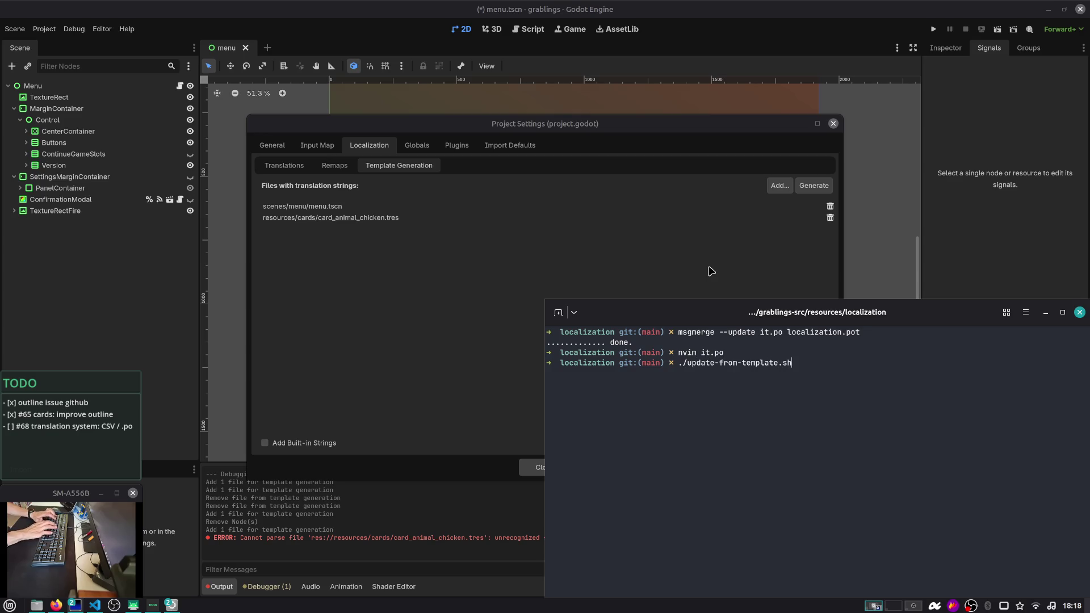
key("Return")
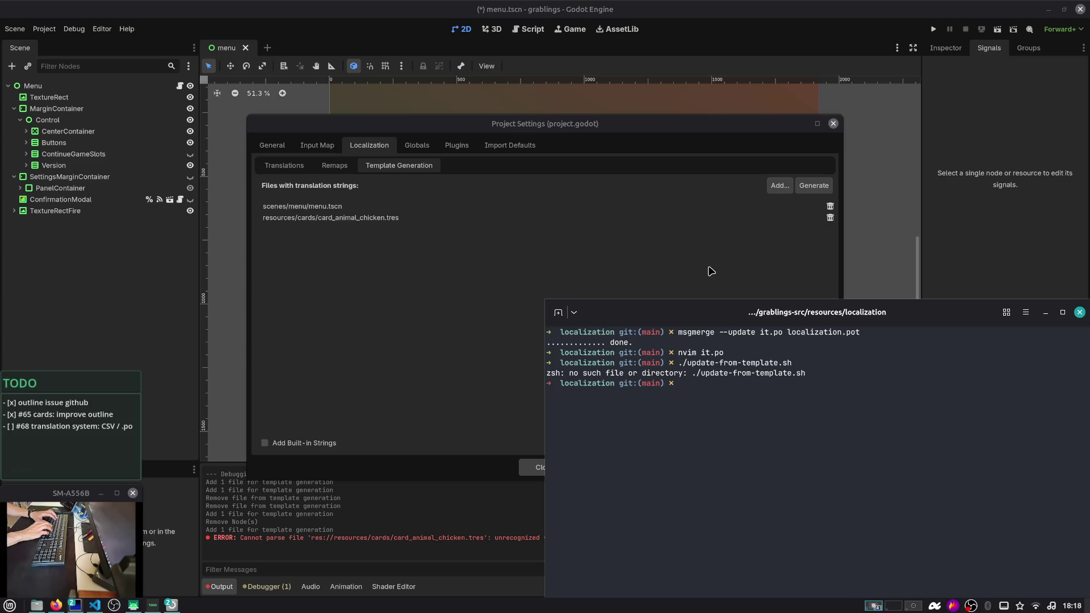
key("ctrl+l")
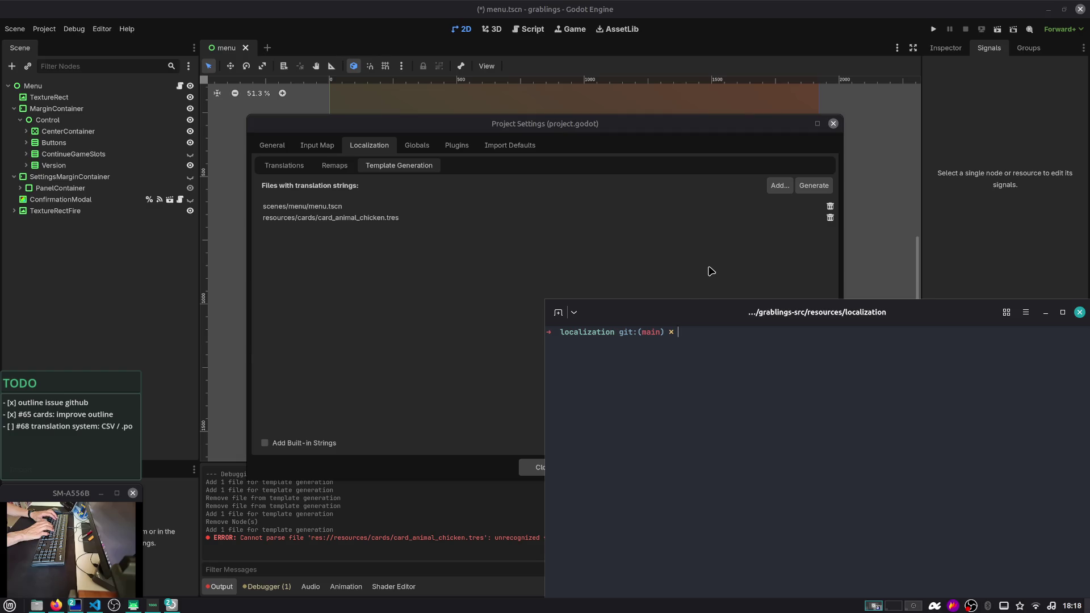
Open localization.pot from the file manager in Poedit, positioned over the Godot editor
key("alt+Tab")
key("alt+Tab")
key("alt+Tab")
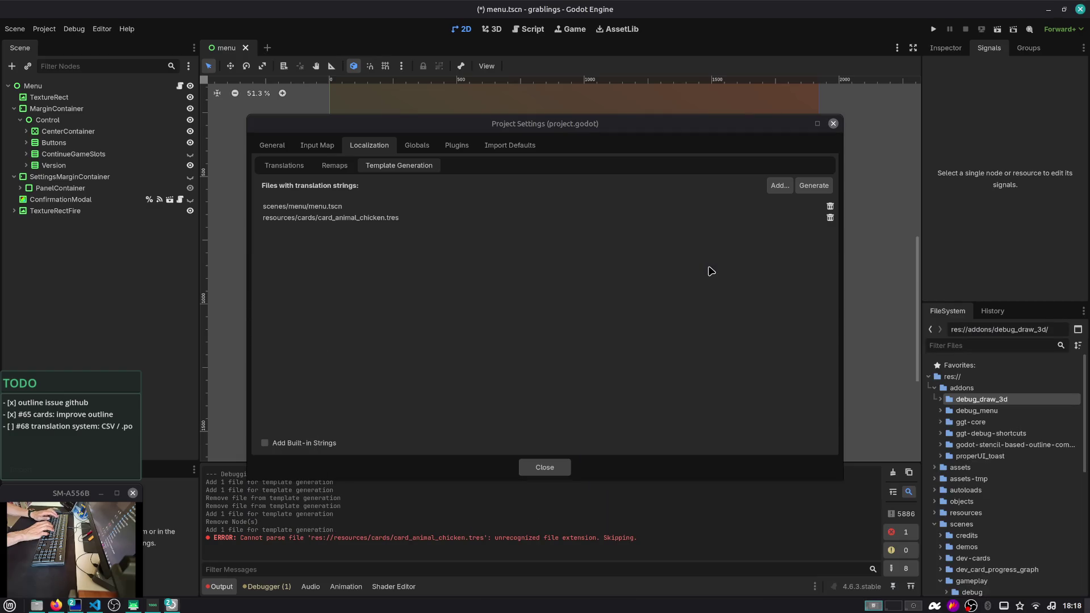
key("alt+Tab")
key("alt+Tab")
key("alt+Tab")
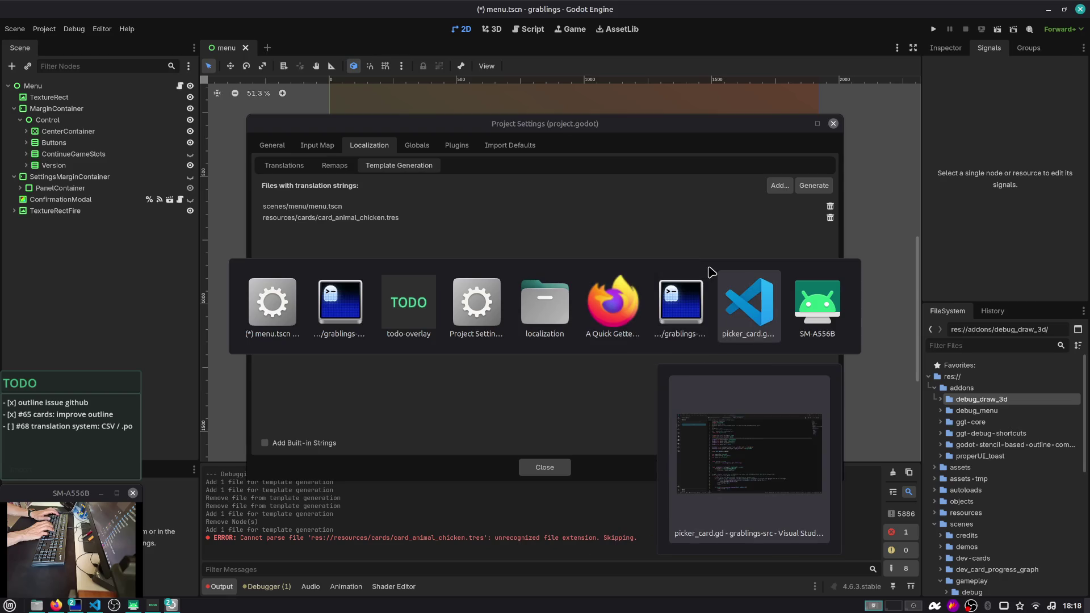
key("alt+shift+Tab")
key("alt+shift+Tab")
key("alt+shift+Tab")
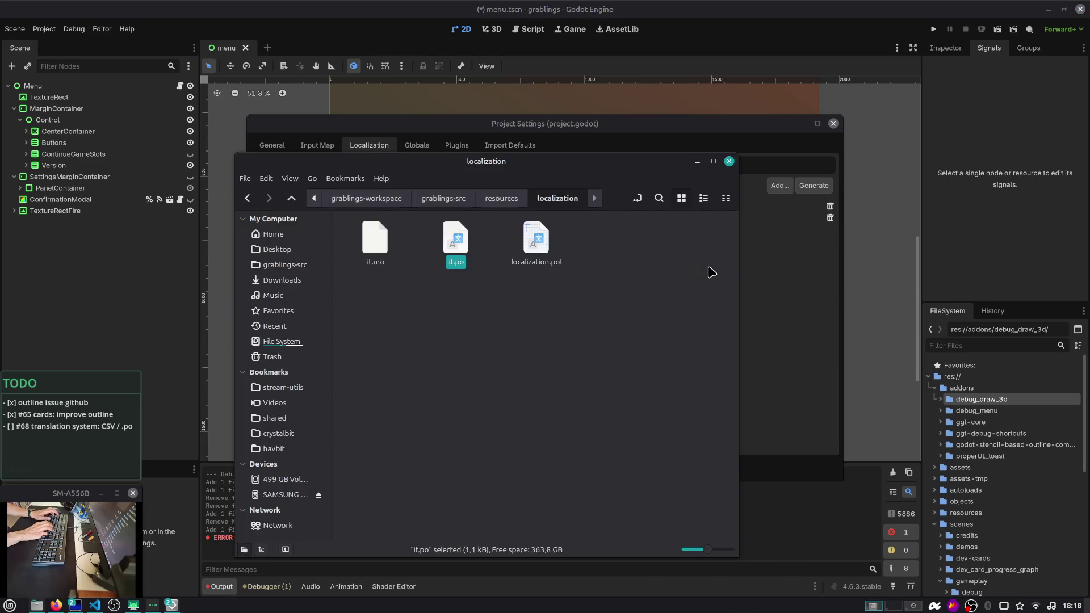
double_click(546, 245)
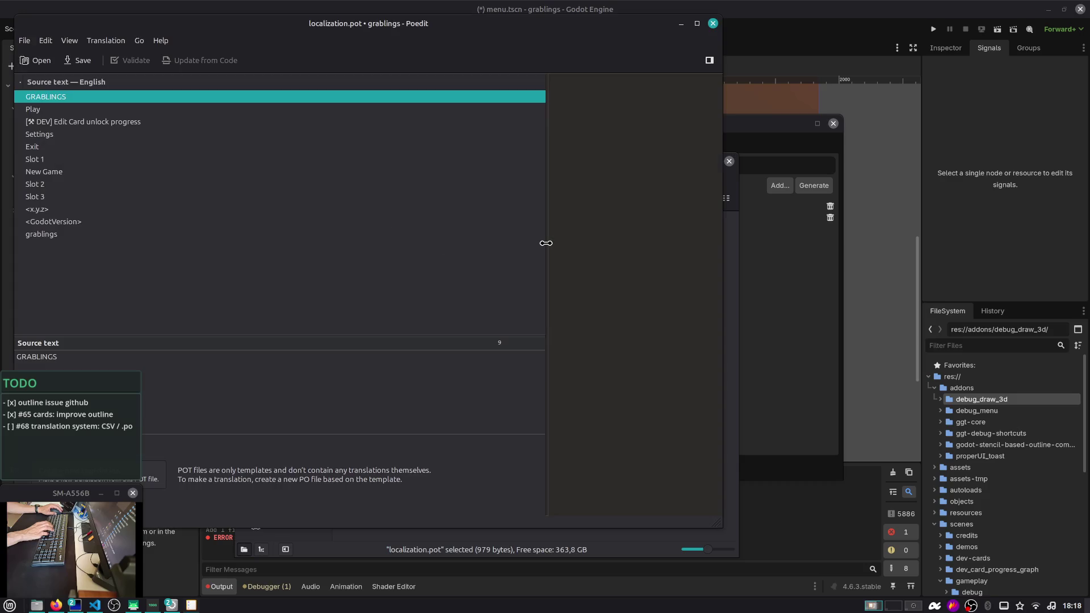
left_click_drag(483, 24, 726, 40)
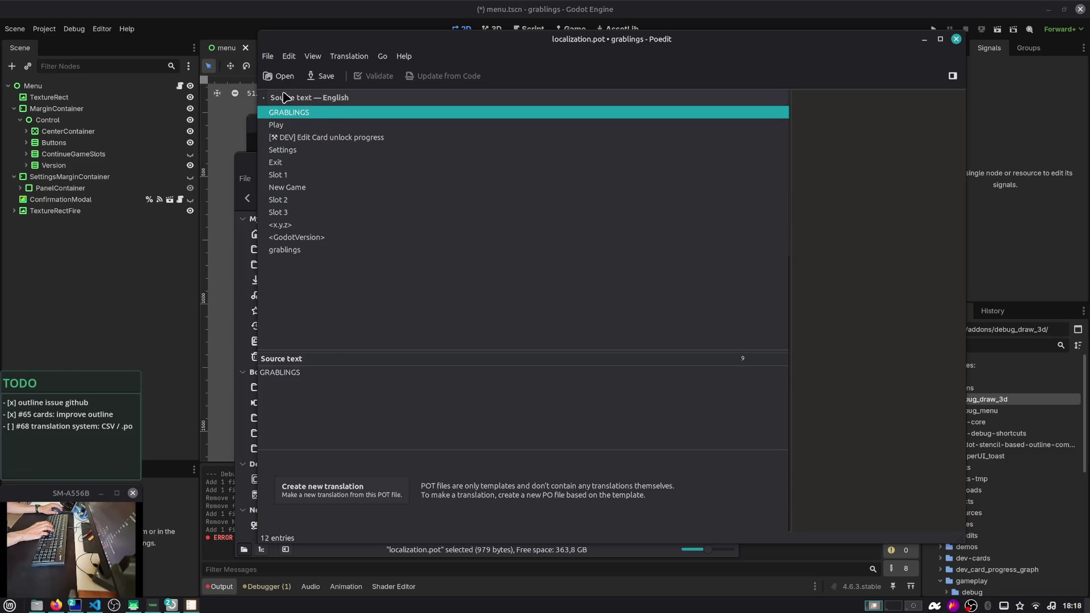
Check Poedit's Catalogues Manager, then close Poedit and return to Godot's project settings
left_click(268, 59)
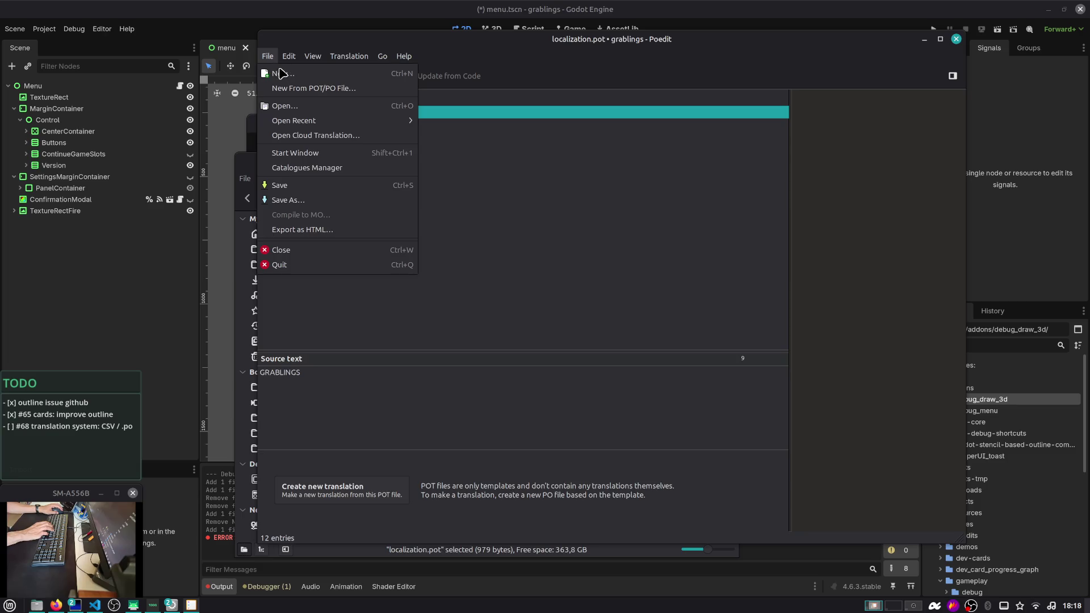
left_click(315, 168)
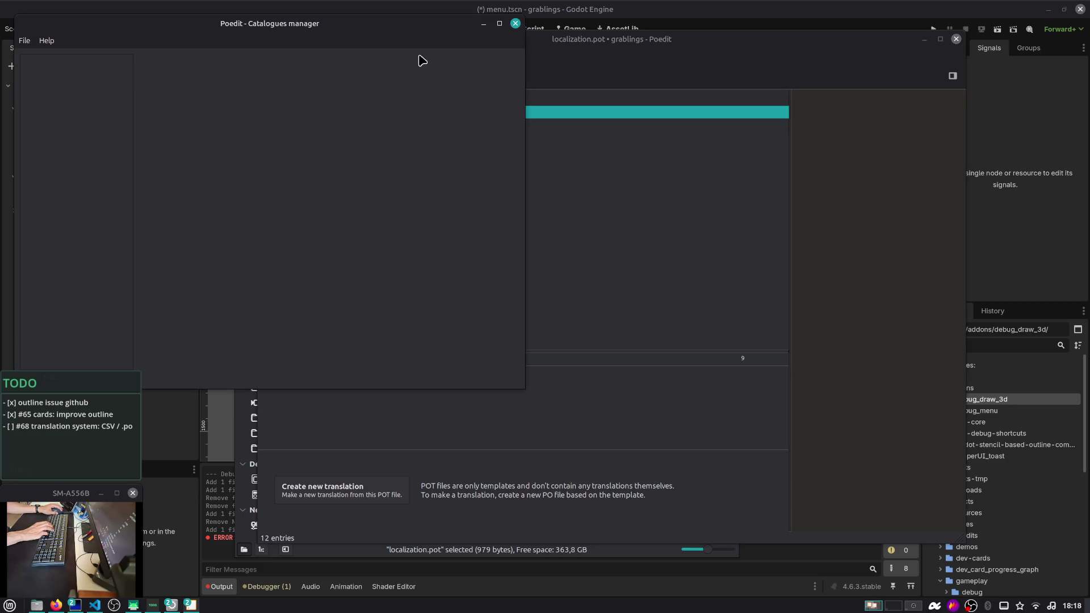
left_click(515, 24)
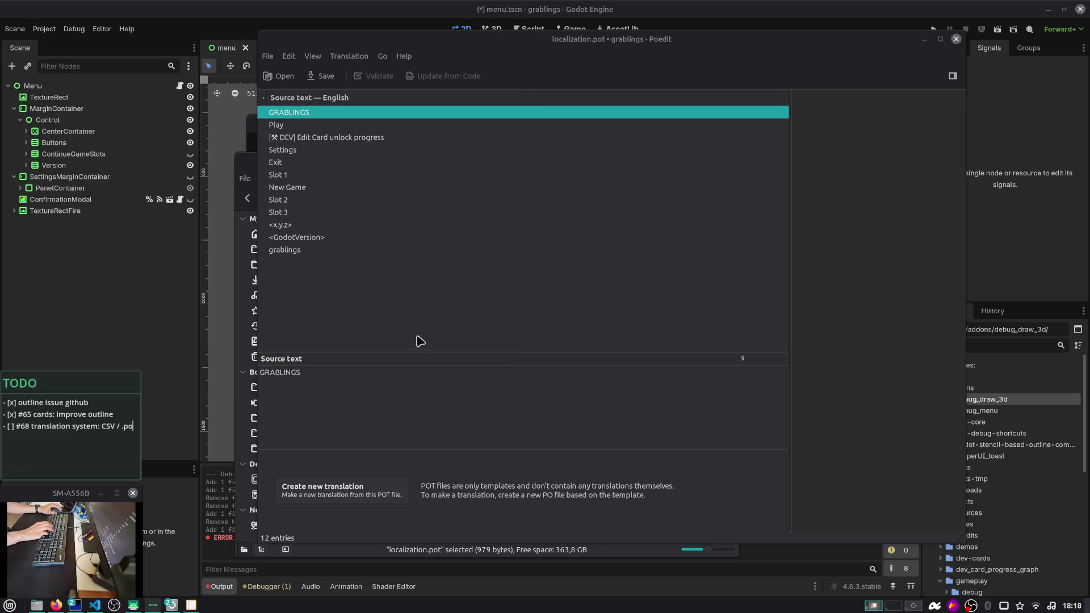
left_click(320, 448)
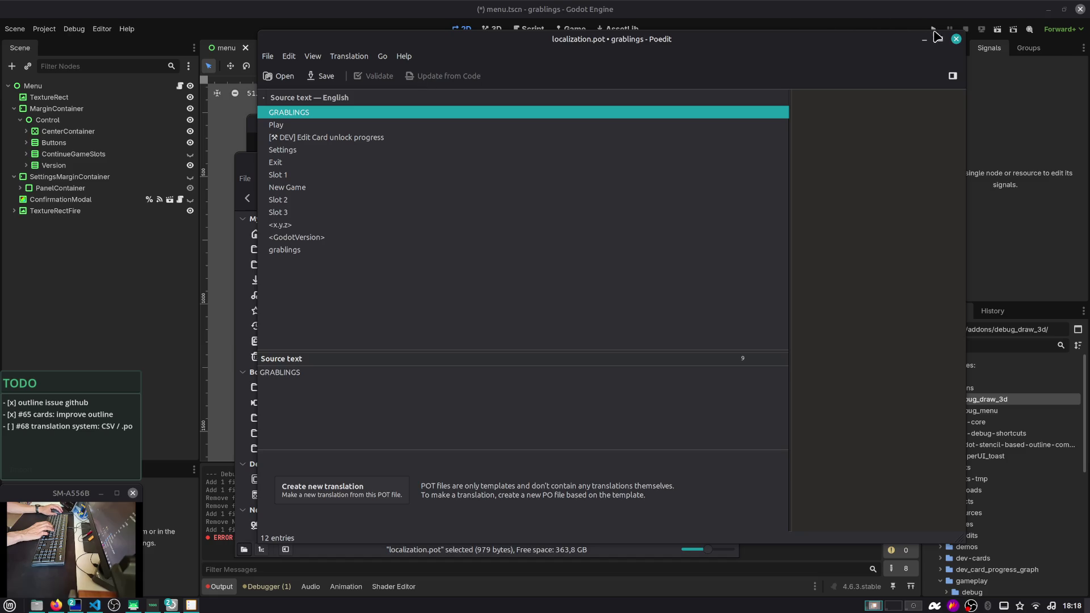
left_click(955, 38)
left_click(783, 271)
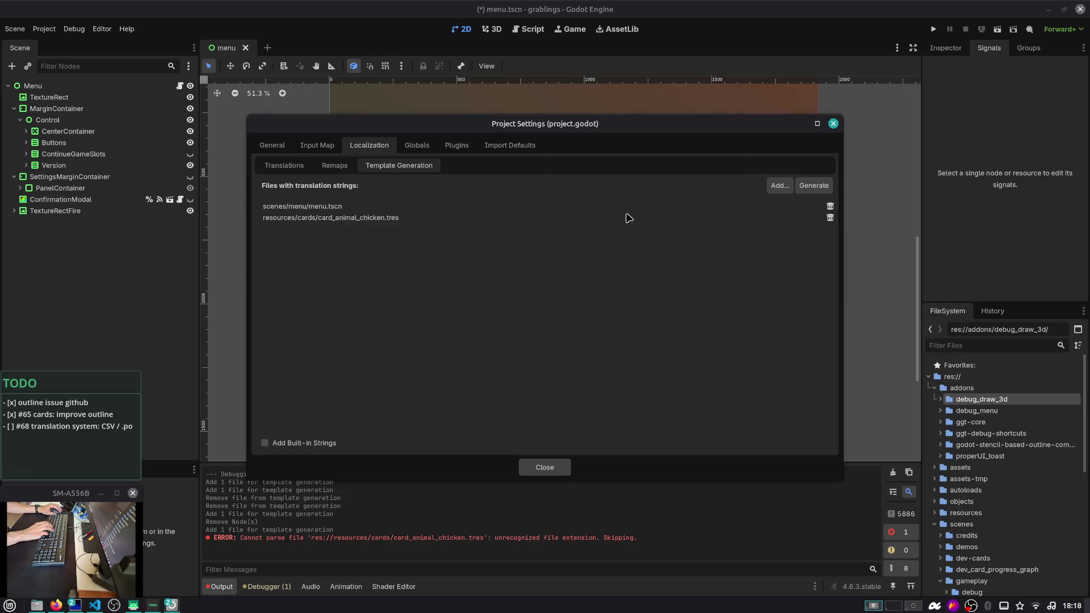
Regenerate the translation template, overwriting localization.pot
left_click(814, 186)
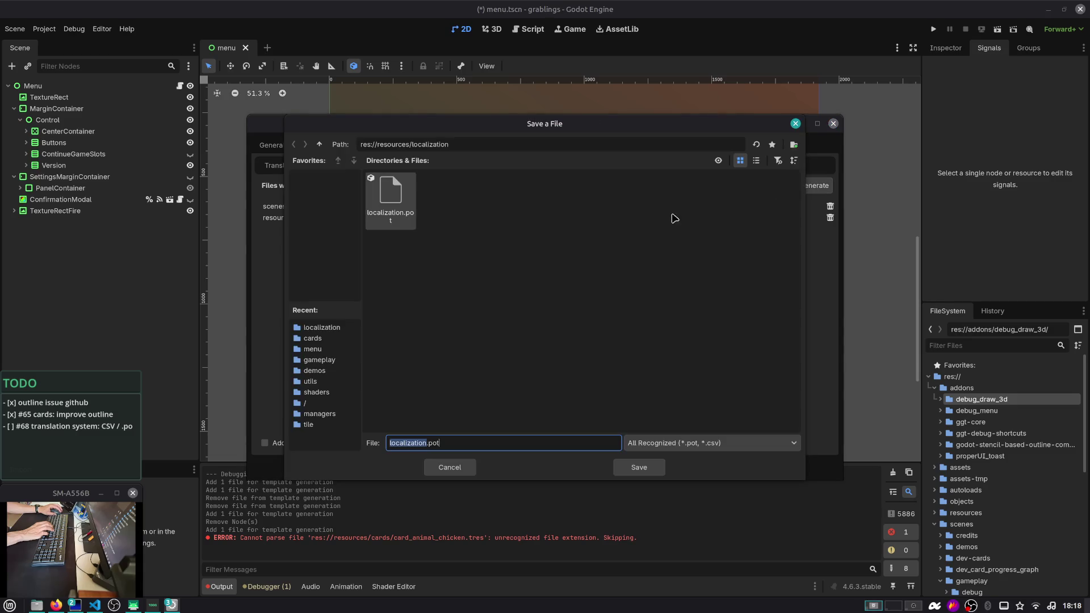
double_click(393, 214)
left_click(588, 322)
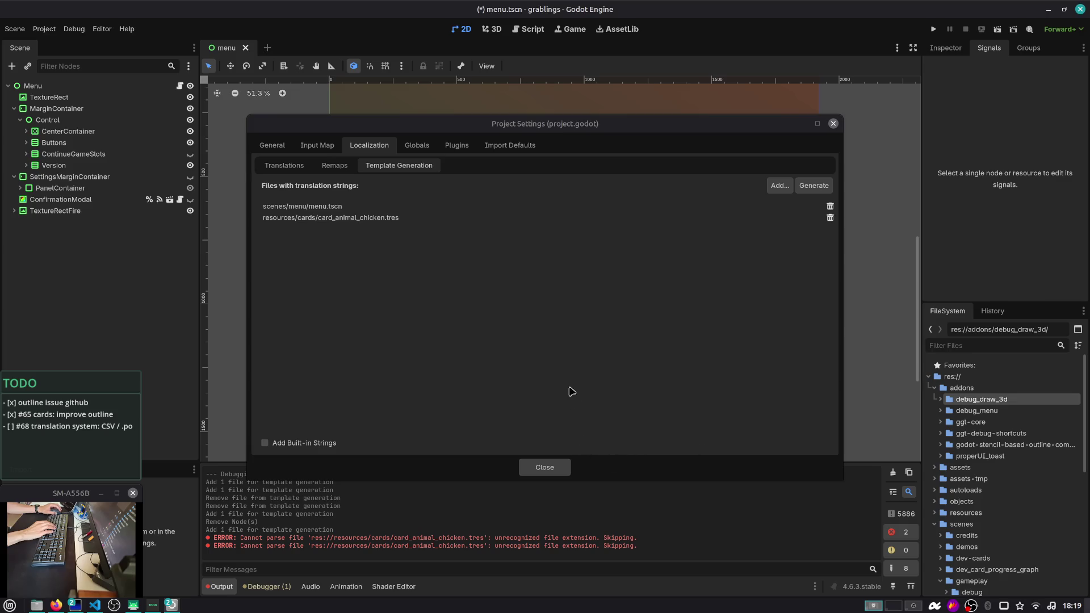
Remove card_animal_chicken.tres from the template sources and close Project Settings
left_click(830, 219)
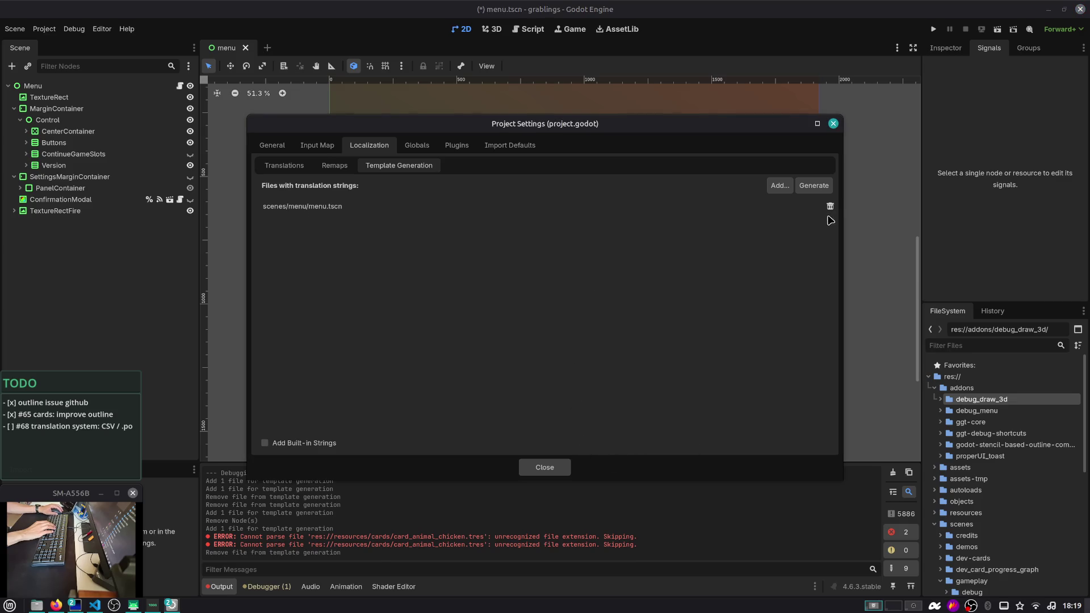
left_click(554, 467)
left_click(934, 388)
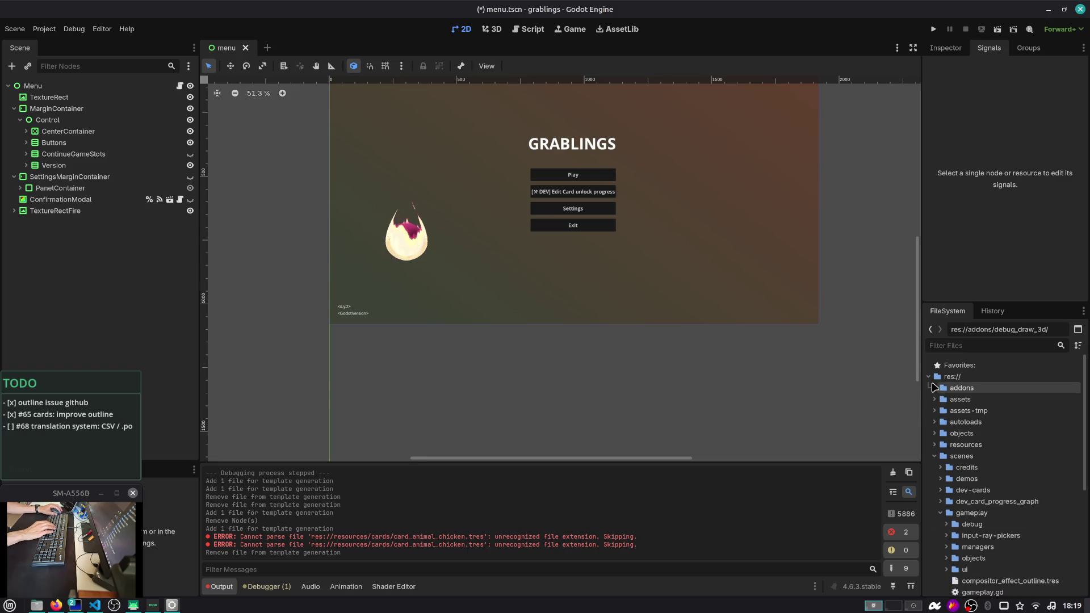
In resources/cards, rename card_animal_chicken.tres to card_animal_chicken.res
left_click(934, 457)
left_click(934, 445)
left_click(941, 478)
left_click(981, 491)
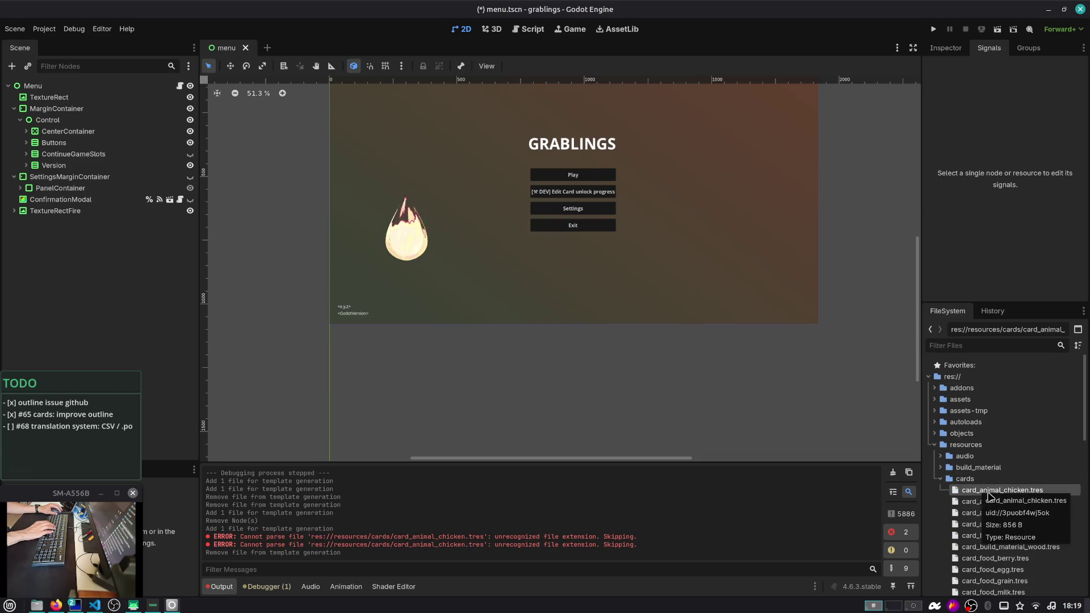
key("F2")
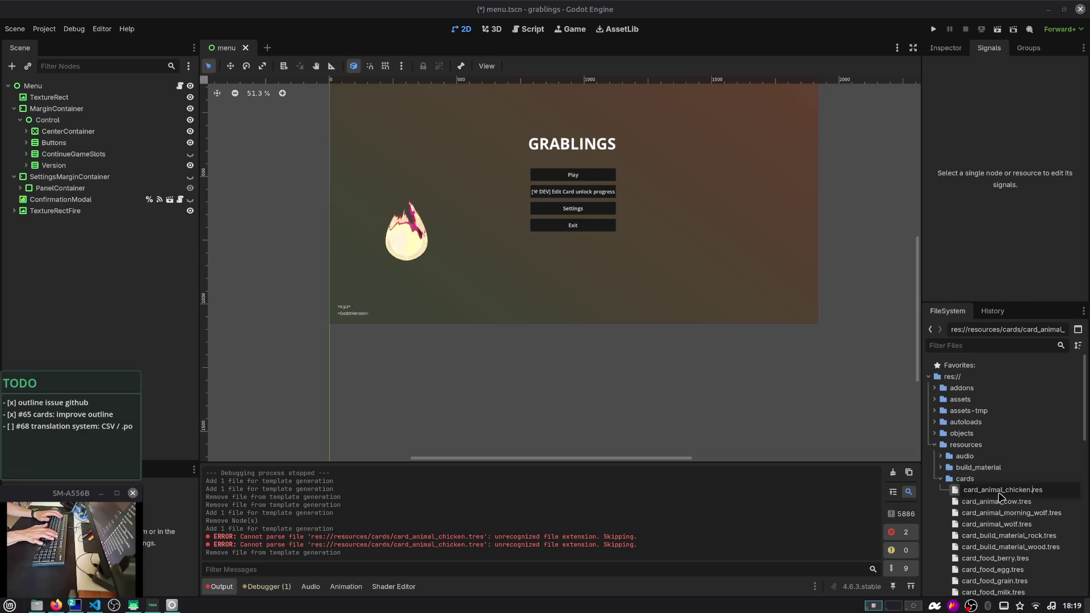
key("Delete")
key("Return")
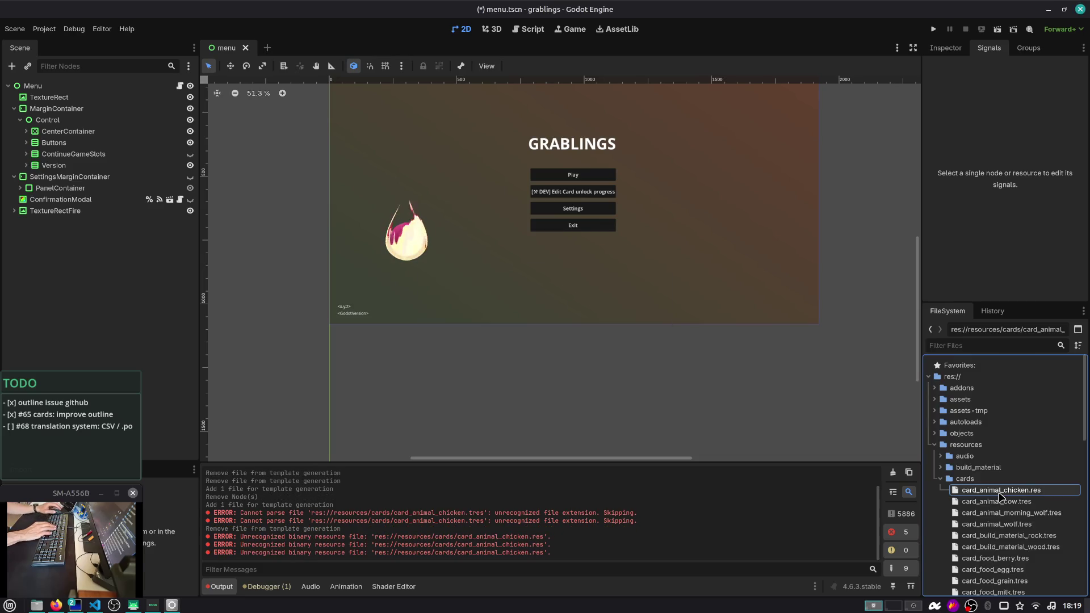
Try opening card_animal_chicken.res and compare it with the cow and morning wolf cards
double_click(999, 494)
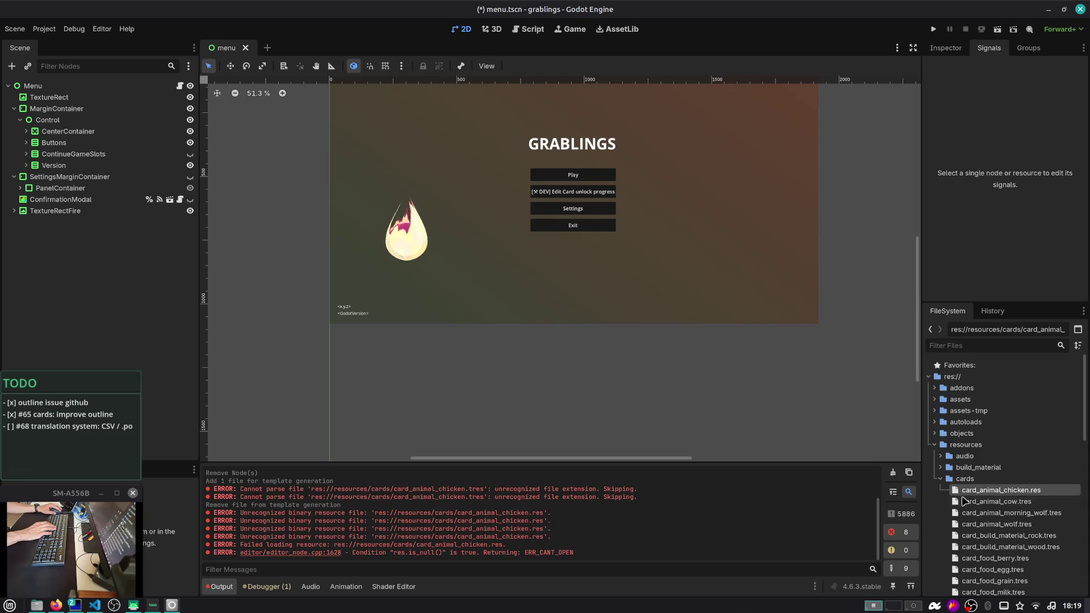
double_click(975, 495)
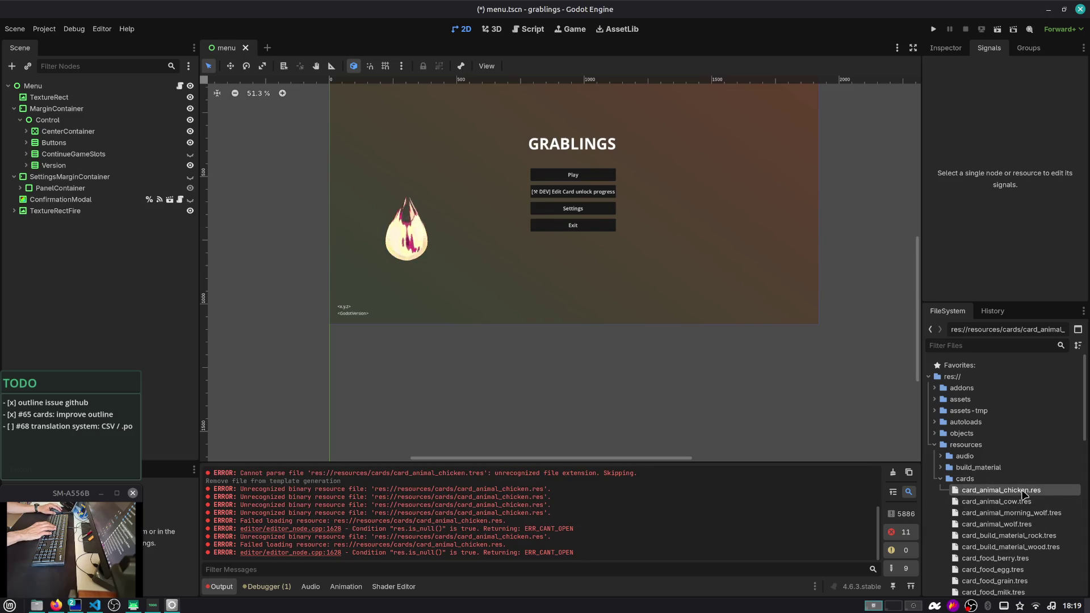
double_click(1035, 492)
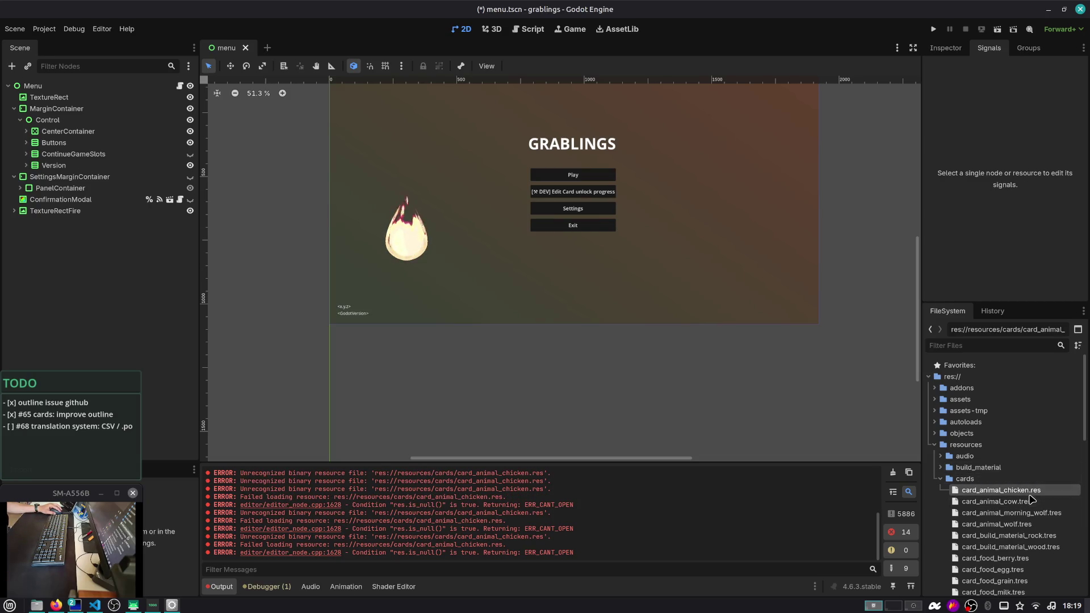
left_click(1031, 503)
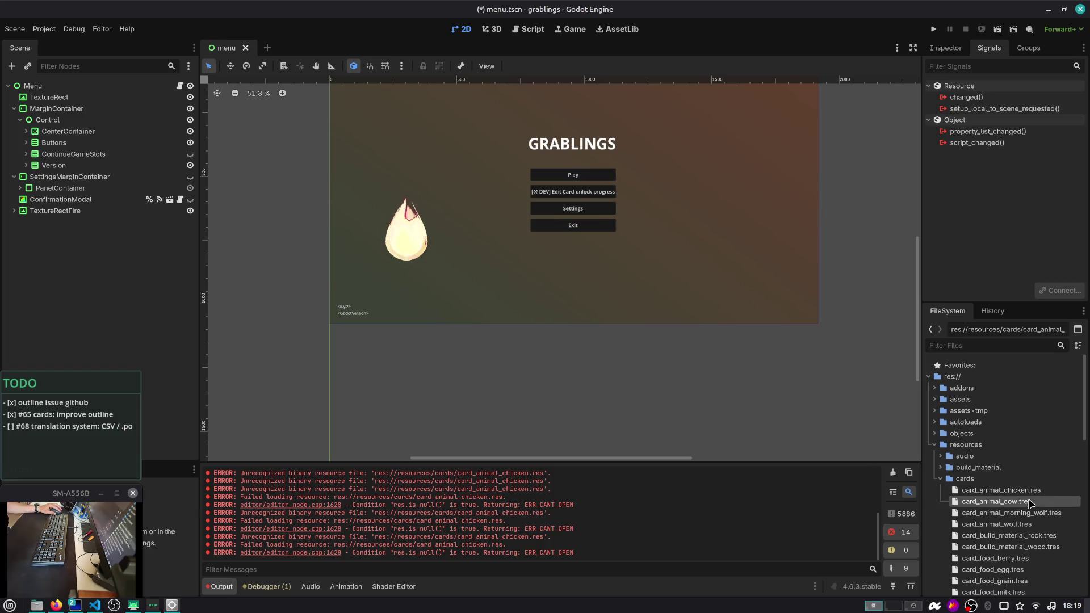
left_click(1030, 491)
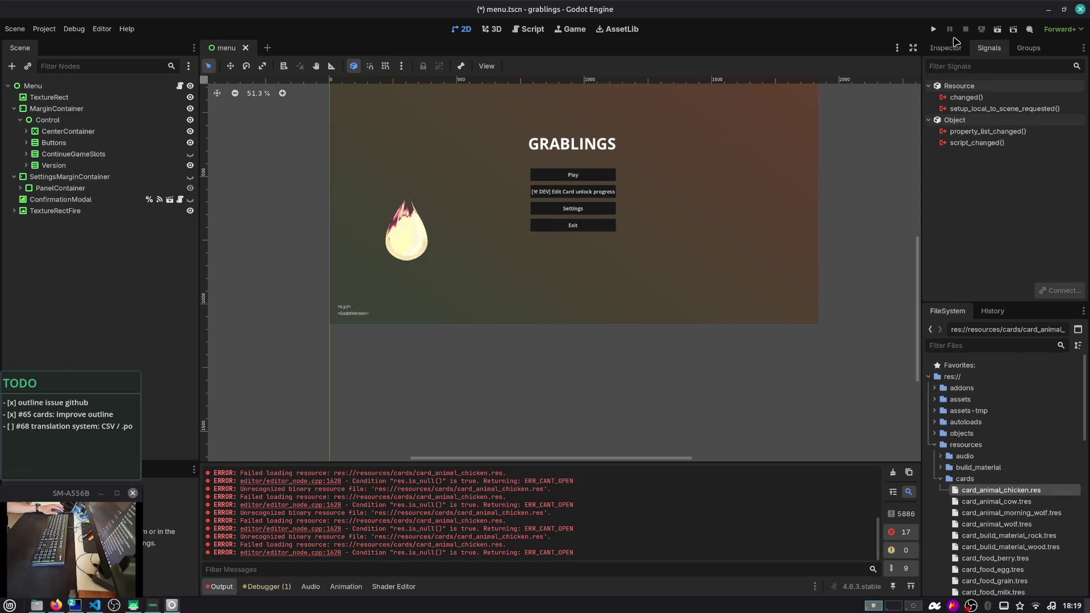
left_click(955, 50)
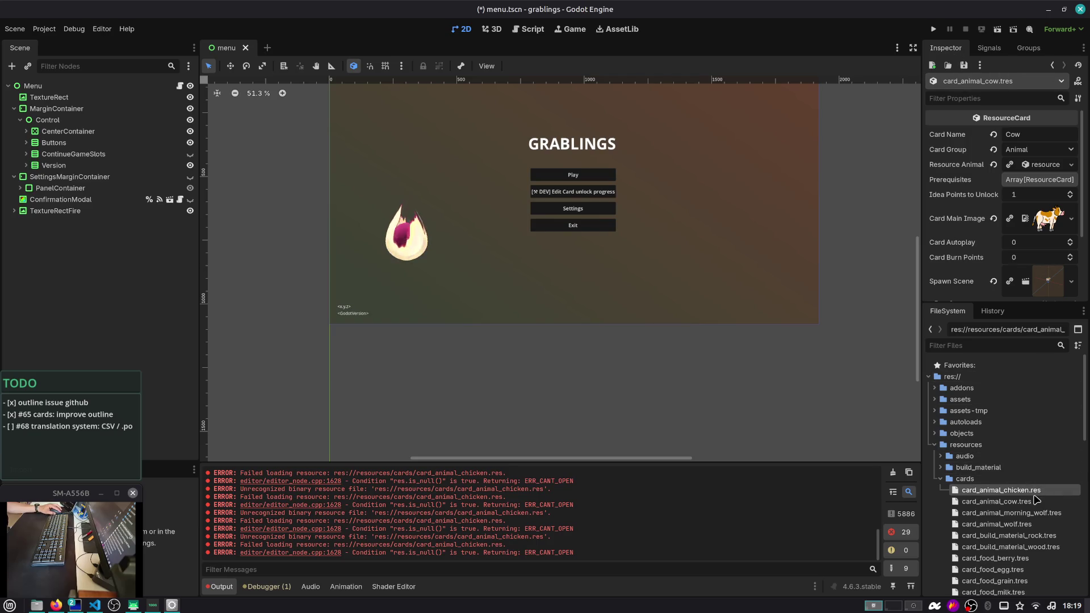
left_click(1033, 502)
left_click(1037, 513)
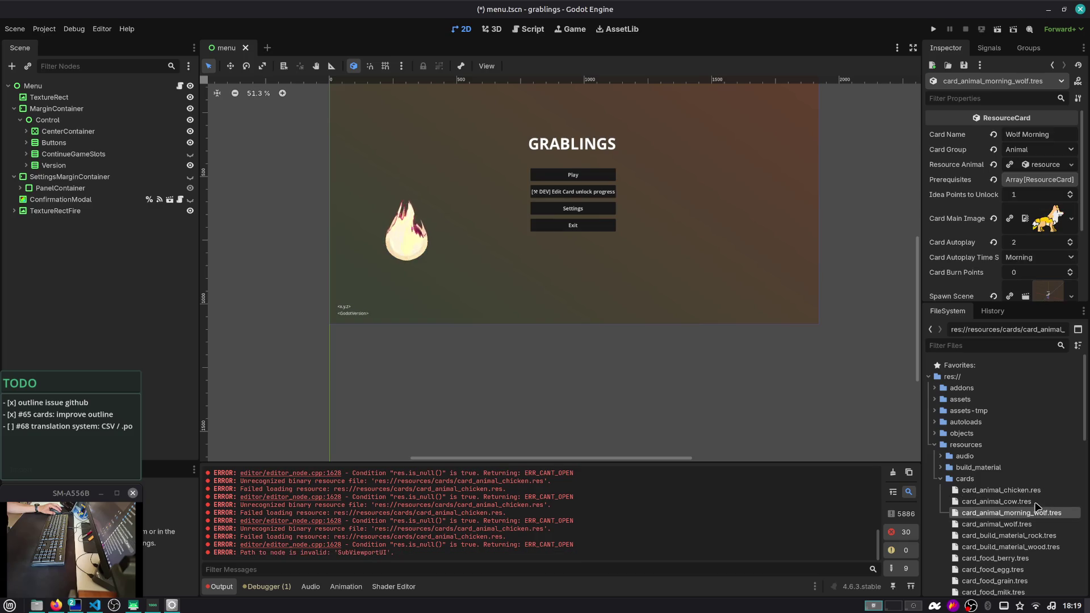
left_click(1037, 492)
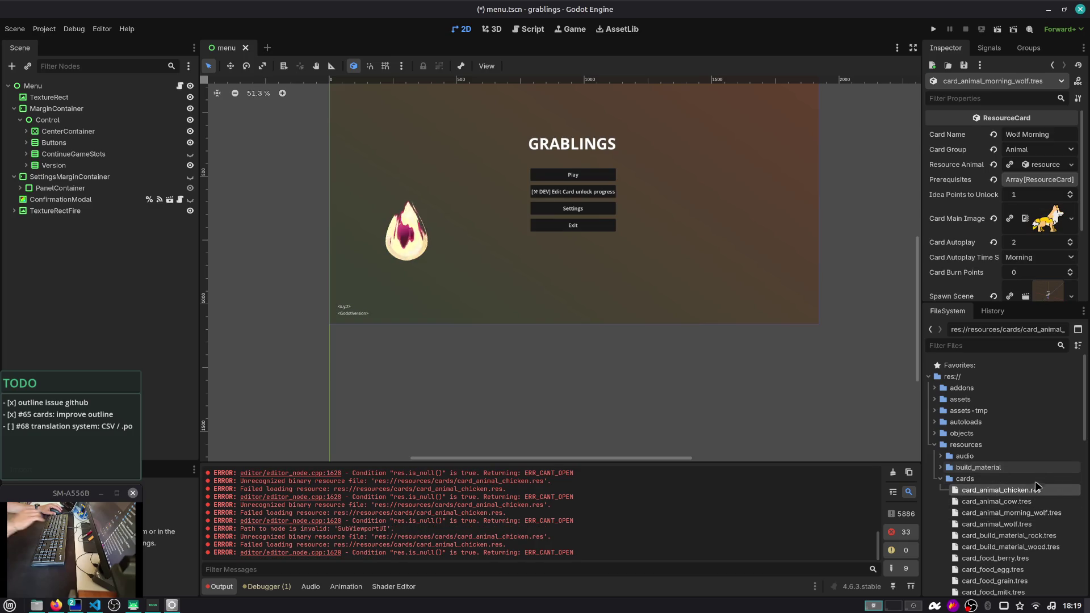
Rename the chicken card back to card_animal_chicken.tres
right_click(1030, 493)
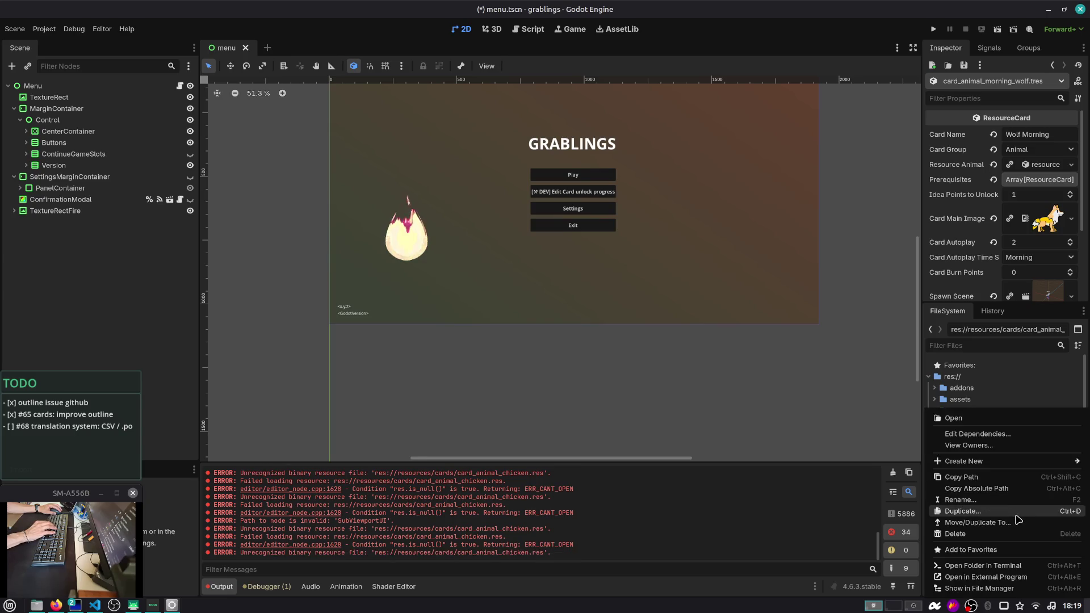
left_click(1015, 511)
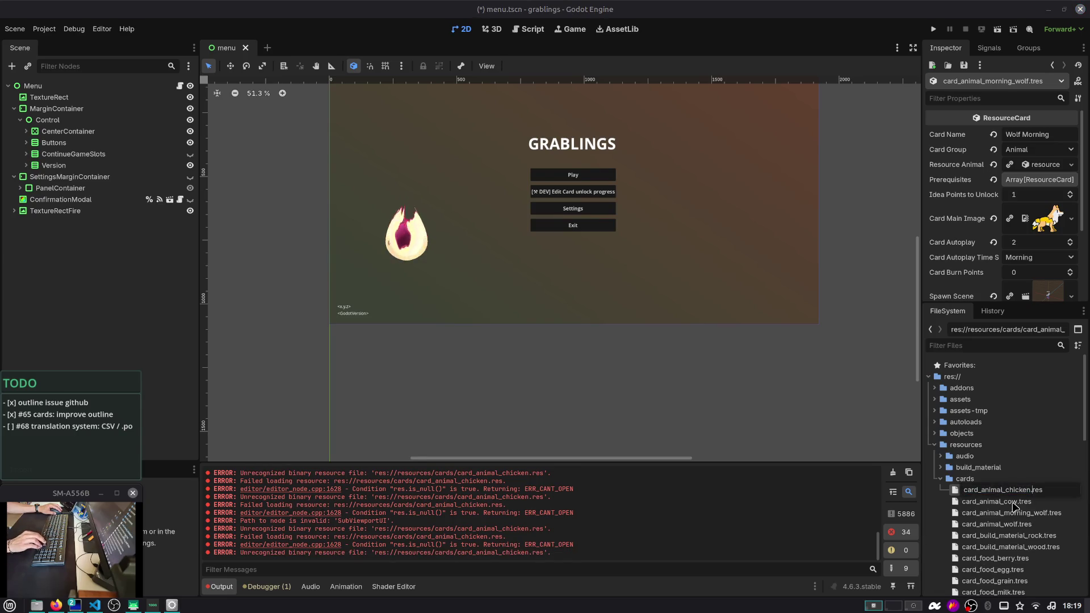
type("t")
key("Return")
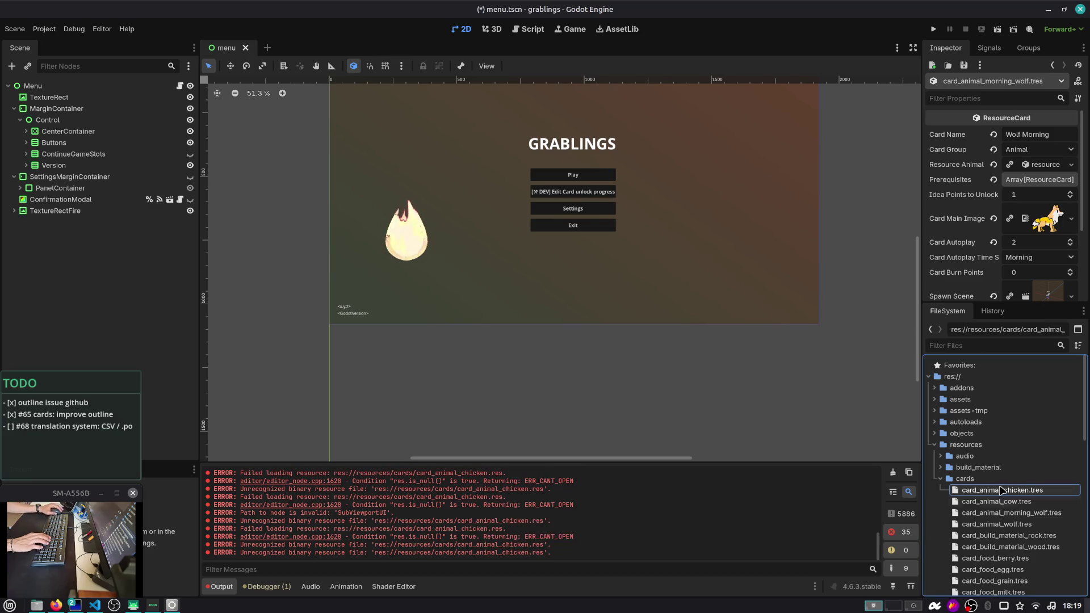
right_click(1005, 493)
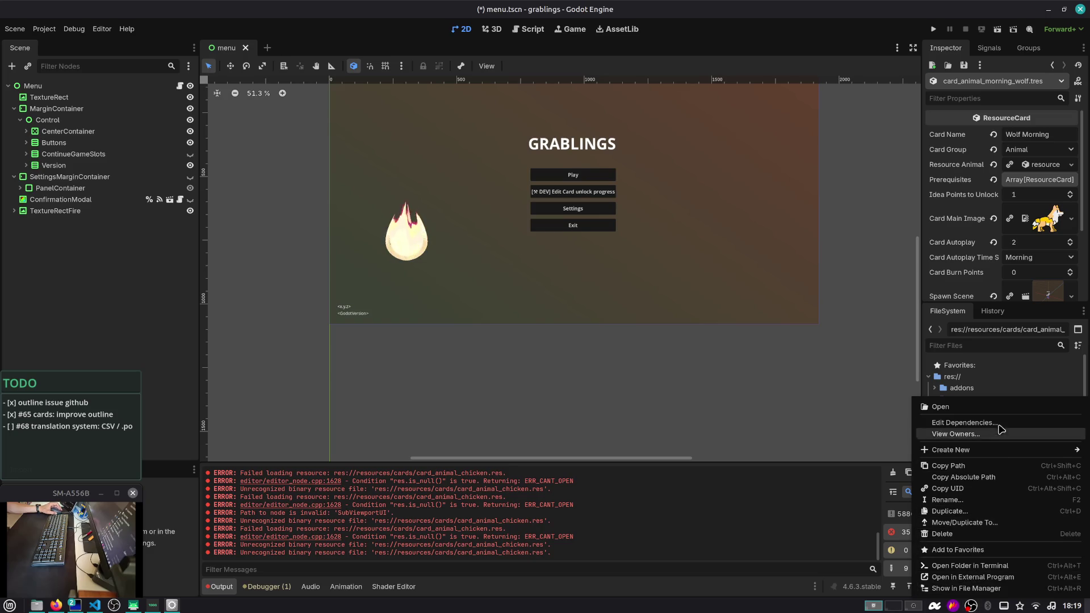
left_click(964, 395)
right_click(975, 478)
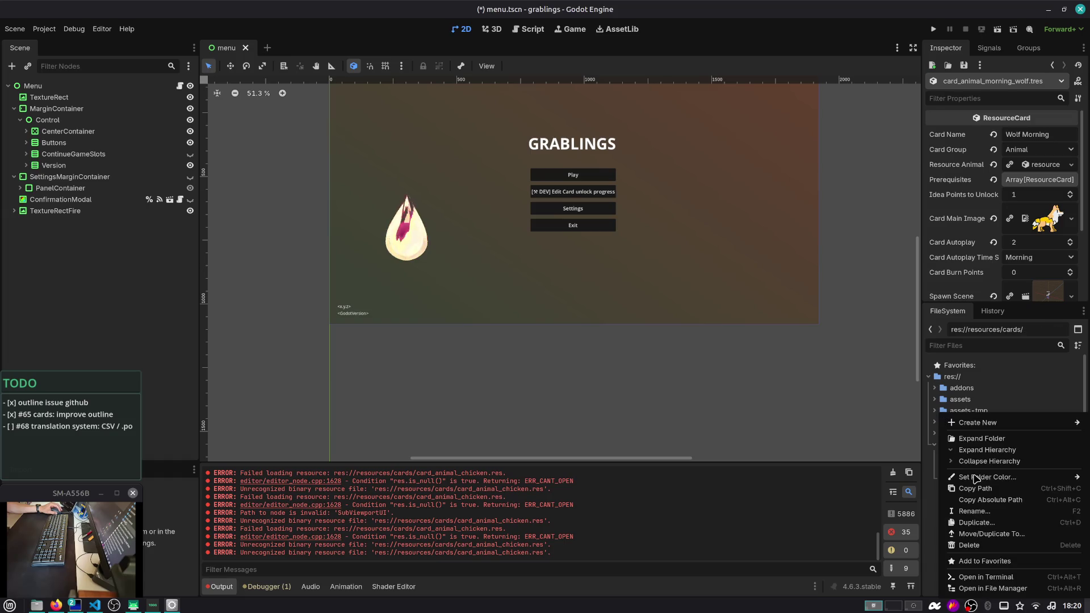
Create a new ResourceCard resource in cards, saved as new_resource.res
mouse_move(1005, 426)
left_click(903, 456)
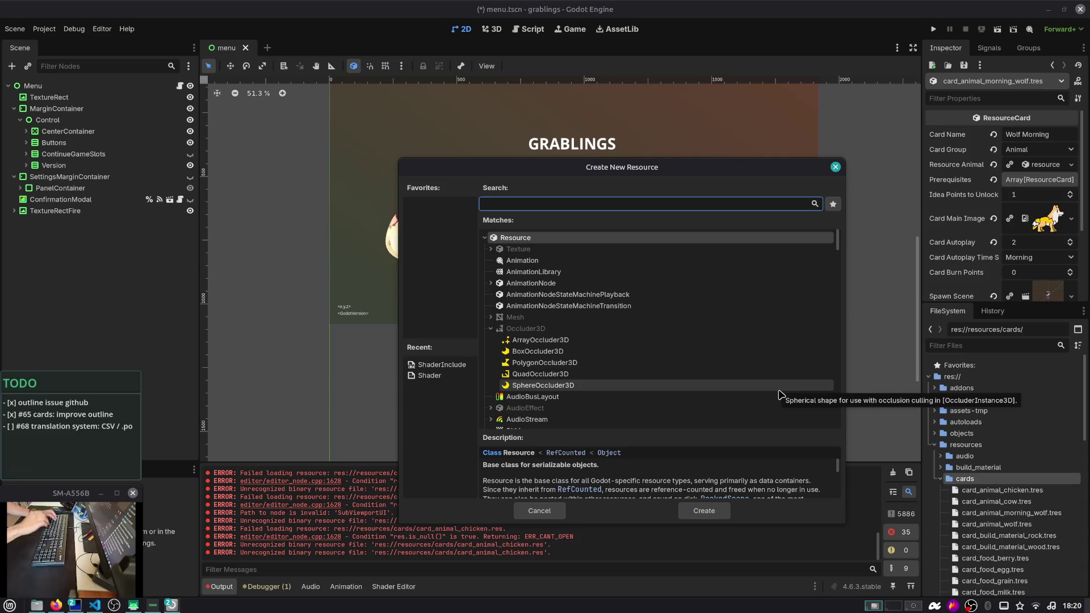
type("resource_card")
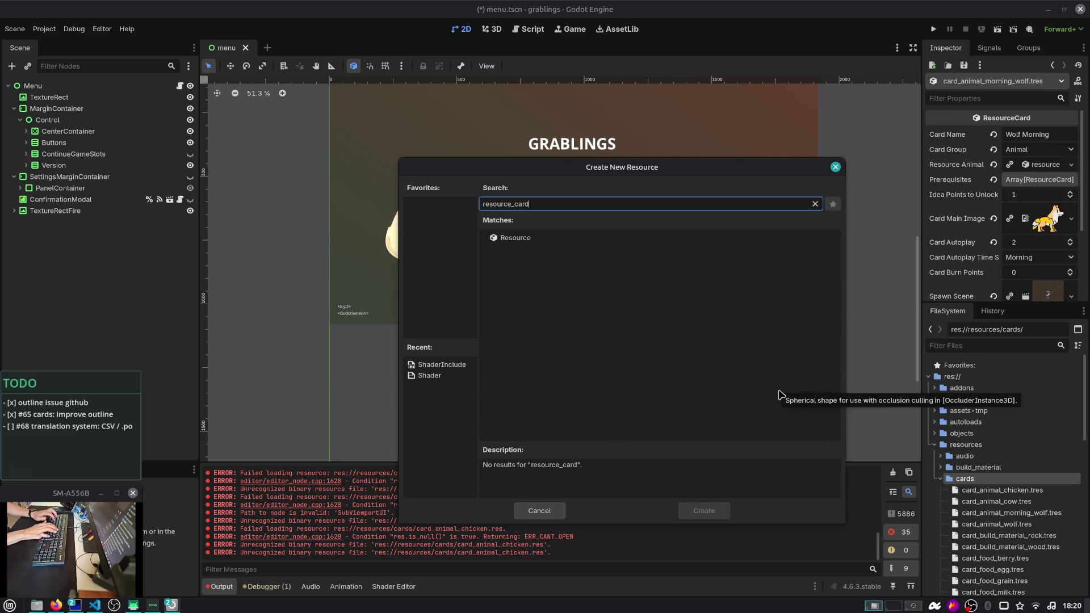
key("ctrl+a")
type("card")
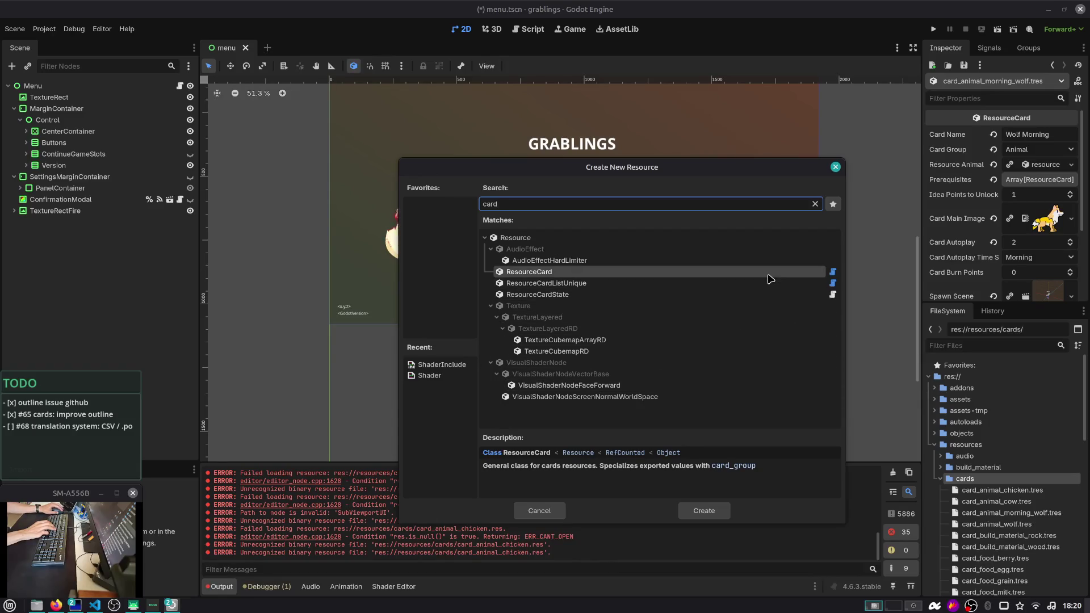
key("Return")
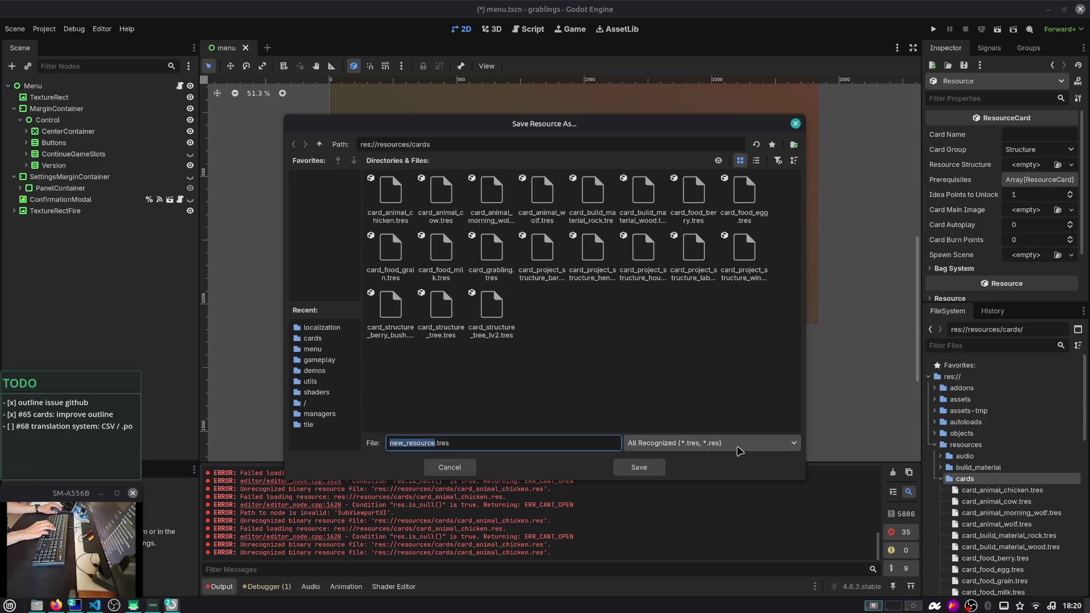
left_click(537, 441)
key("Return")
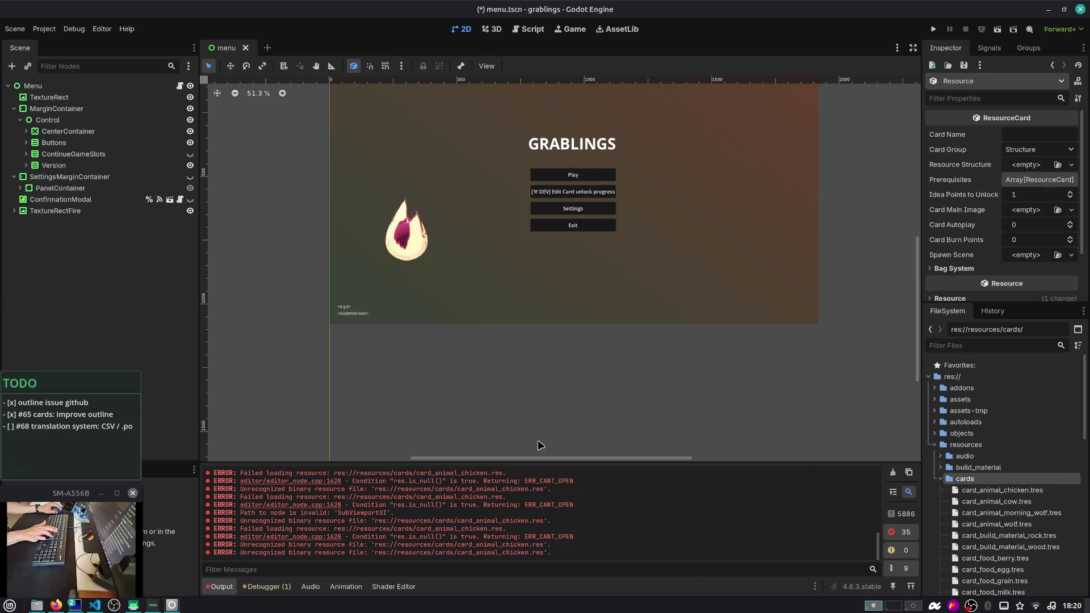
Request deletion of new_resource.res from the cards folder
scroll(1020, 529, "down", 5)
scroll(1020, 529, "down", 2)
left_click(990, 446)
right_click(991, 447)
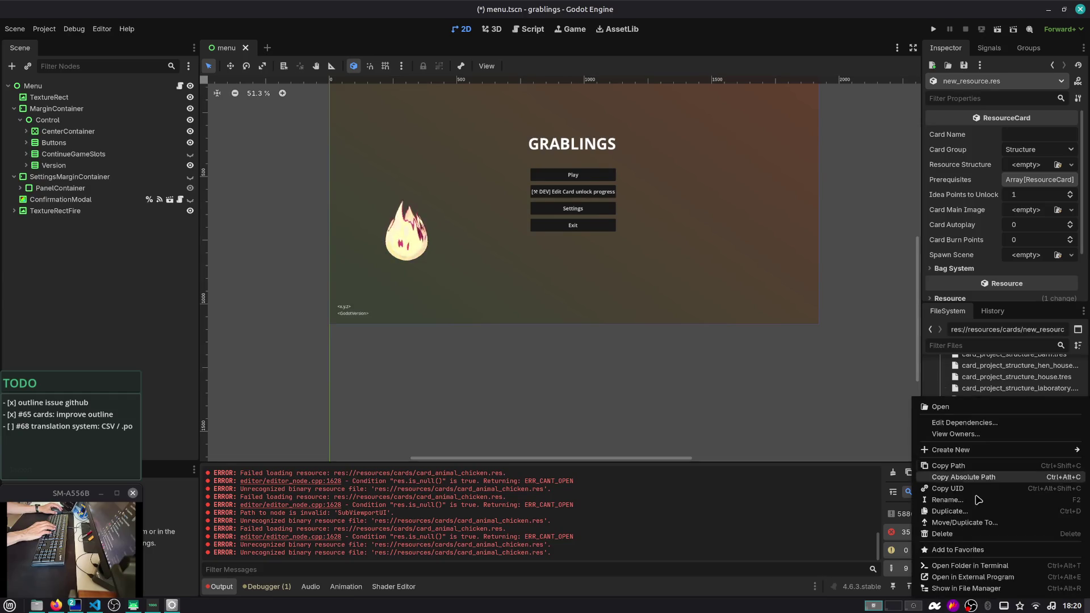
left_click(953, 535)
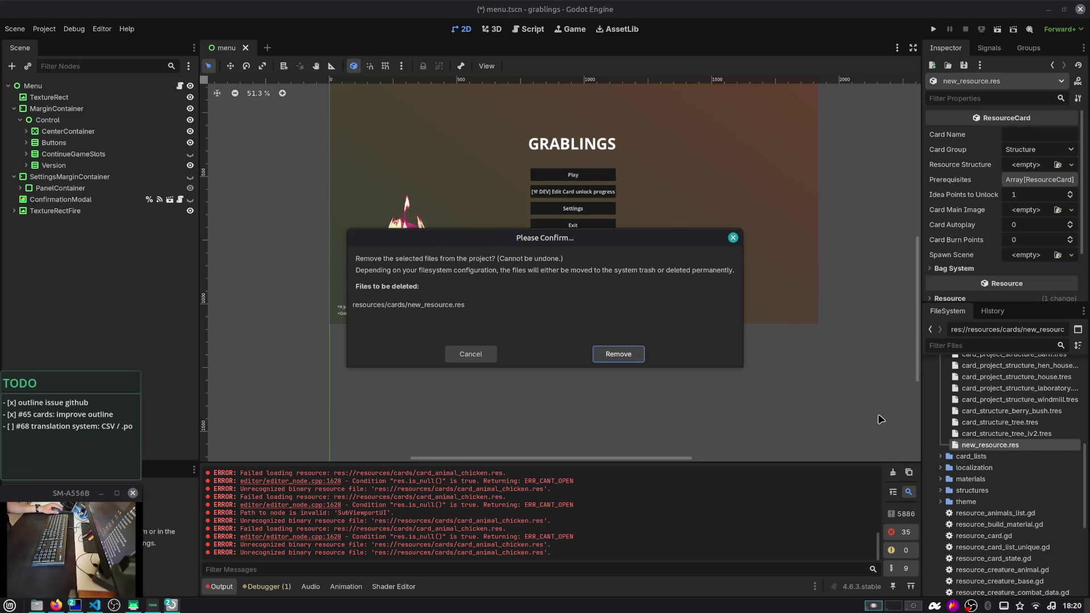
key("alt+Tab")
key("alt+Tab")
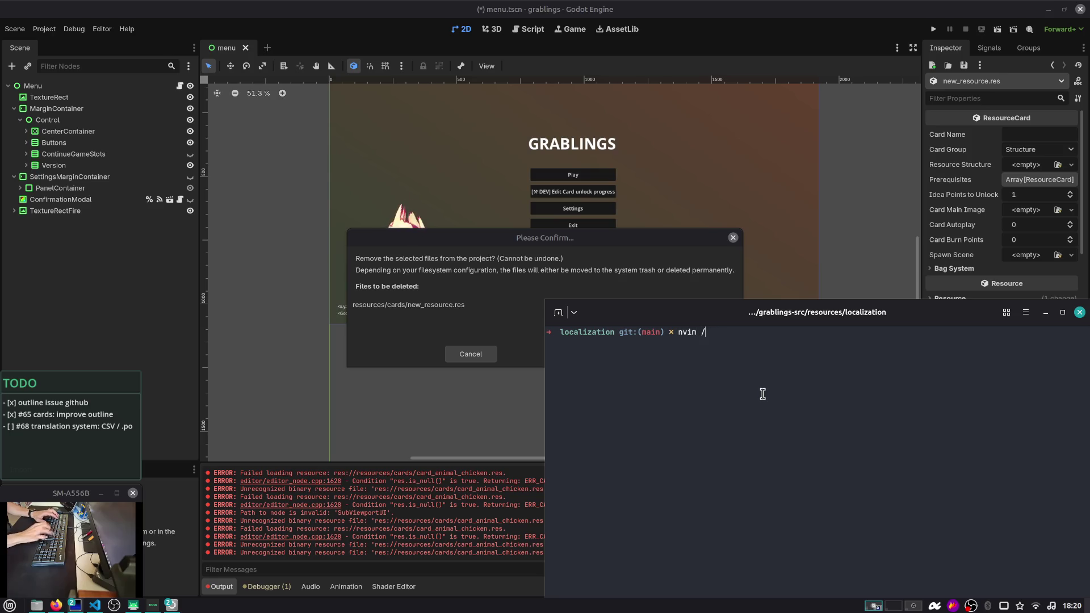
type("../")
key("Tab")
type(".")
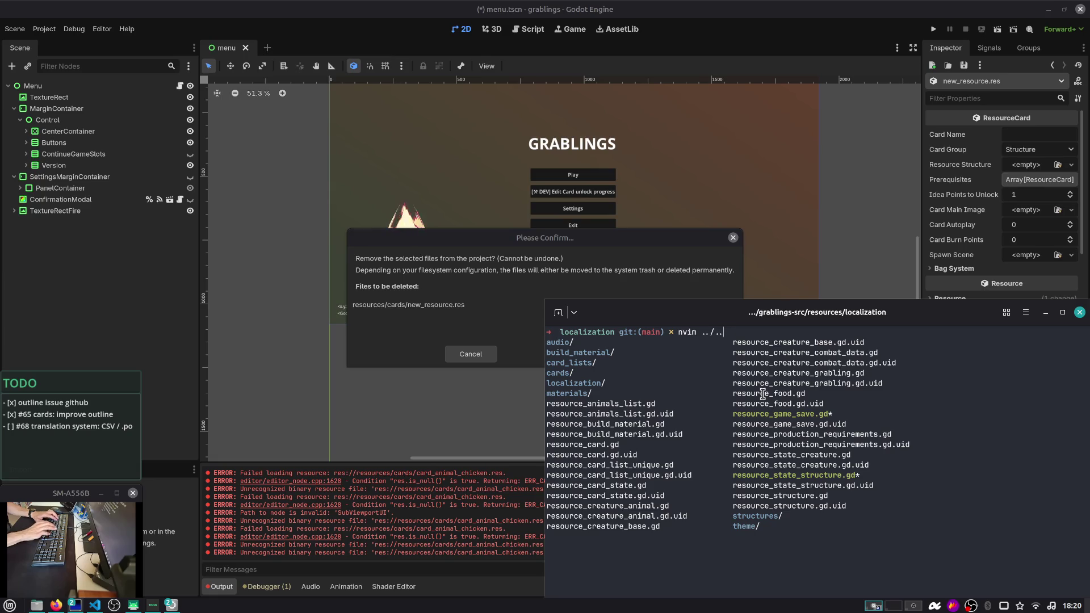
key("Tab")
key("Tab")
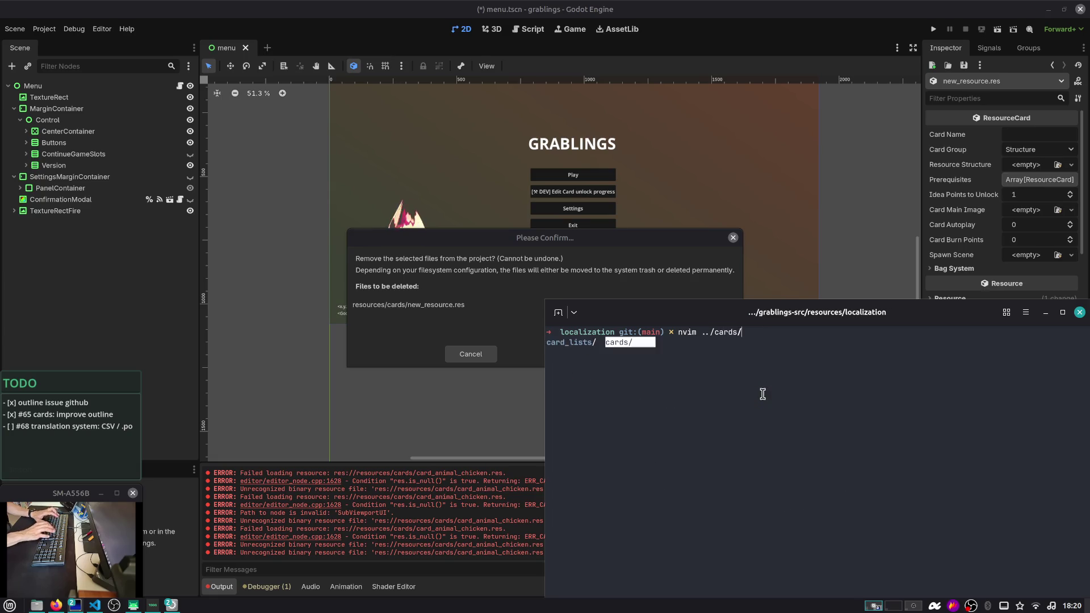
type("/")
key("Tab")
key("Tab")
key("Tab")
key("Tab")
key("Tab")
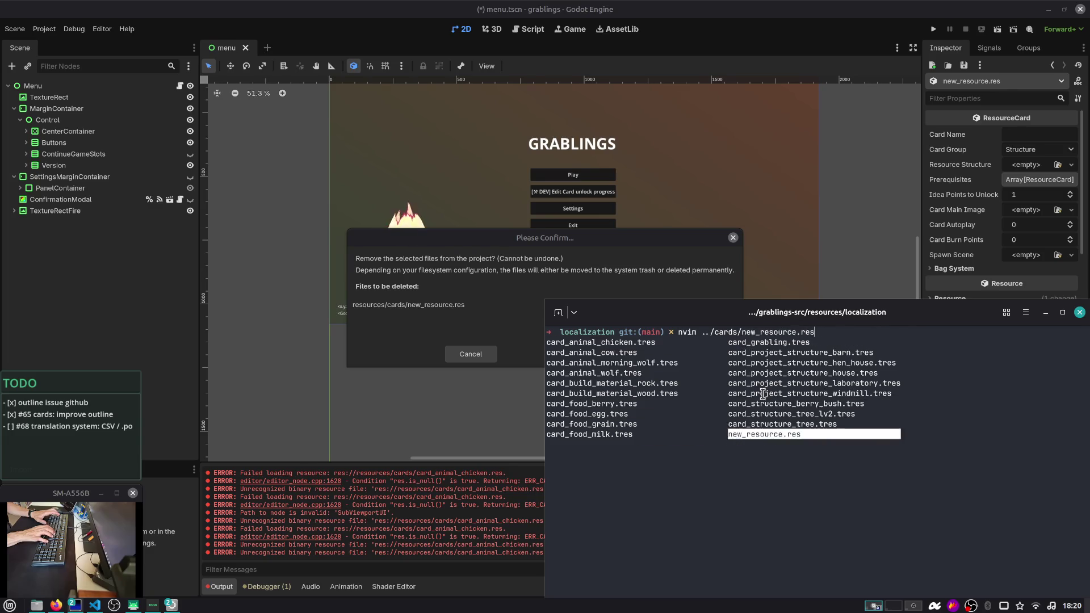
key("Return")
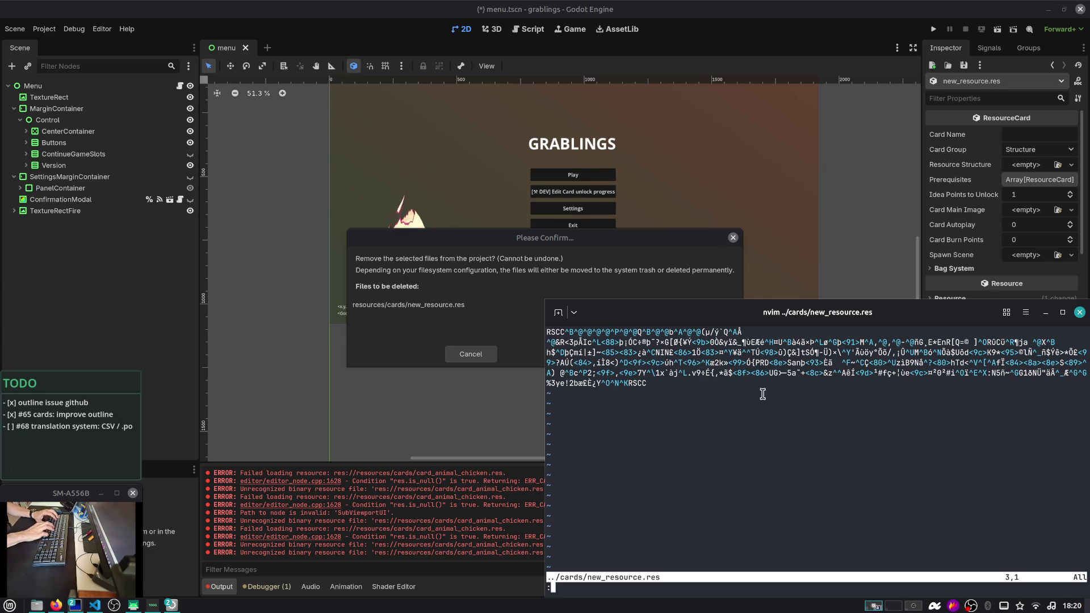
type(":q")
key("Return")
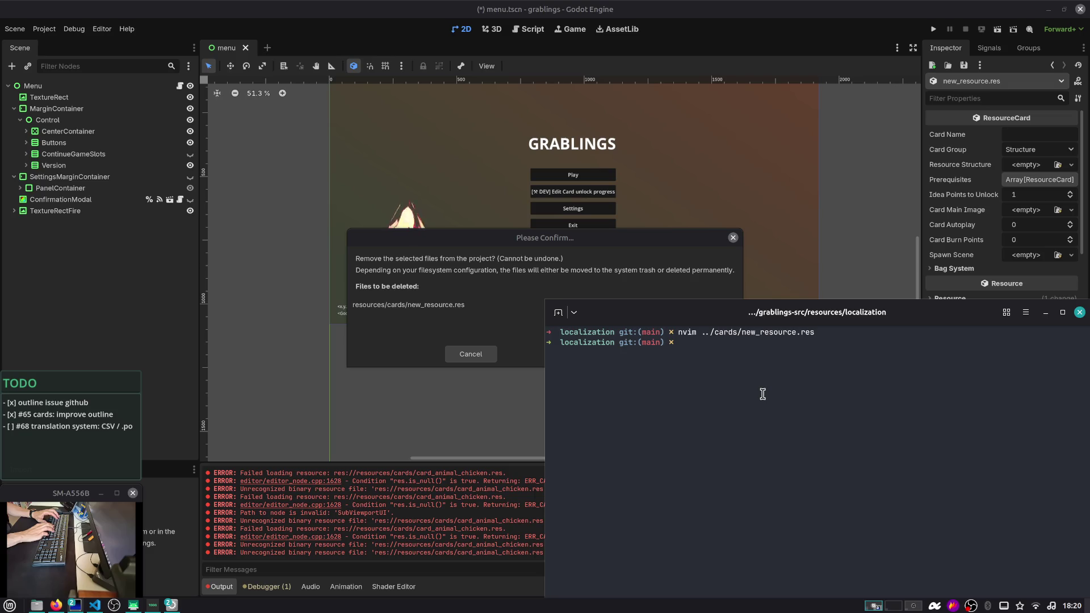
Confirm removing new_resource.res, then open Move/Duplicate for card_animal_chicken.tres and cancel
key("alt+Tab")
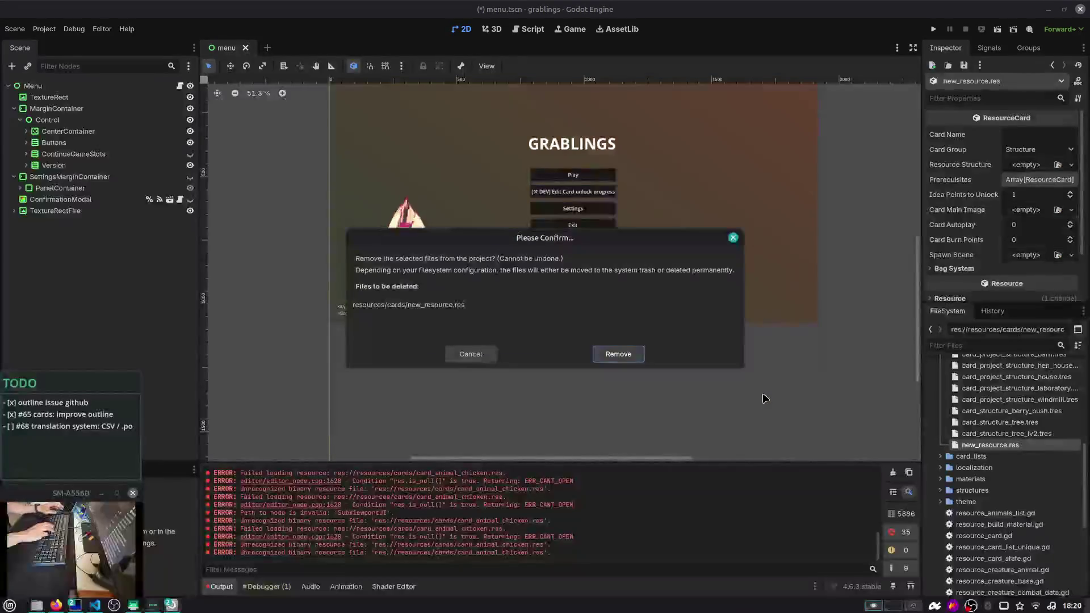
left_click(597, 354)
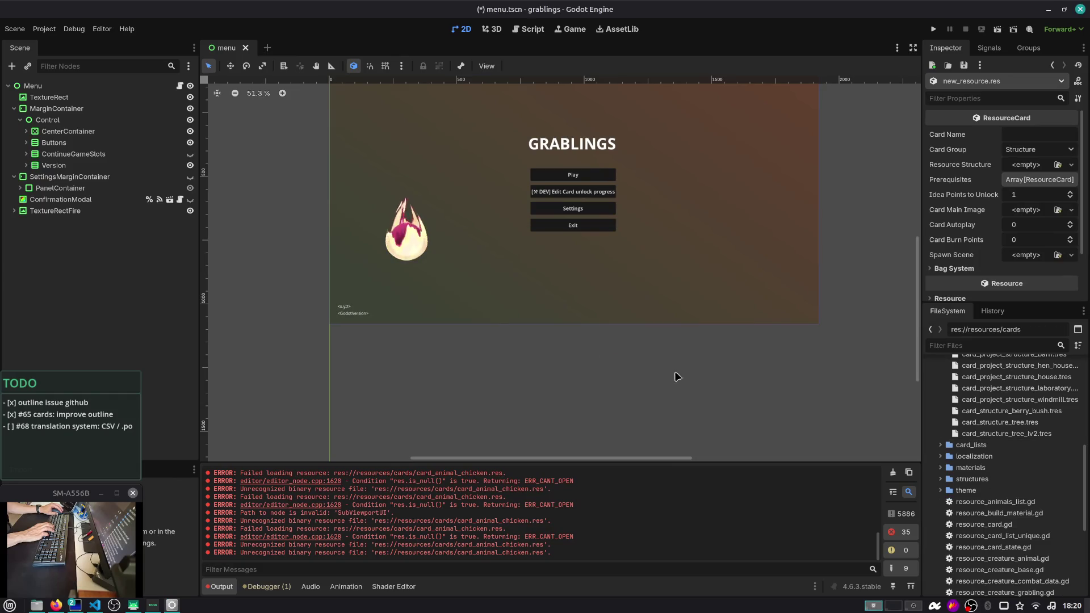
left_click(955, 375)
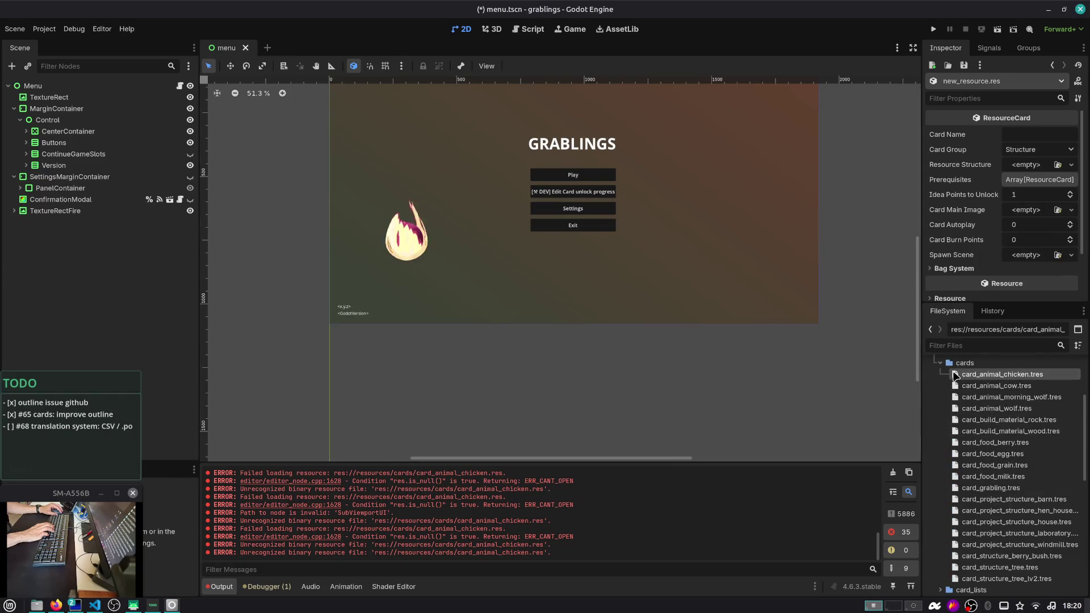
right_click(955, 375)
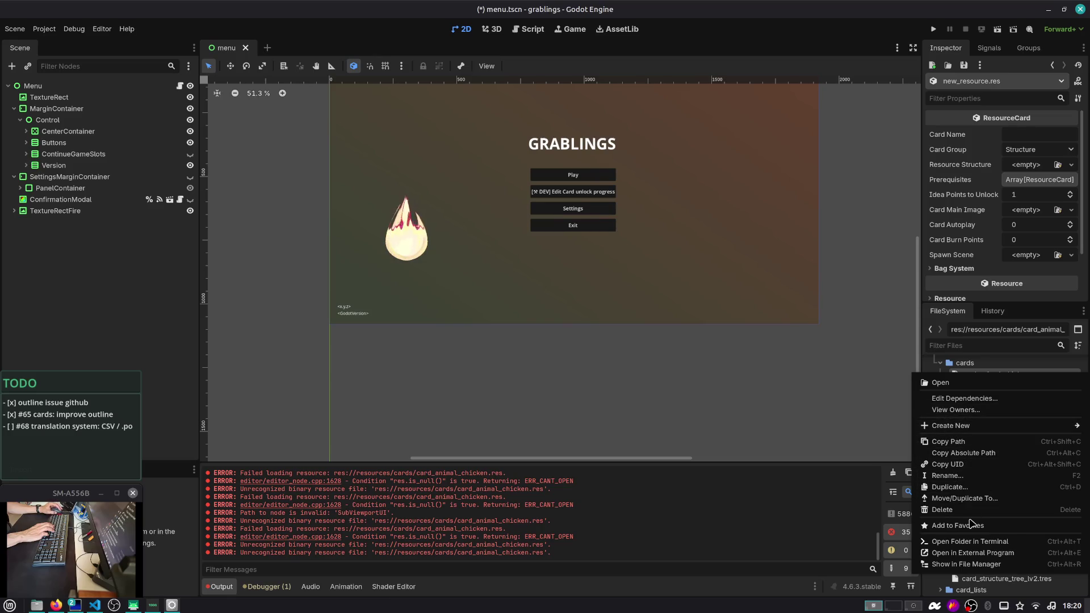
left_click(965, 498)
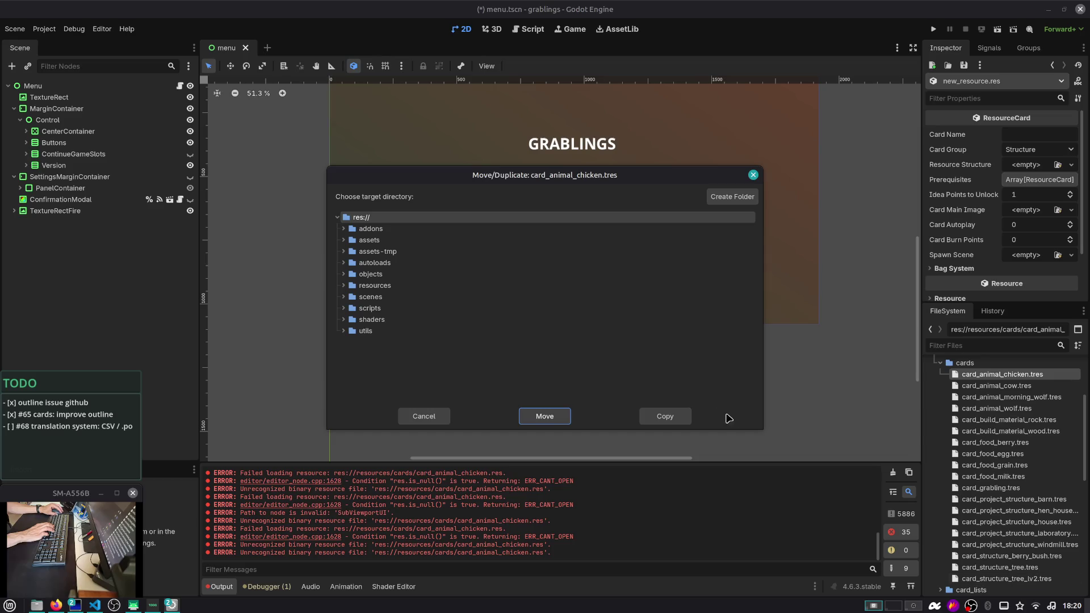
left_click(434, 417)
key("alt+Tab")
key("alt+Tab")
key("alt+Tab")
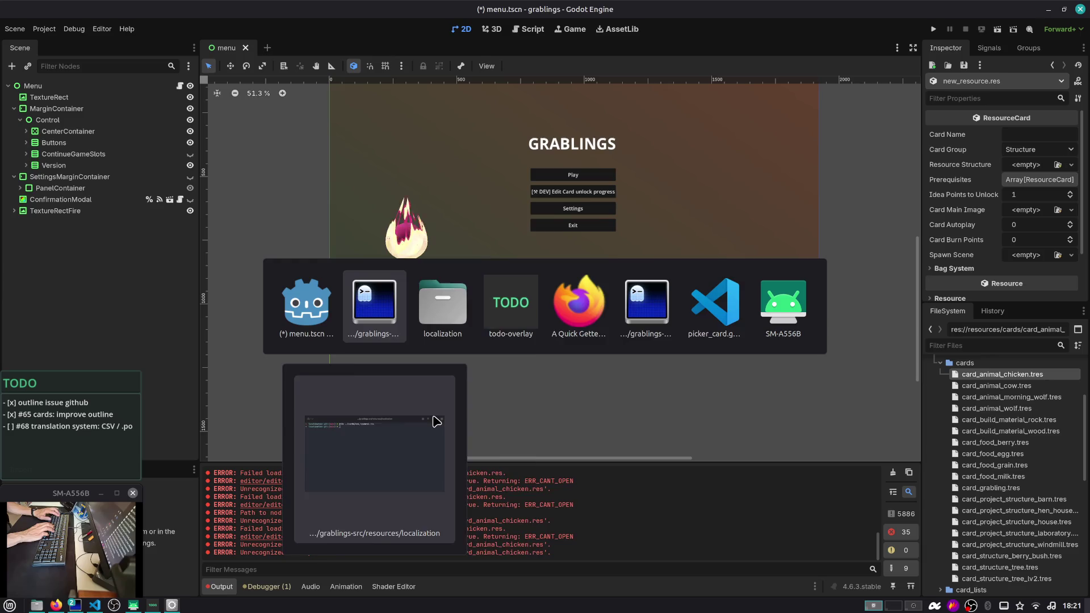
Search the web for 'godot engine 4 convert tres resources to res'
type("godot en")
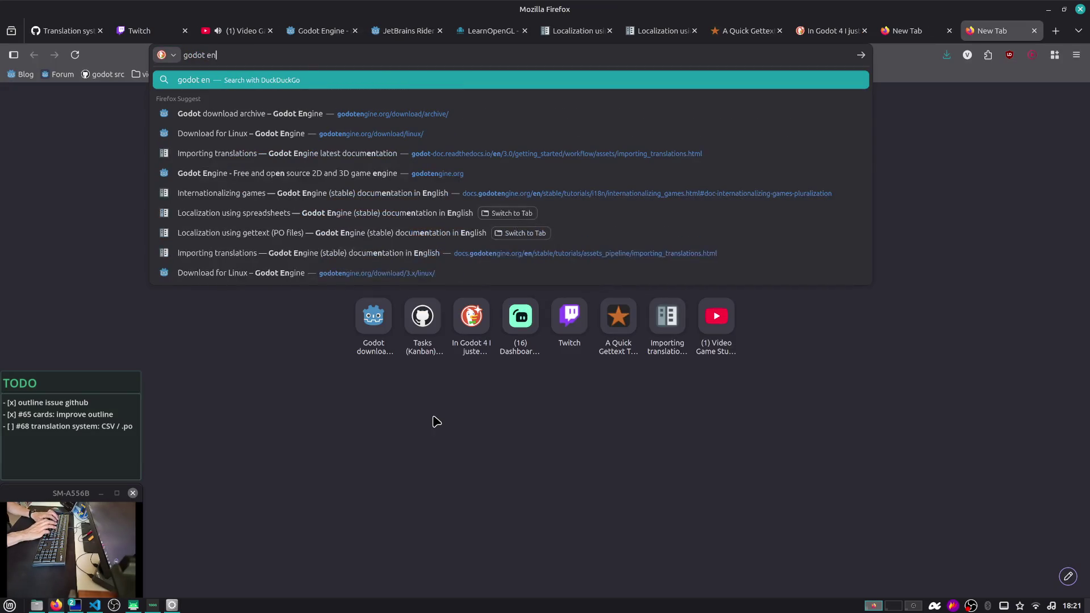
type("gine 4 convert tres files to res")
key("Return")
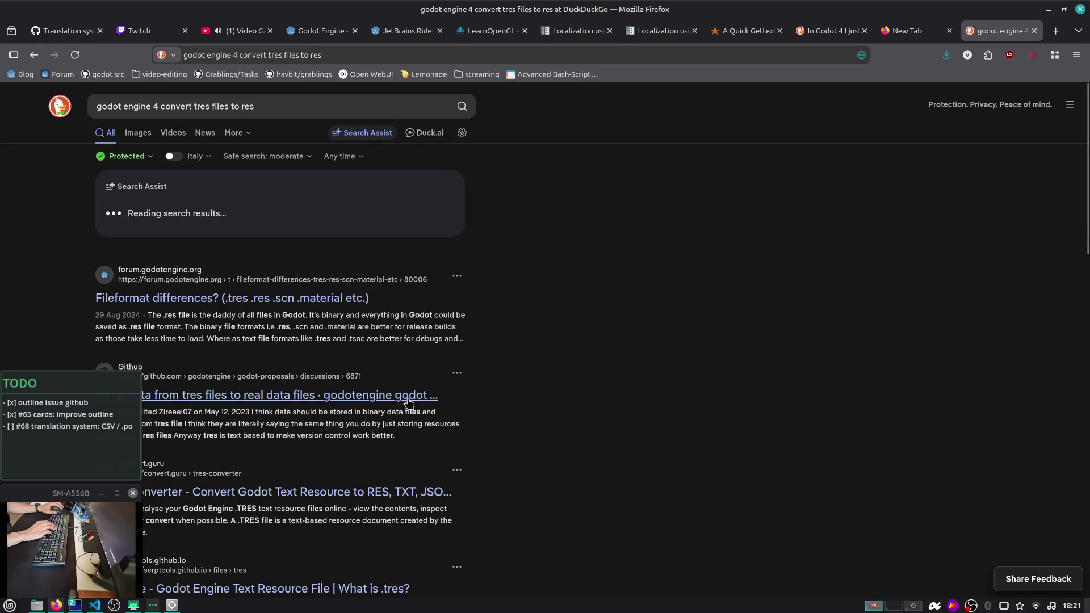
double_click(220, 107)
type("resources")
key("Return")
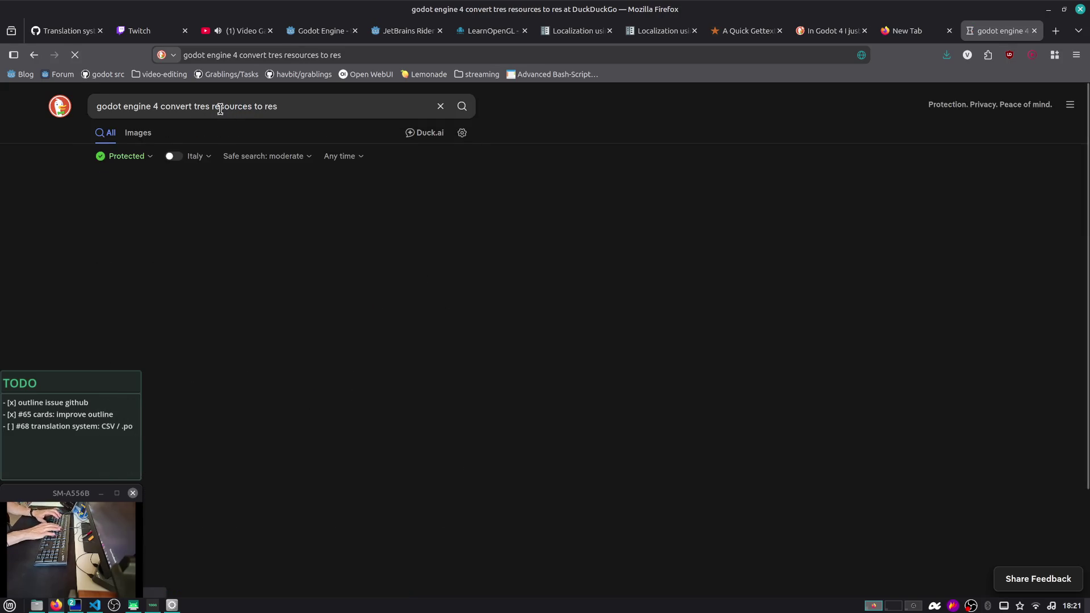
Scroll the results and open the 'Fileformat differences?' Godot Forum thread
scroll(263, 271, "down", 2)
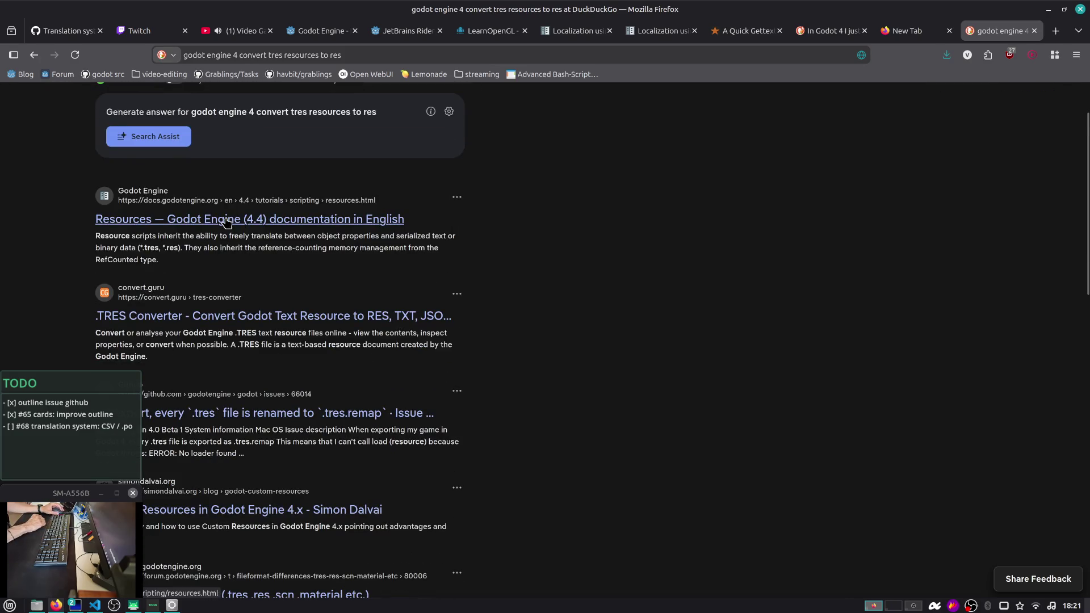
scroll(255, 261, "down", 3)
scroll(255, 260, "down", 2)
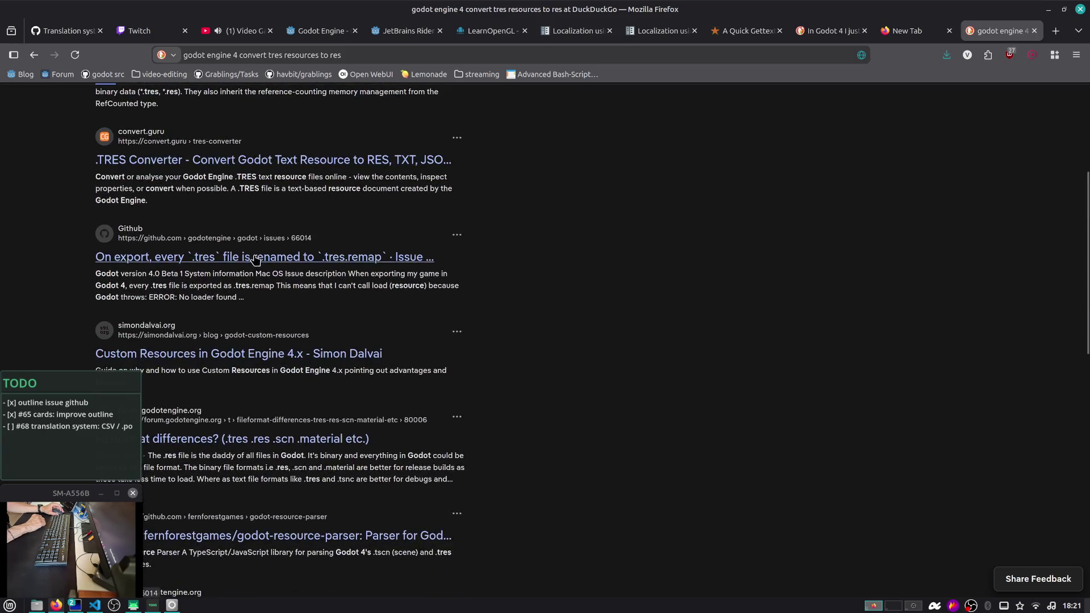
scroll(255, 264, "down", 2)
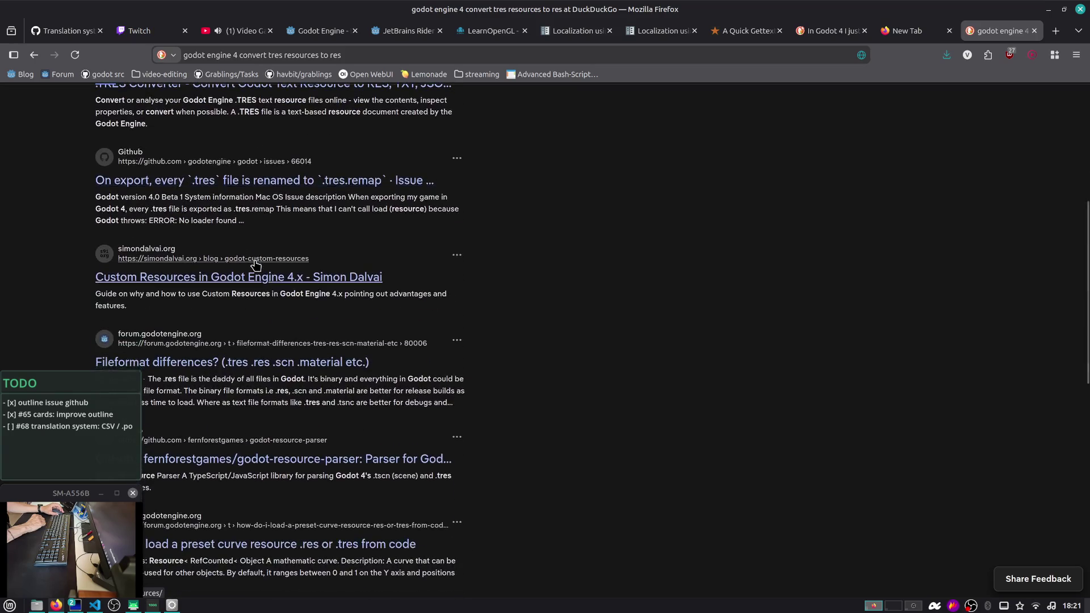
scroll(255, 275, "down", 5)
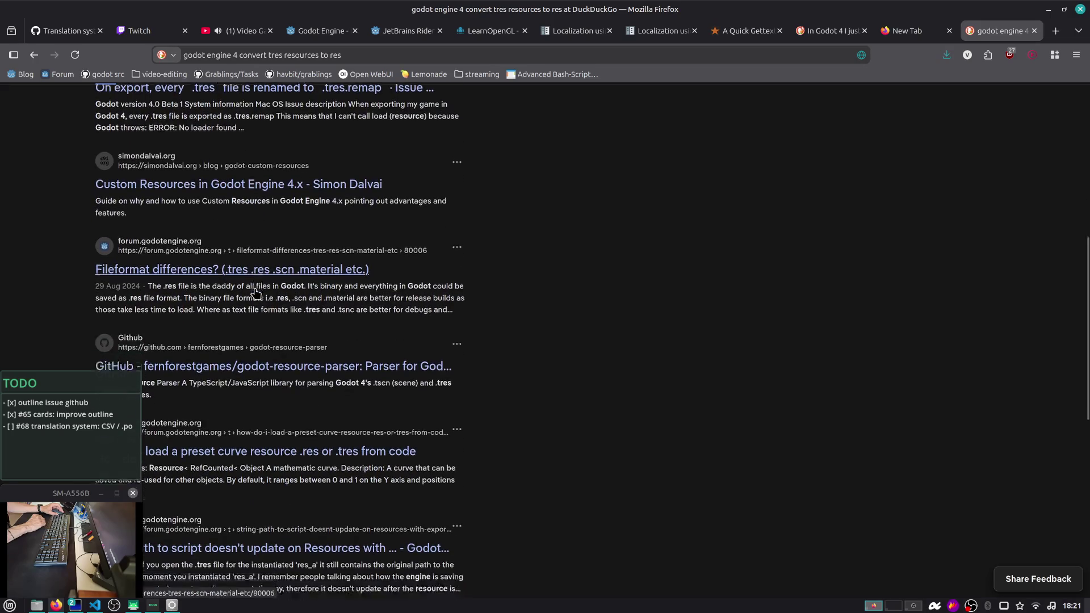
scroll(215, 139, "down", 3)
left_click(215, 140)
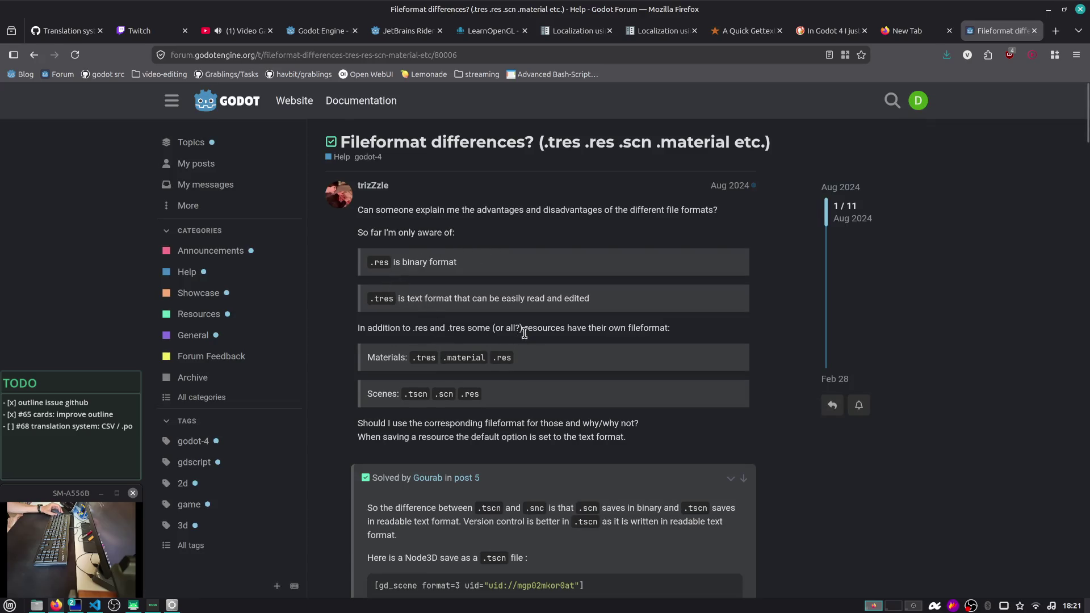
Read the file-format thread to its last reply, close the empty new tab, and return to Godot
scroll(545, 359, "down", 3)
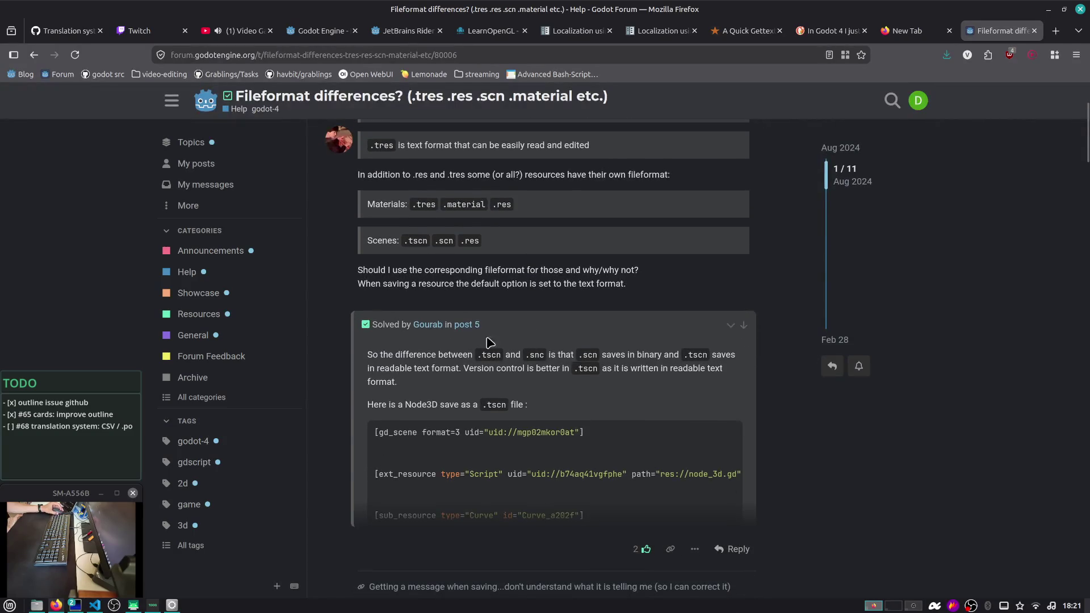
scroll(484, 364, "down", 2)
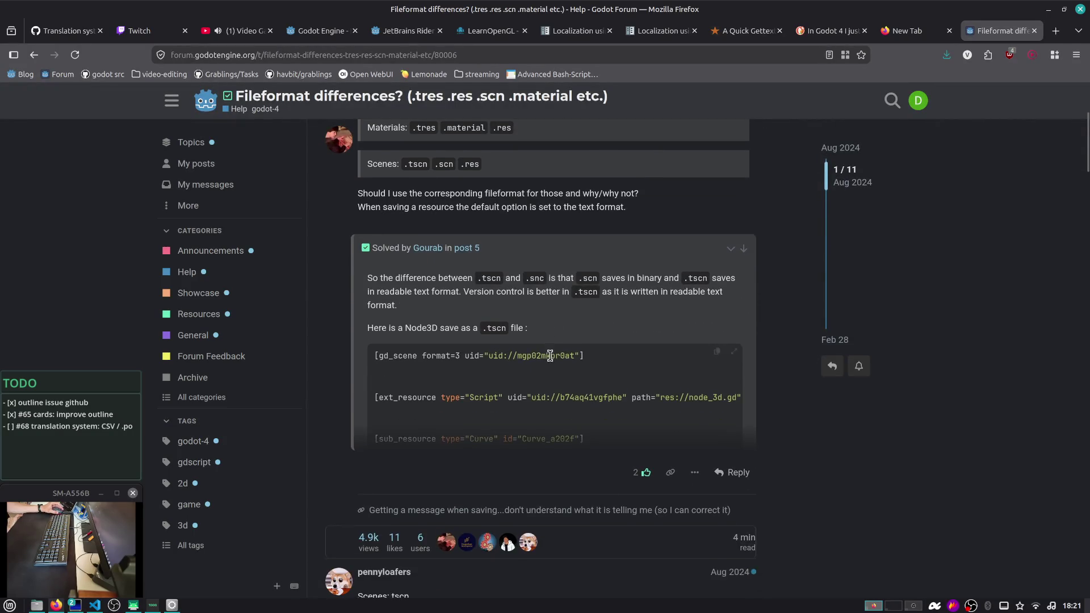
left_click_drag(467, 291, 501, 320)
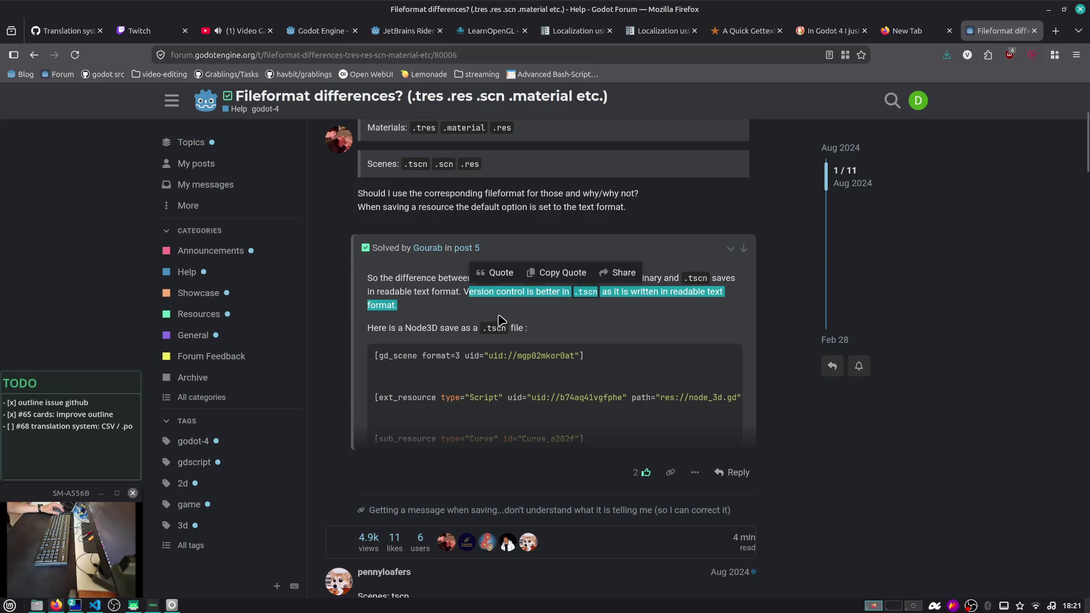
left_click(535, 332)
scroll(474, 321, "down", 3)
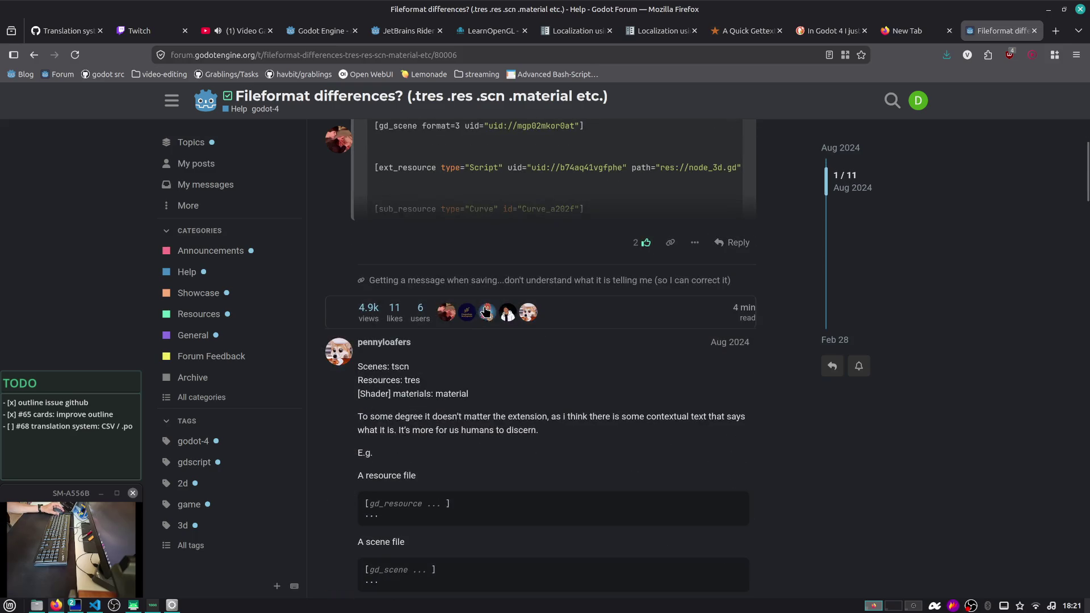
scroll(486, 313, "down", 2)
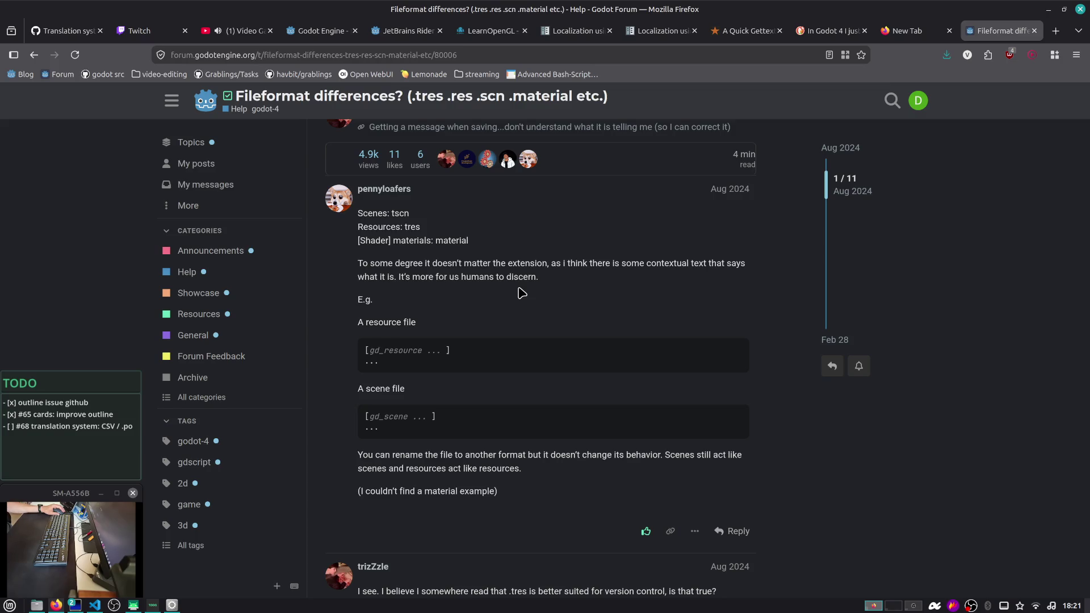
scroll(521, 293, "down", 2)
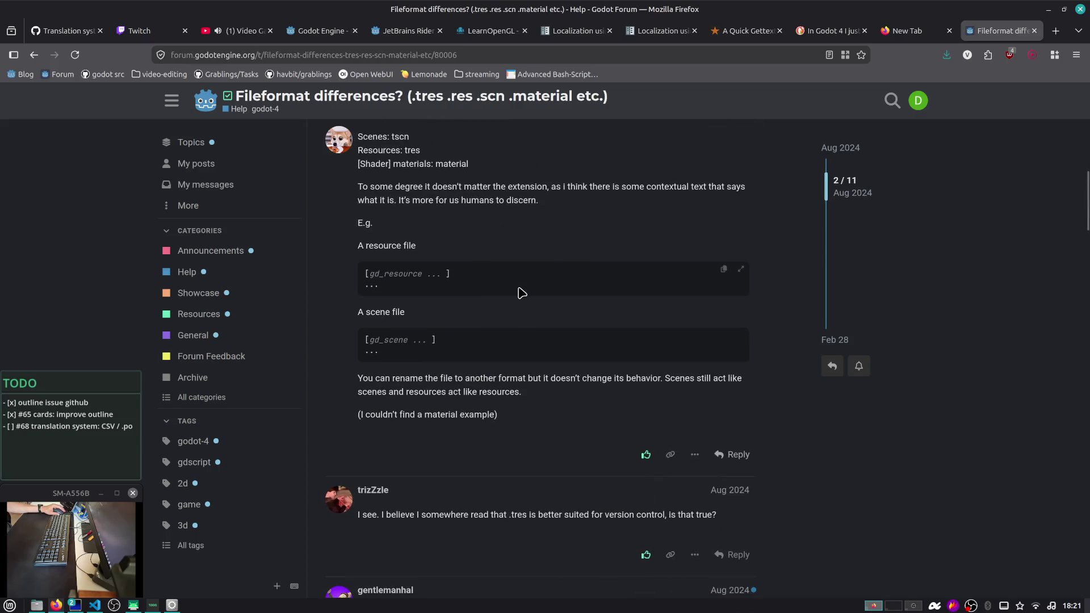
scroll(556, 275, "down", 2)
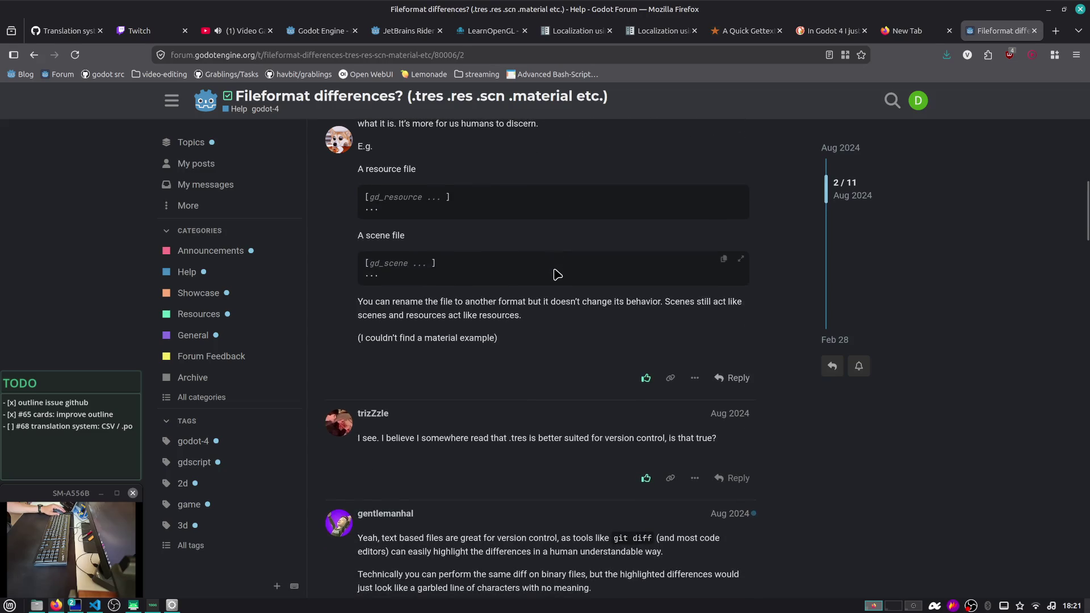
scroll(562, 274, "up", 2)
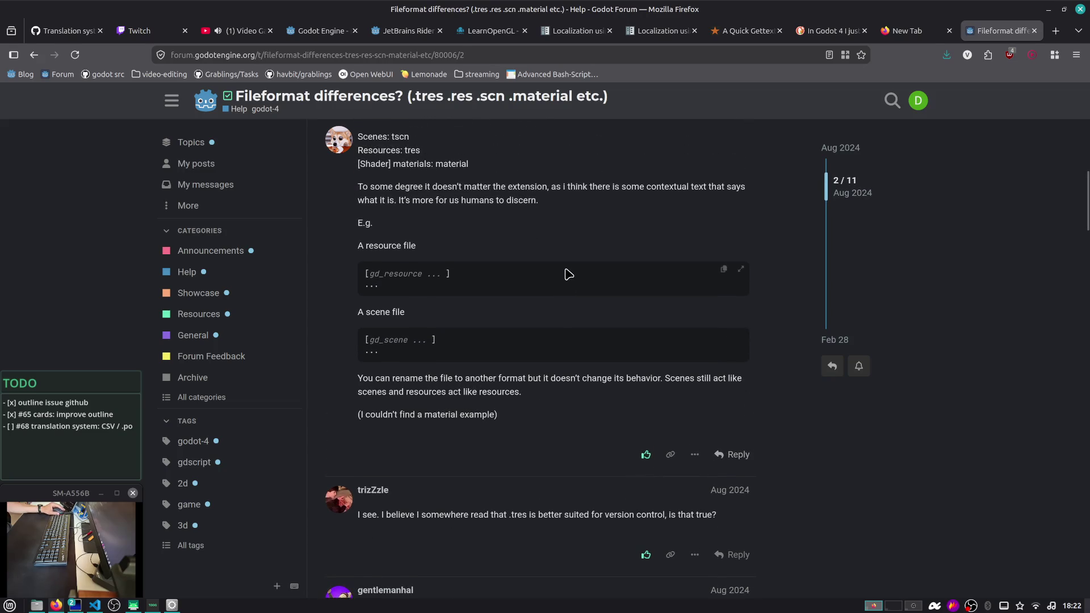
scroll(450, 373, "down", 7)
scroll(460, 369, "down", 3)
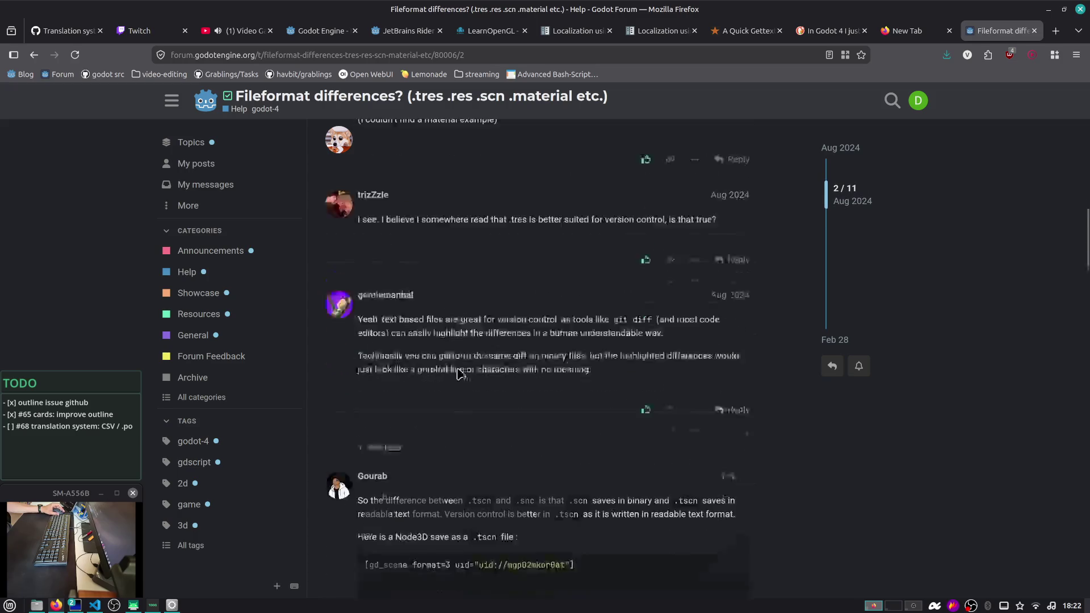
scroll(518, 283, "down", 20)
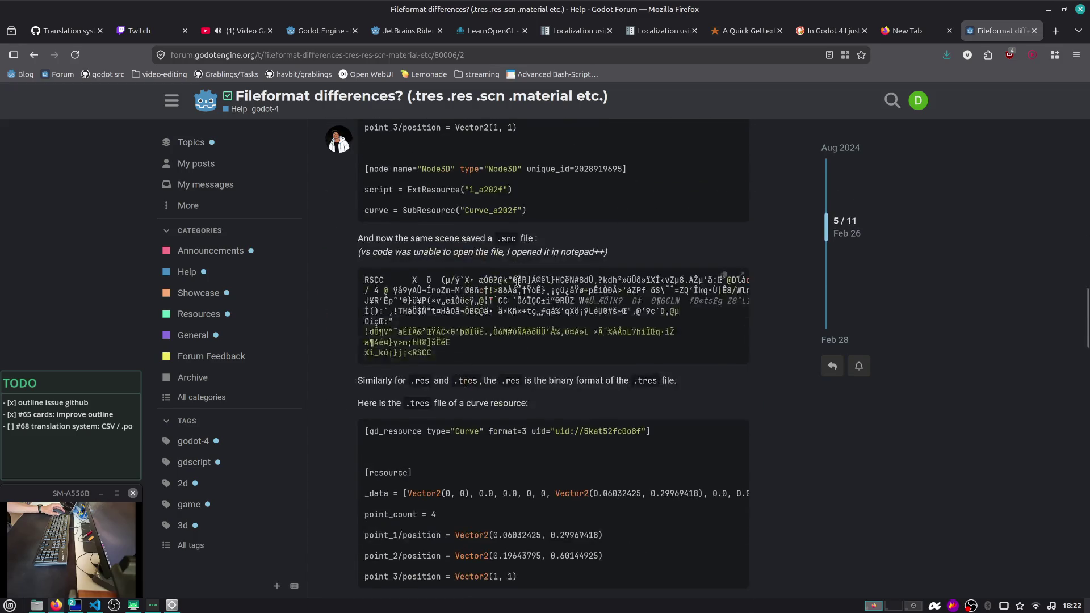
scroll(520, 285, "down", 20)
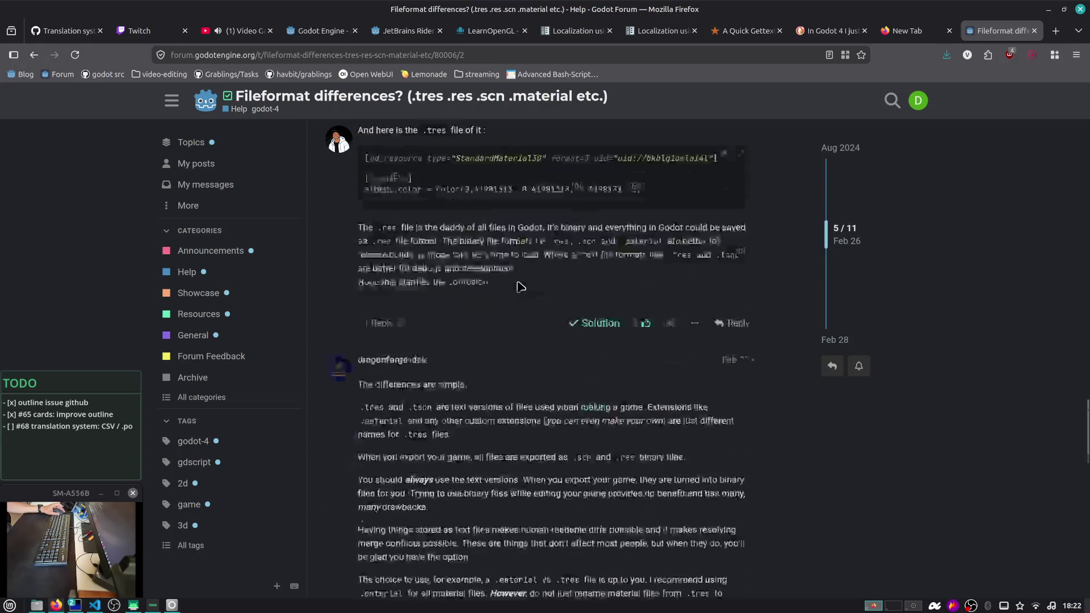
scroll(369, 306, "down", 10)
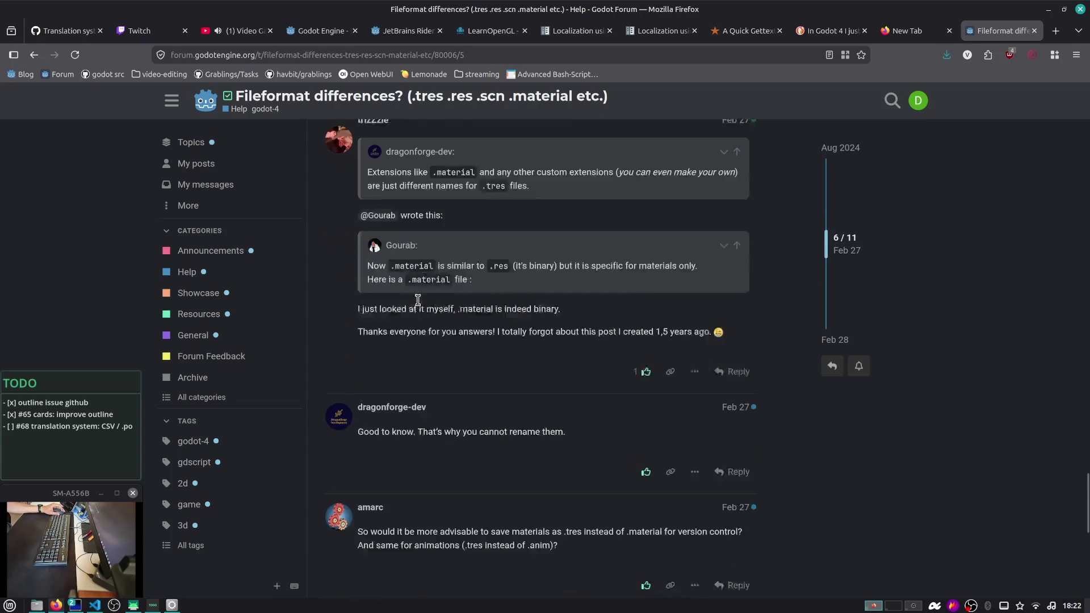
right_click(421, 306)
key("Escape")
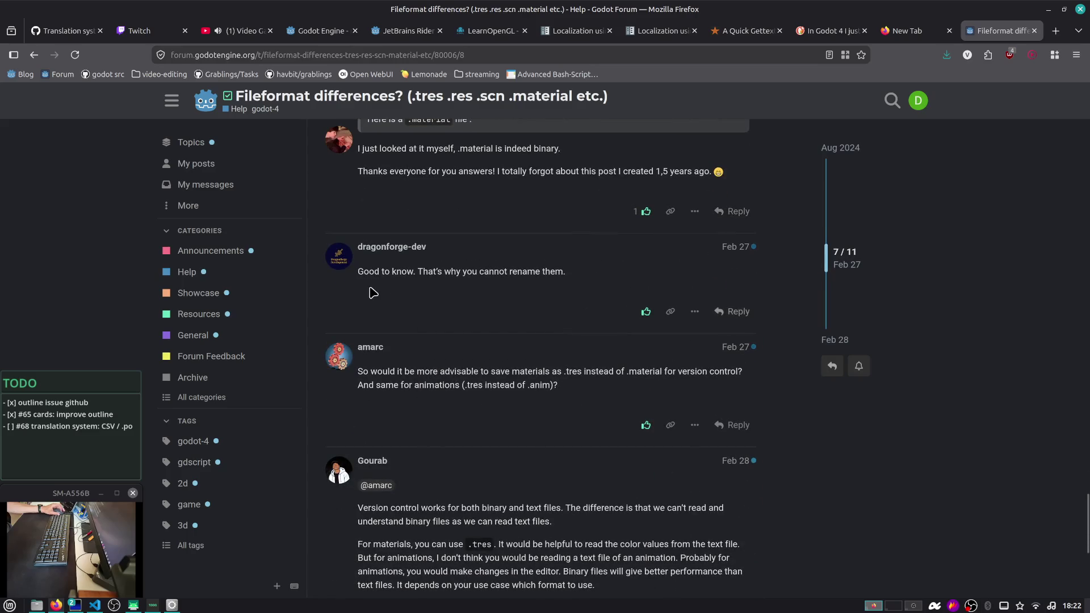
scroll(368, 292, "down", 2)
scroll(398, 294, "down", 5)
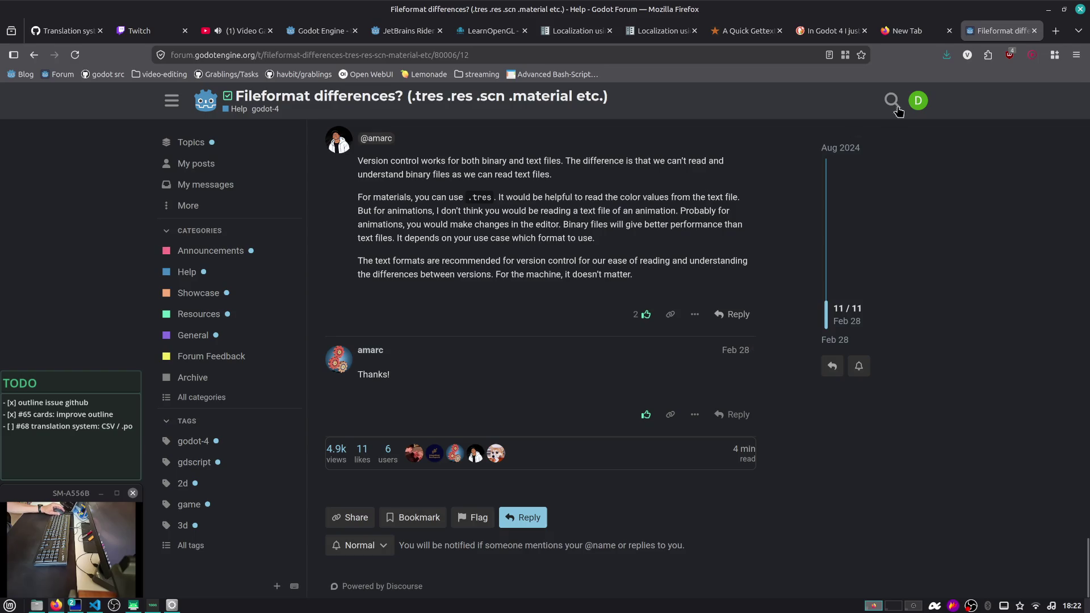
middle_click(907, 31)
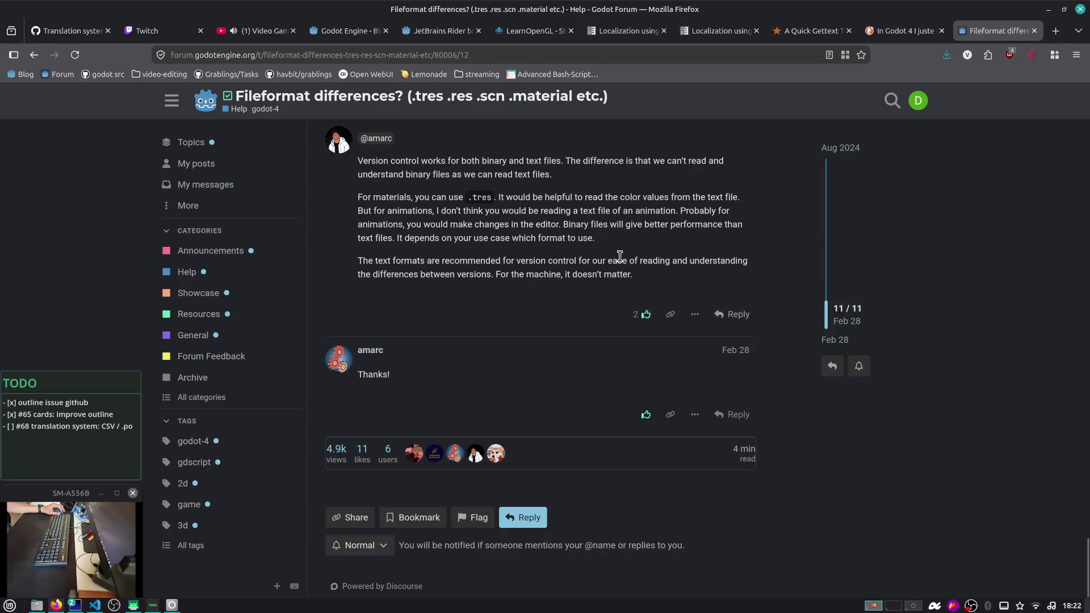
key("alt+Tab")
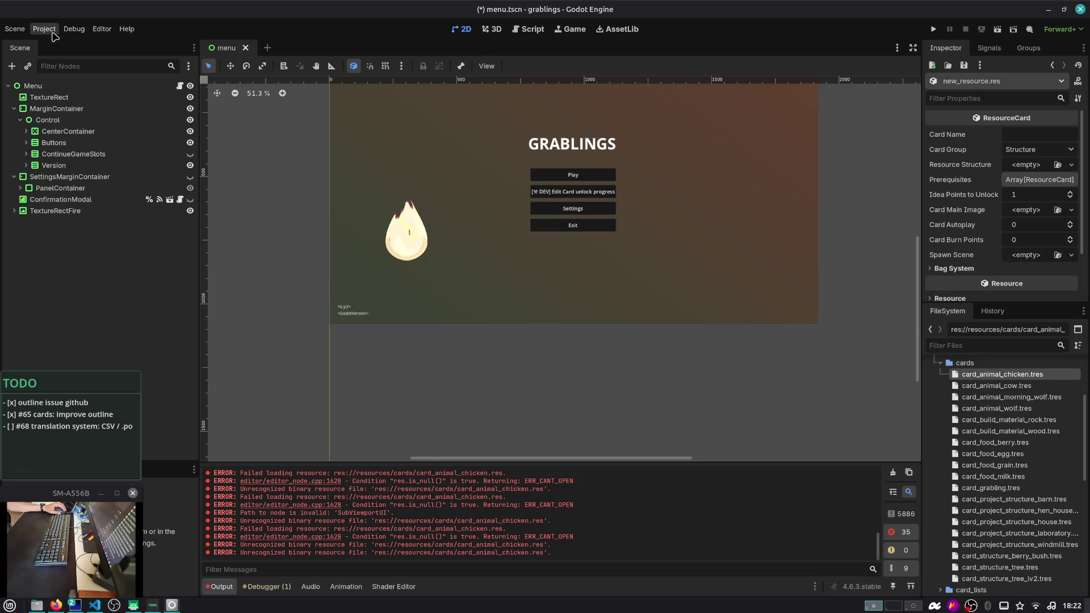
Check which file types the Localization template generation Add... picker accepts, leaving the filter unchanged
left_click(44, 29)
left_click(56, 41)
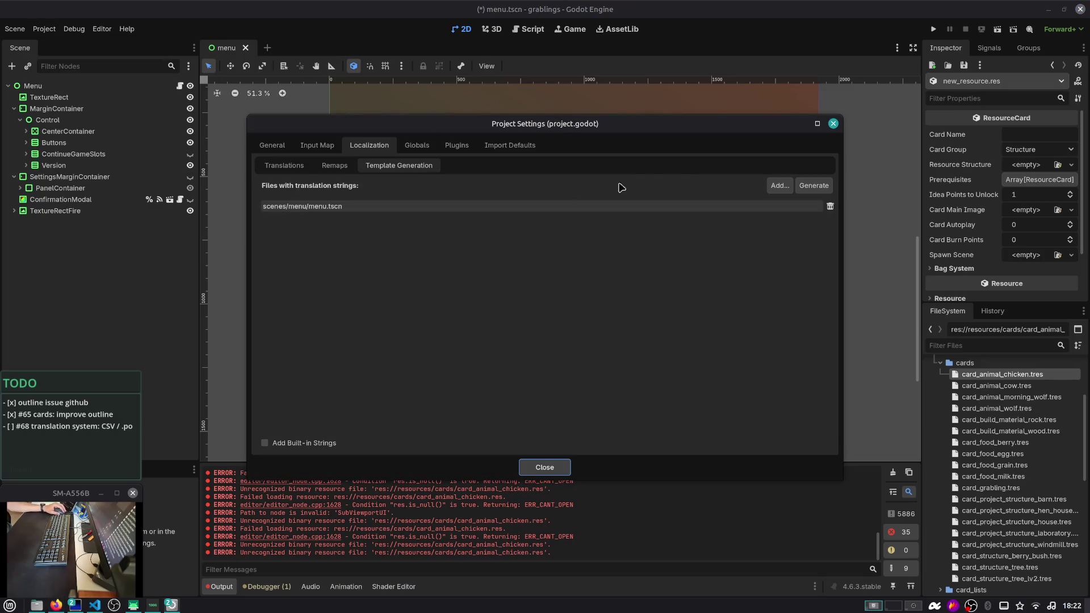
left_click(779, 185)
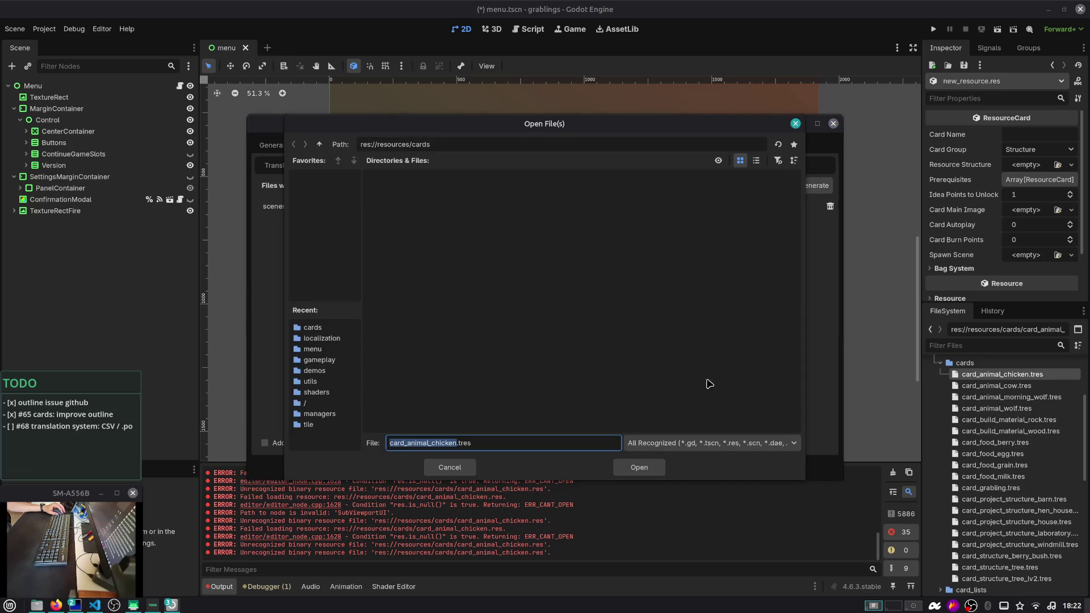
left_click(714, 442)
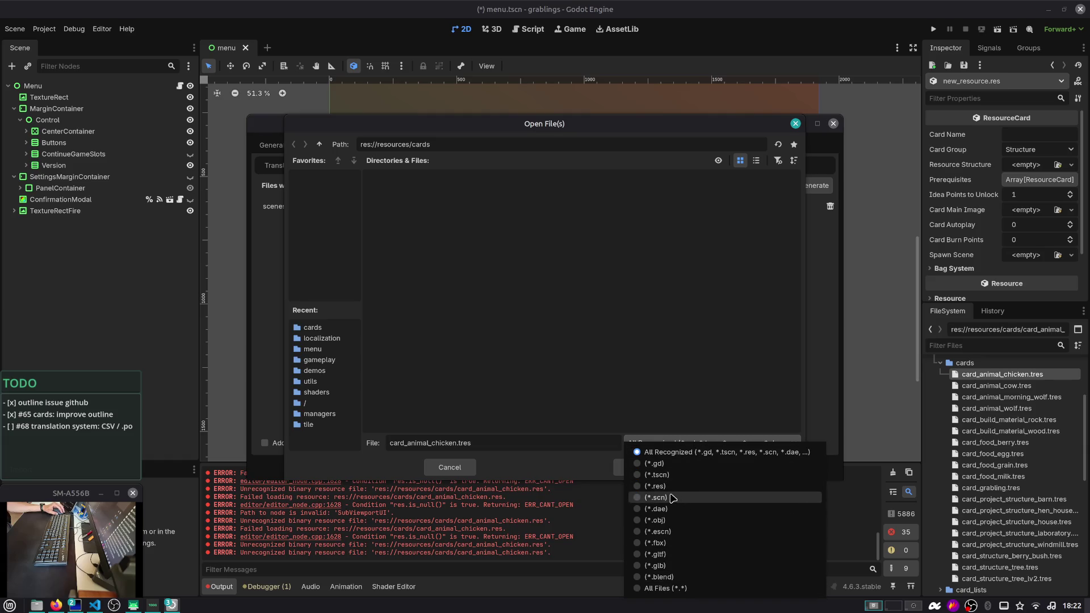
left_click(454, 476)
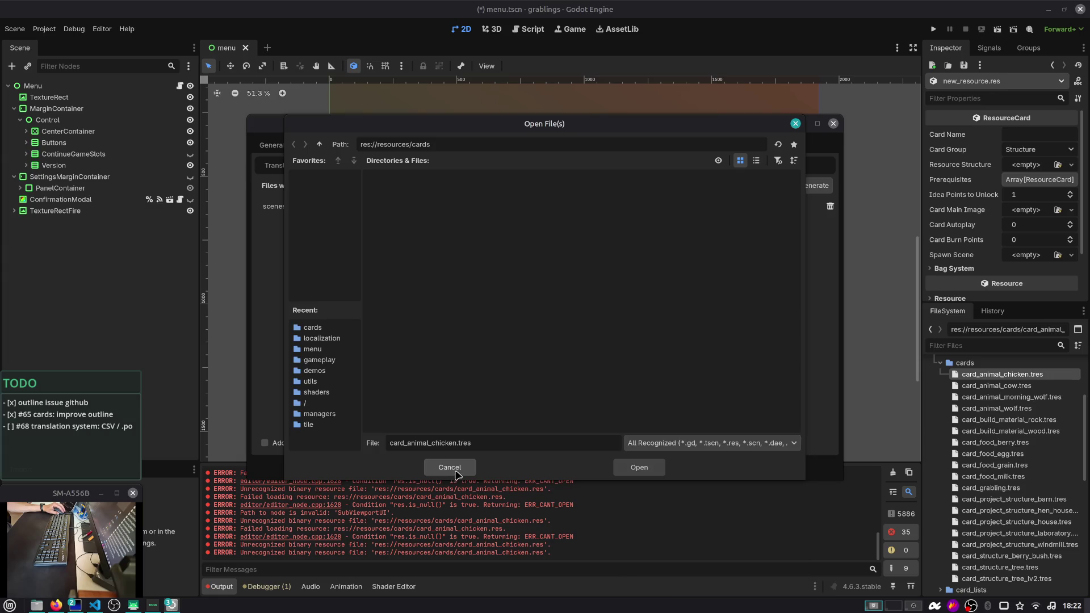
key("alt+Tab")
key("alt+Tab")
key("alt+Tab")
Open github.com/godotengine/godot/issues in a new tab
key("ctrl+t")
type("github.com/godotengine/gd")
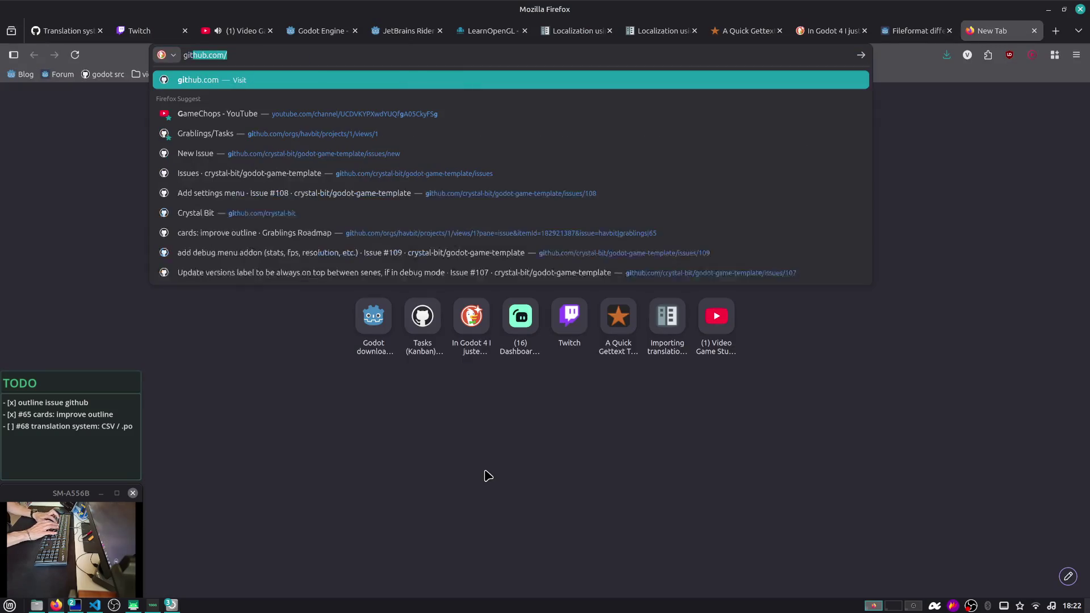
key("BackSpace")
type("odot/issues")
key("Return")
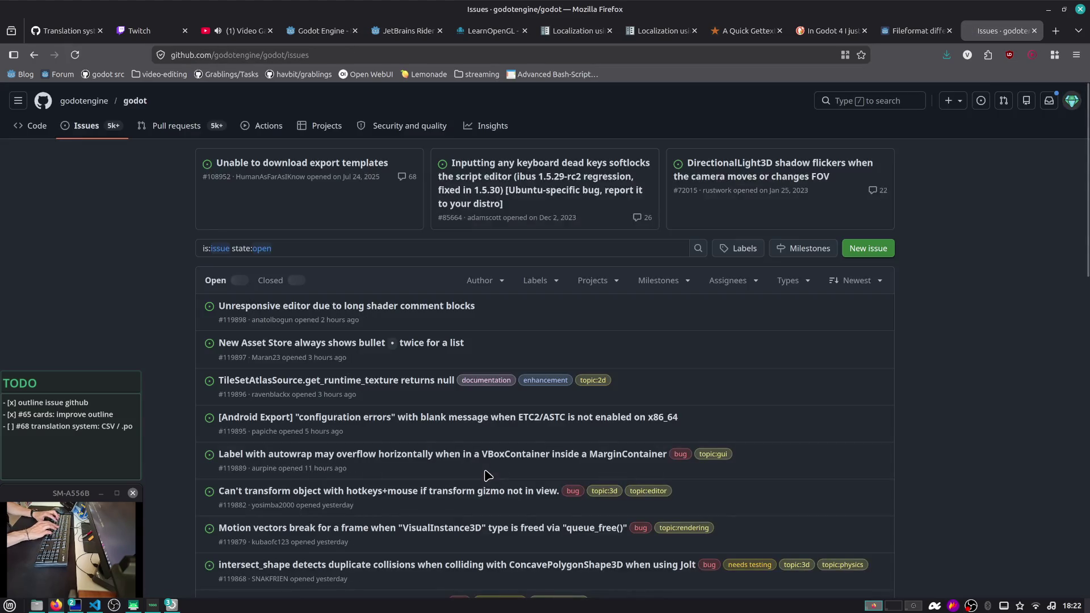
Cancel Godot's file picker and search the issues for template generation with tres files
left_click(540, 244)
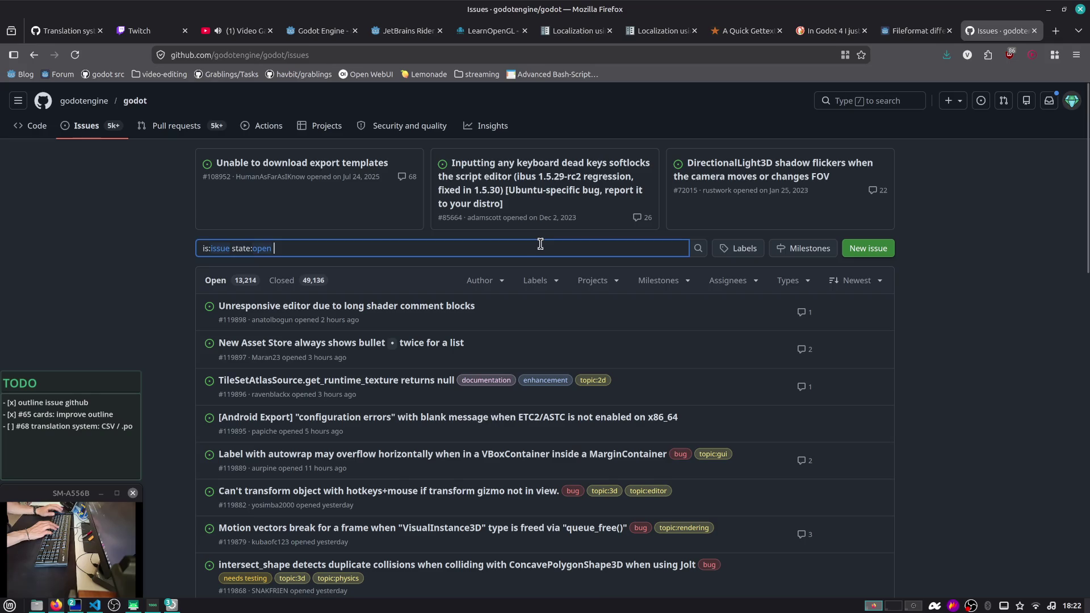
key("alt+Tab")
key("Escape")
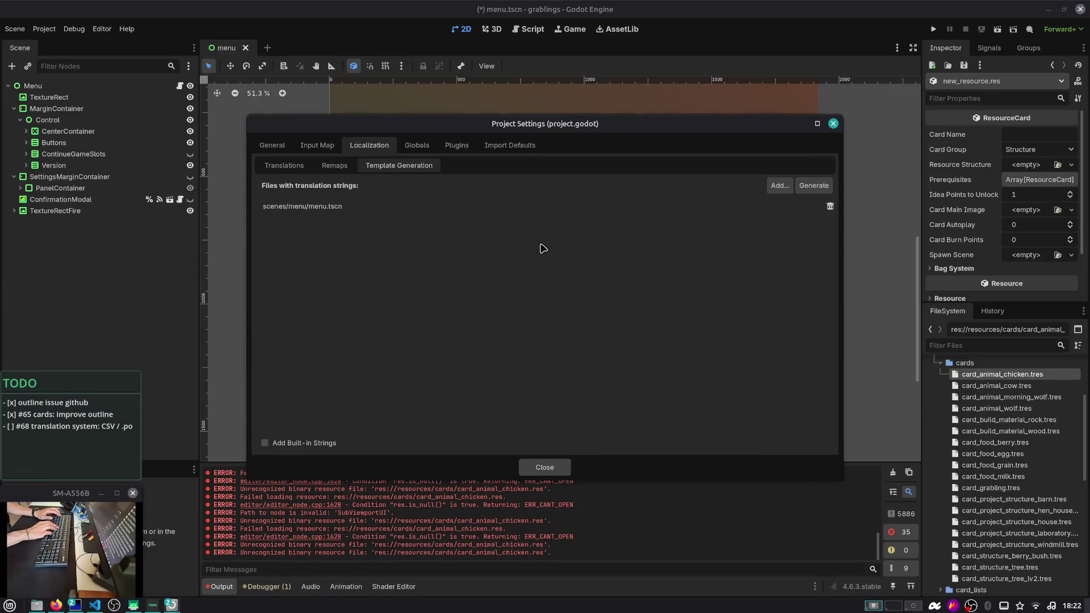
key("alt+Tab")
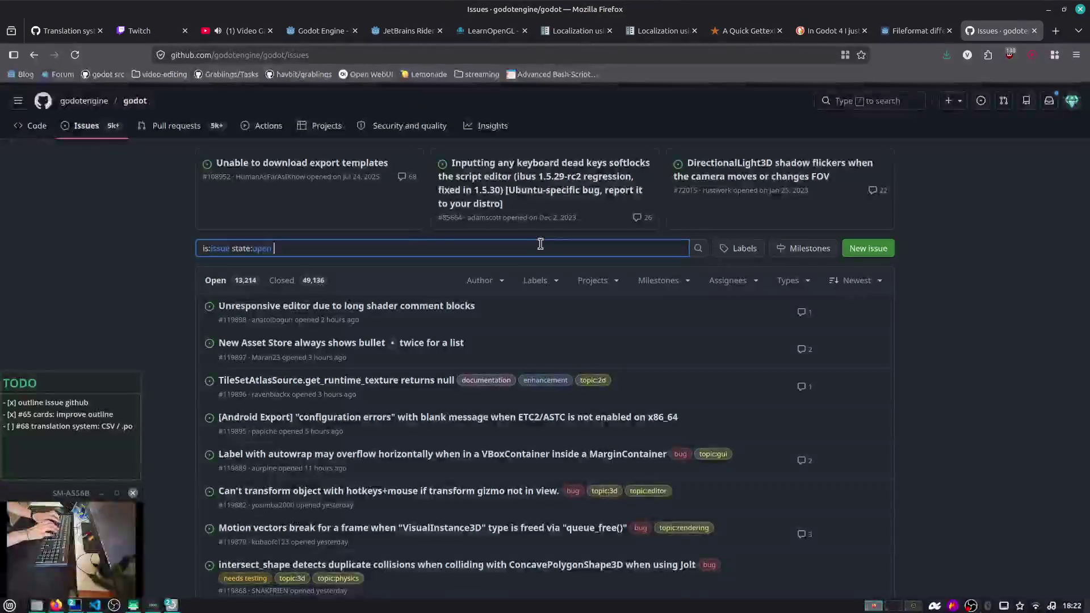
type("template generation tres f")
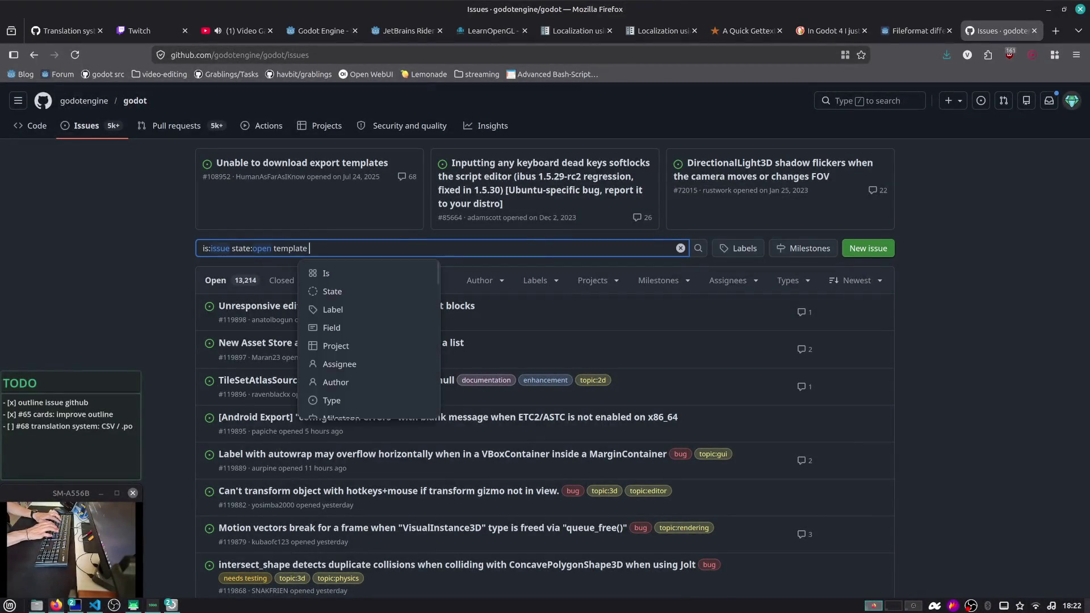
key("BackSpace")
type("res resources")
key("Return")
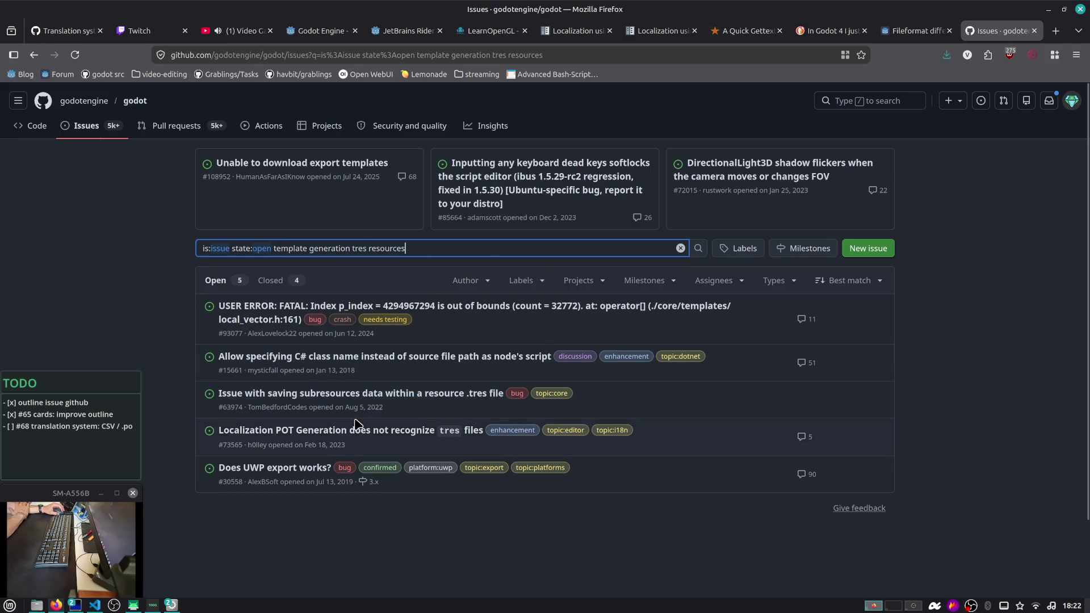
Open the 'Localization POT Generation does not recognize tres files' issue and give it a thumbs-up
mouse_move(390, 402)
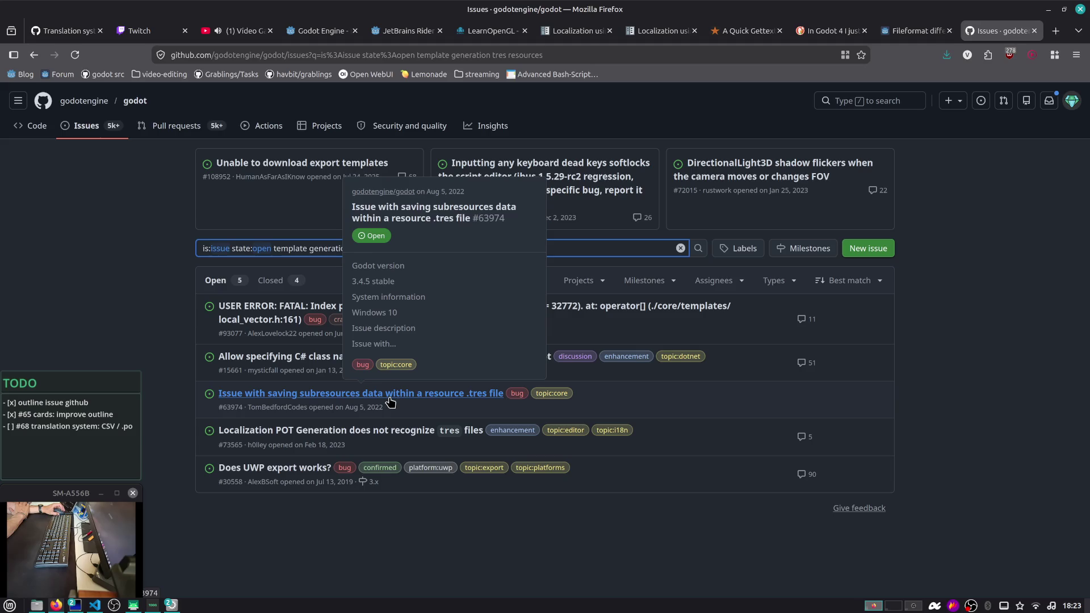
left_click(341, 429)
scroll(275, 322, "down", 1)
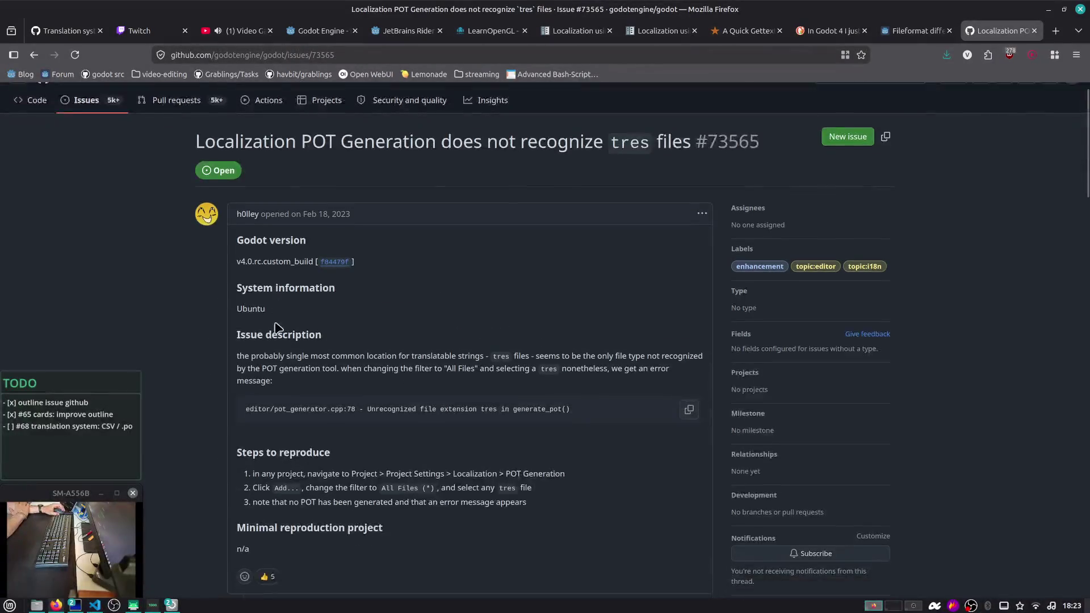
scroll(275, 322, "down", 1)
scroll(284, 277, "down", 3)
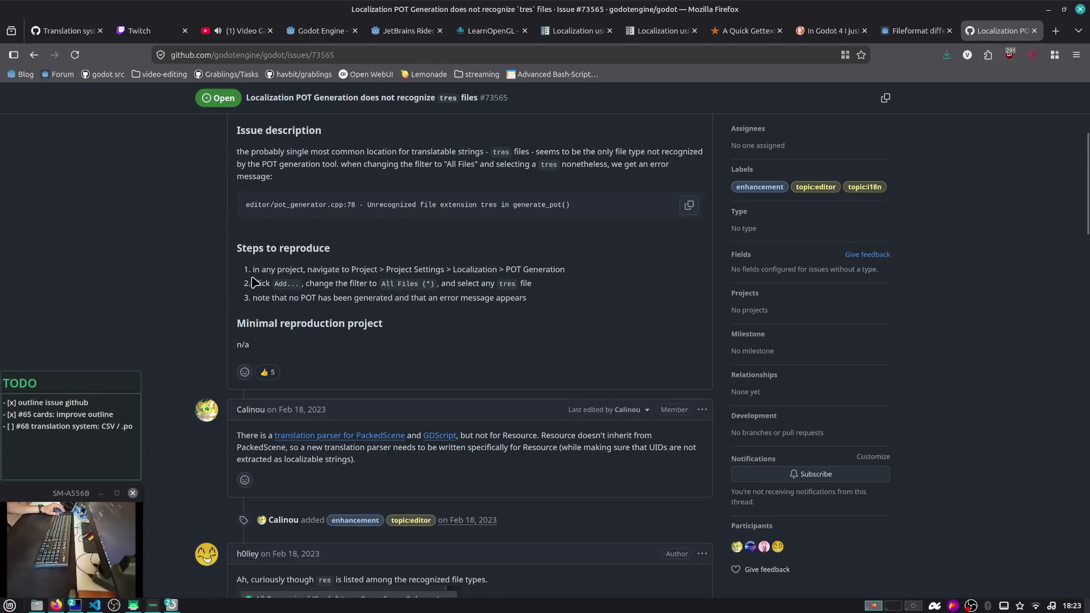
scroll(267, 283, "down", 1)
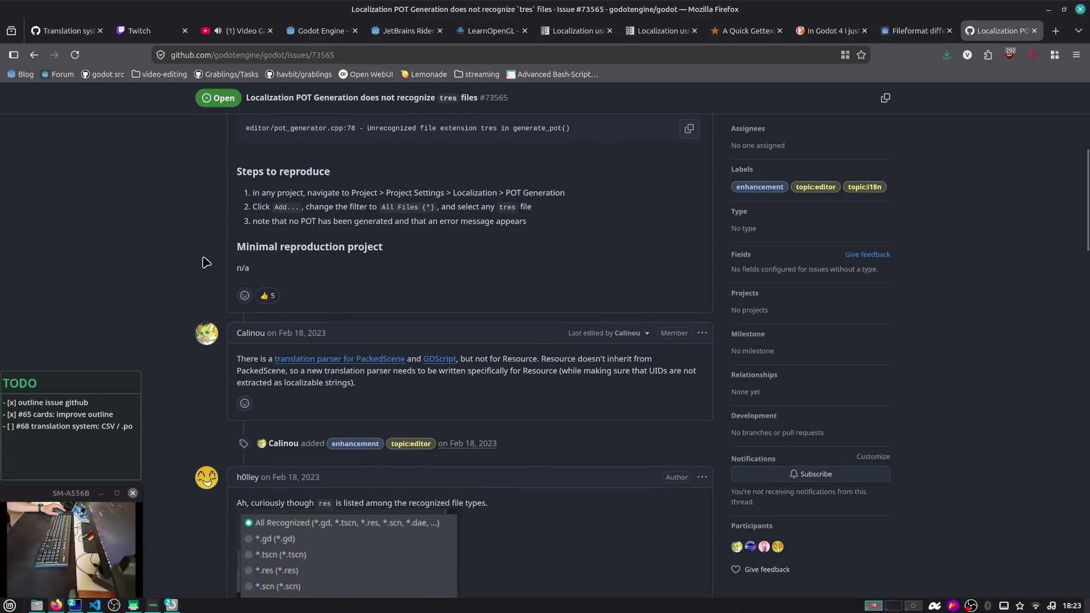
left_click(265, 295)
Read the discussion and open the linked localization_editor.cpp source in a background tab
scroll(267, 301, "down", 1)
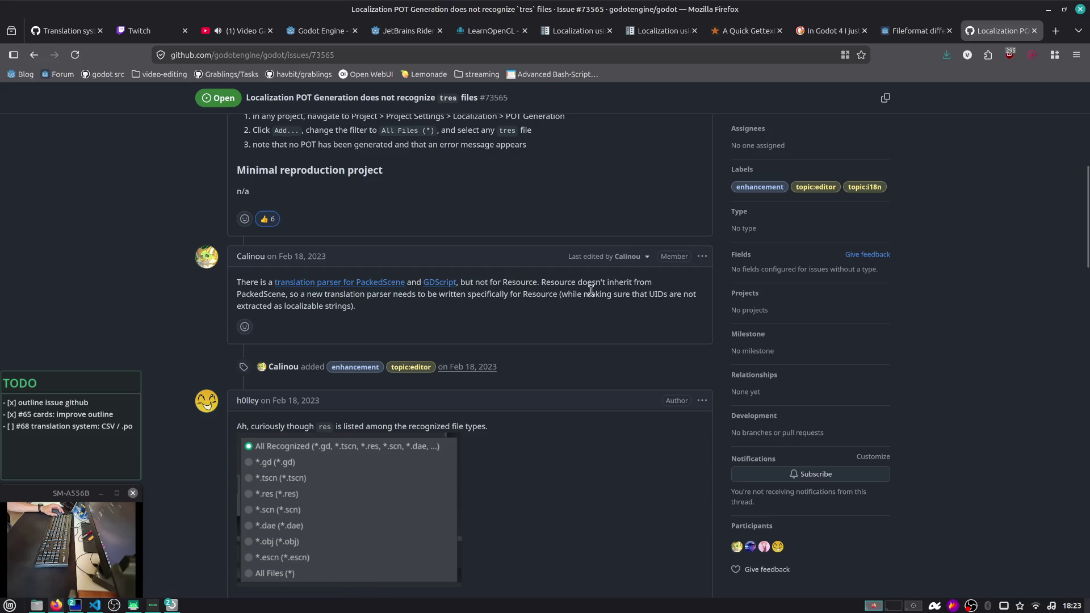
left_click_drag(305, 294, 423, 321)
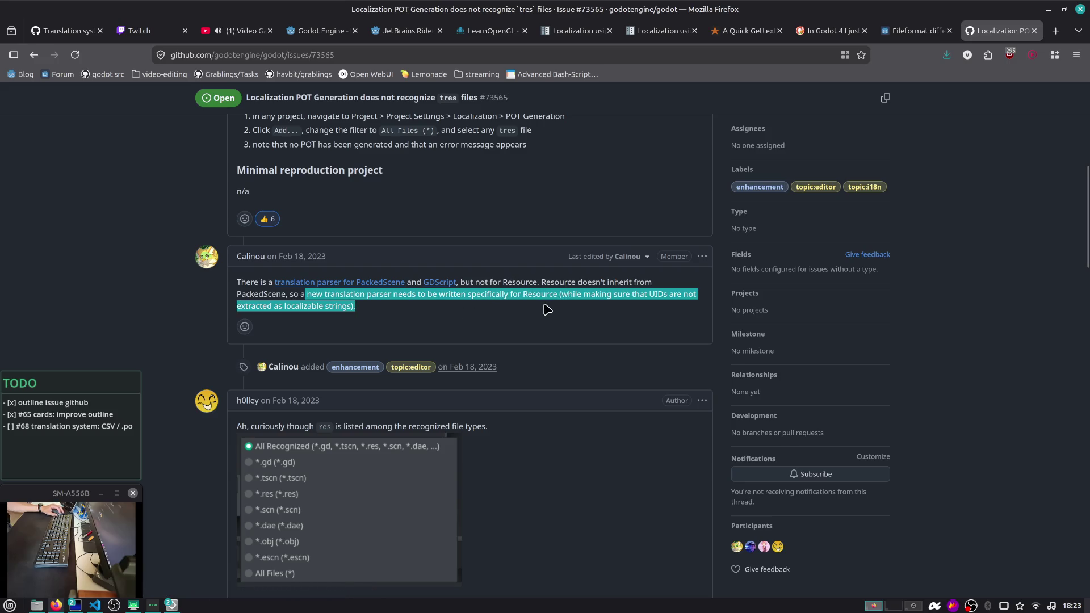
left_click(624, 295)
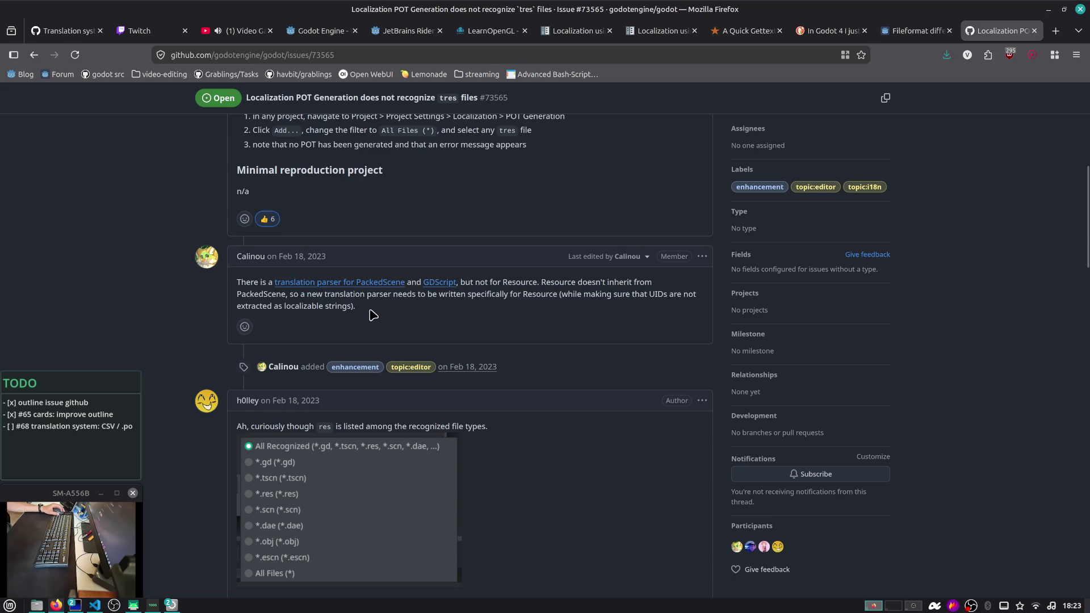
scroll(372, 313, "down", 4)
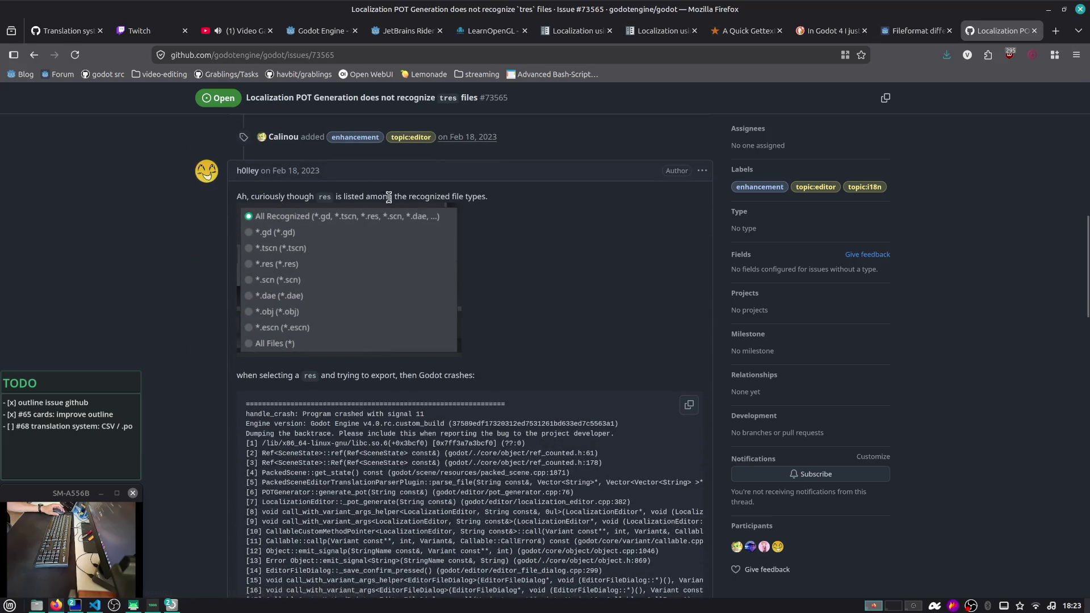
scroll(328, 316, "down", 13)
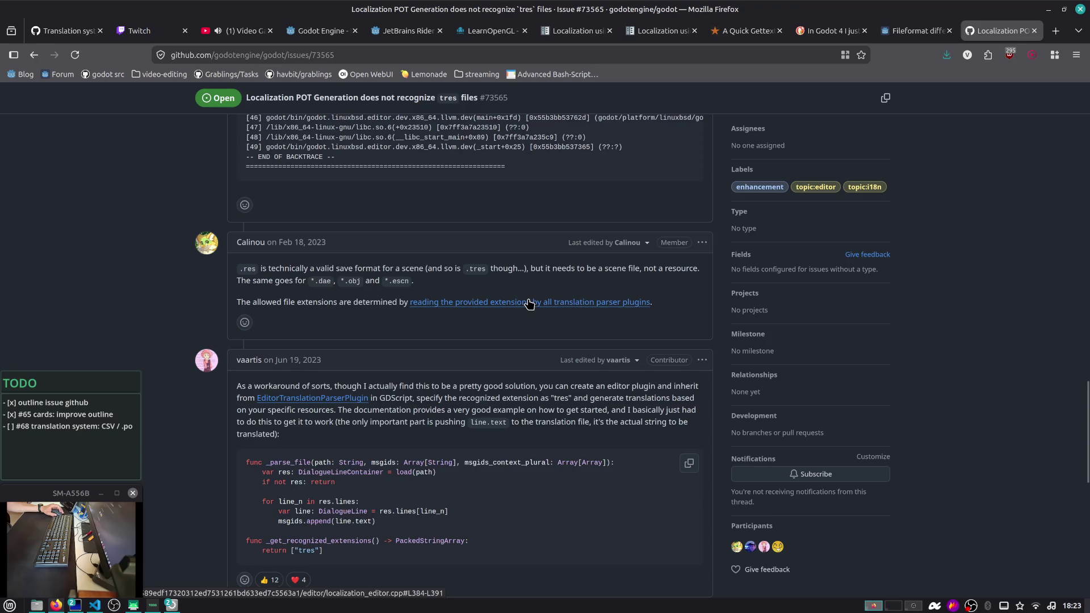
middle_click(529, 303)
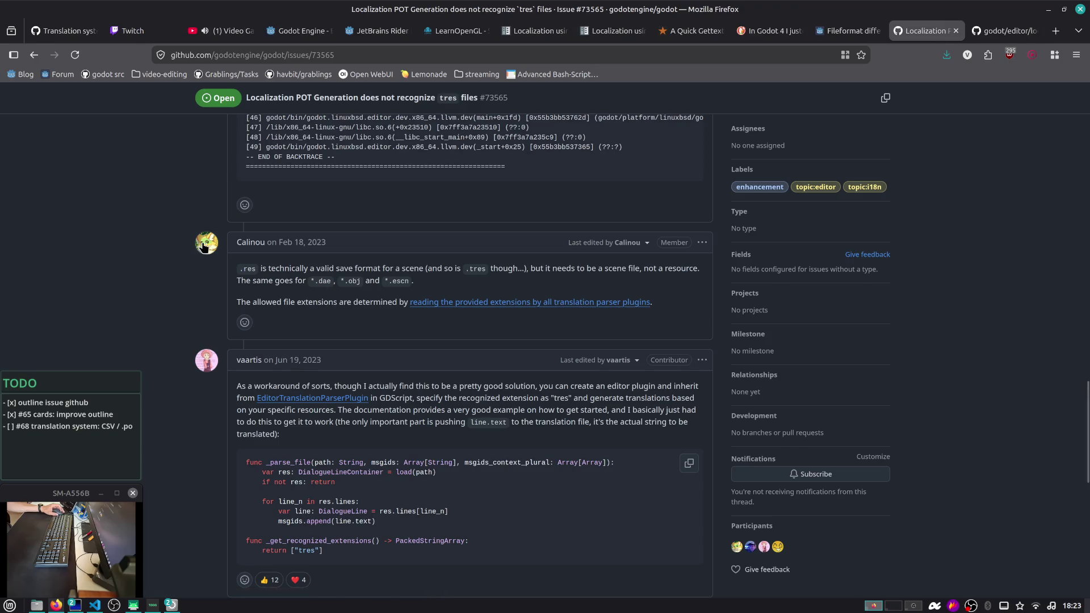
mouse_move(207, 245)
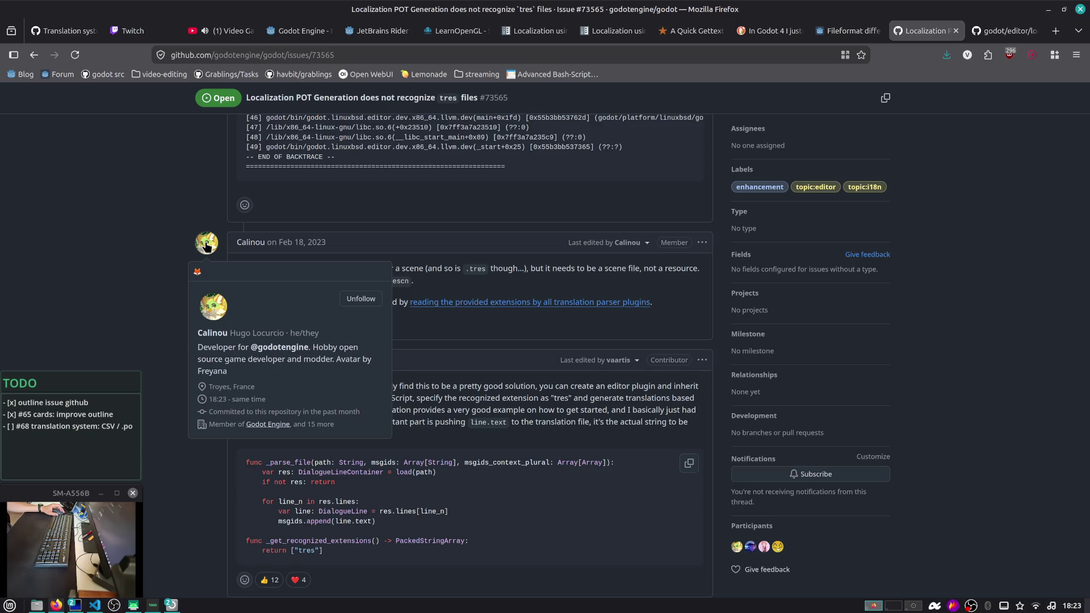
scroll(207, 246, "down", 3)
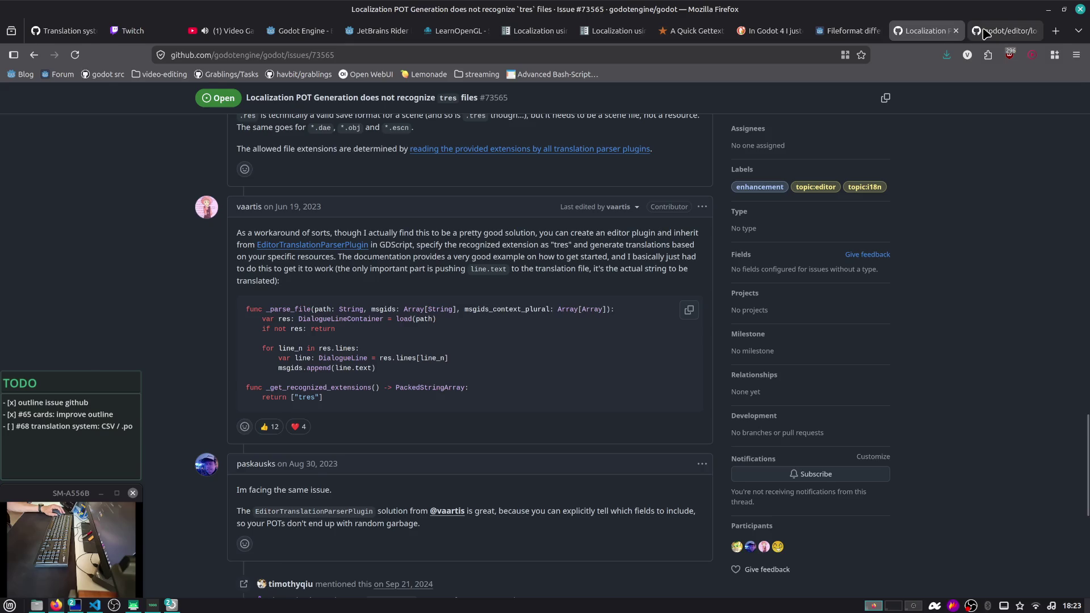
Look up get_recognized_extensions in localization_editor.cpp's Symbols panel, then close that code tab
left_click(1000, 31)
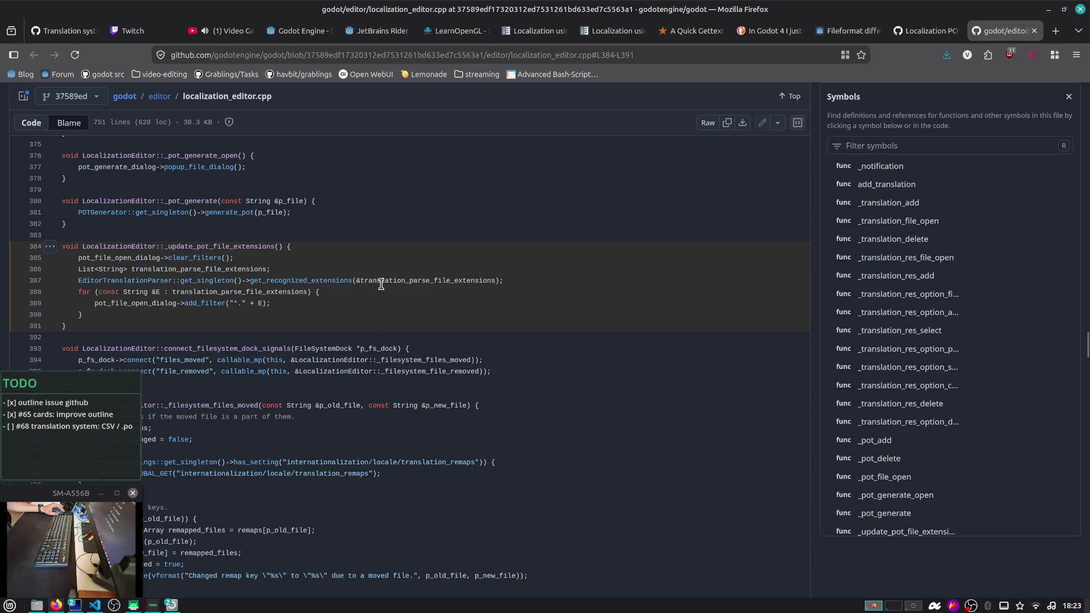
left_click(335, 275)
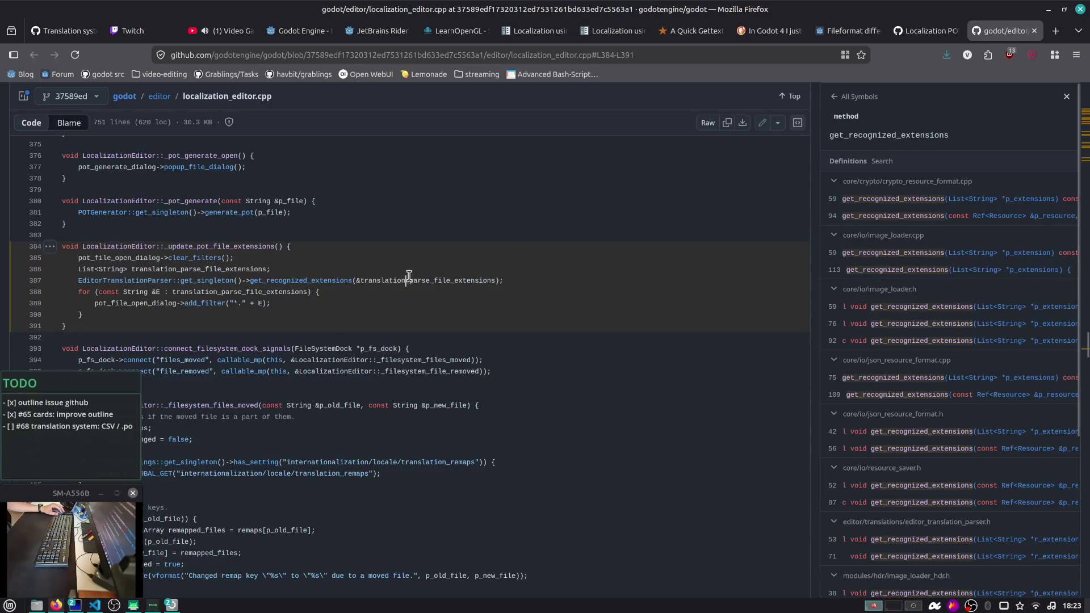
left_click(1034, 31)
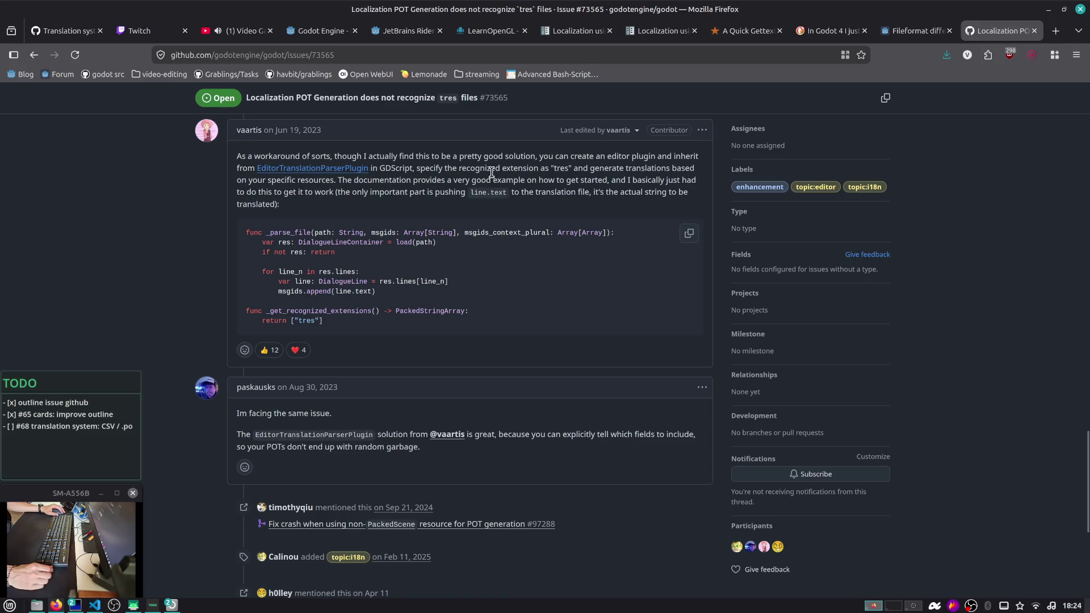
Highlight the workaround comment's parts on the tres extension, the documentation example and the code
left_click_drag(492, 172, 545, 176)
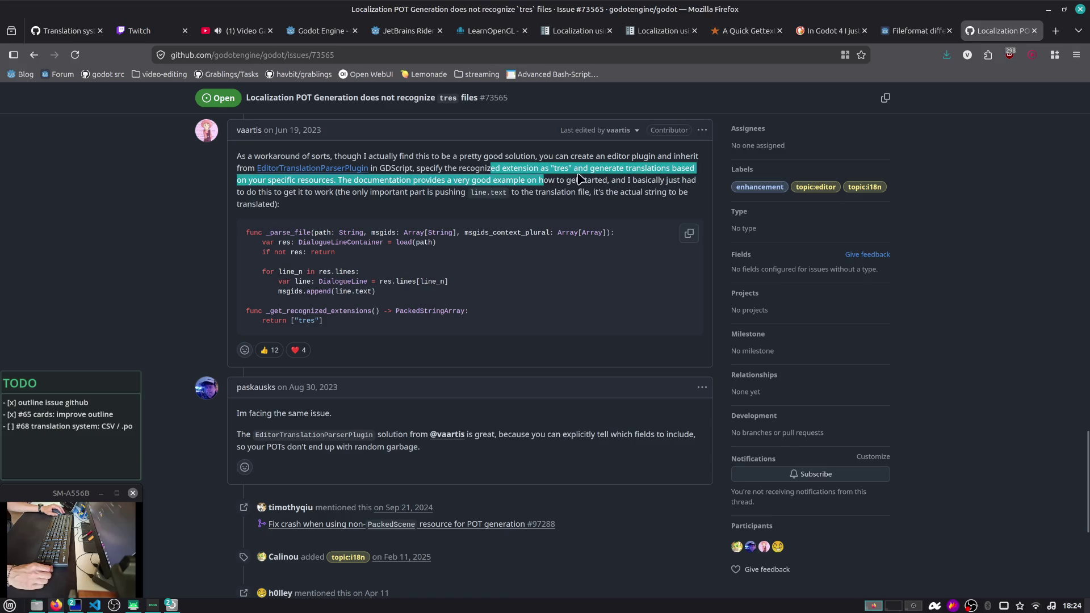
left_click(606, 176)
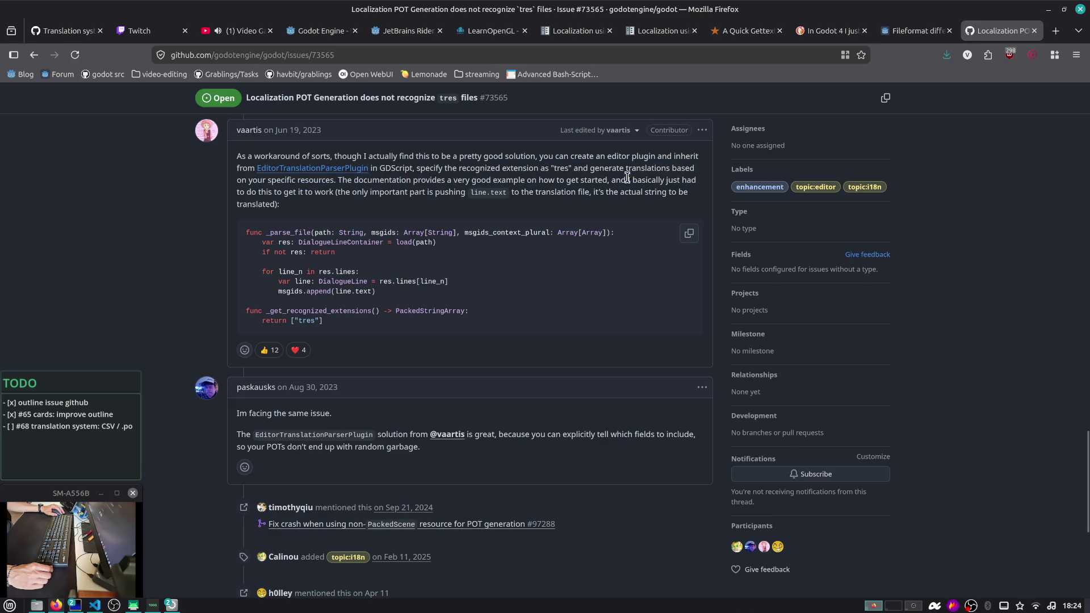
left_click_drag(411, 180, 558, 205)
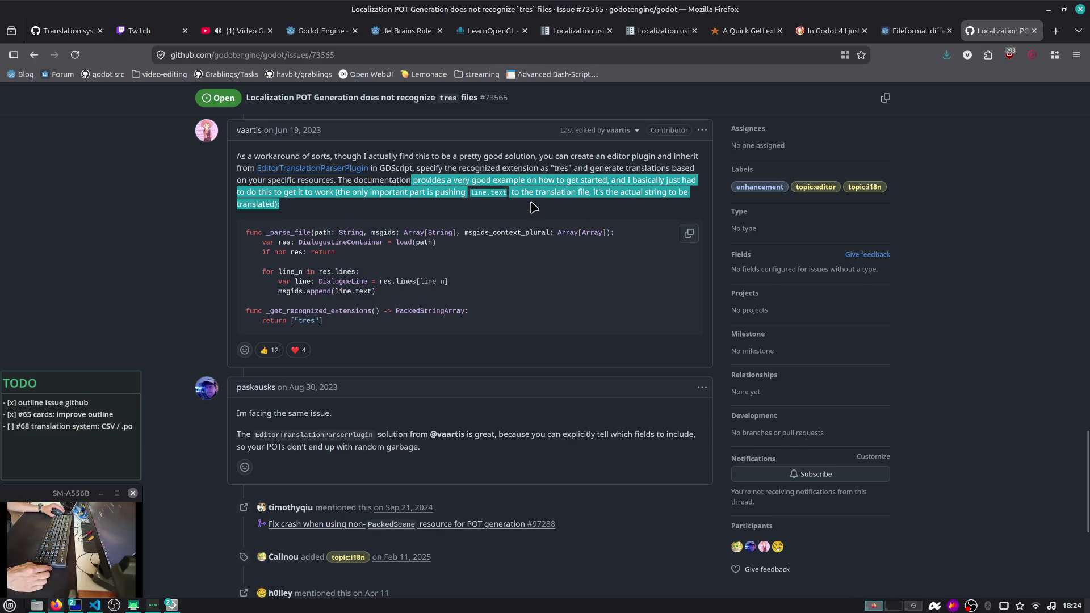
left_click(535, 260)
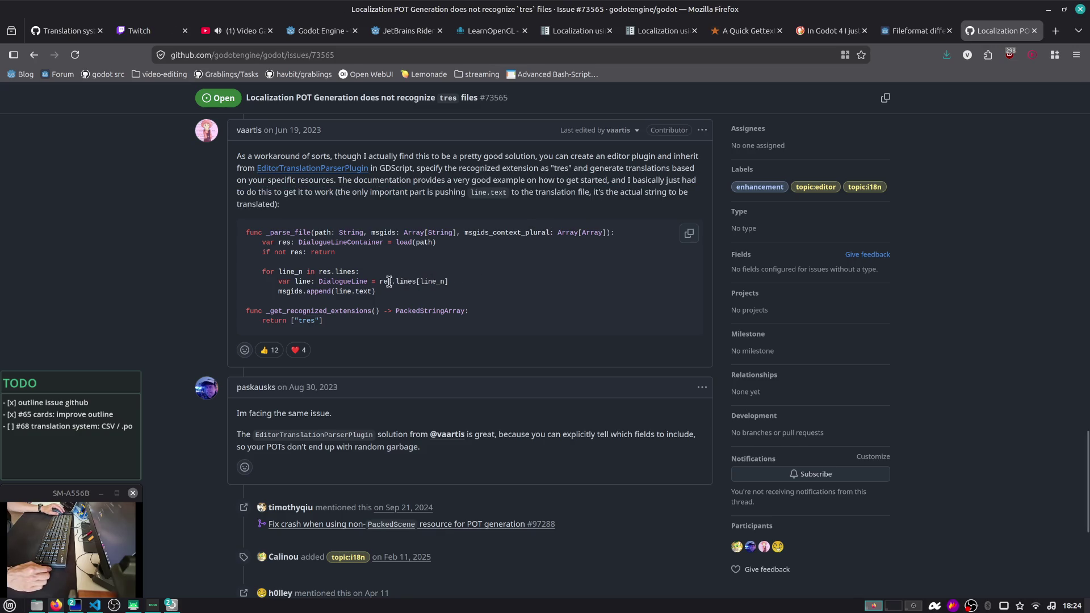
mouse_move(322, 321)
left_mouse_down()
mouse_move(244, 280)
mouse_move(220, 228)
left_mouse_up()
left_click(237, 234)
Open the EditorTranslationParserPlugin documentation linked in the comment in a new tab
scroll(335, 235, "down", 3)
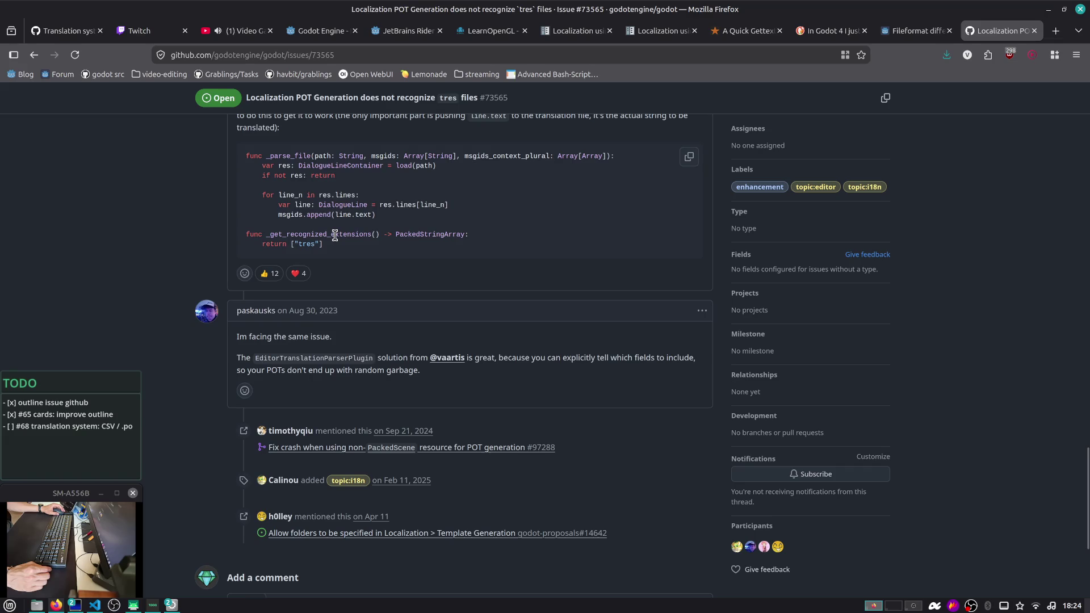
scroll(335, 235, "down", 2)
scroll(334, 235, "up", 5)
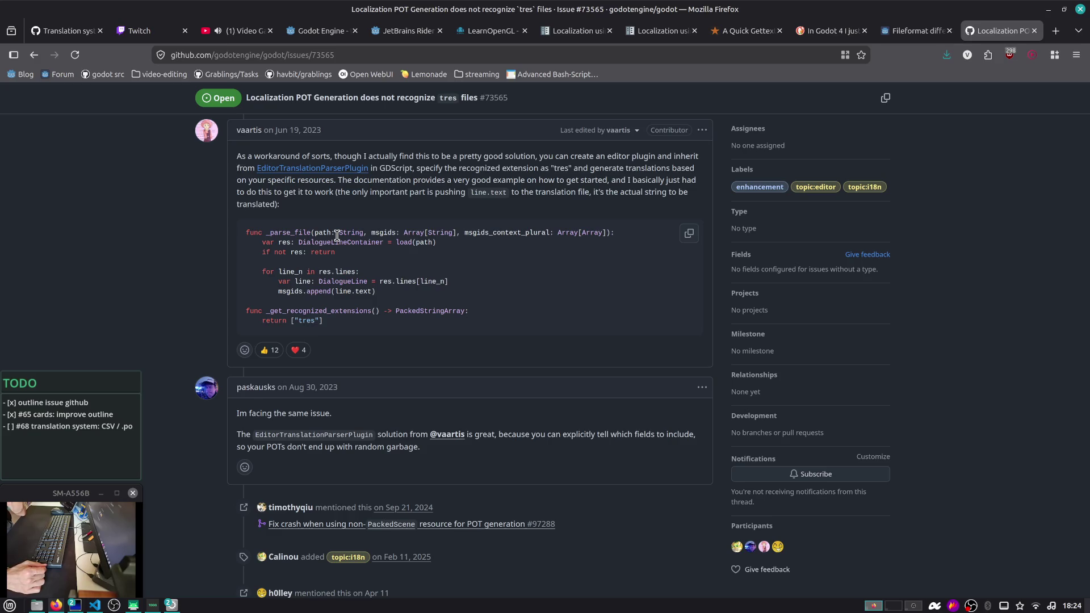
middle_click(340, 168)
left_click(1002, 46)
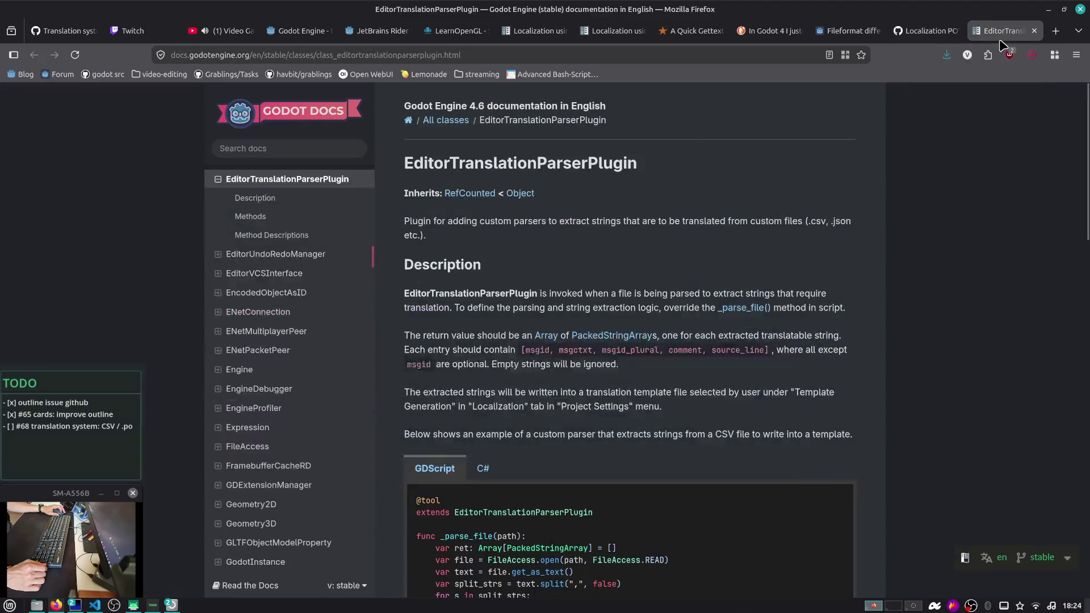
Scroll to the GDScript CSV parser example, then return to the Godot editor
scroll(934, 193, "down", 5)
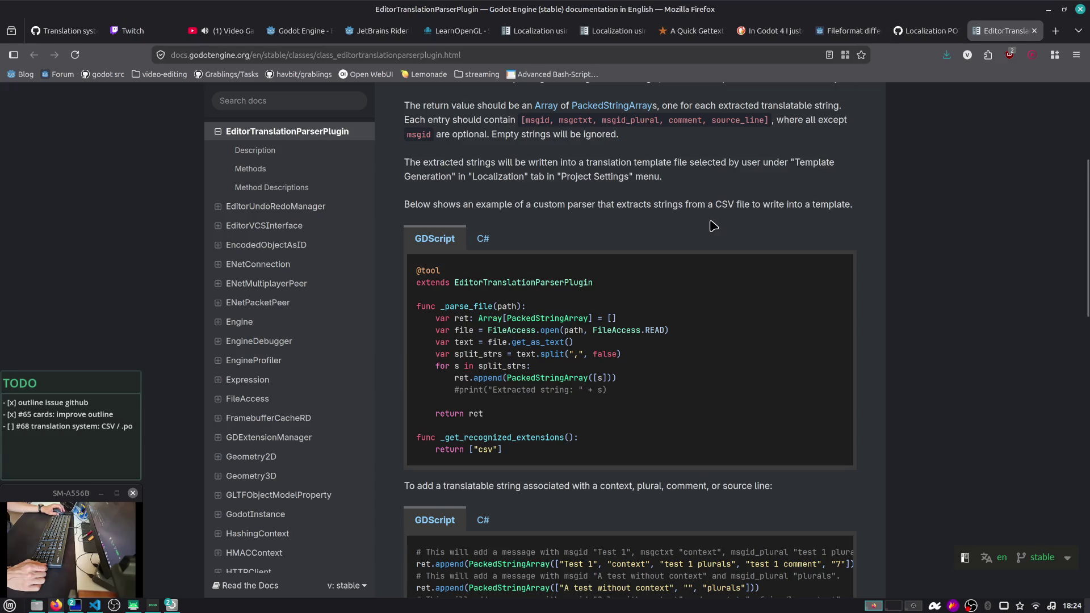
key("alt+Tab")
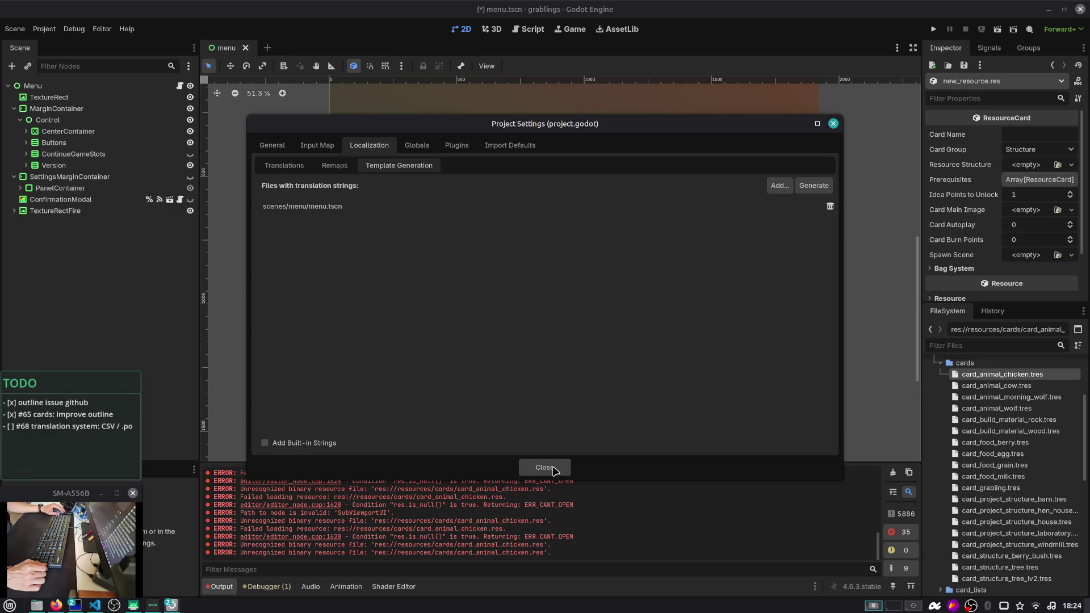
Close Project Settings, widen the Inspector and FileSystem docks, and check the Card Group values
left_click(548, 468)
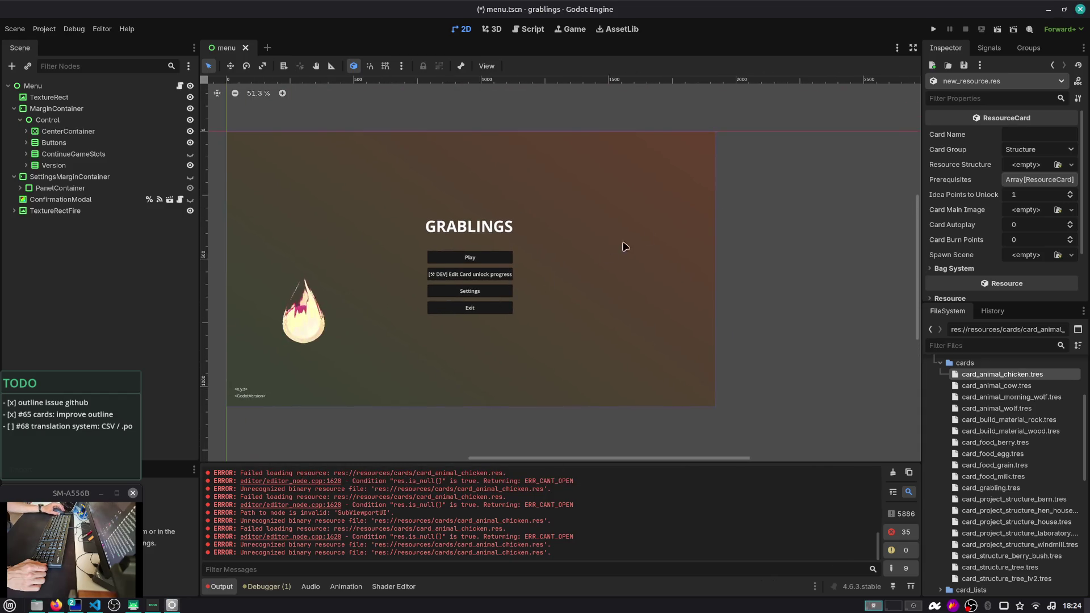
left_click_drag(919, 139, 864, 139)
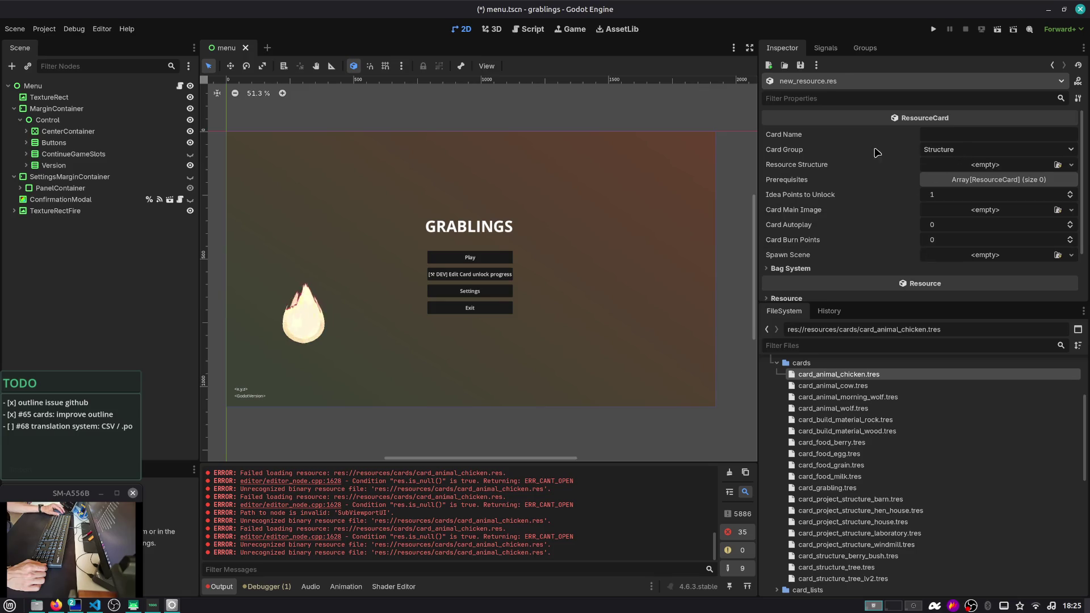
left_click(925, 150)
left_click(898, 152)
left_click(942, 133)
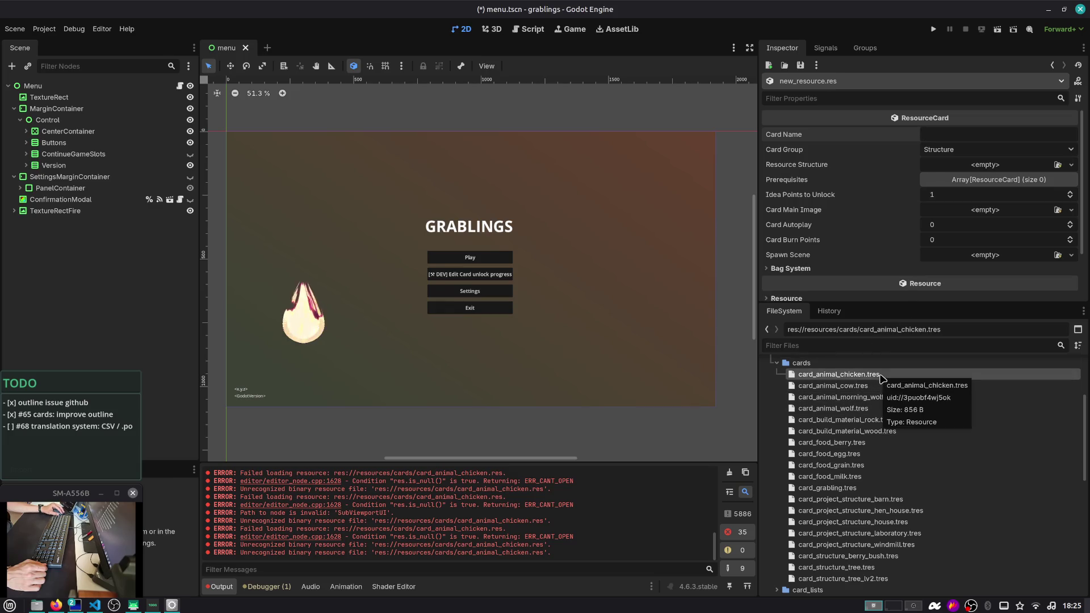
key("alt+Tab")
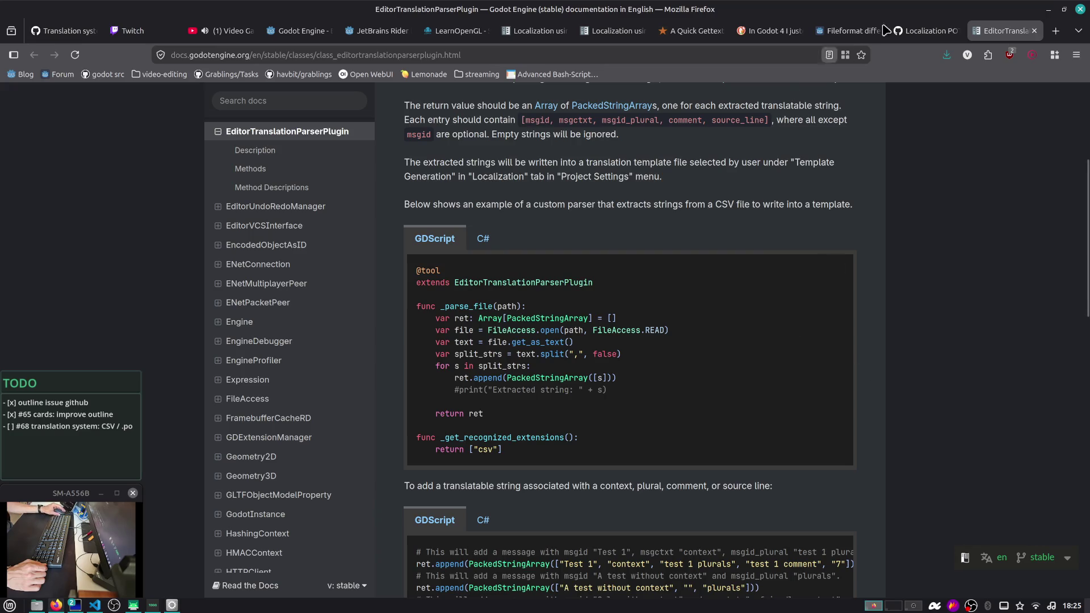
Copy the workaround comment's link from the POT generation issue, then go to roadmap issue #68
left_click(942, 32)
scroll(889, 101, "down", 3)
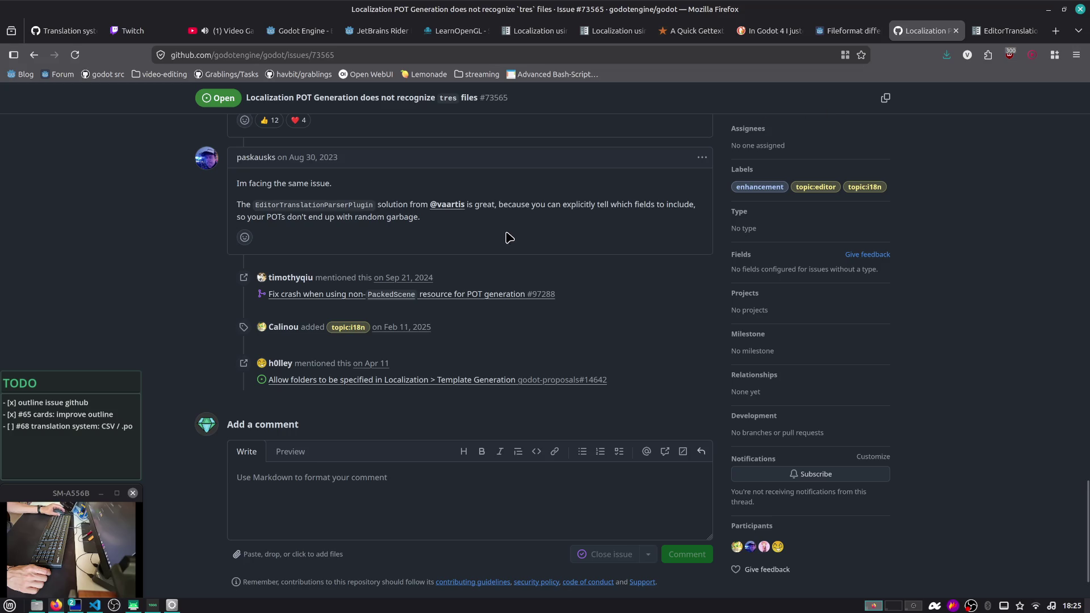
scroll(511, 237, "up", 15)
scroll(474, 256, "down", 8)
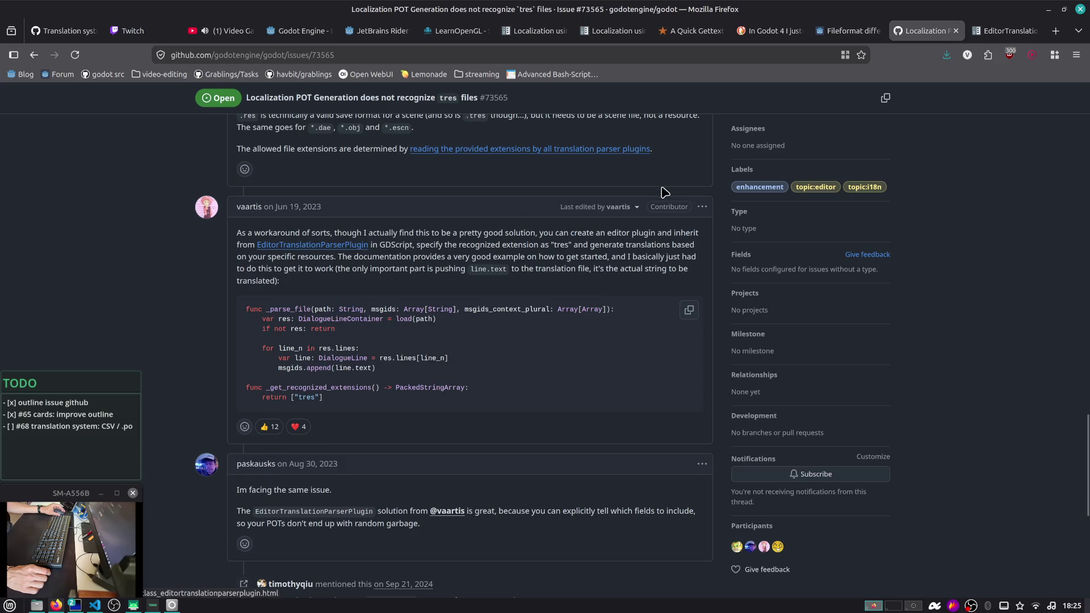
left_click(702, 207)
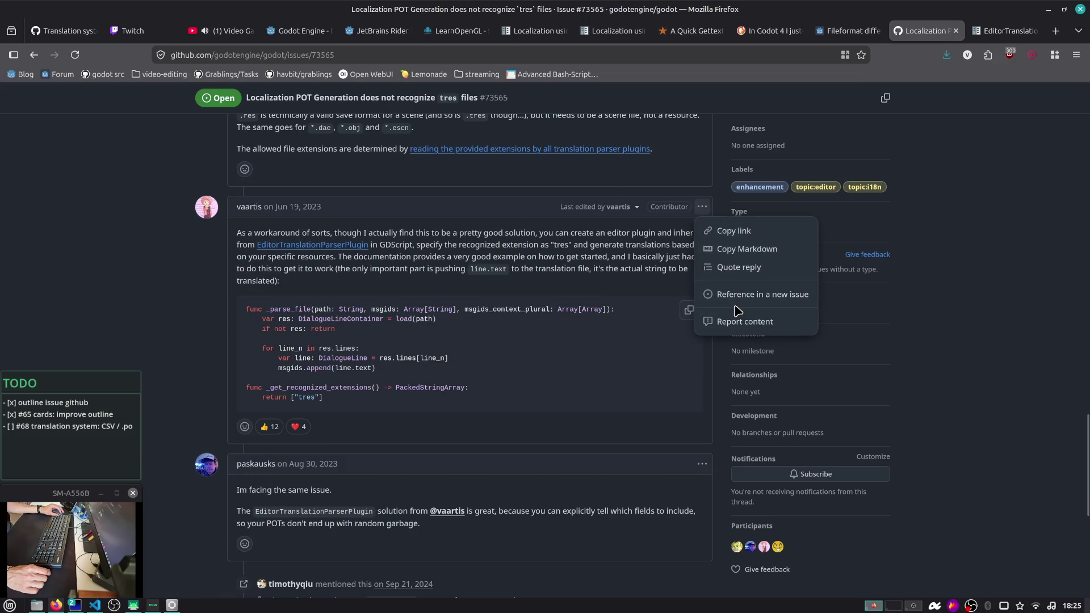
key("Escape")
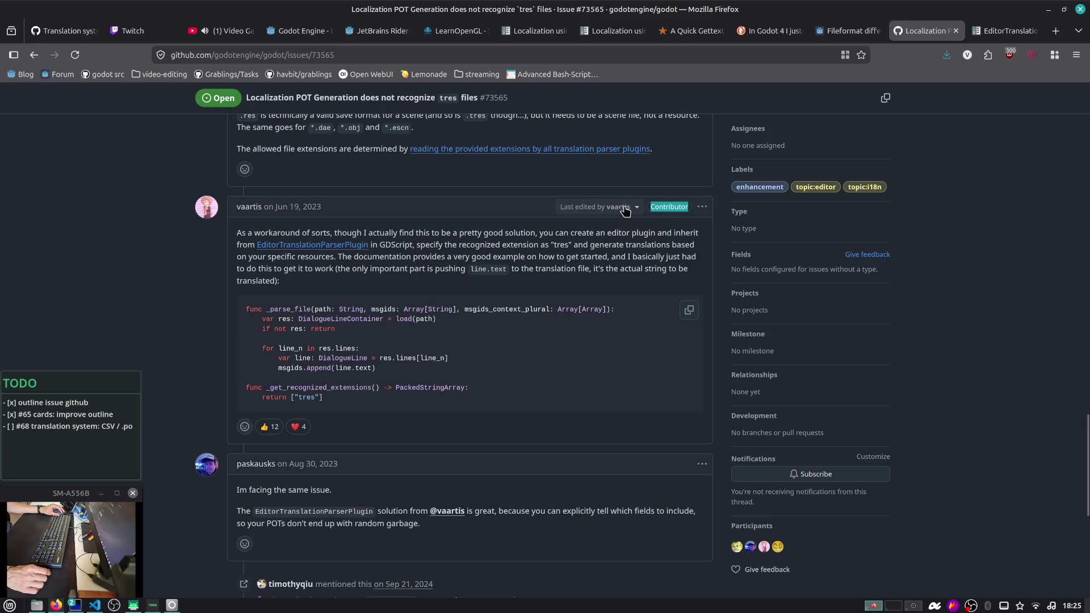
left_click(703, 206)
left_click(720, 226)
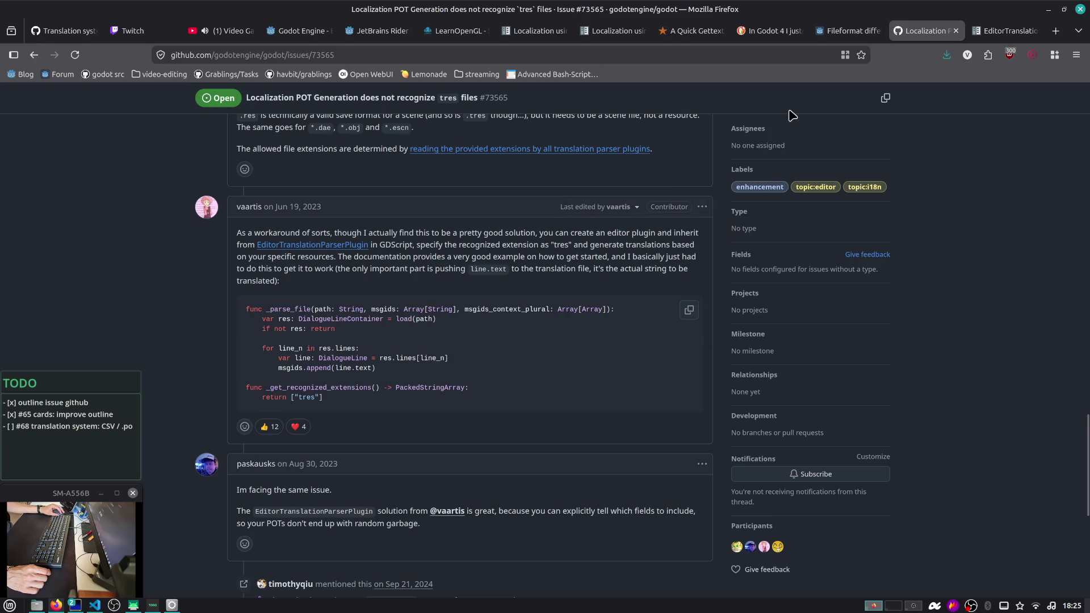
left_click(62, 31)
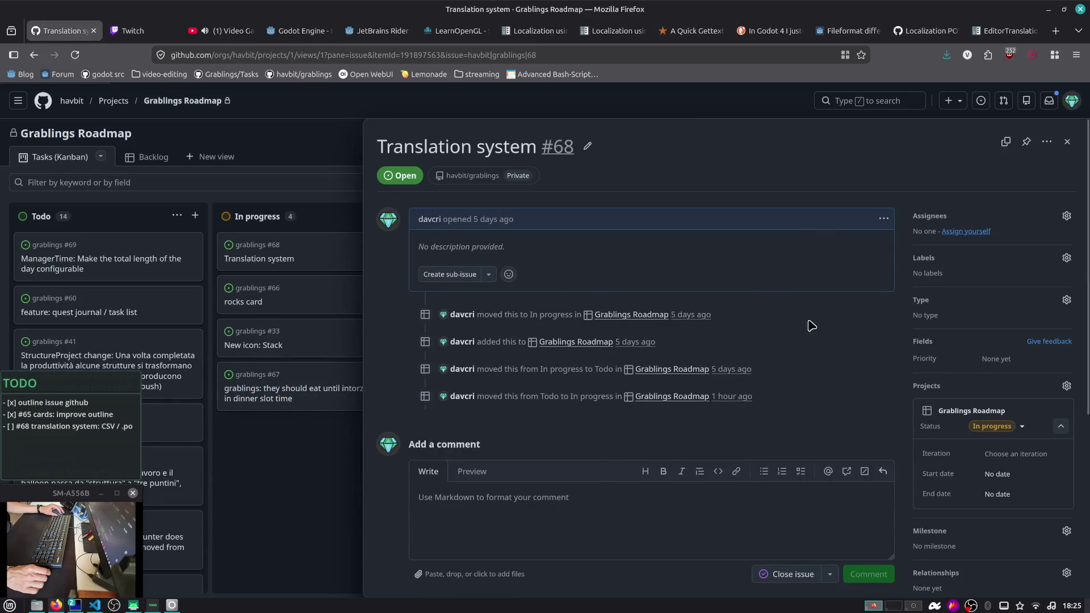
Edit issue #68's description, paste the comment link and type 'Implement an import plugin for resources:'
left_click(883, 220)
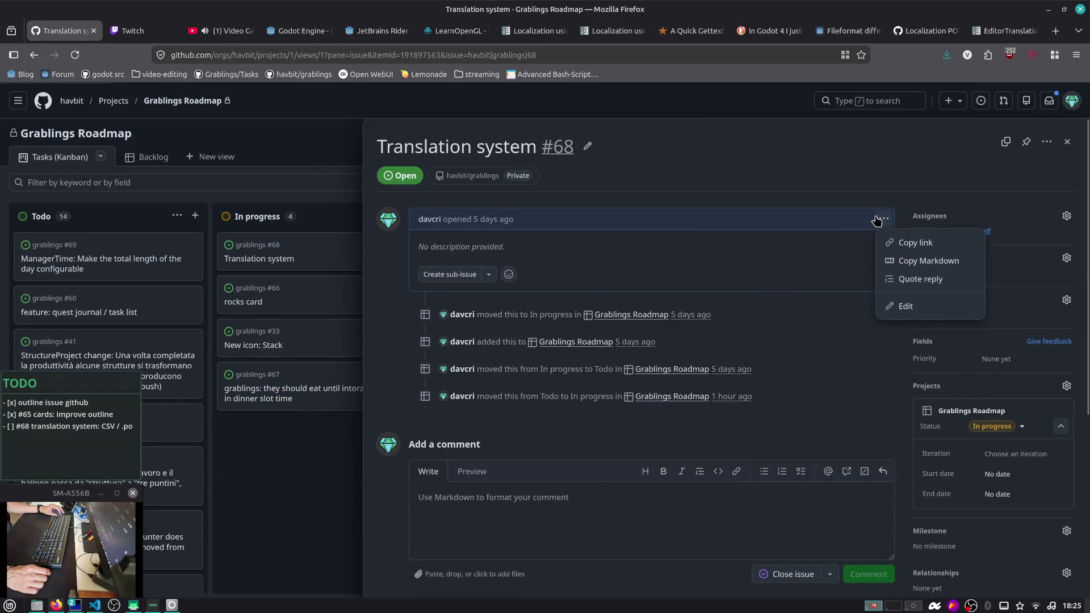
left_click(902, 307)
key("ctrl+v")
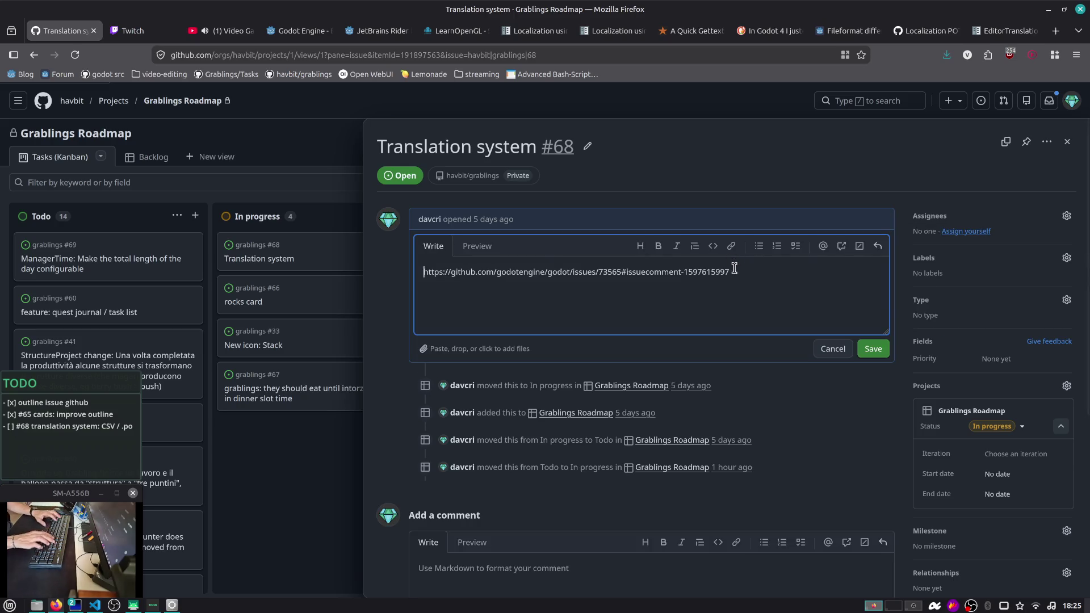
key("Home")
key("Return")
key("Up")
type("Godo")
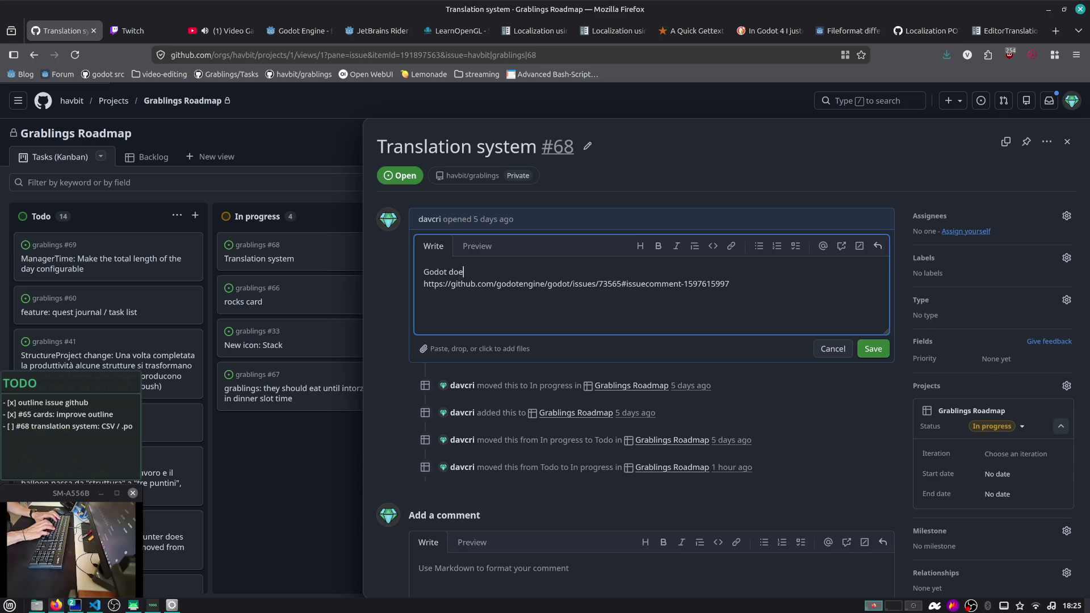
key("shift+Home")
type("Implement an import plu")
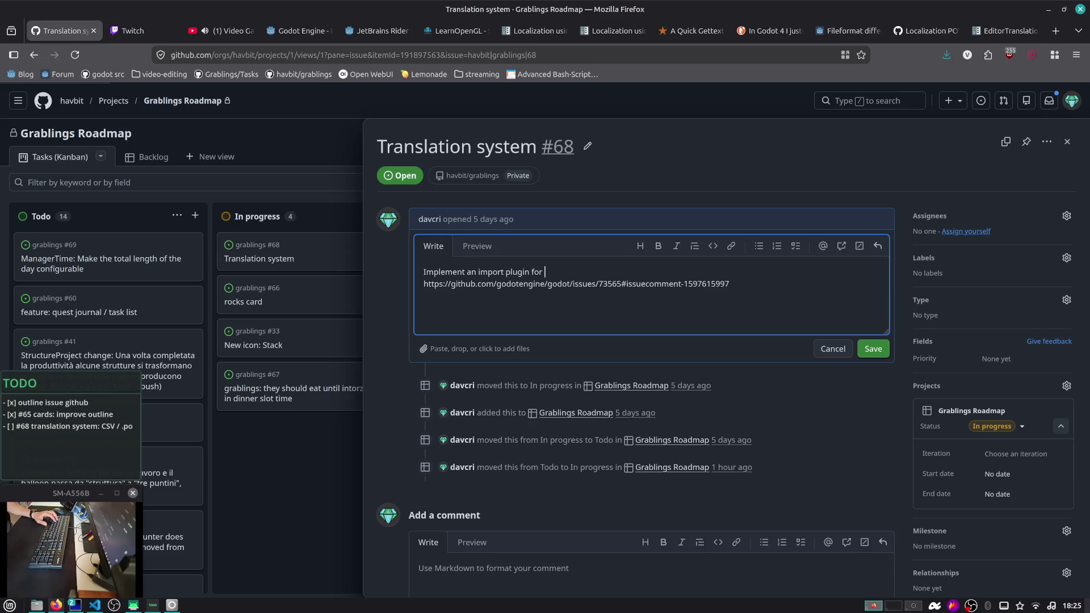
type("rces")
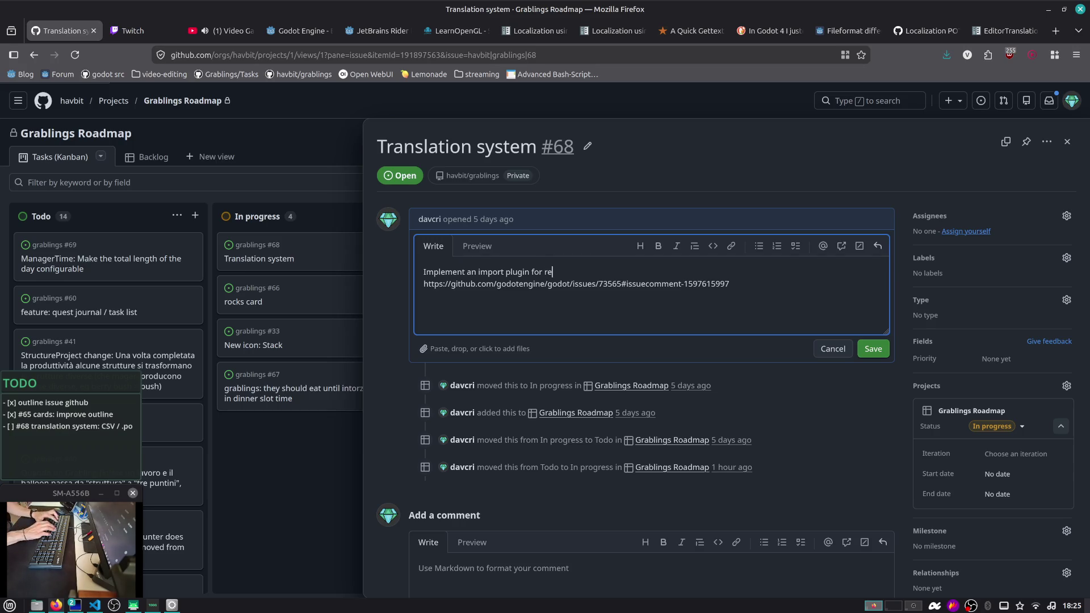
type(":")
Put the link after that text, delete the duplicate link line, and preview the result
key("ctrl+v")
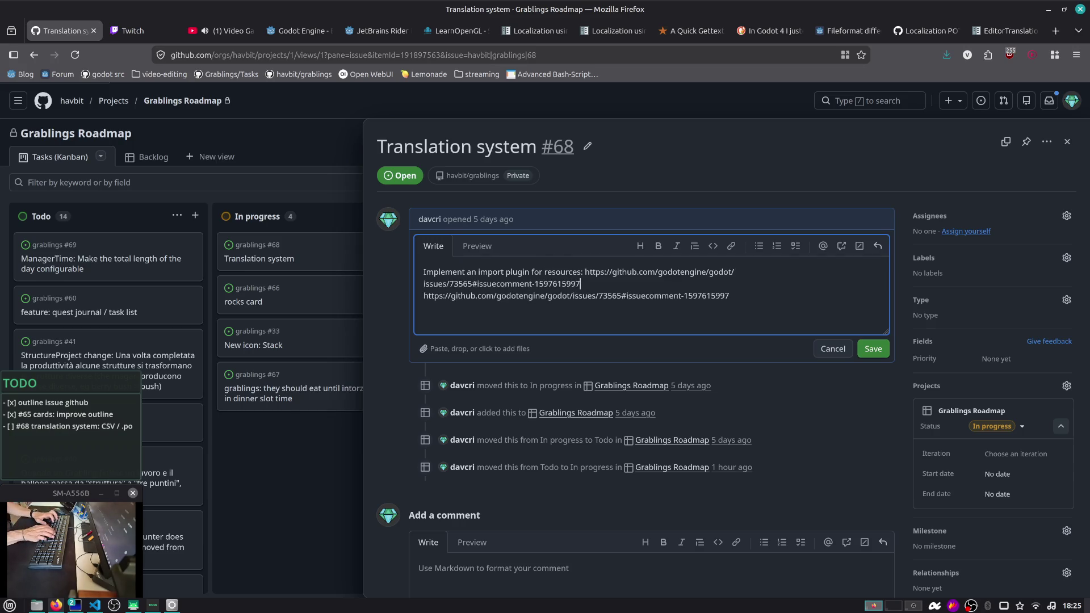
key("Return")
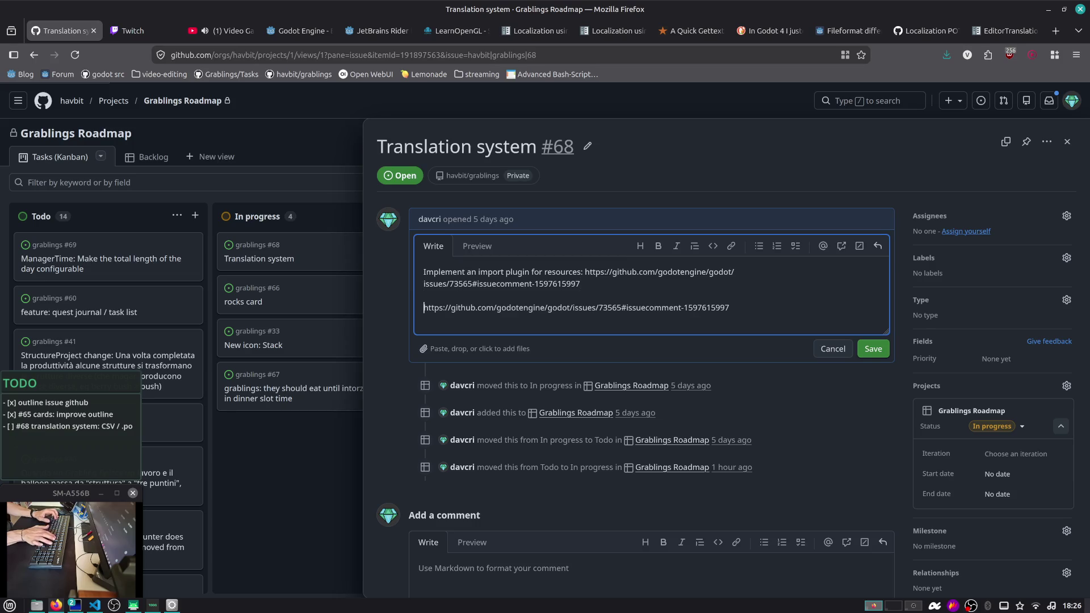
key("shift+End")
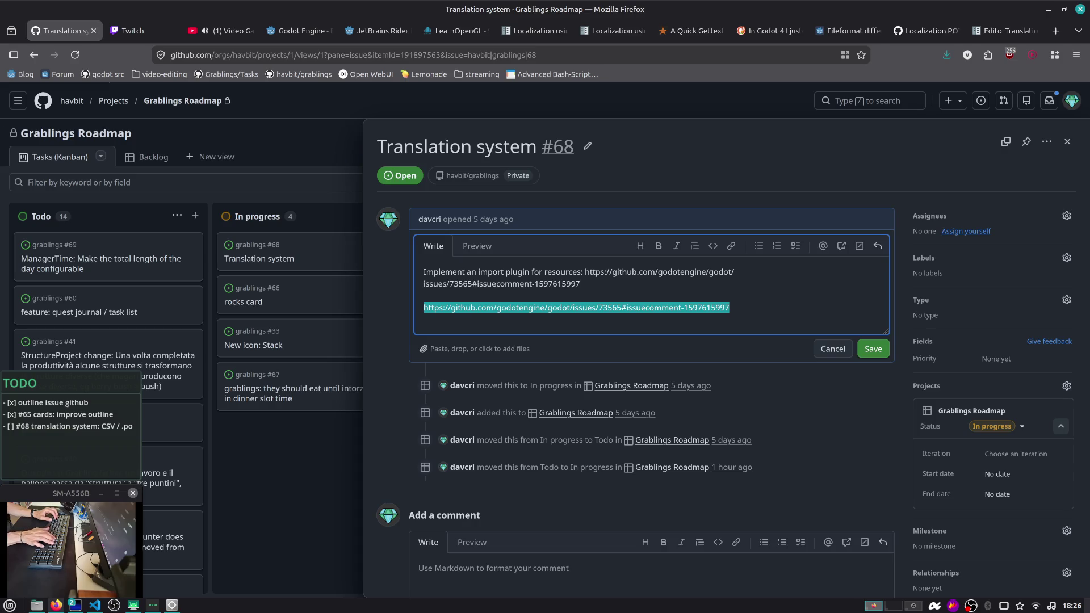
key("BackSpace")
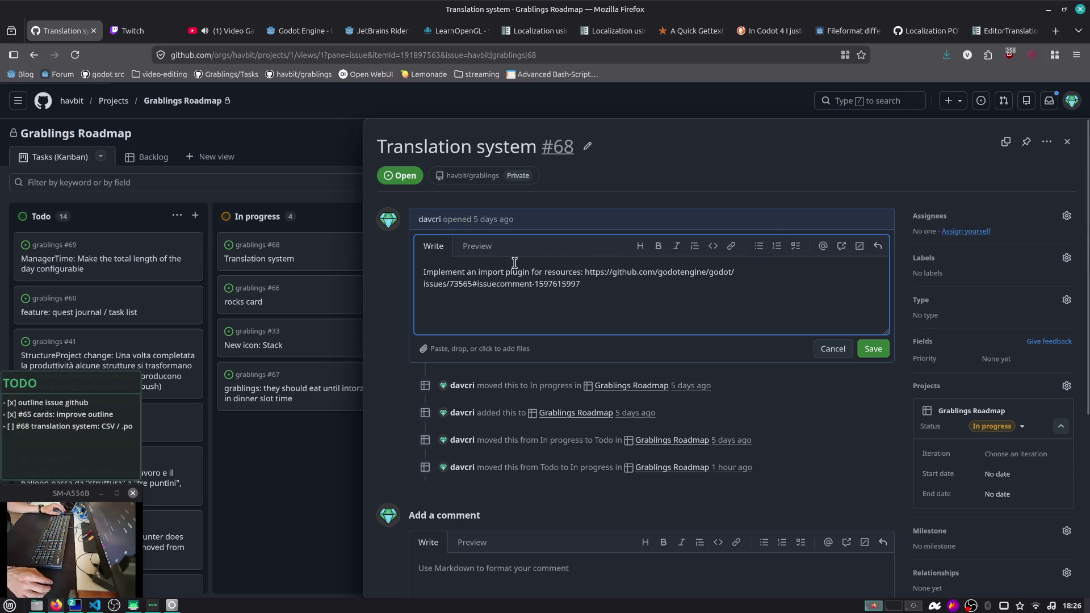
left_click(488, 254)
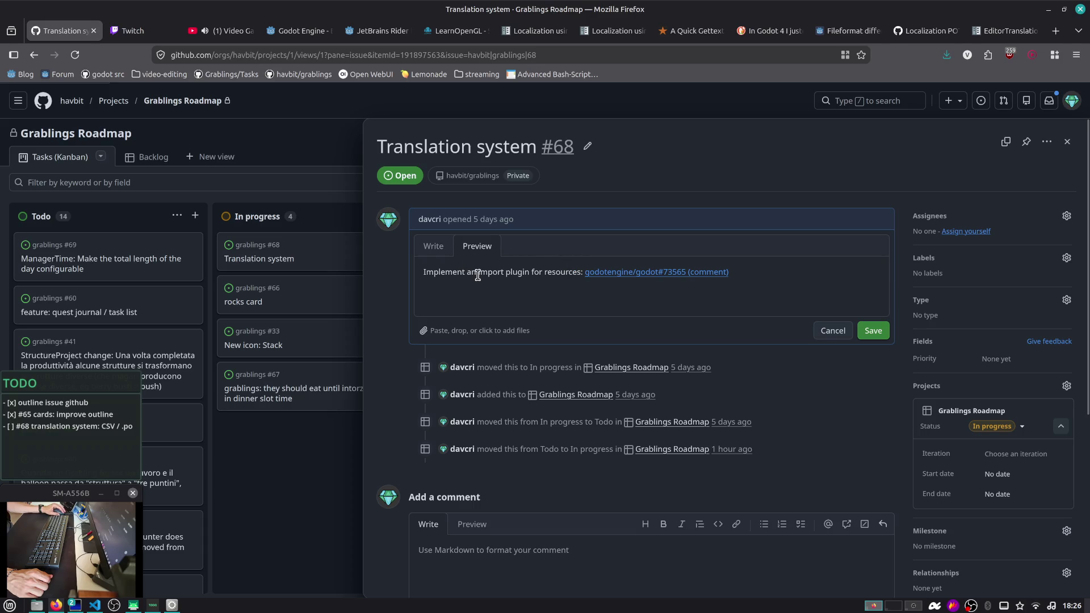
left_click(432, 248)
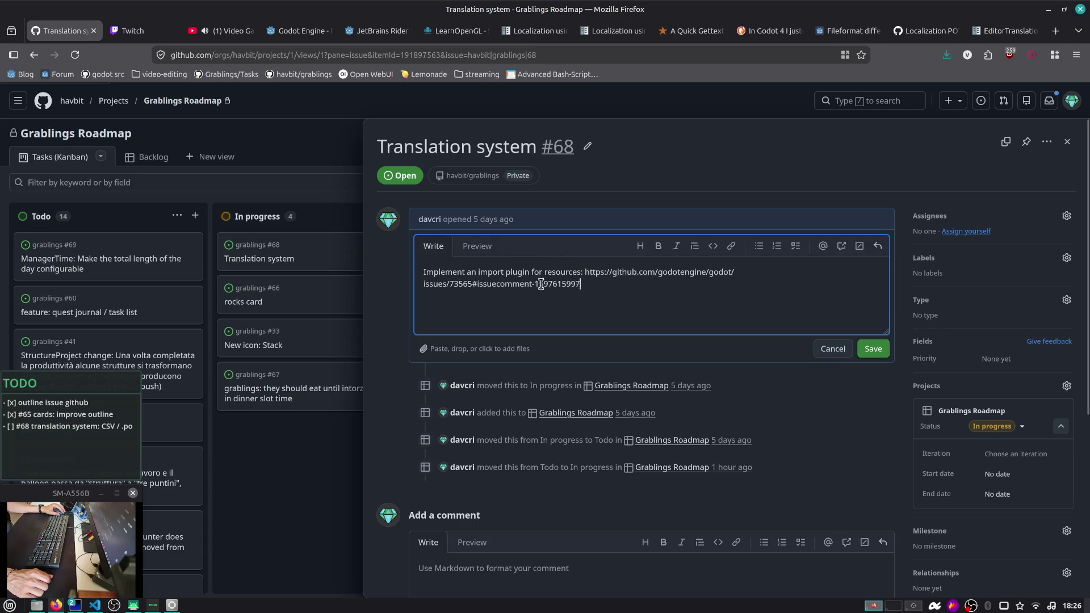
Inspect card_animal_wolf.tres and its Card Name 'Wolf', then card_animal_chicken.tres
left_click_drag(579, 284, 380, 279)
key("alt+Tab")
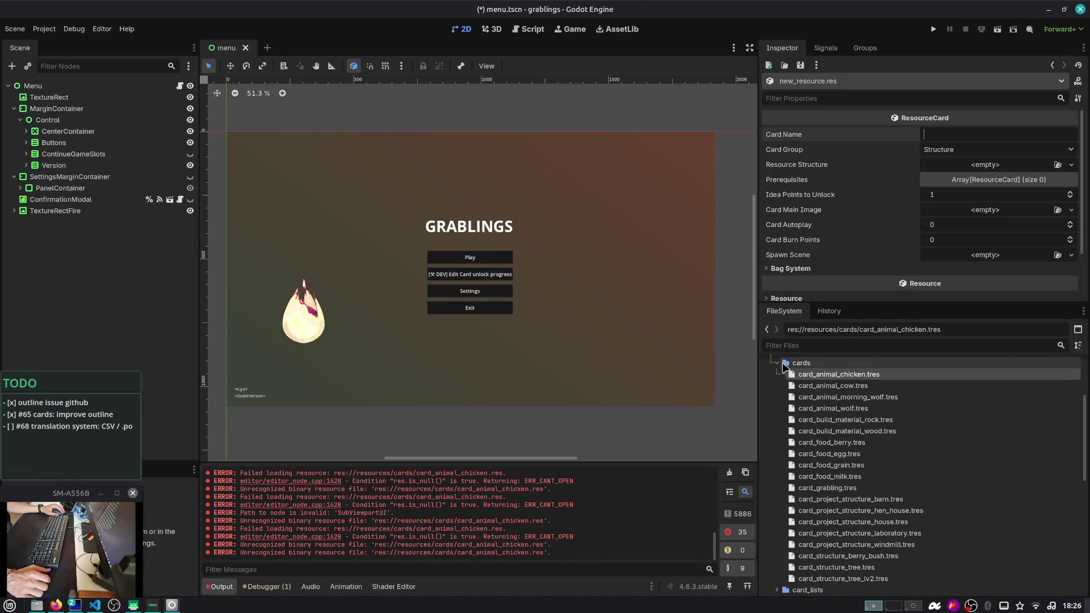
left_click(807, 409)
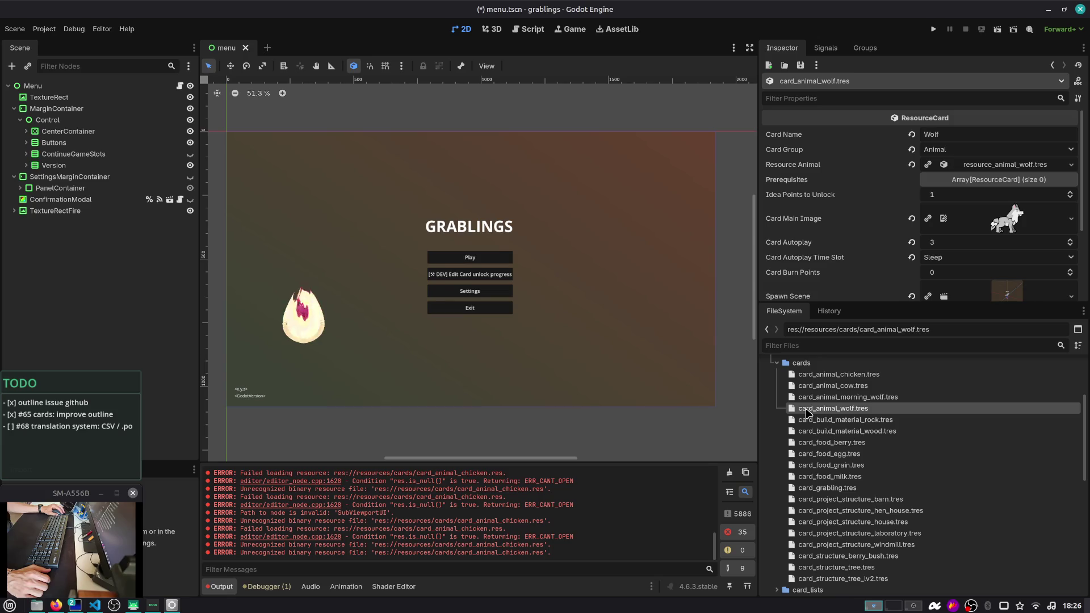
double_click(928, 134)
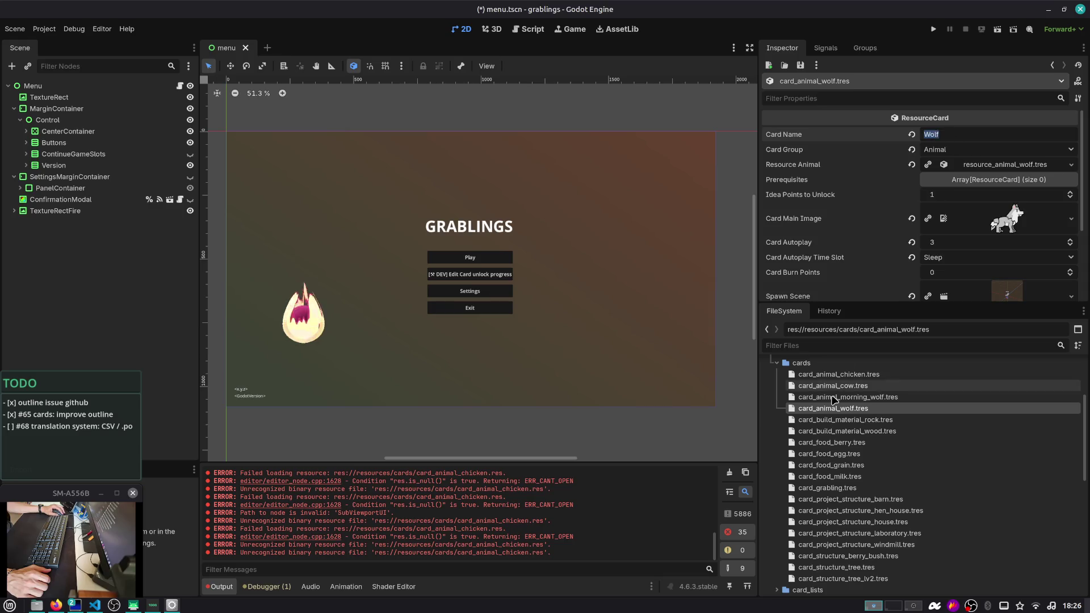
left_click(837, 363)
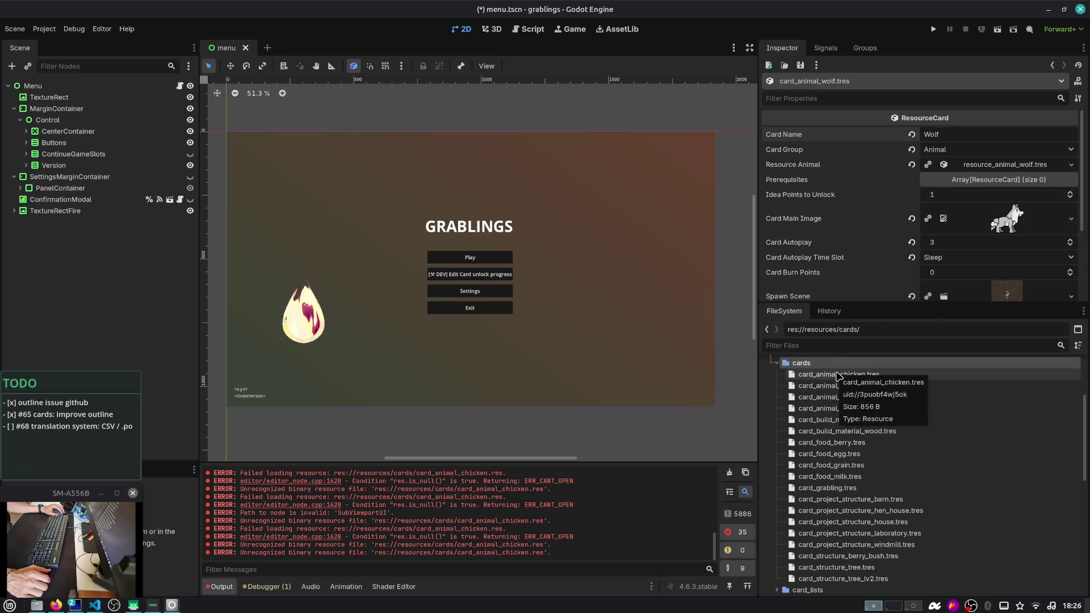
left_click(838, 375)
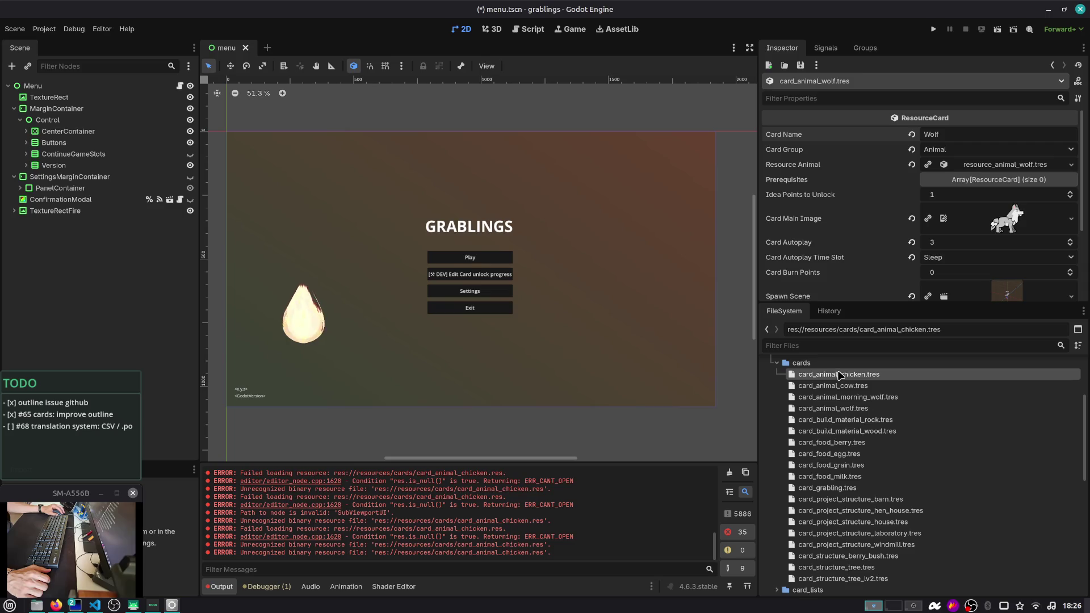
scroll(841, 372, "up", 1)
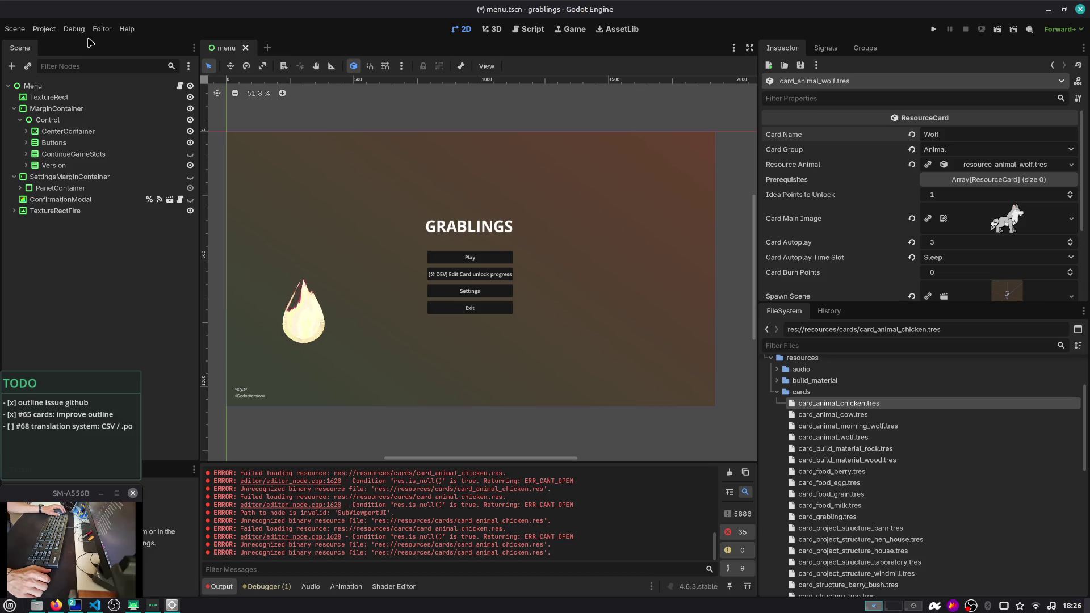
key("alt+Tab")
key("alt+Tab")
key("alt+Tab")
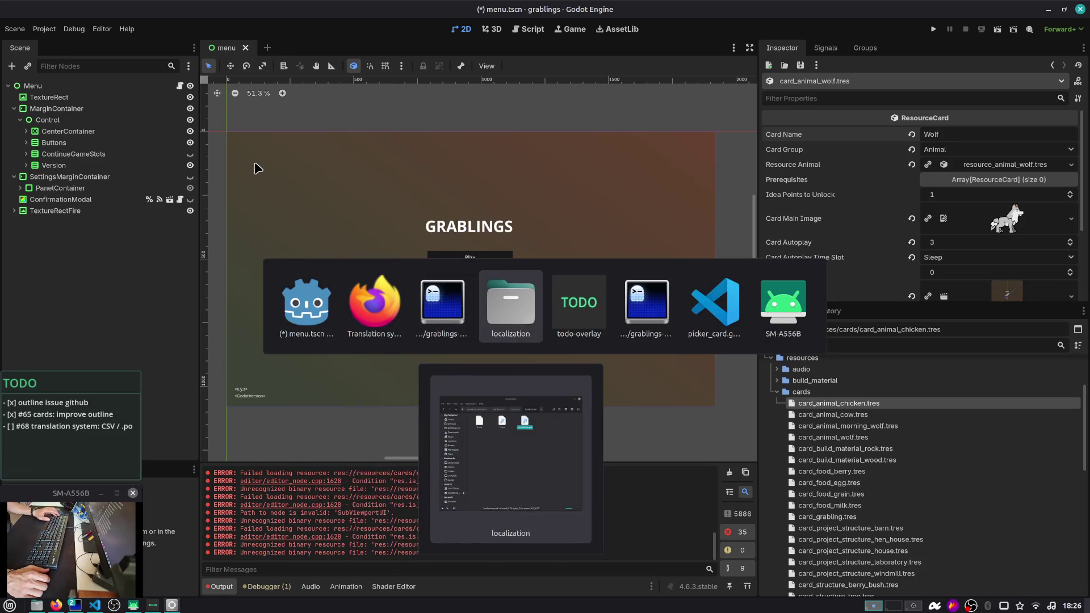
Open localization.pot in Poedit beside the scene tree and select the GRABLINGS entry
double_click(535, 241)
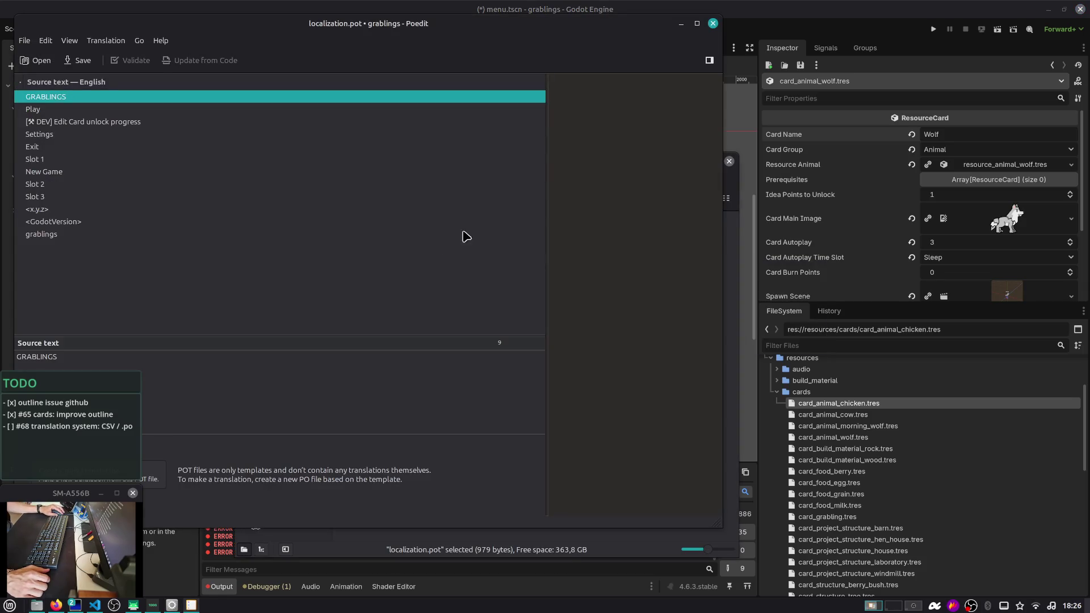
left_click_drag(200, 35, 346, 38)
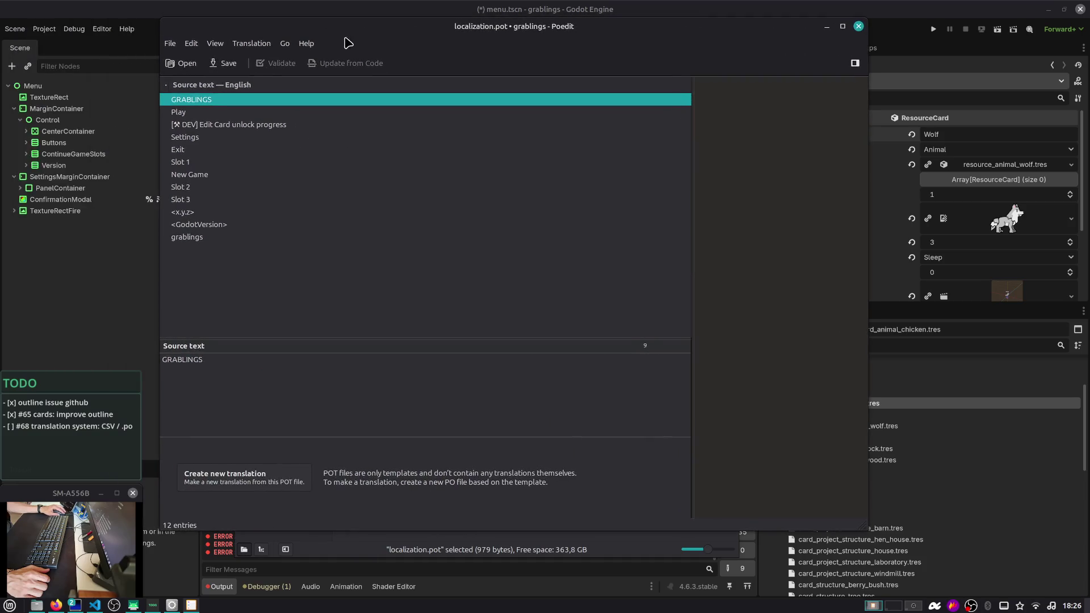
left_click(170, 44)
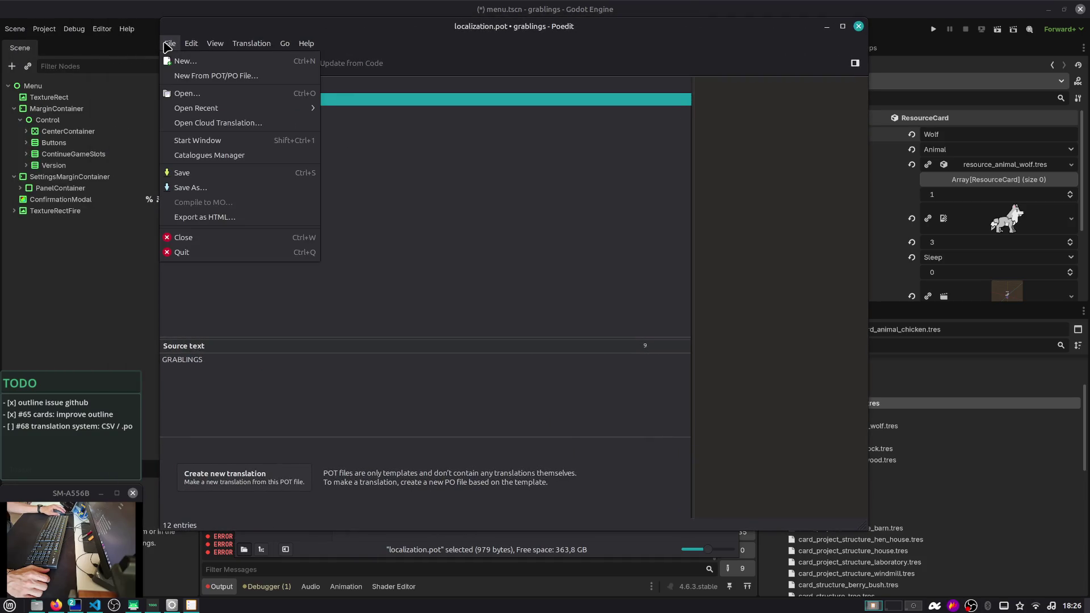
left_click(208, 284)
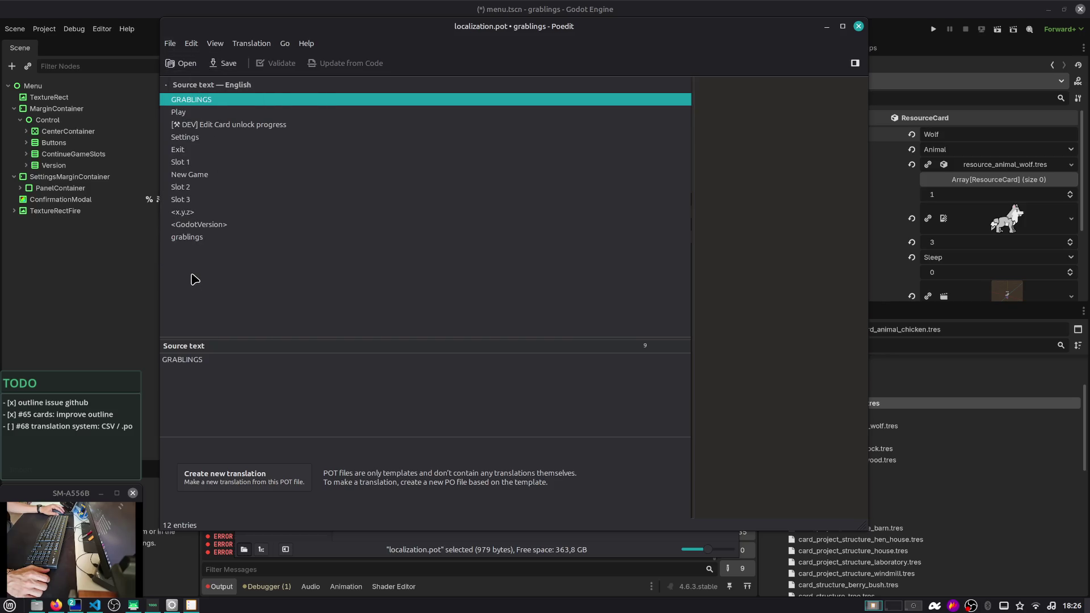
double_click(282, 409)
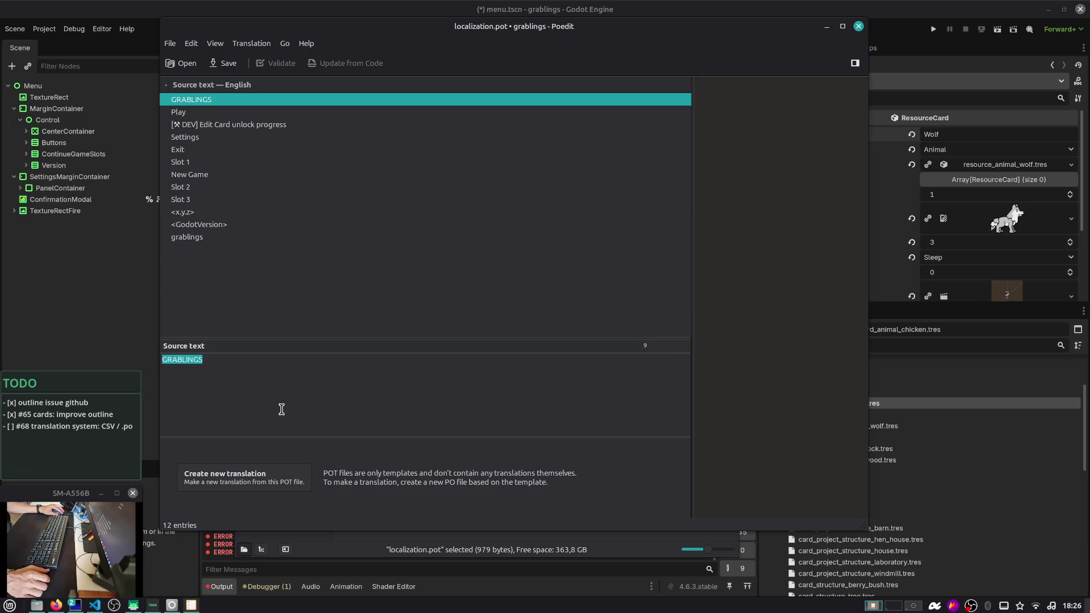
left_click(287, 237)
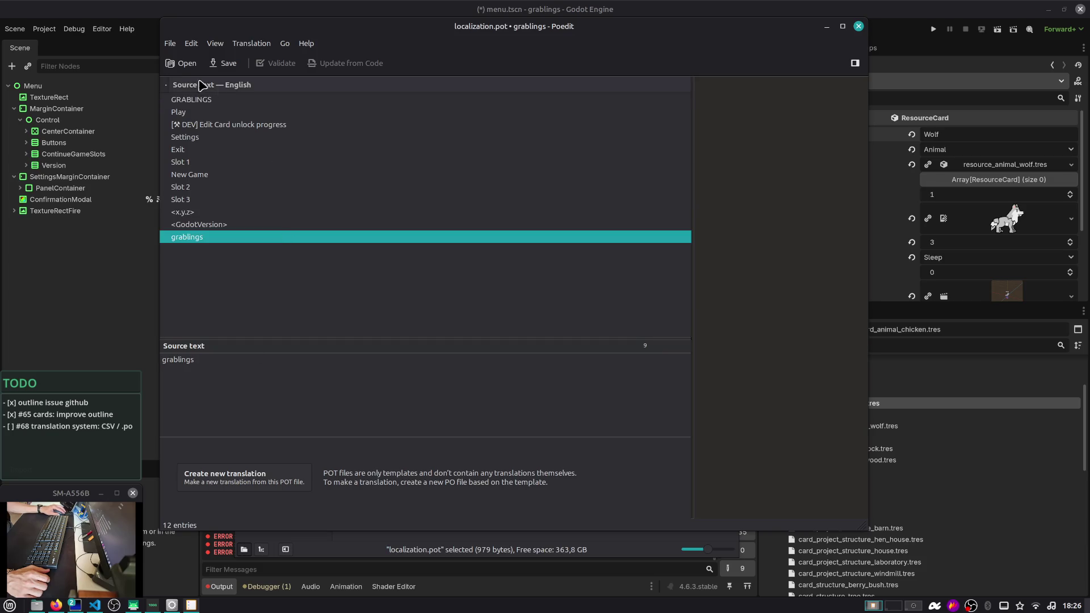
Sort the entries alphabetically by source text, then back into file order
left_click(191, 44)
mouse_move(210, 49)
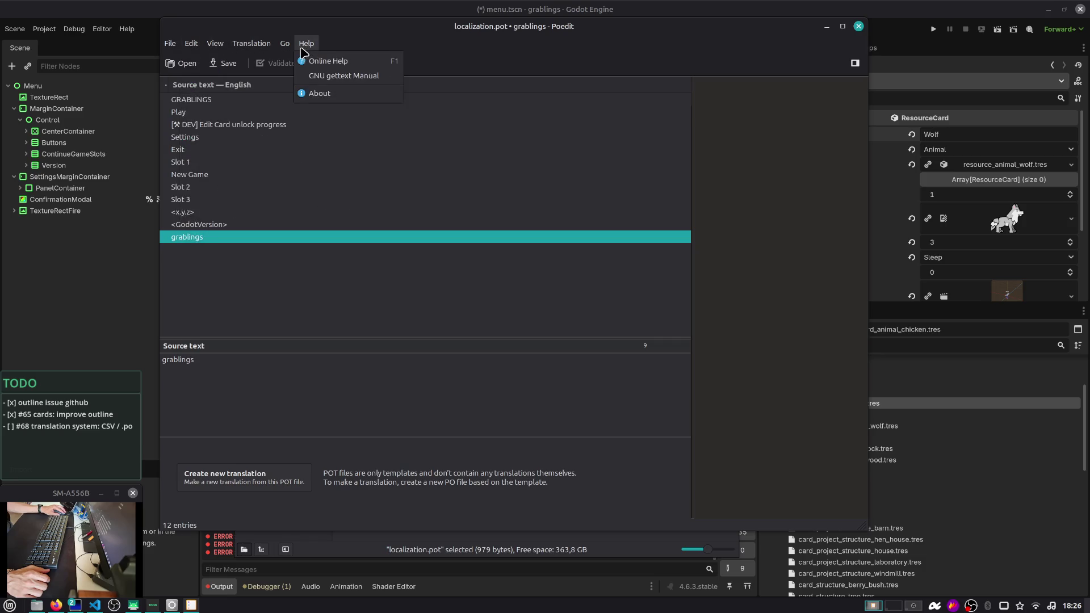
mouse_move(293, 47)
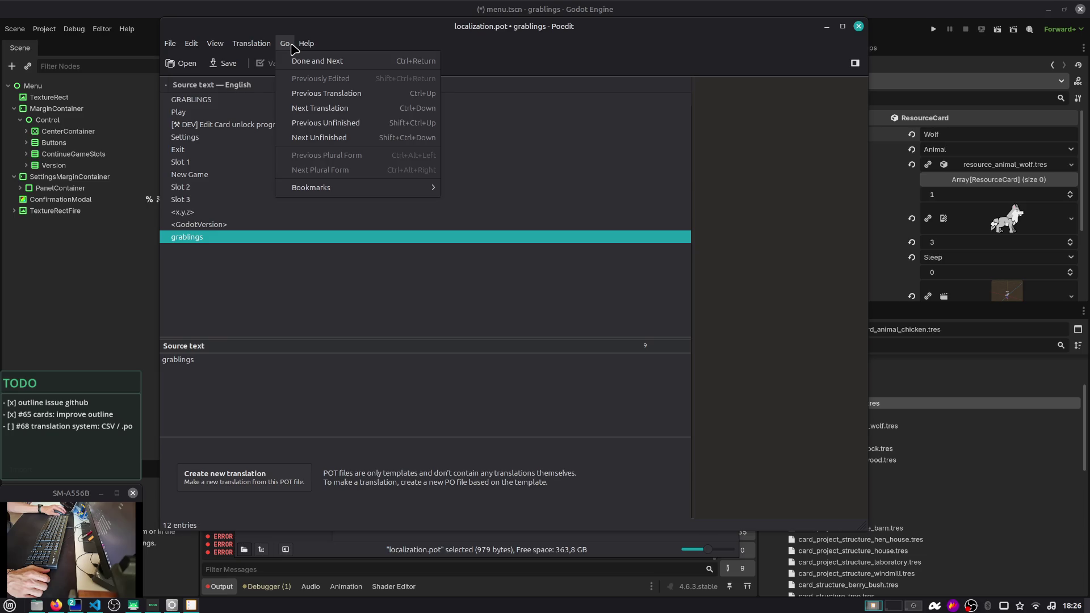
mouse_move(258, 49)
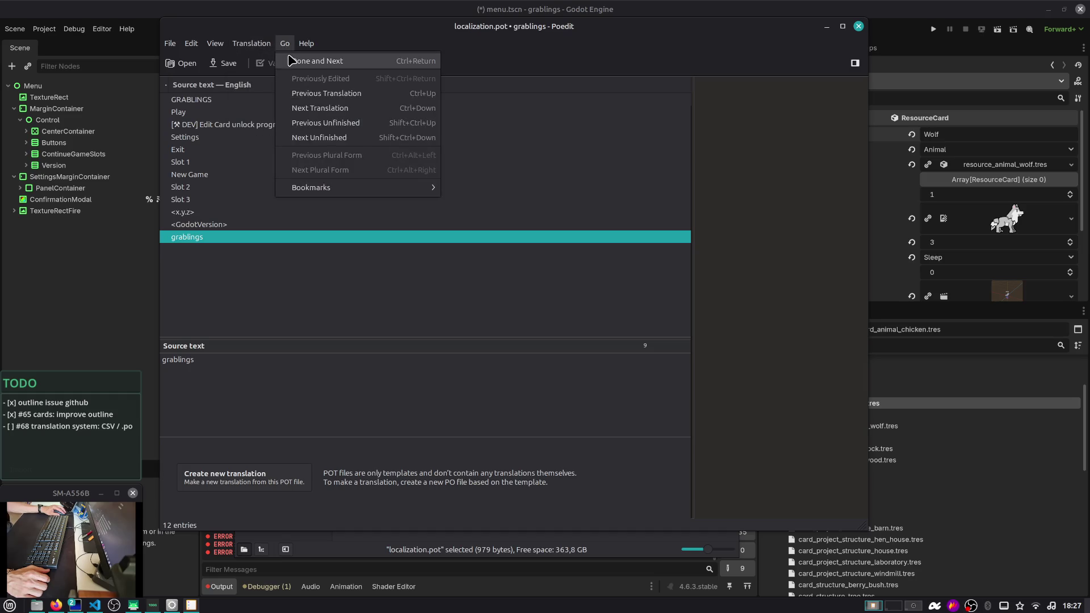
mouse_move(370, 191)
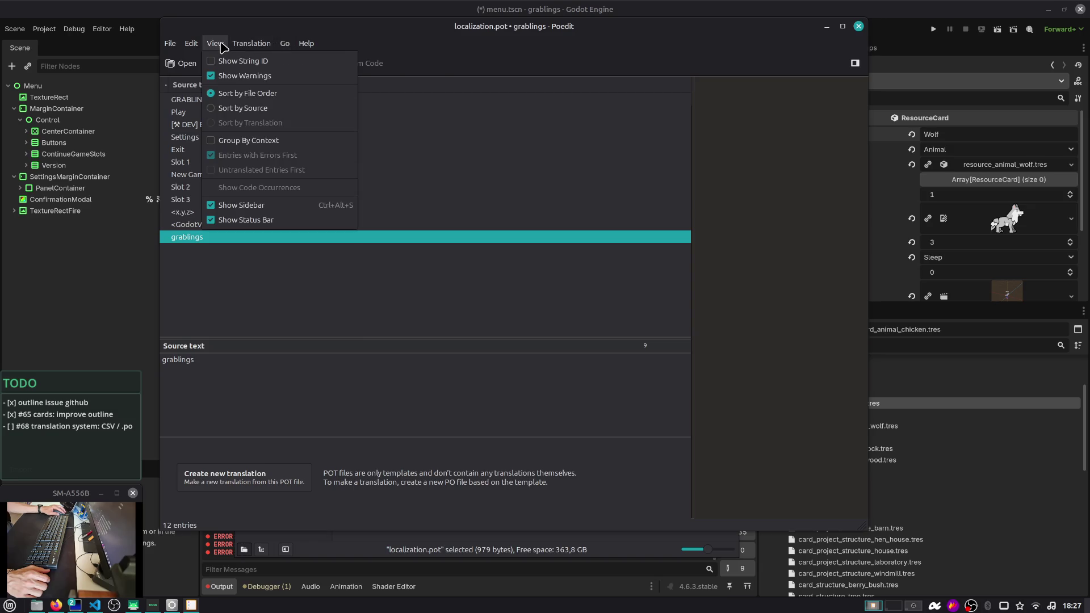
left_click(250, 107)
left_click(214, 44)
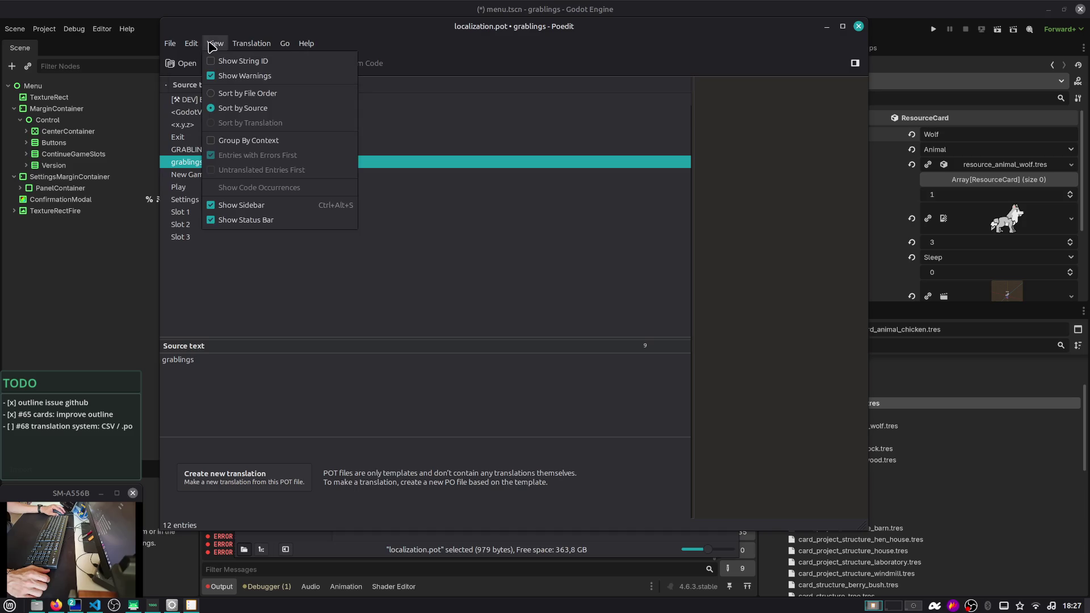
left_click(269, 93)
Show each entry's string ID and save localization.pot
left_click(214, 44)
left_click(230, 61)
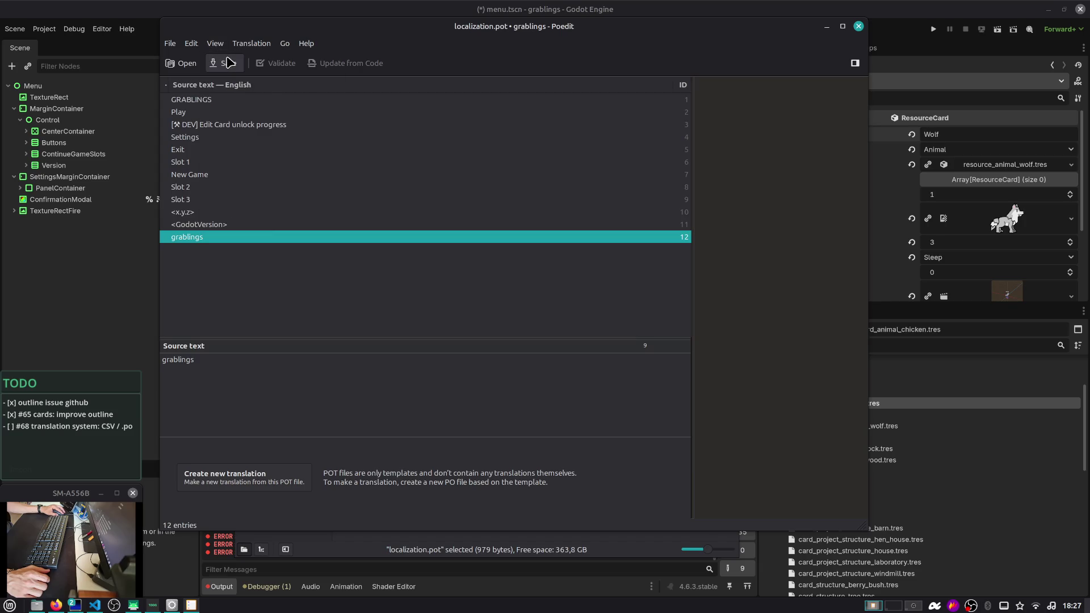
left_click(215, 44)
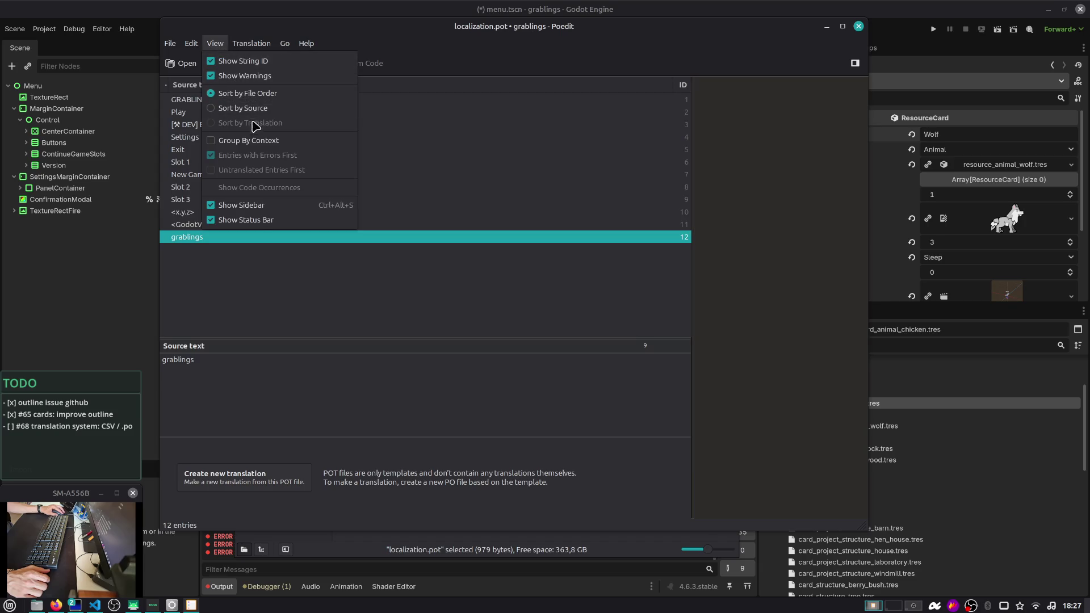
left_click(257, 140)
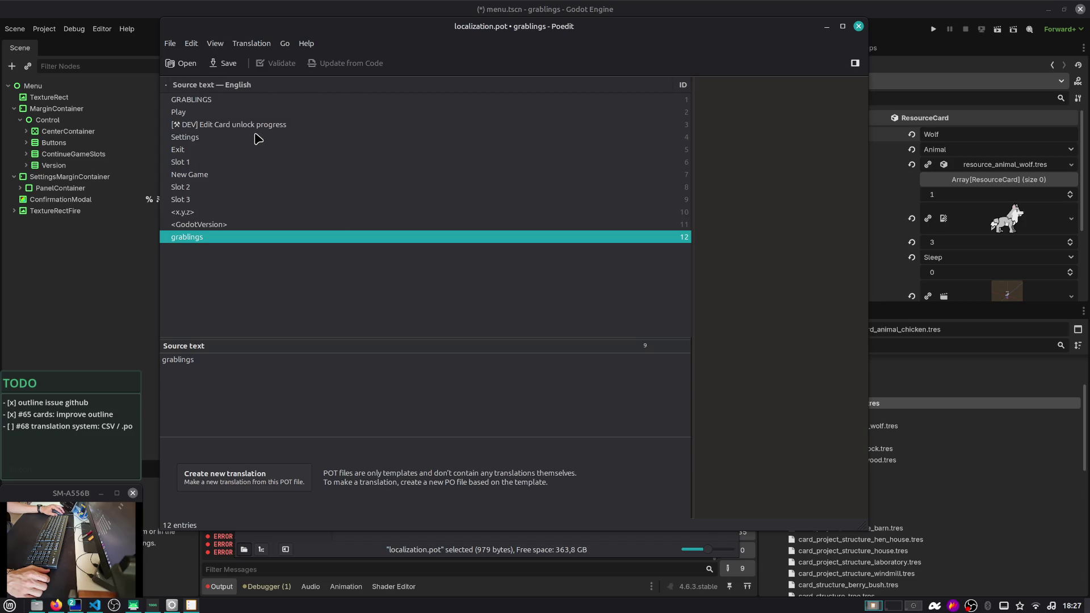
left_click(230, 63)
Step through the GRABLINGS and Play entries, then close Poedit
left_click(219, 45)
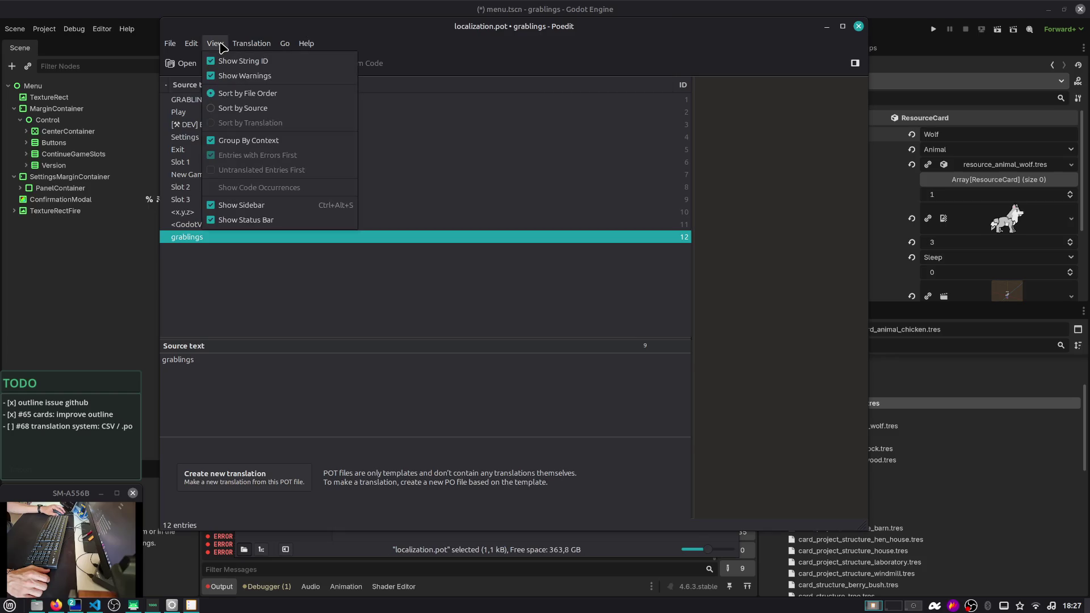
mouse_move(197, 47)
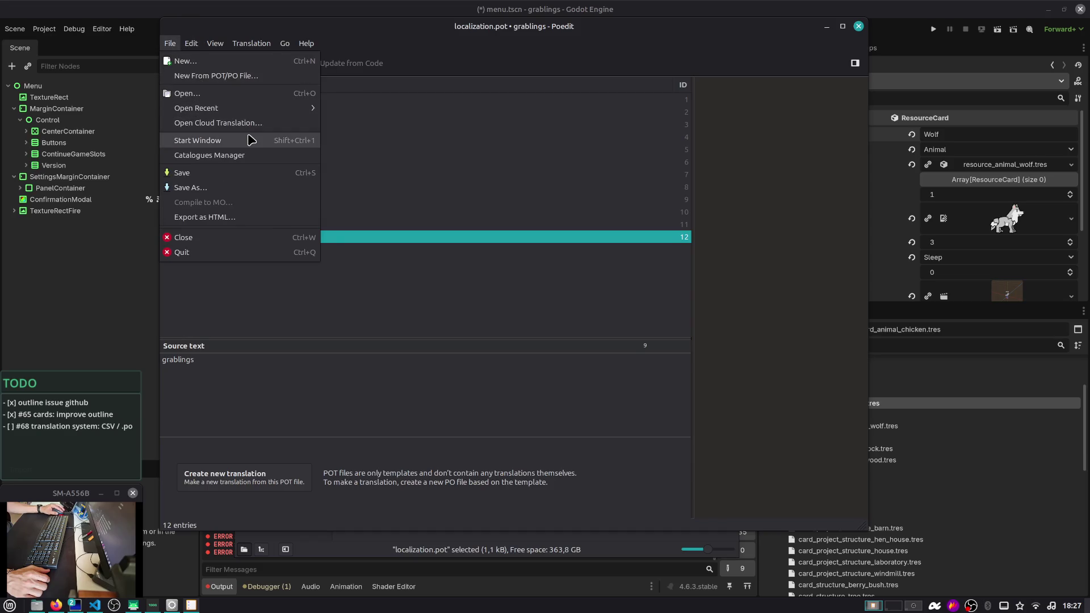
left_click(278, 278)
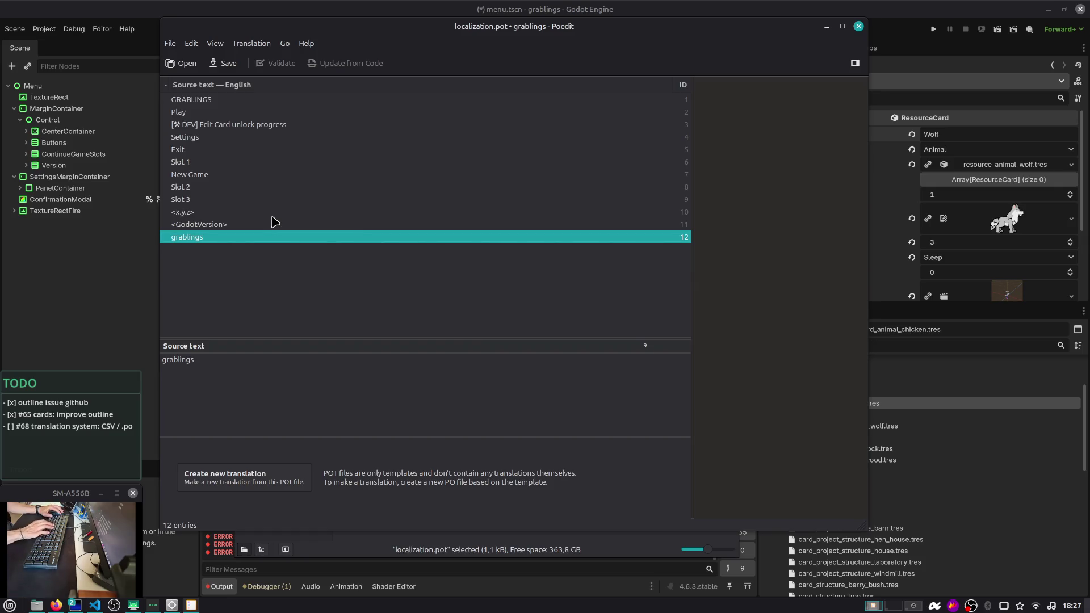
key("Home")
key("Down")
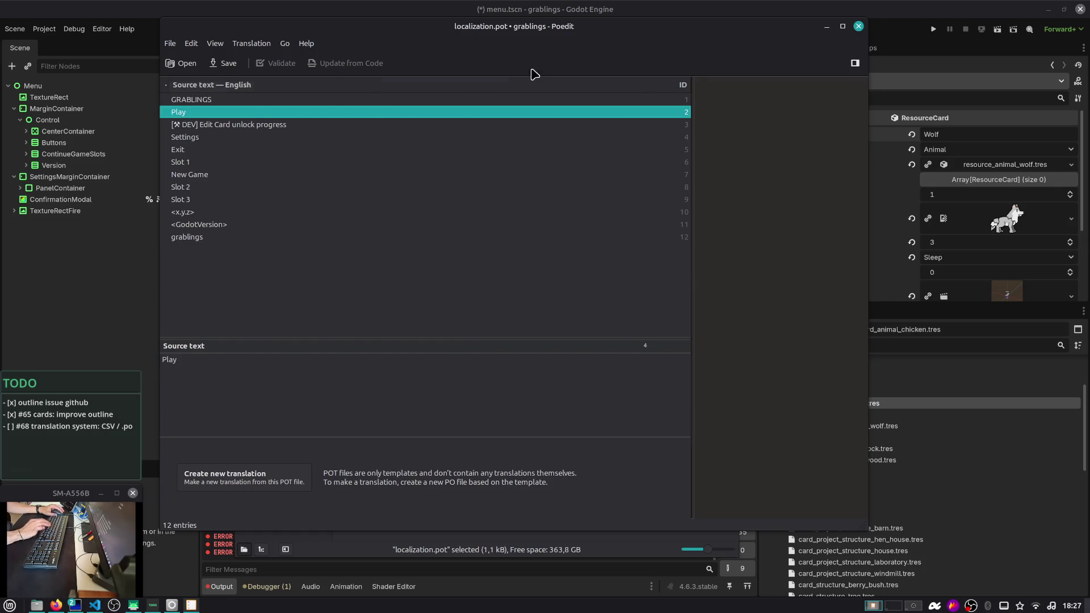
left_click(858, 26)
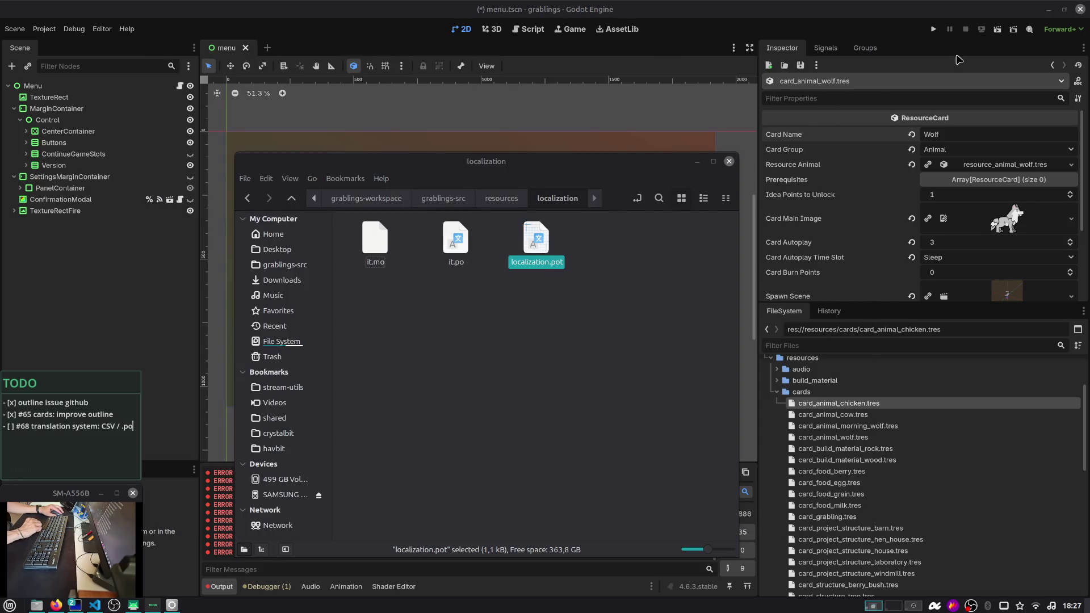
Minimize the file manager, briefly open Editor Settings, then open Project > Find in Files
left_click(846, 37)
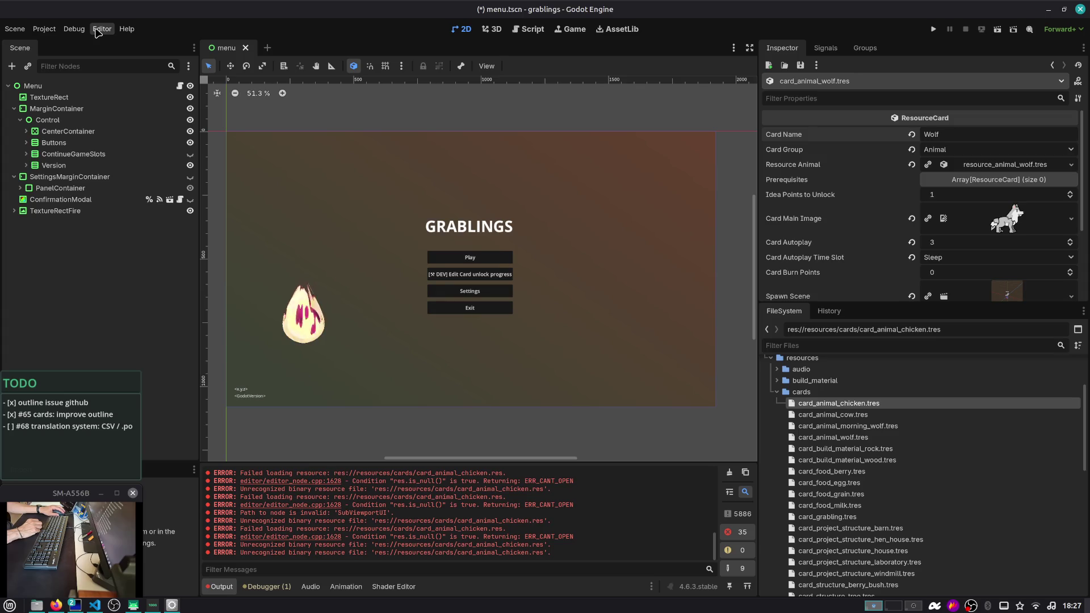
left_click(98, 29)
left_click(114, 44)
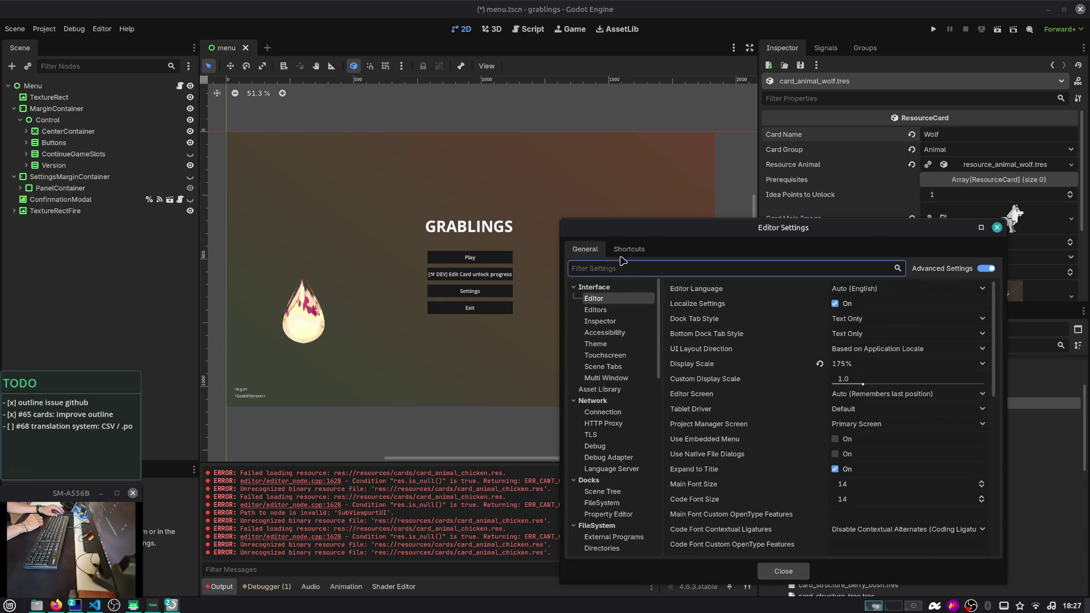
left_click(997, 227)
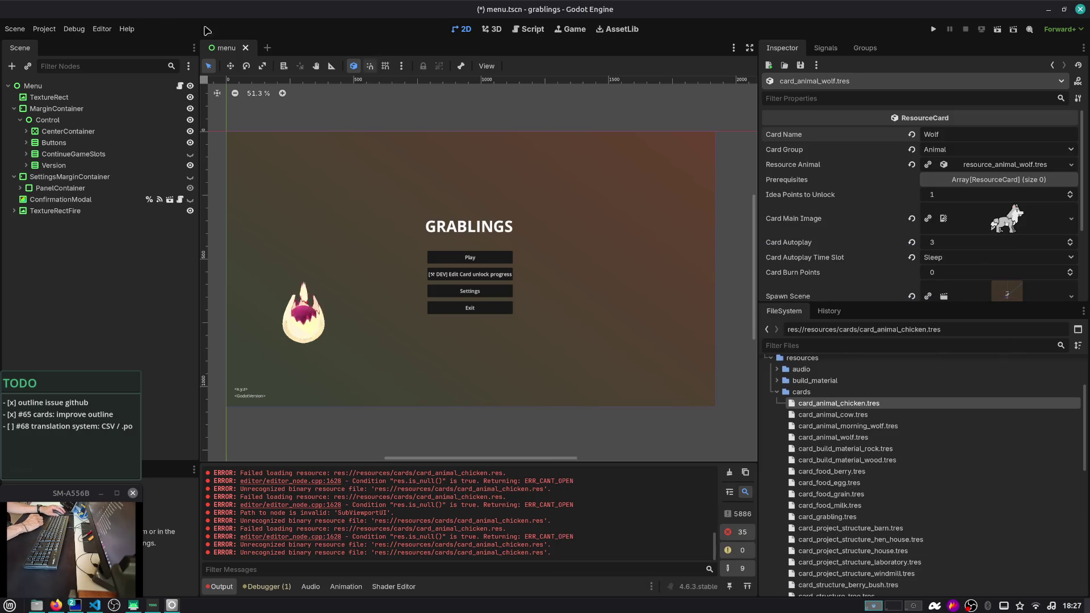
left_click(45, 29)
left_click(64, 56)
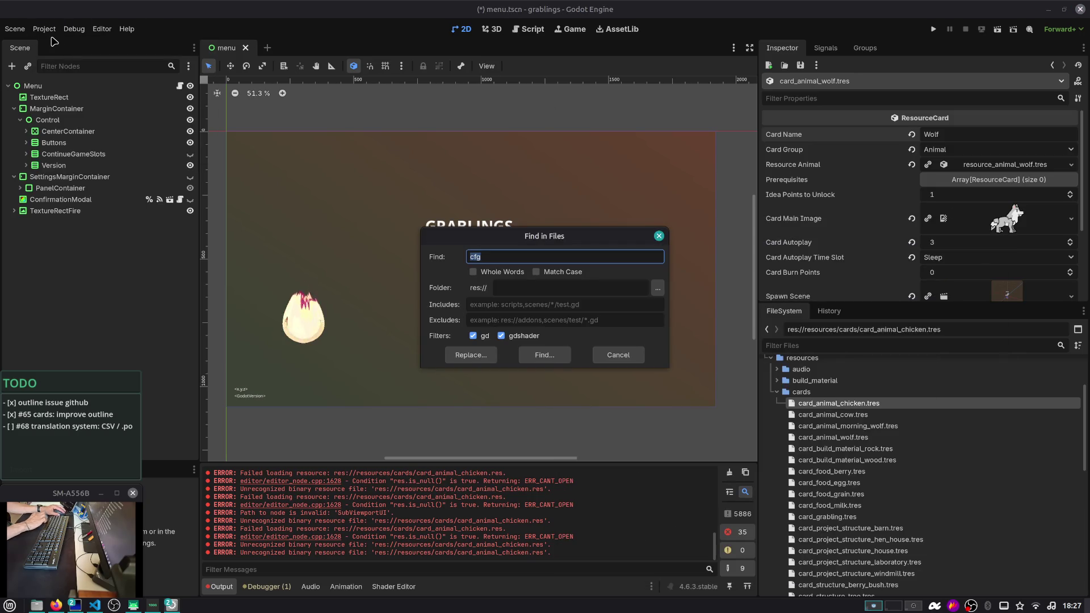
Dismiss Find in Files and open Project Settings at Localization > Template Generation
key("Escape")
left_click(45, 31)
left_click(50, 41)
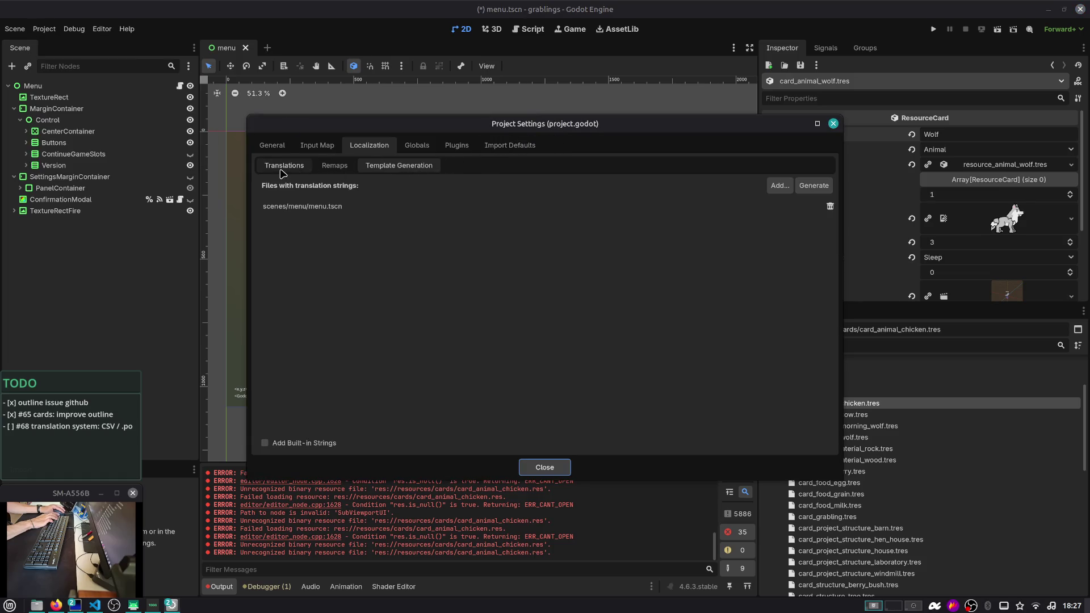
Try the Add... file picker's type filter, including .blend, then cancel without adding a file
left_click(781, 185)
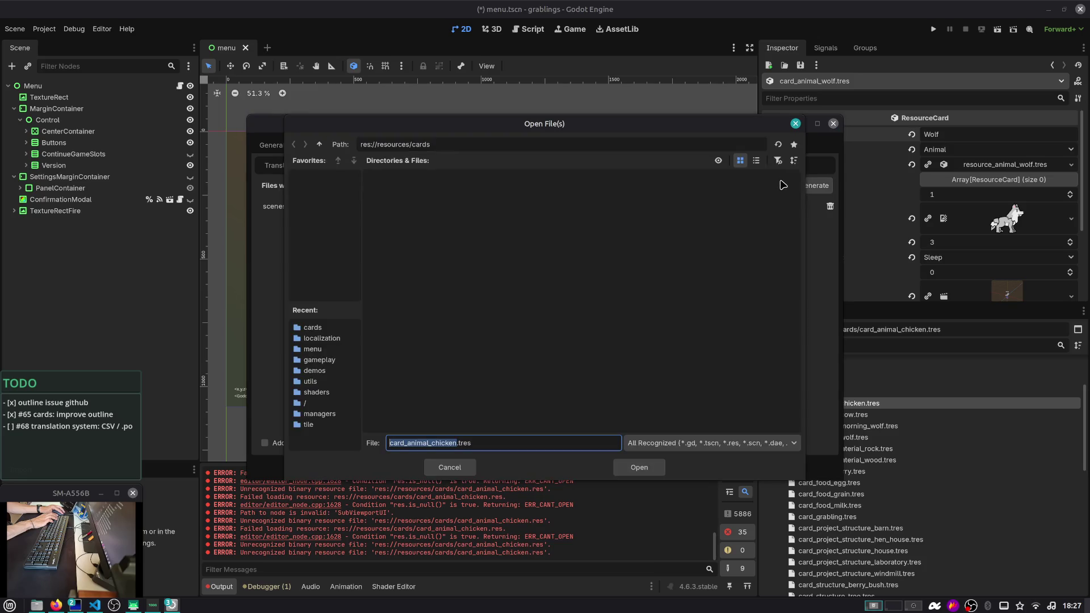
left_click(650, 445)
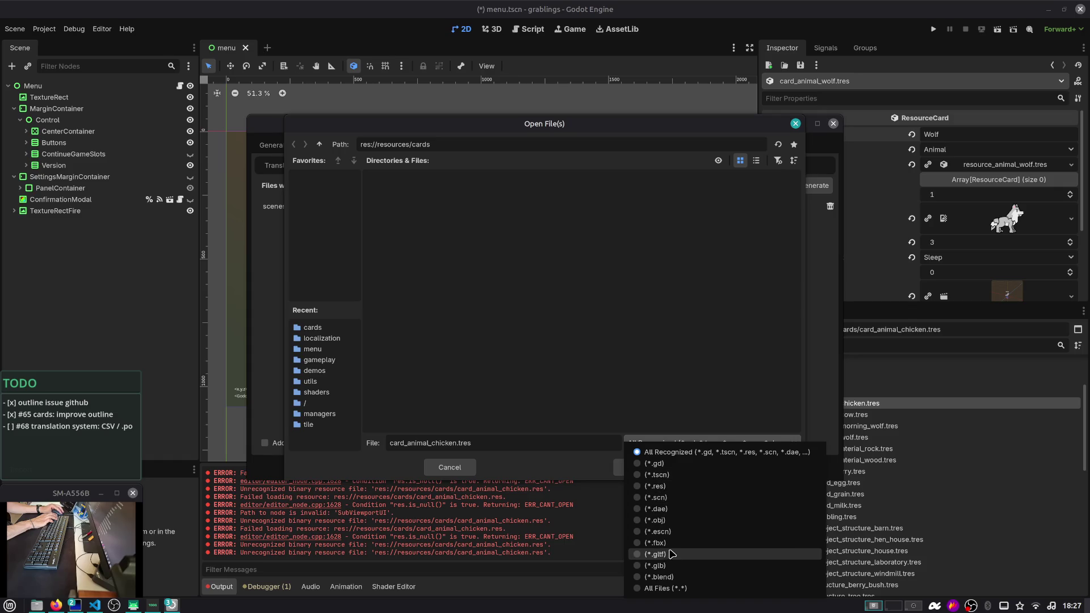
left_click(659, 577)
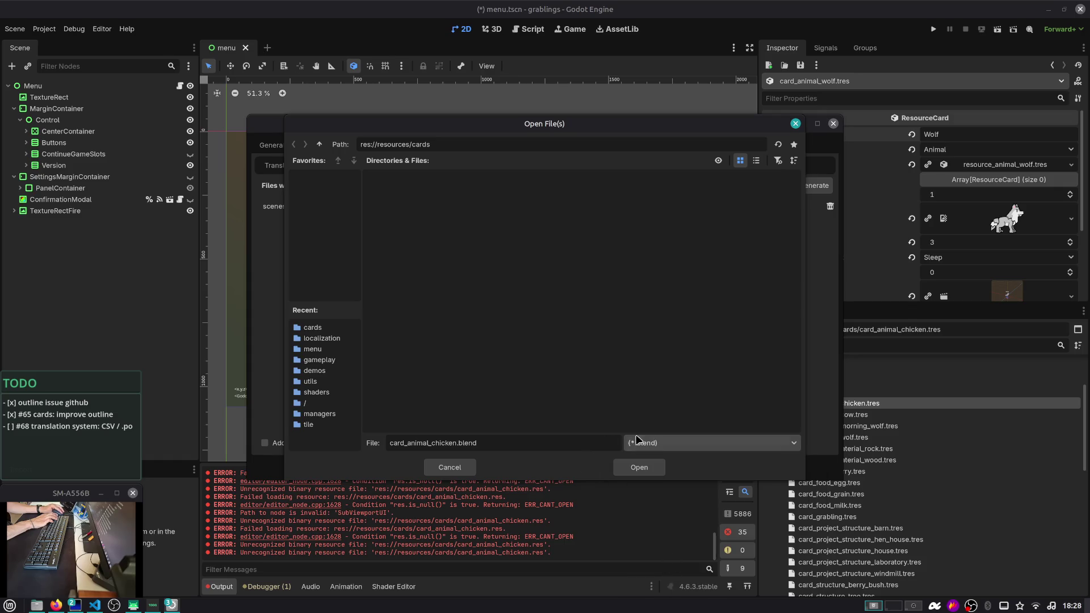
left_click(650, 443)
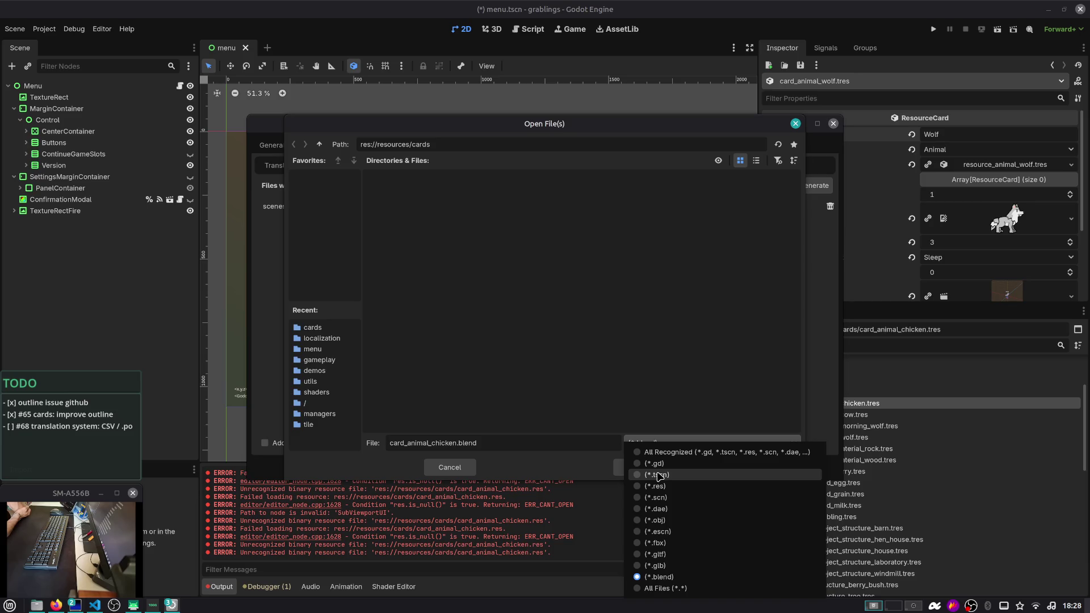
left_click(658, 408)
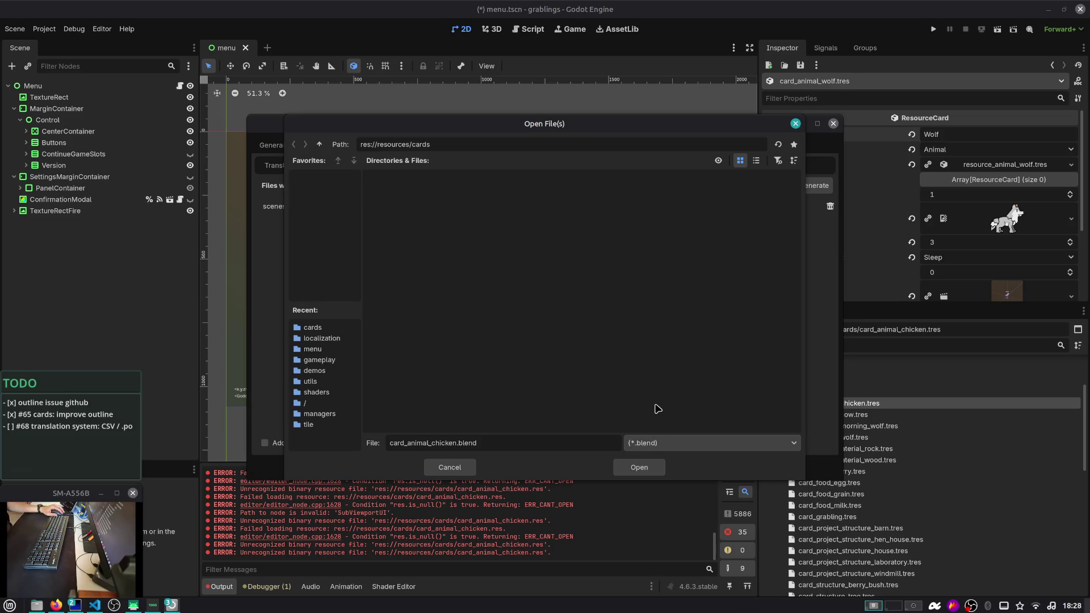
left_click(454, 466)
key("alt+Tab")
key("alt+Tab")
key("alt+Tab")
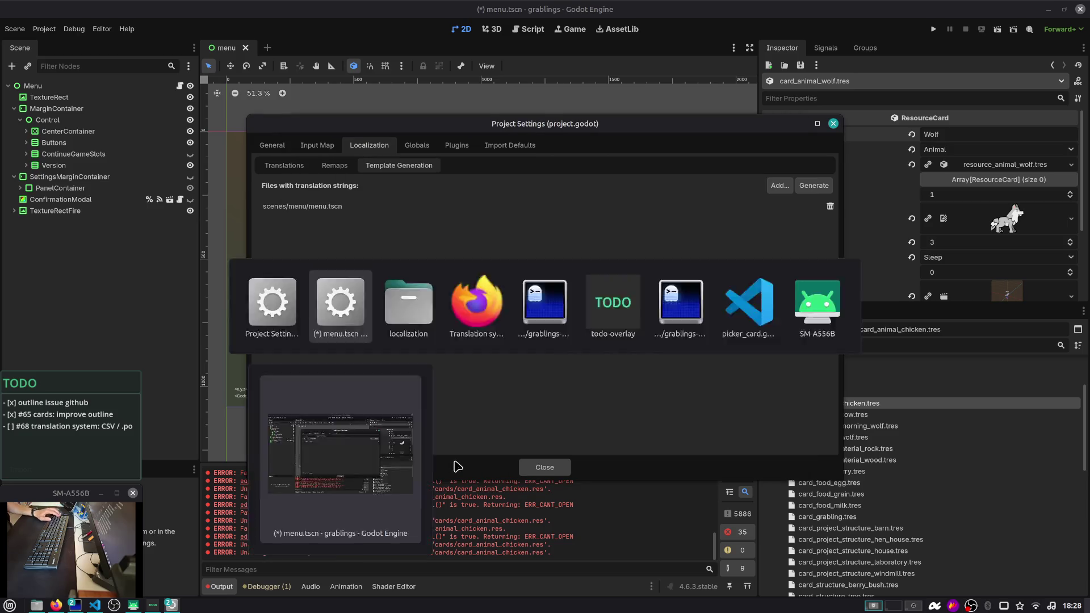
Add a new first line 'In order to implement automatic' above the import-plugin link in issue #68's description draft
key("Left")
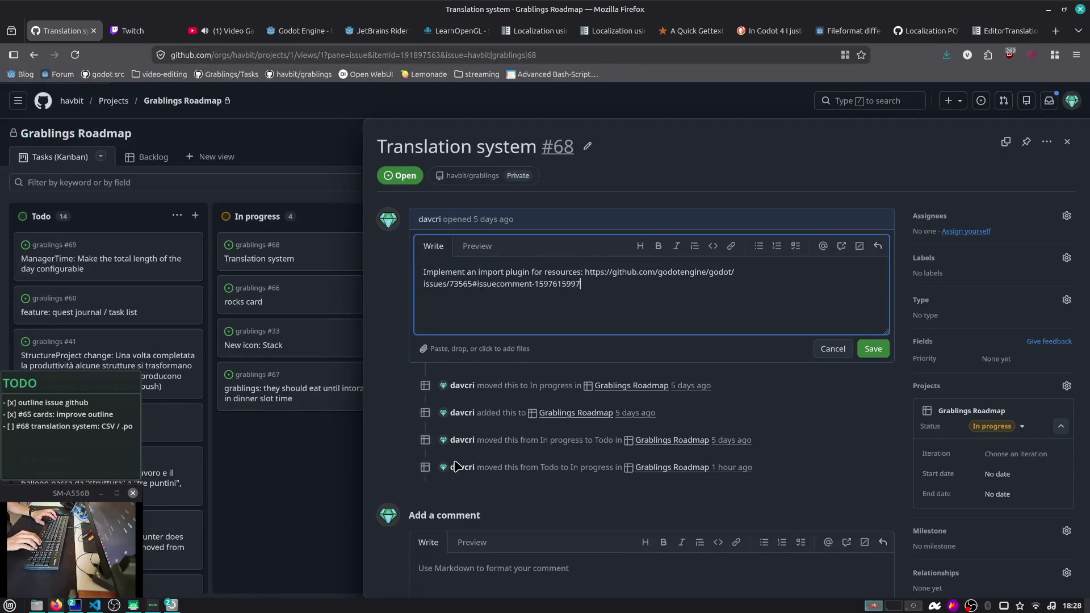
key("Return")
type("In order to implement")
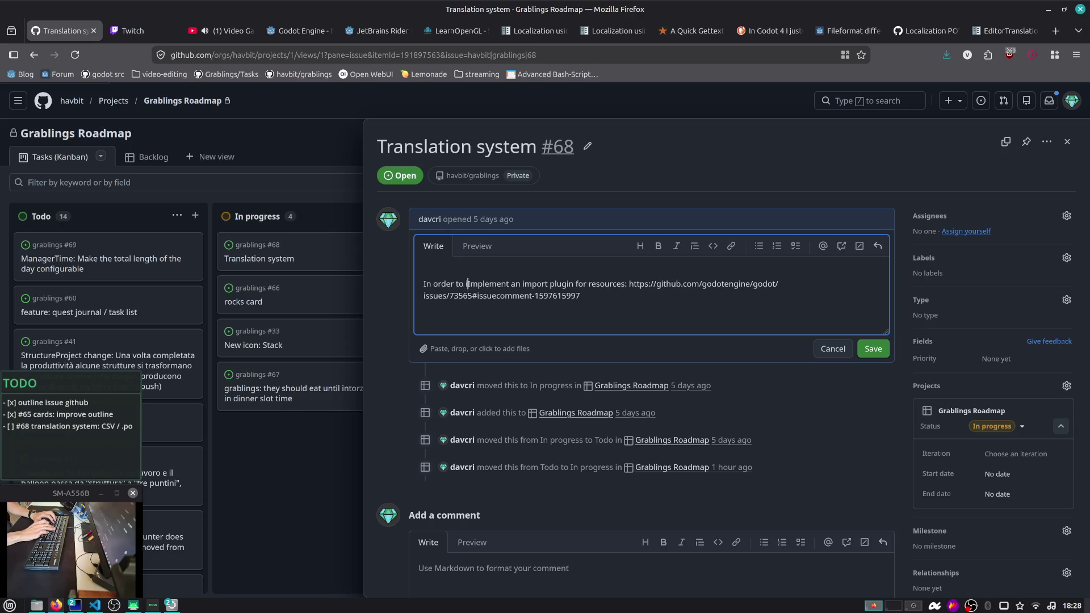
key("Return")
key("Left")
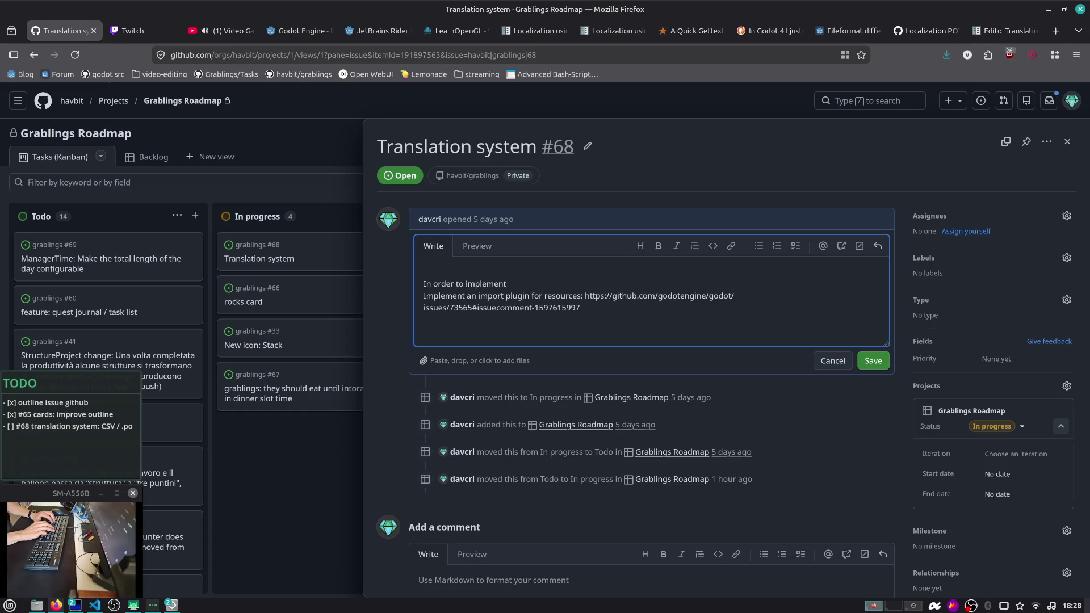
type(" automatic")
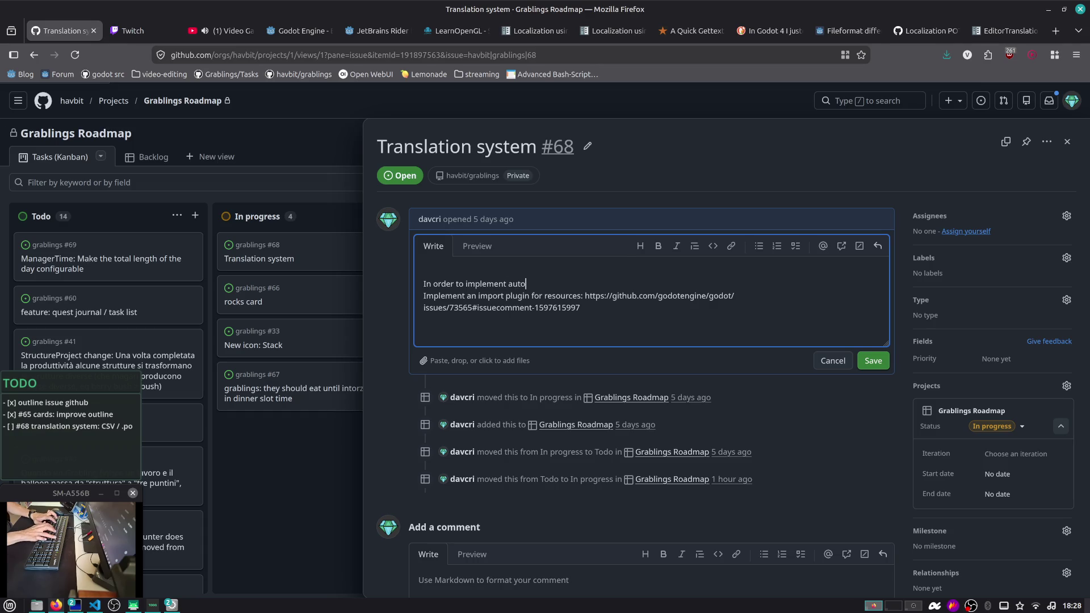